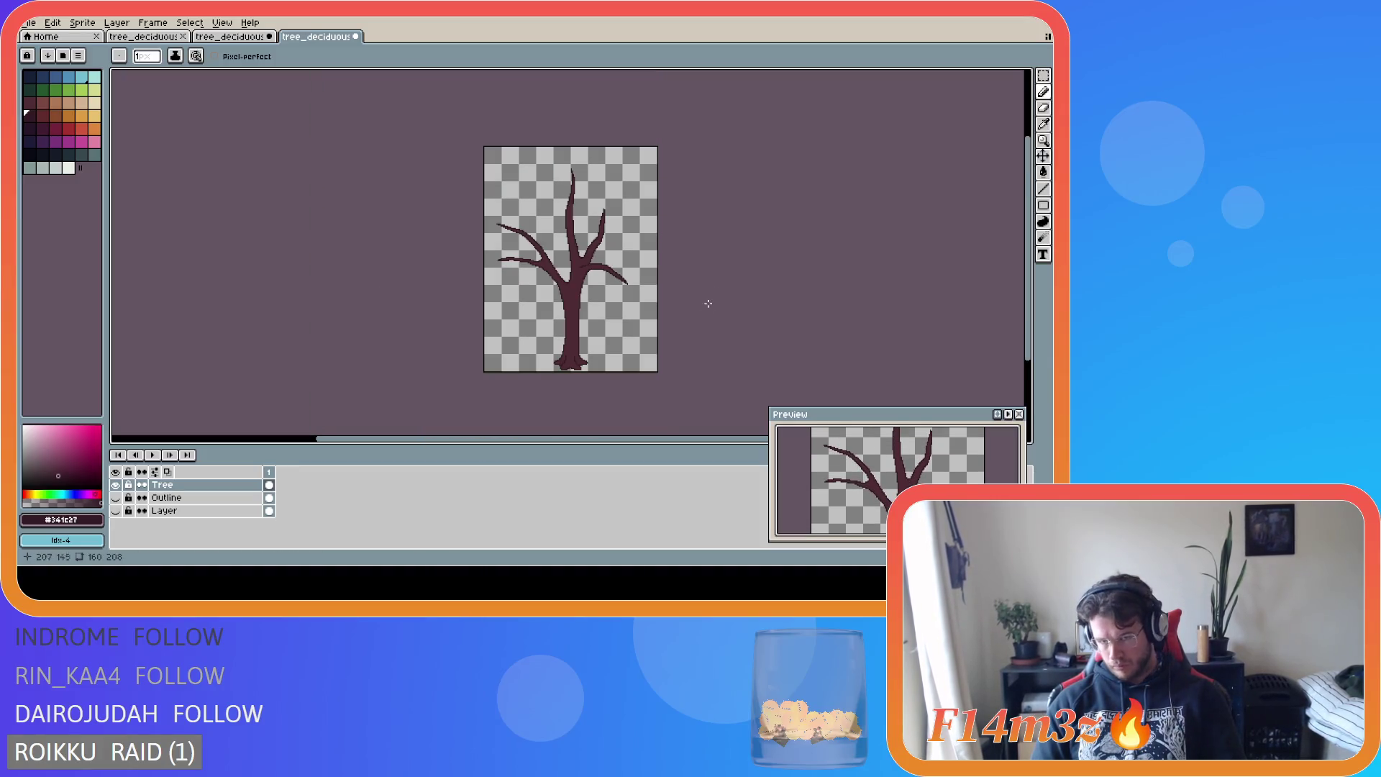
- Open the Canvas Size dialog from the Sprite menu for the 160 × 208 tree sprite
{"action": "left_click_drag", "start_coordinate": [616, 438], "coordinate": [661, 442]}
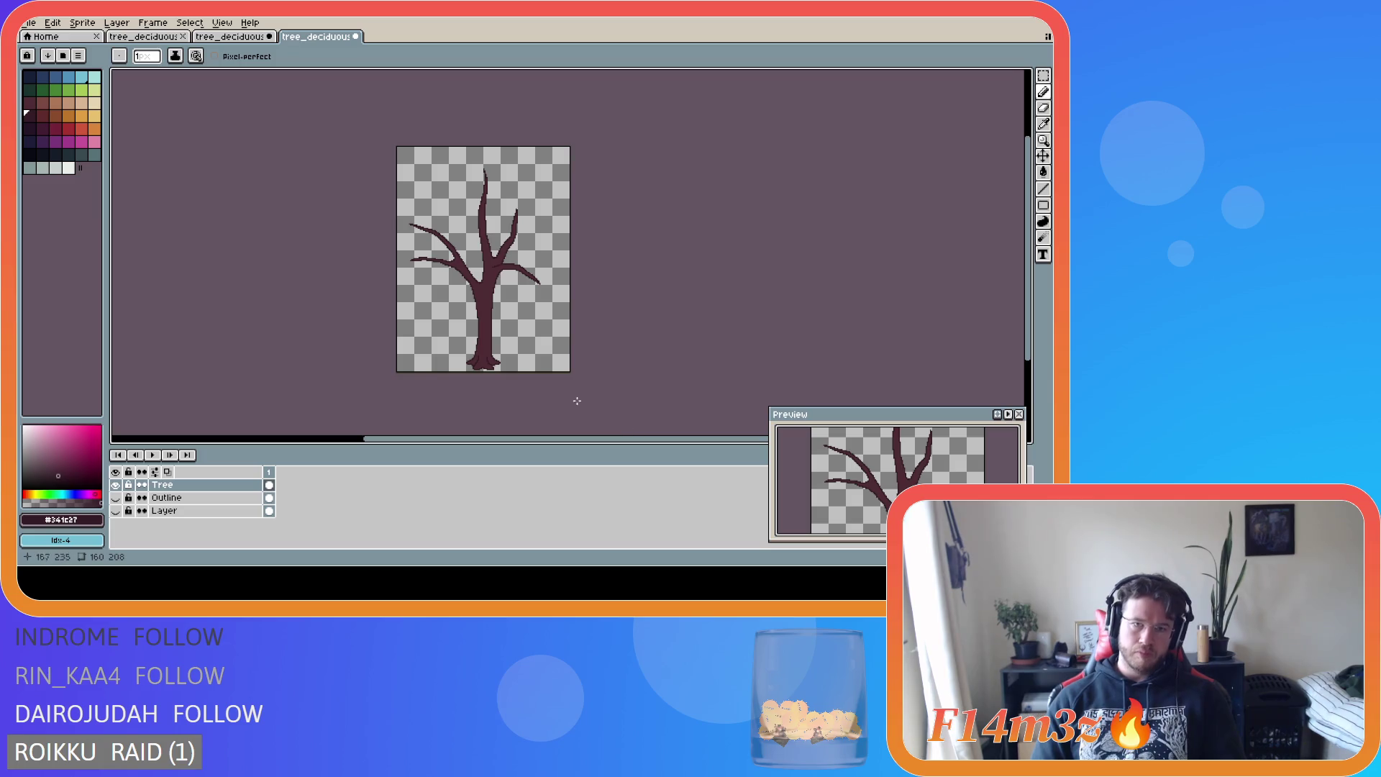
{"action": "left_click", "coordinate": [82, 22]}
{"action": "left_click", "coordinate": [108, 88]}
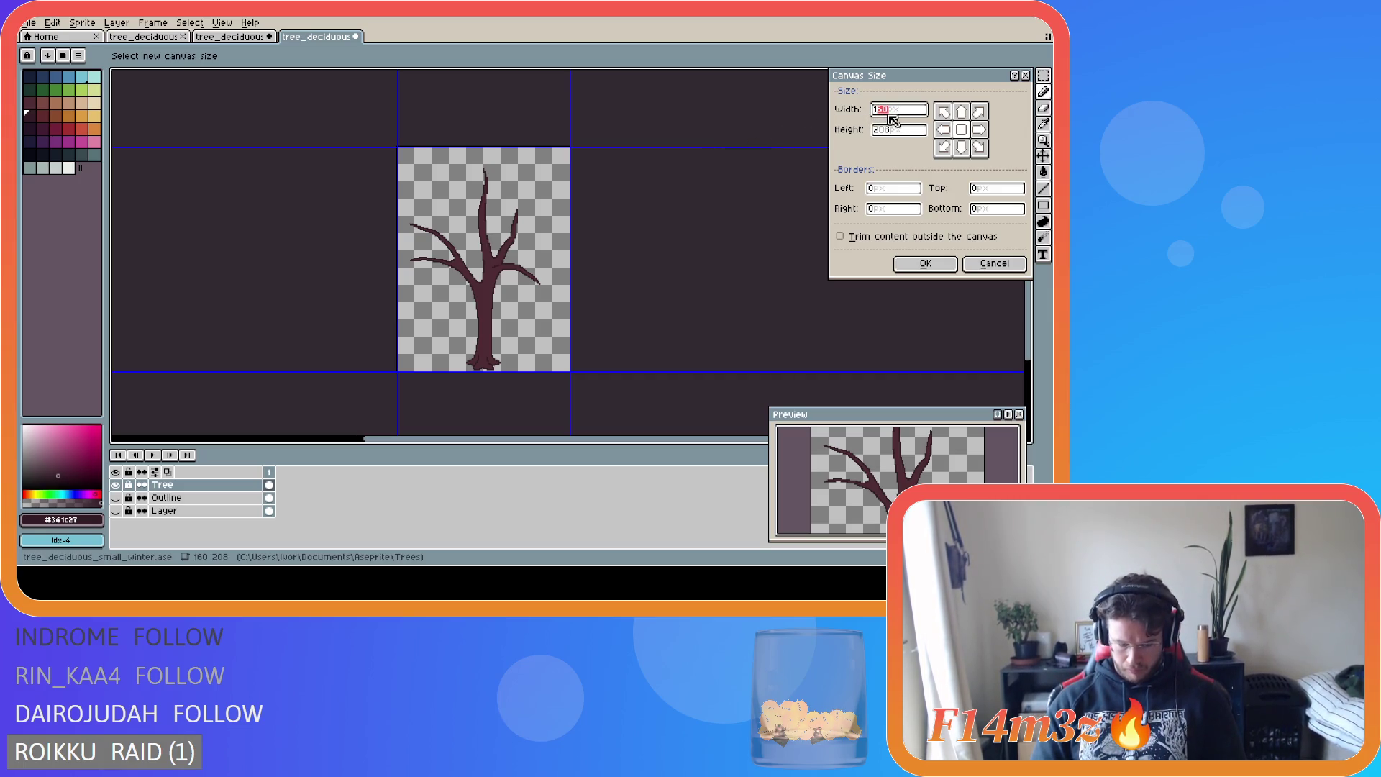
- Widen the canvas from 160 to 224 px, adding 32 px borders on the left and right
{"action": "type", "text": "192"}
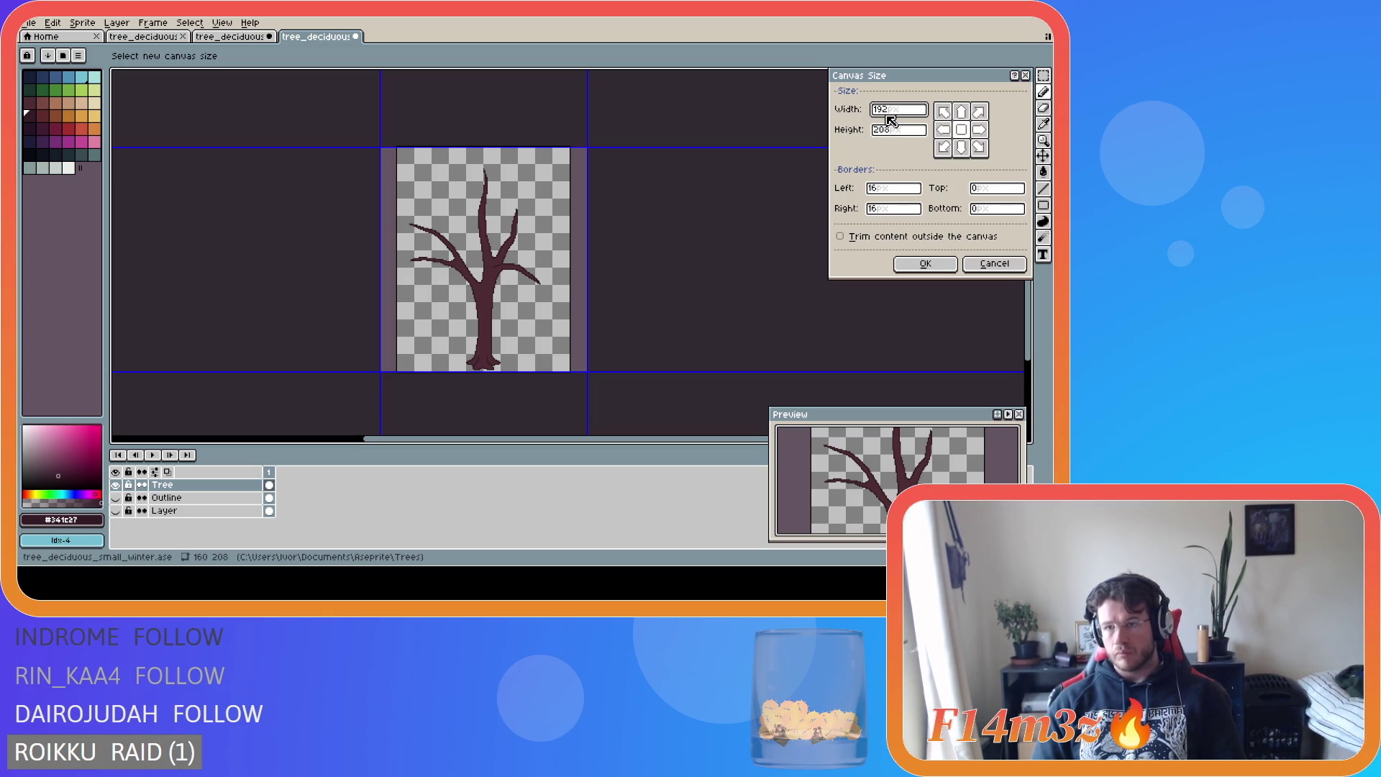
{"action": "type", "text": "1"}
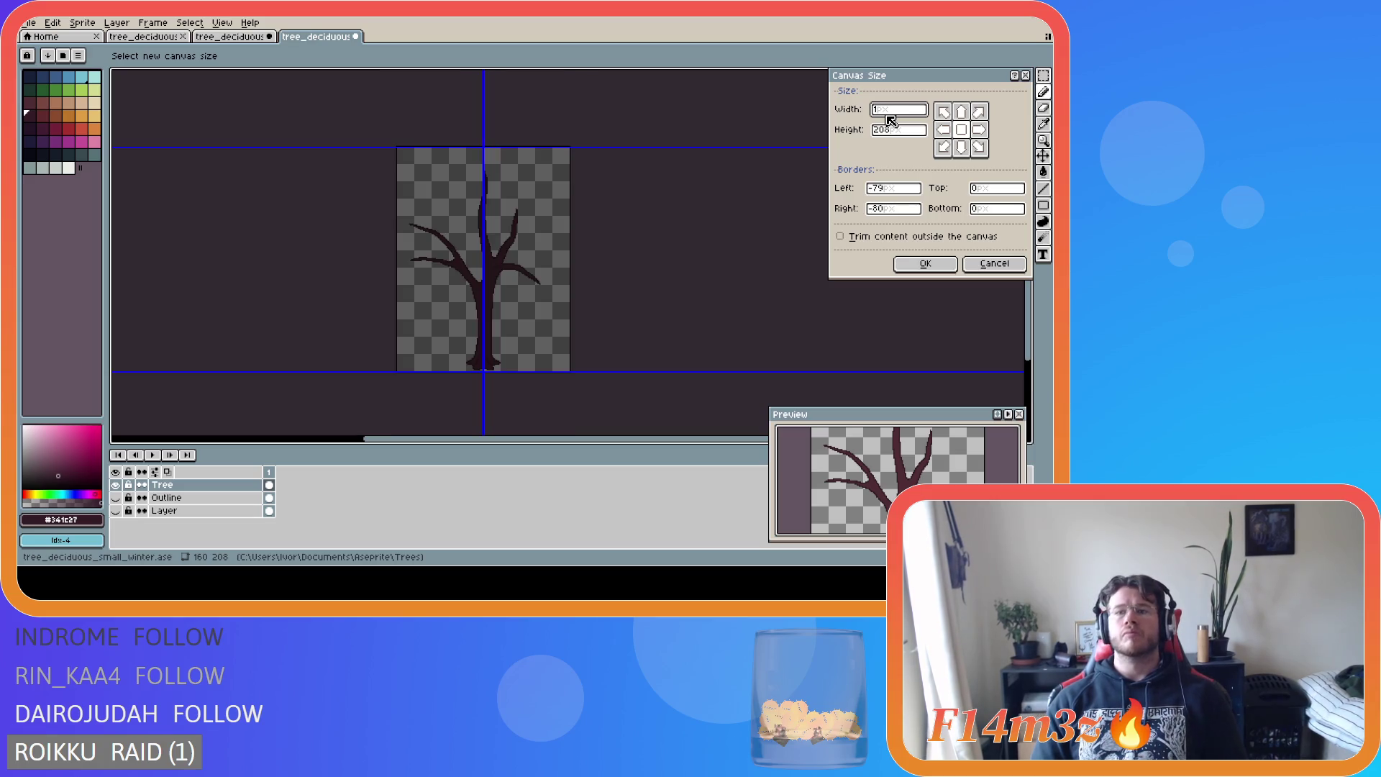
{"action": "key", "text": "BackSpace"}
{"action": "type", "text": "224"}
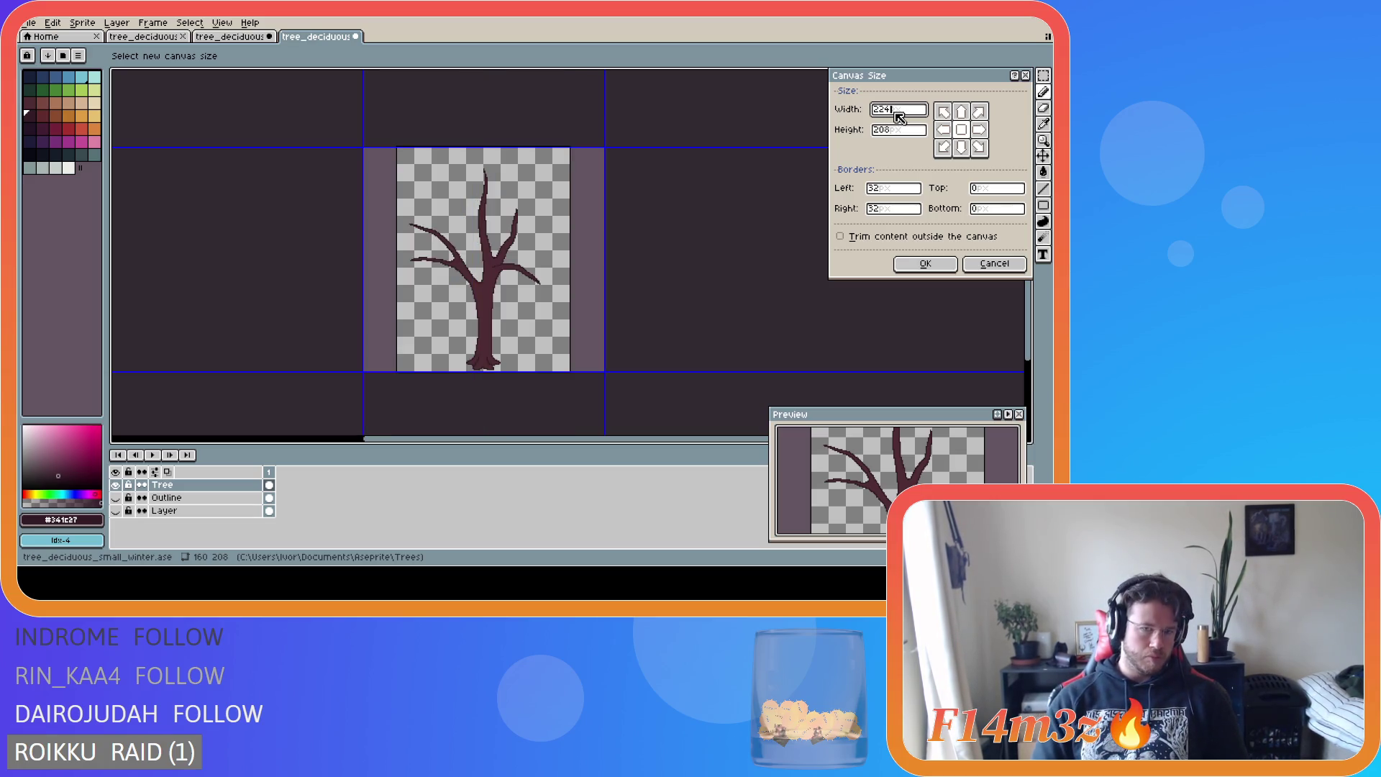
{"action": "left_click", "coordinate": [921, 263]}
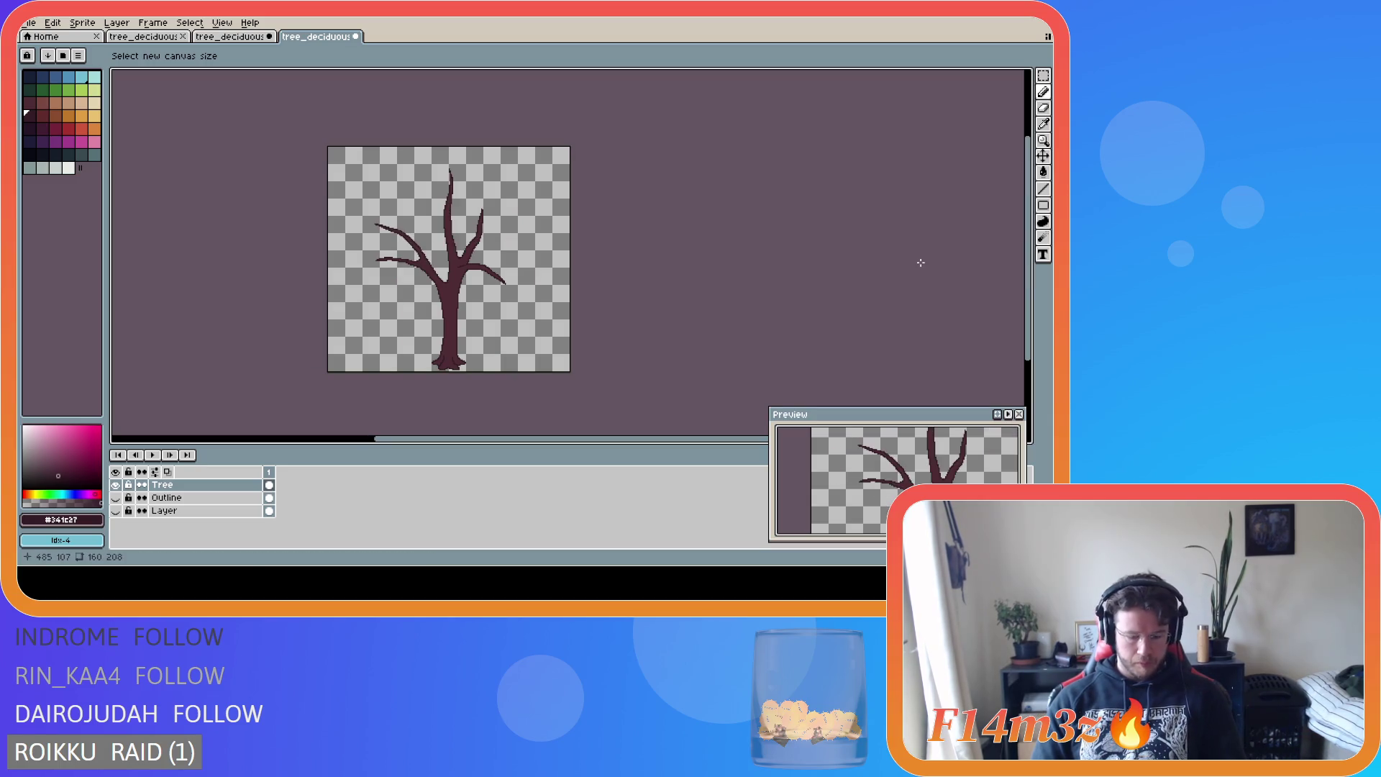
- Switch back to the Pencil and save the resized sprite
{"action": "key", "text": "v"}
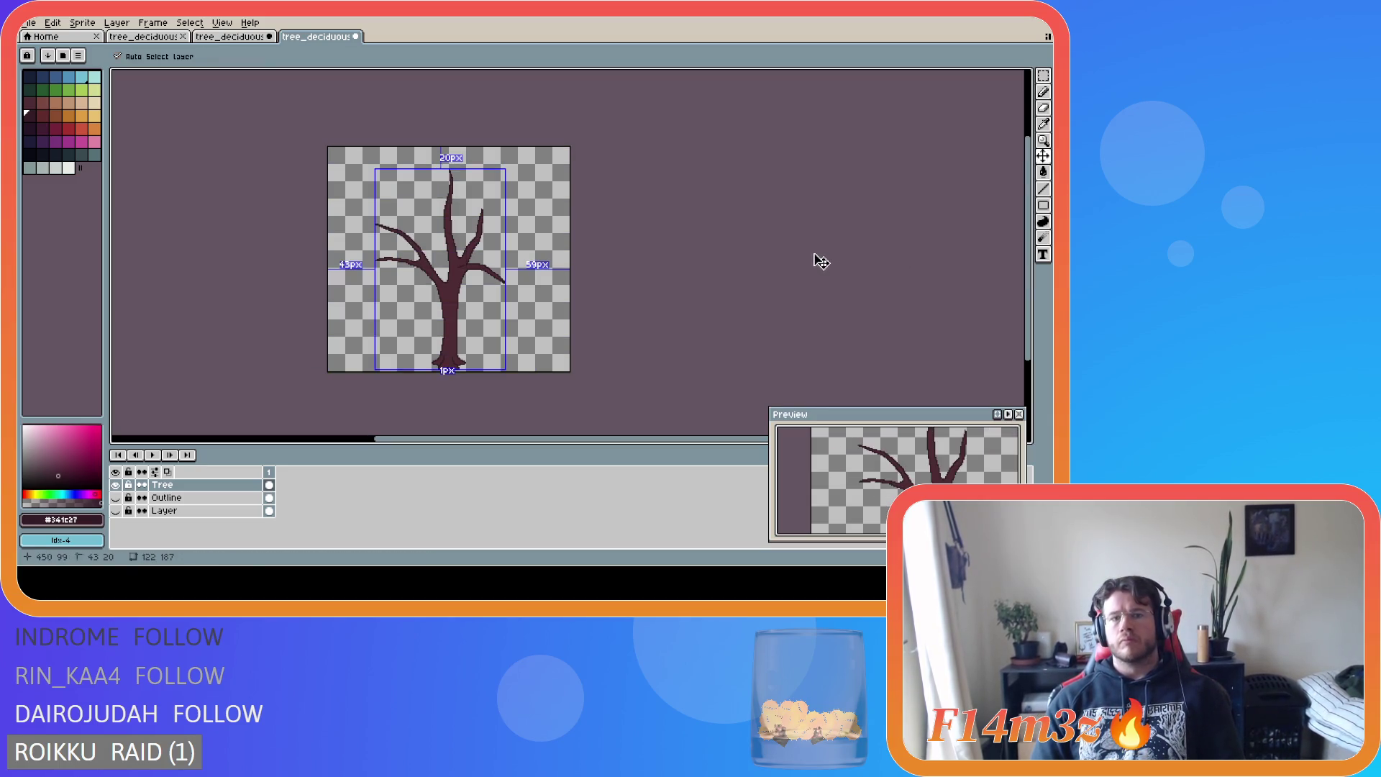
{"action": "key", "text": "b"}
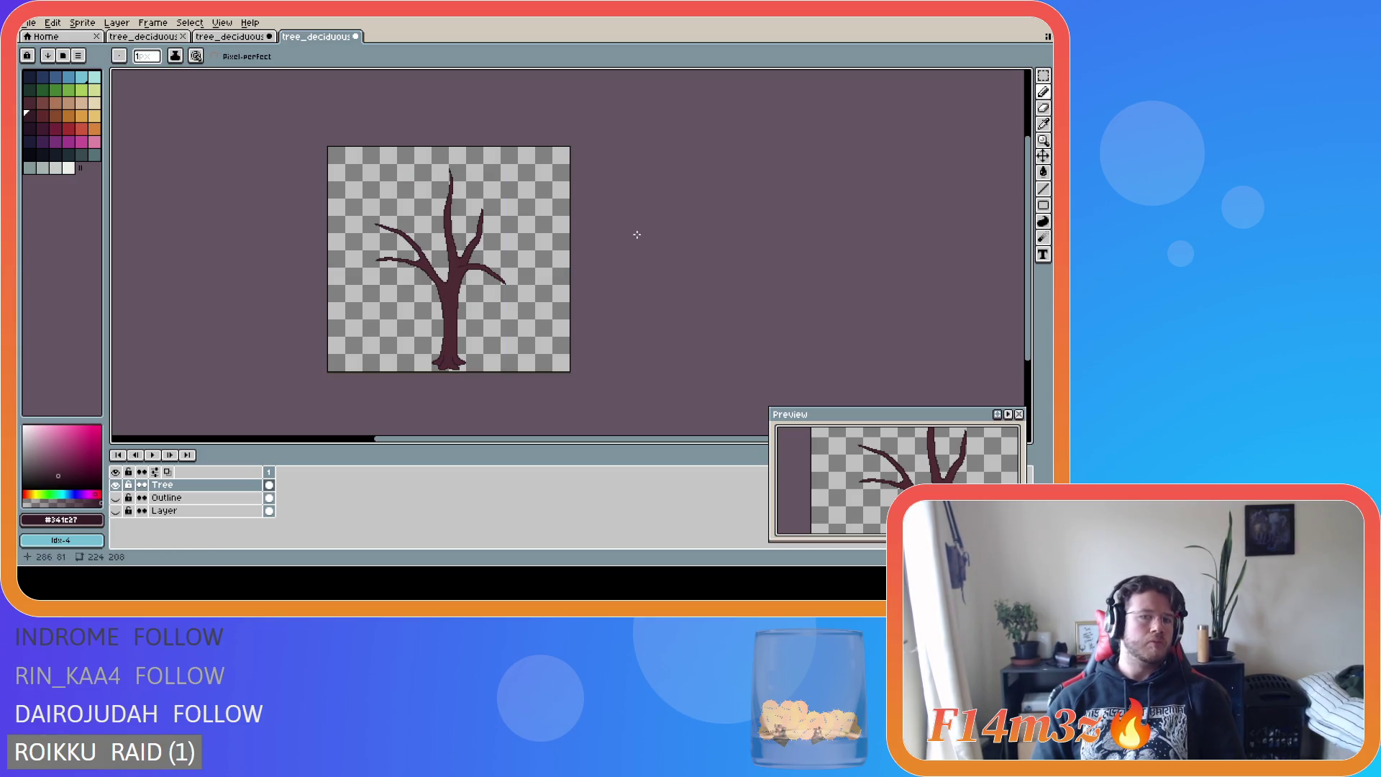
{"action": "scroll", "coordinate": [416, 228], "scroll_direction": "up", "scroll_amount": 1}
{"action": "scroll", "coordinate": [416, 228], "scroll_direction": "down", "scroll_amount": 1}
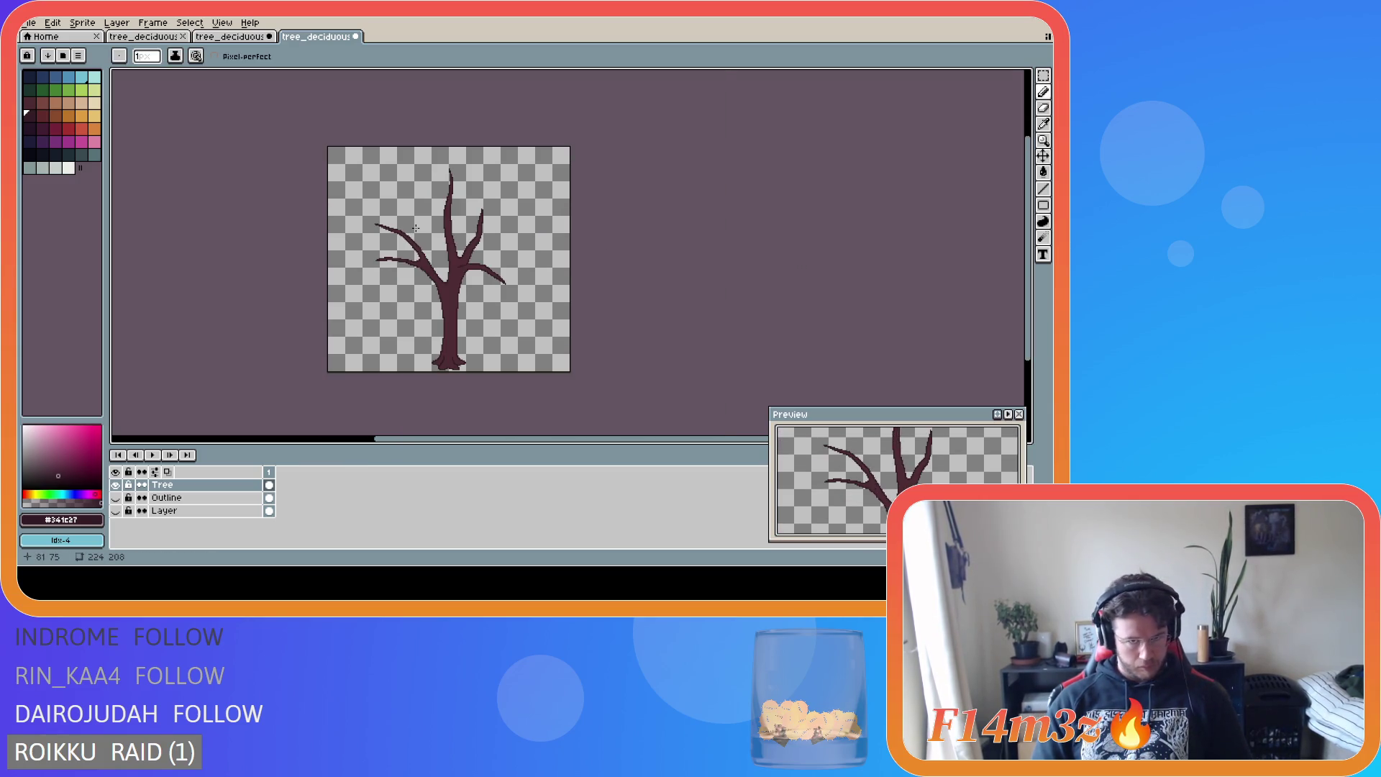
{"action": "left_click_drag", "start_coordinate": [456, 438], "coordinate": [437, 446]}
{"action": "key", "text": "ctrl+s"}
{"action": "key", "text": "Return"}
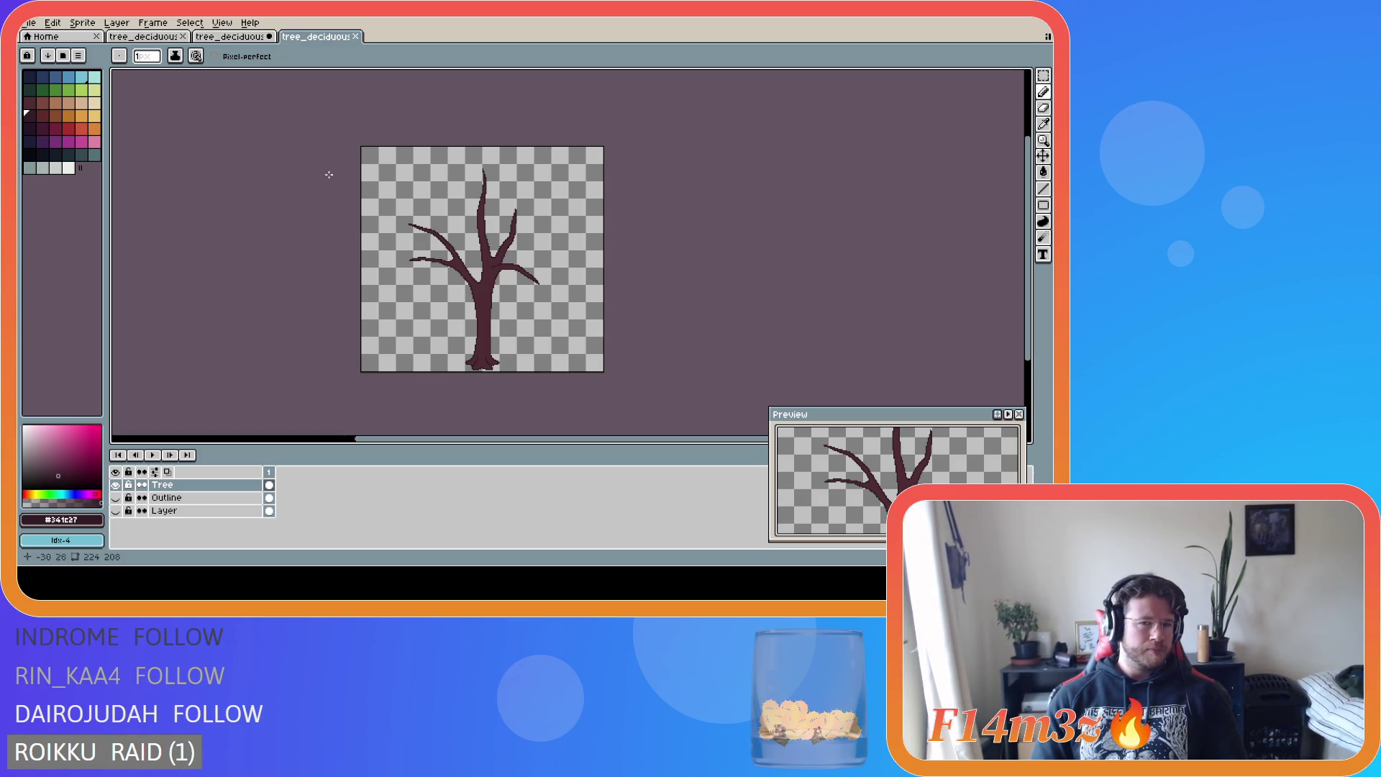
- Zoom in and test an upward extension of the trunk tip, then undo it
{"action": "scroll", "coordinate": [424, 188], "scroll_direction": "up", "scroll_amount": 1}
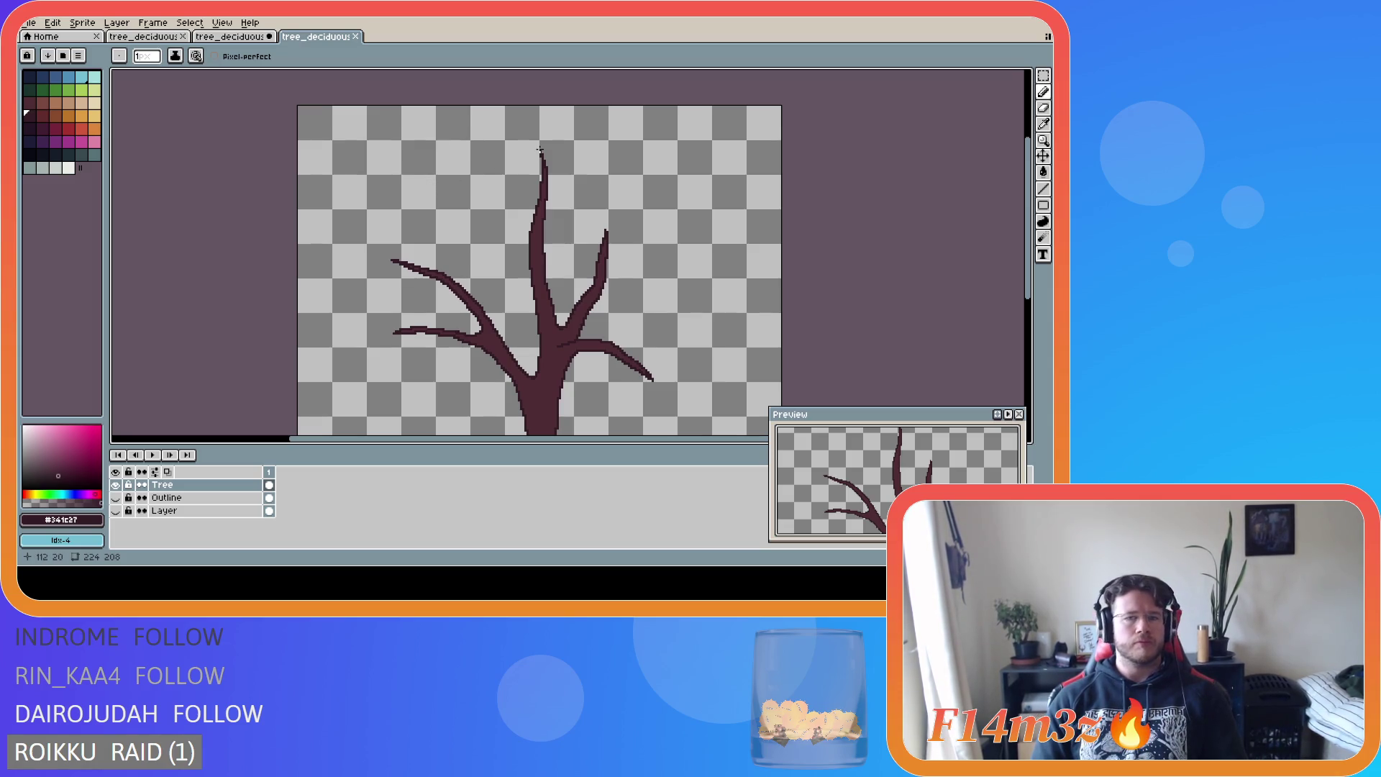
{"action": "left_click_drag", "start_coordinate": [539, 150], "coordinate": [534, 124]}
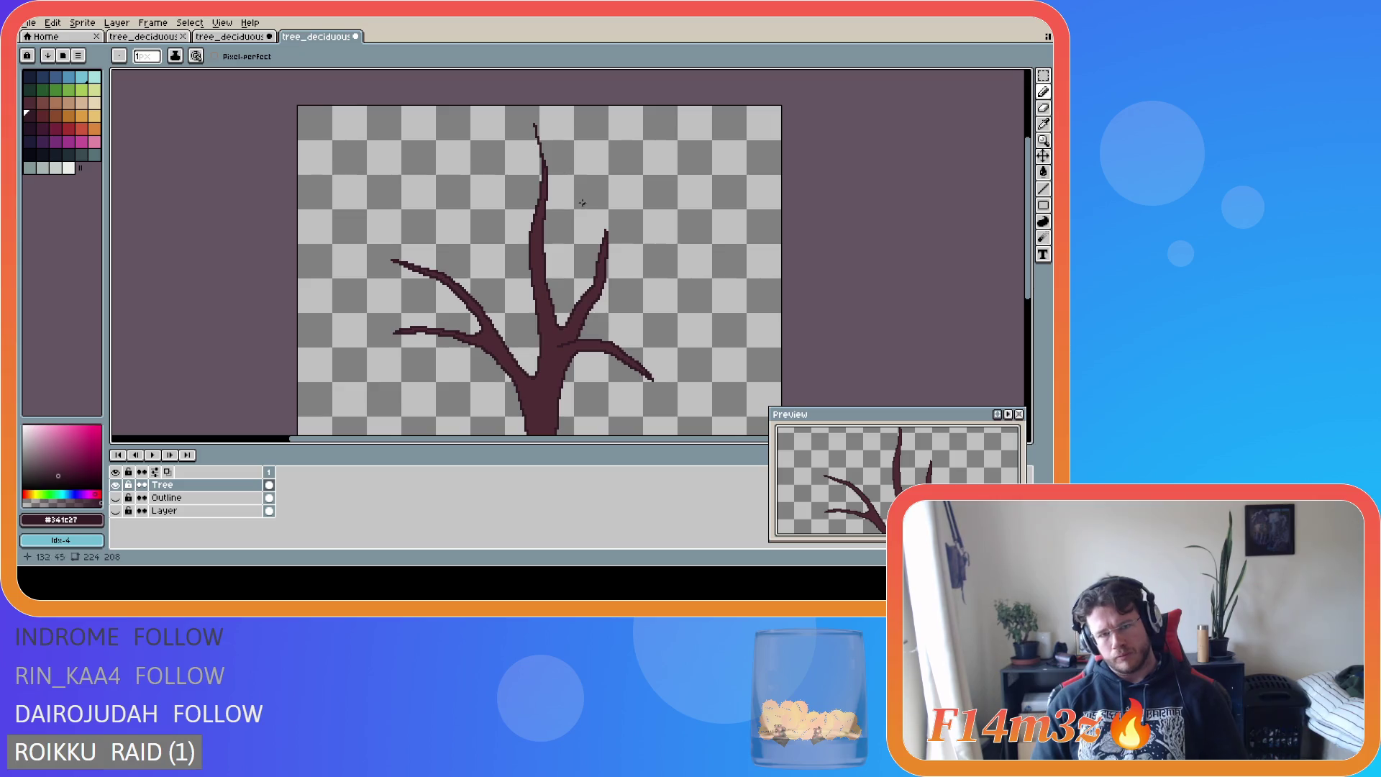
{"action": "key", "text": "ctrl+z"}
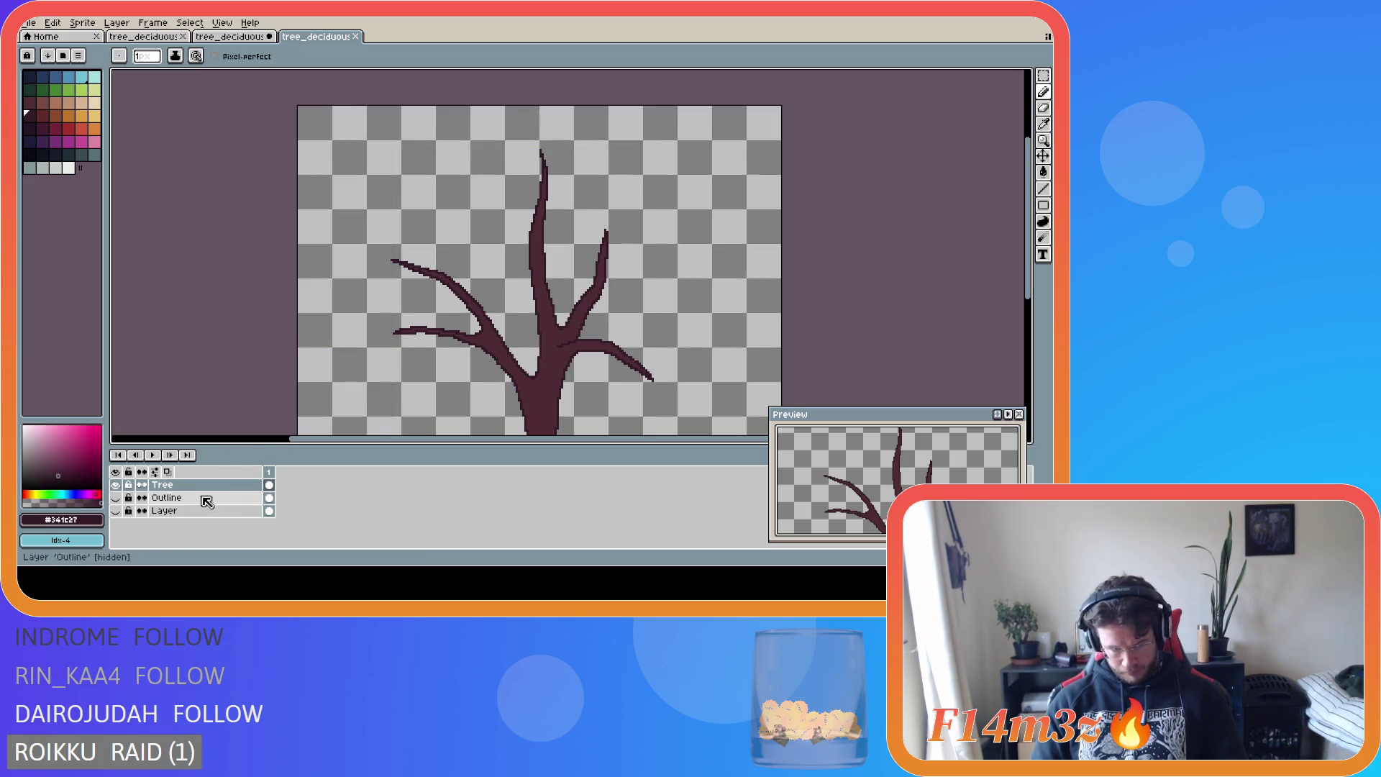
- Add a new layer above Tree and name it 'Small Branches'
{"action": "key", "text": "shift+n"}
{"action": "double_click", "coordinate": [183, 484]}
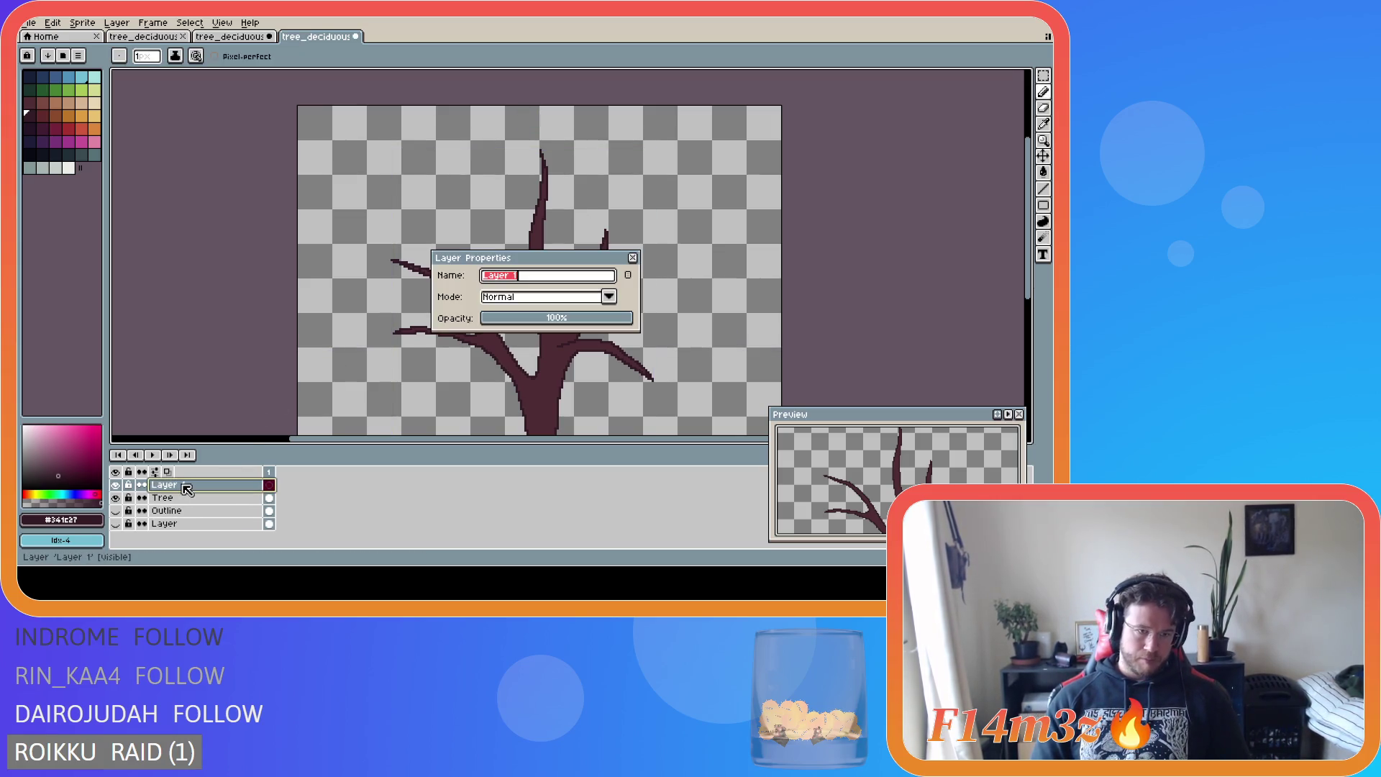
{"action": "type", "text": "Small "}
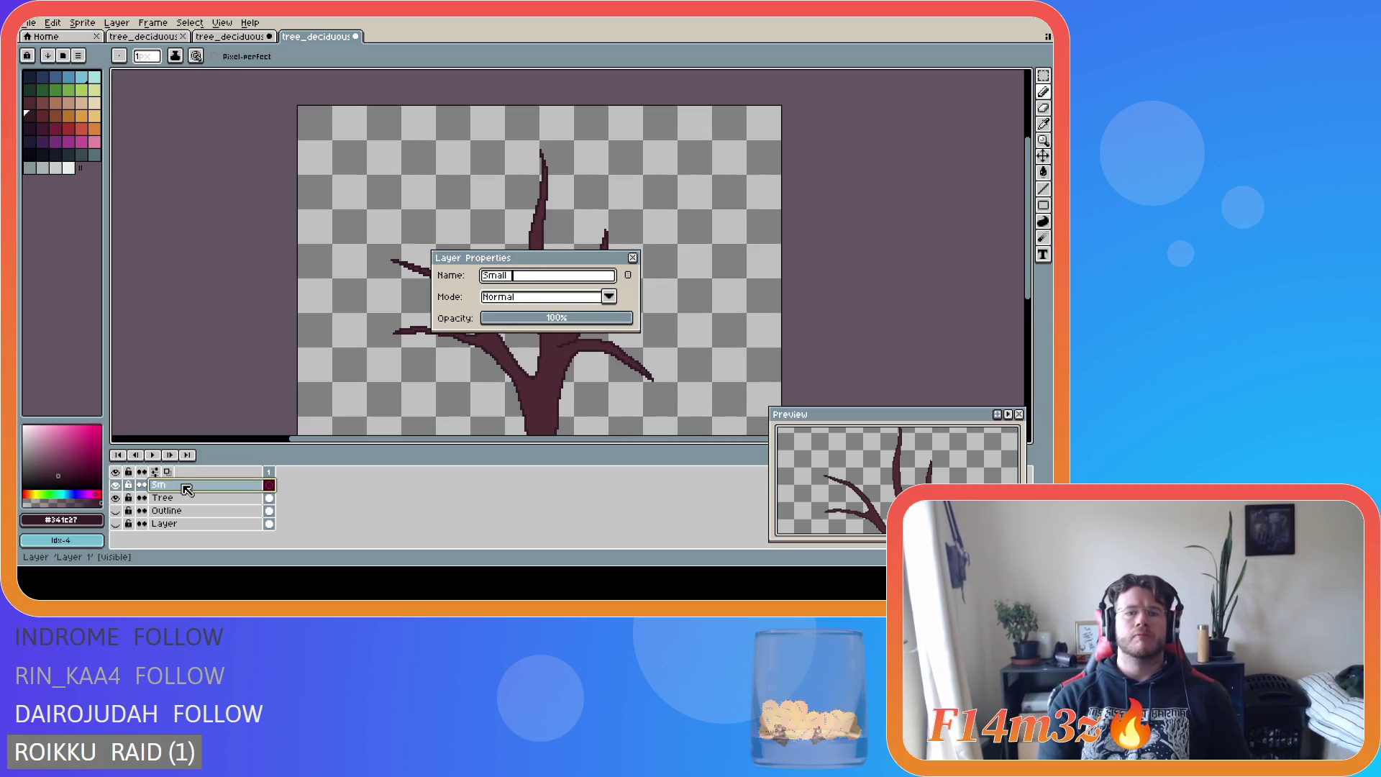
{"action": "type", "text": "Branches"}
{"action": "key", "text": "Return"}
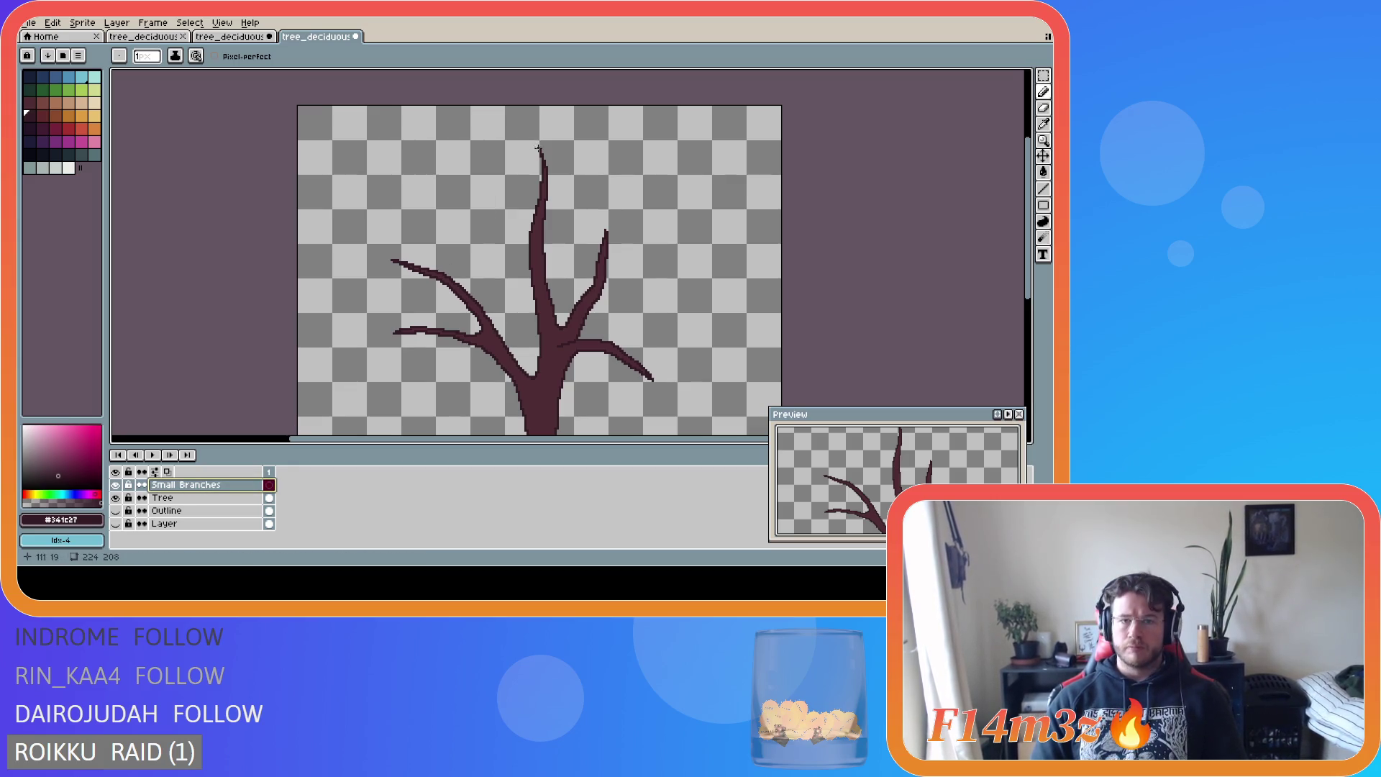
- Draw thin twigs forking from the trunk tip, undoing the overlong upper-right one
{"action": "left_click_drag", "start_coordinate": [539, 152], "coordinate": [538, 112]}
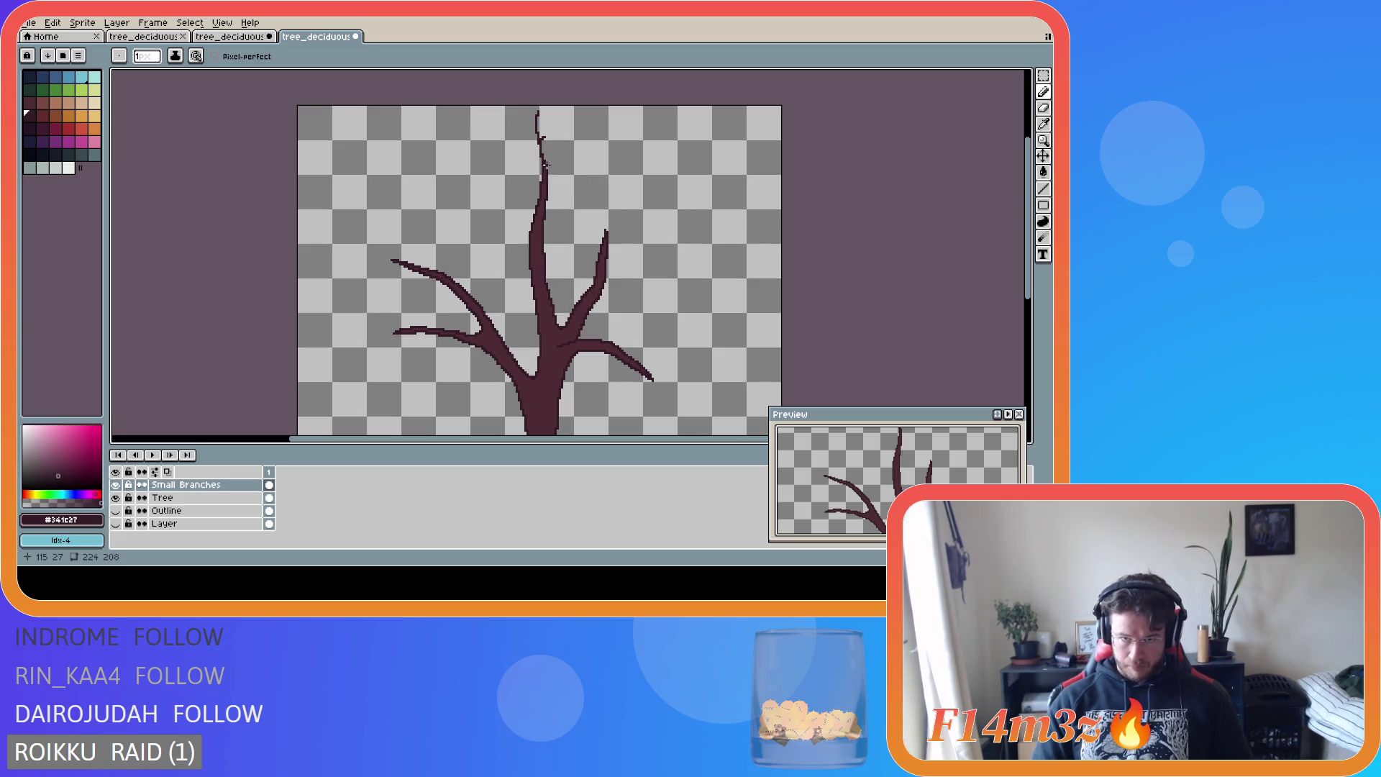
{"action": "mouse_move", "coordinate": [544, 154]}
{"action": "left_mouse_down"}
{"action": "mouse_move", "coordinate": [572, 130]}
{"action": "mouse_move", "coordinate": [559, 133]}
{"action": "left_mouse_up"}
{"action": "key", "text": "ctrl+z"}
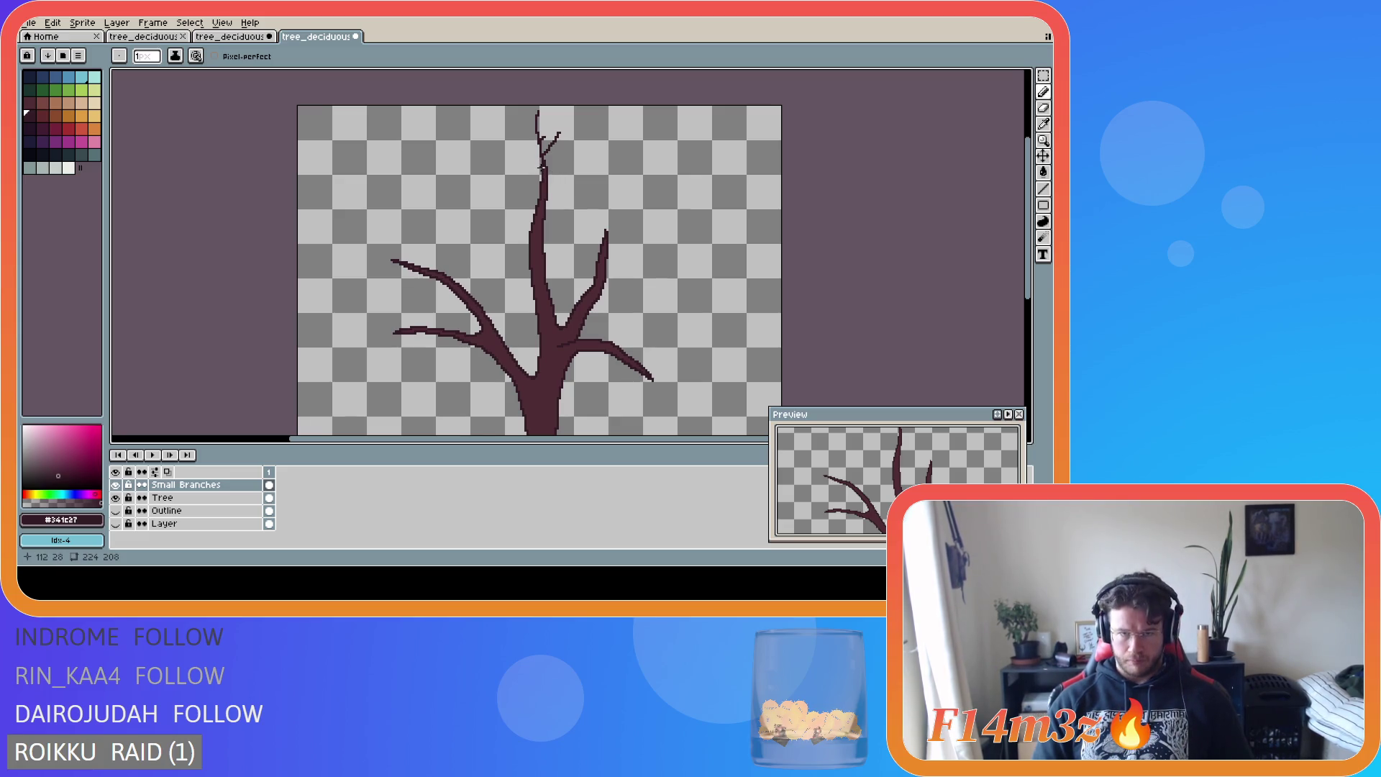
{"action": "left_click_drag", "start_coordinate": [540, 167], "coordinate": [513, 135]}
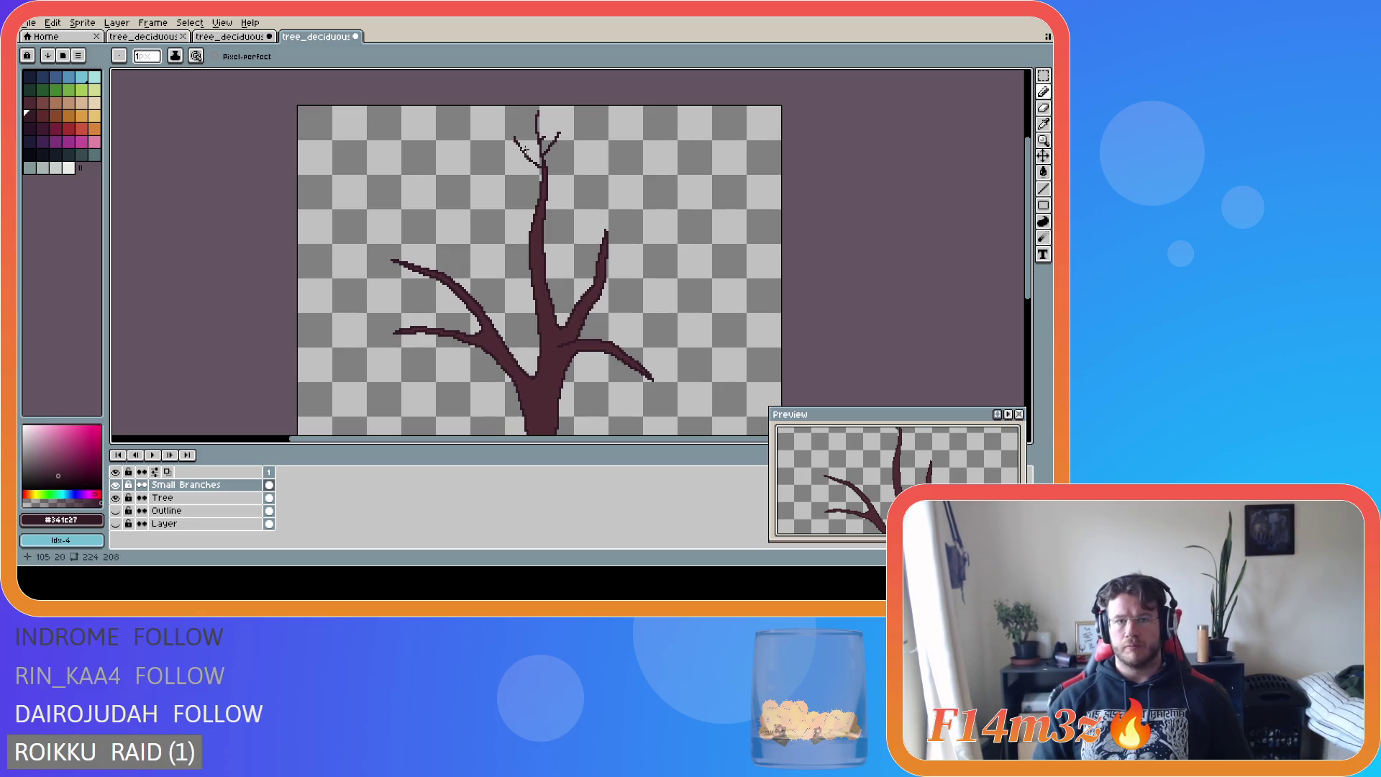
{"action": "scroll", "coordinate": [532, 164], "scroll_direction": "up", "scroll_amount": 3}
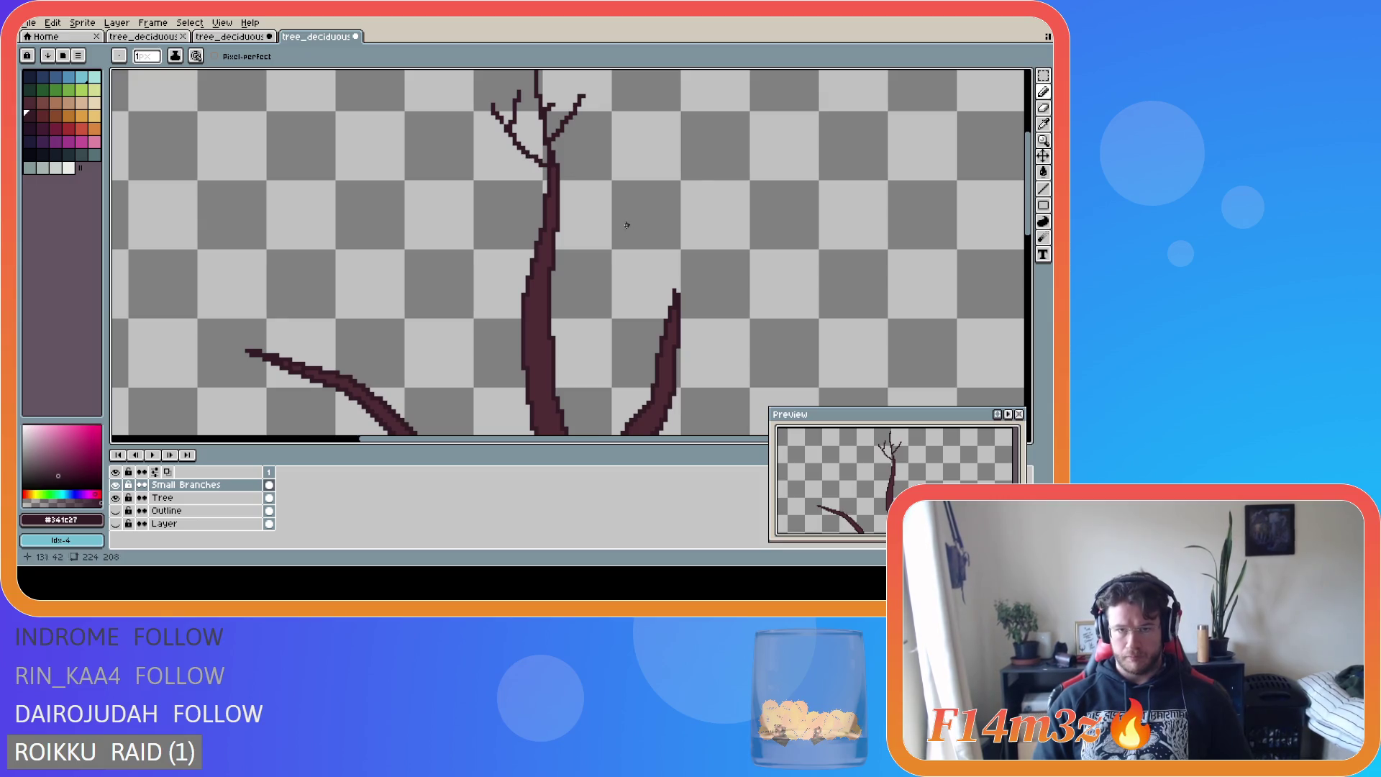
{"action": "scroll", "coordinate": [626, 225], "scroll_direction": "down", "scroll_amount": 3}
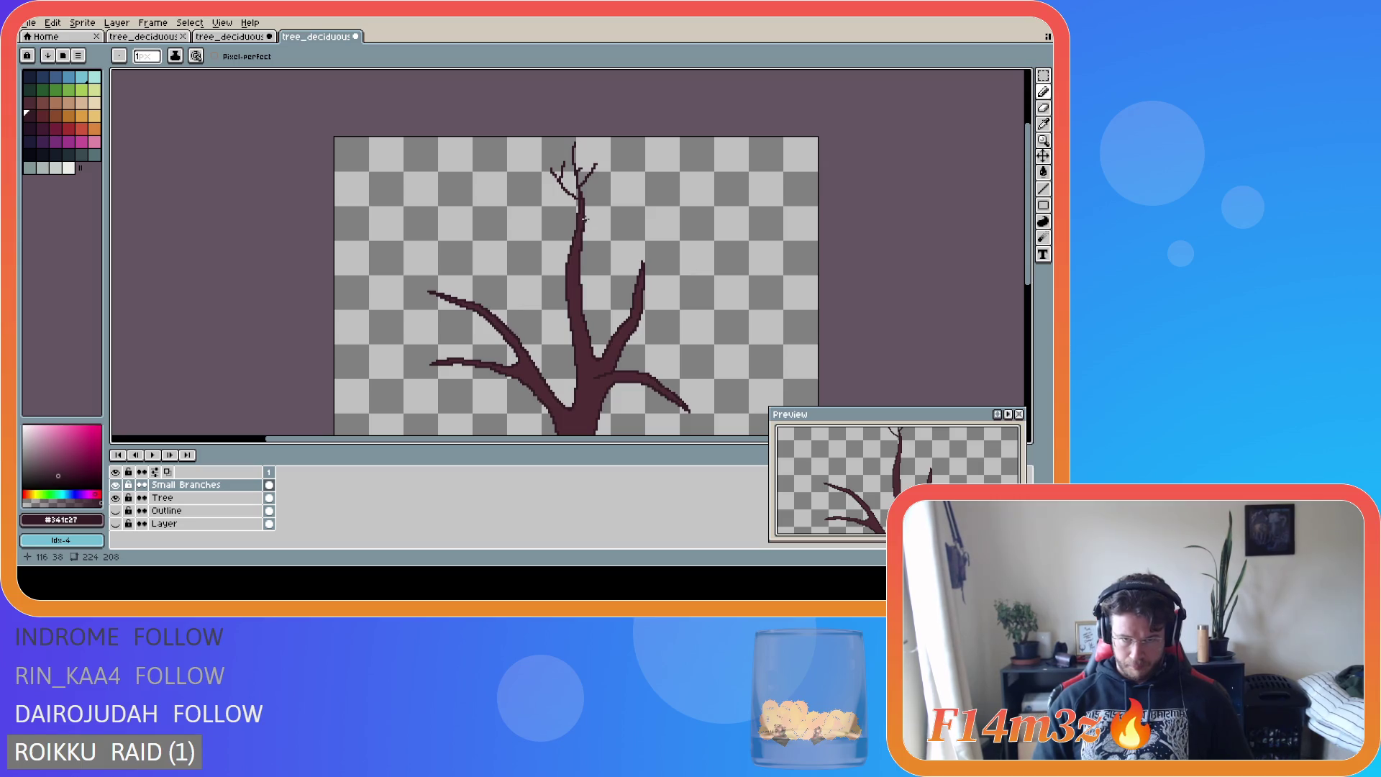
- Draw thin branches up-right and up-left from the trunk, plus two short side twigs
{"action": "mouse_move", "coordinate": [584, 218]}
{"action": "left_mouse_down"}
{"action": "mouse_move", "coordinate": [624, 202]}
{"action": "mouse_move", "coordinate": [633, 218]}
{"action": "left_mouse_up"}
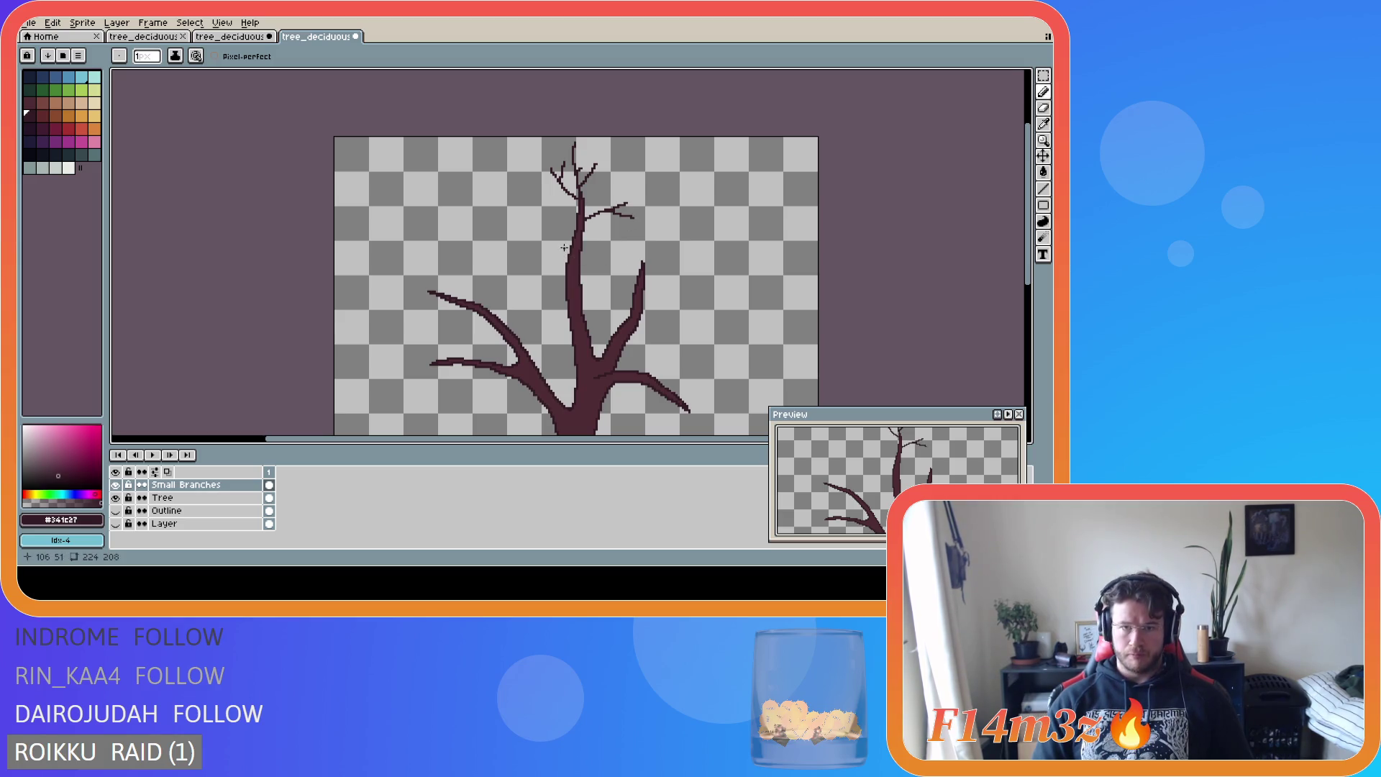
{"action": "key", "text": "ctrl"}
{"action": "mouse_move", "coordinate": [572, 237]}
{"action": "left_mouse_down"}
{"action": "mouse_move", "coordinate": [530, 212]}
{"action": "mouse_move", "coordinate": [524, 234]}
{"action": "mouse_move", "coordinate": [536, 195]}
{"action": "left_mouse_up"}
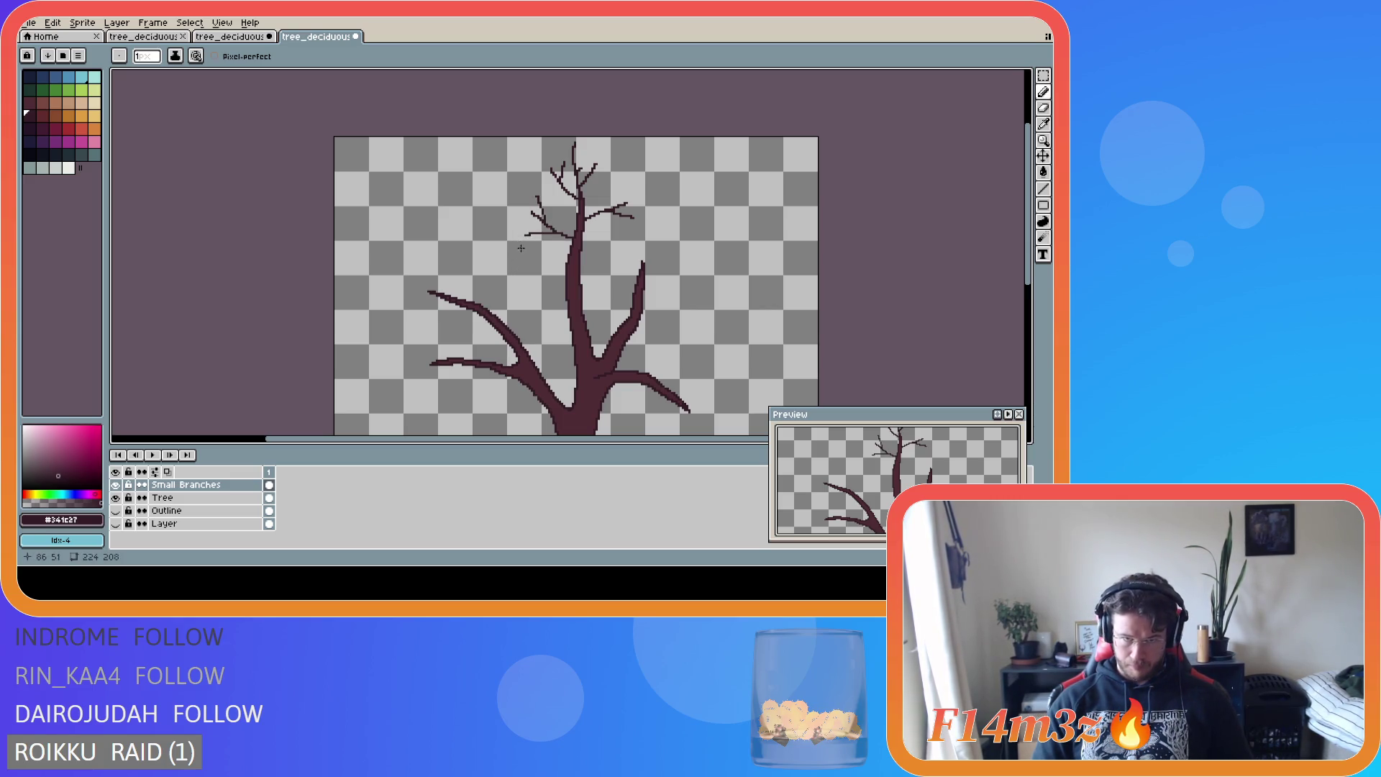
{"action": "left_click_drag", "start_coordinate": [532, 214], "coordinate": [518, 213]}
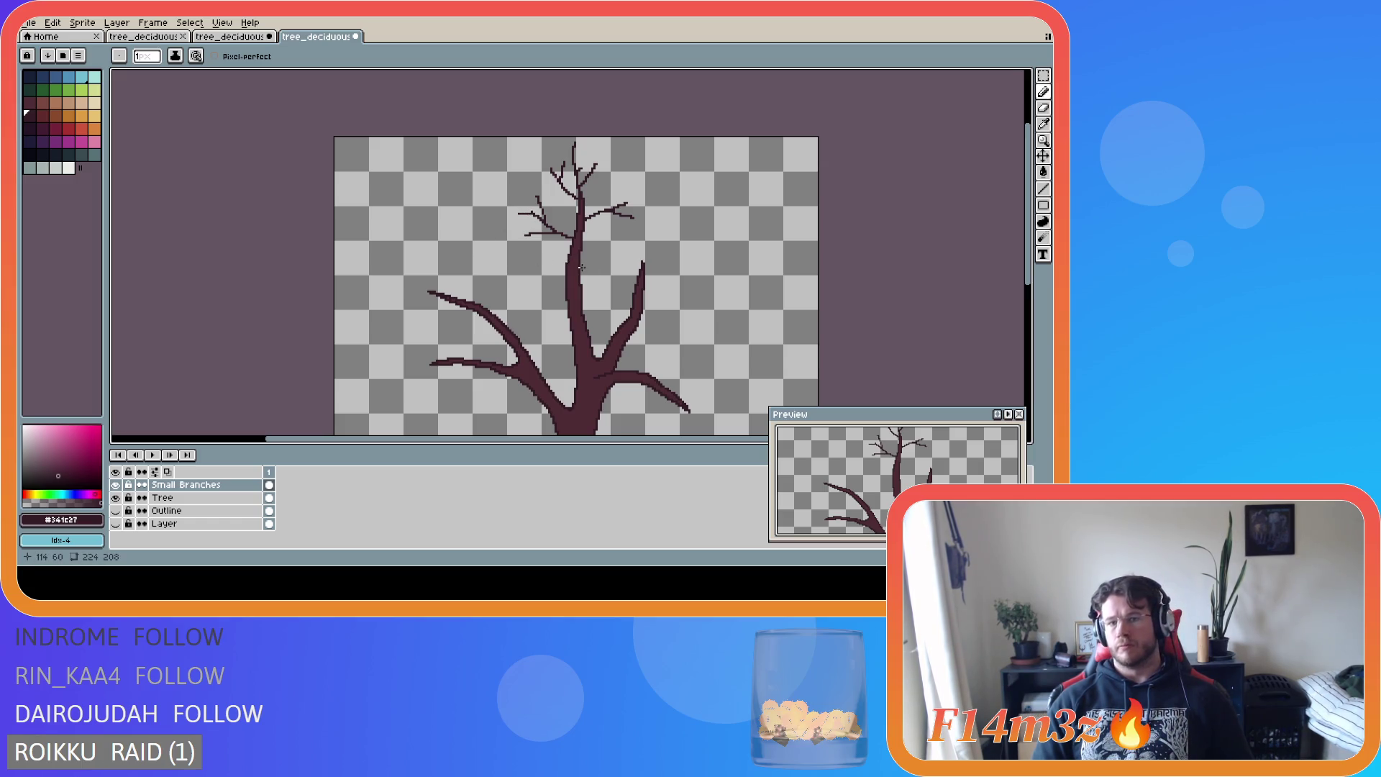
{"action": "left_click_drag", "start_coordinate": [581, 266], "coordinate": [607, 250]}
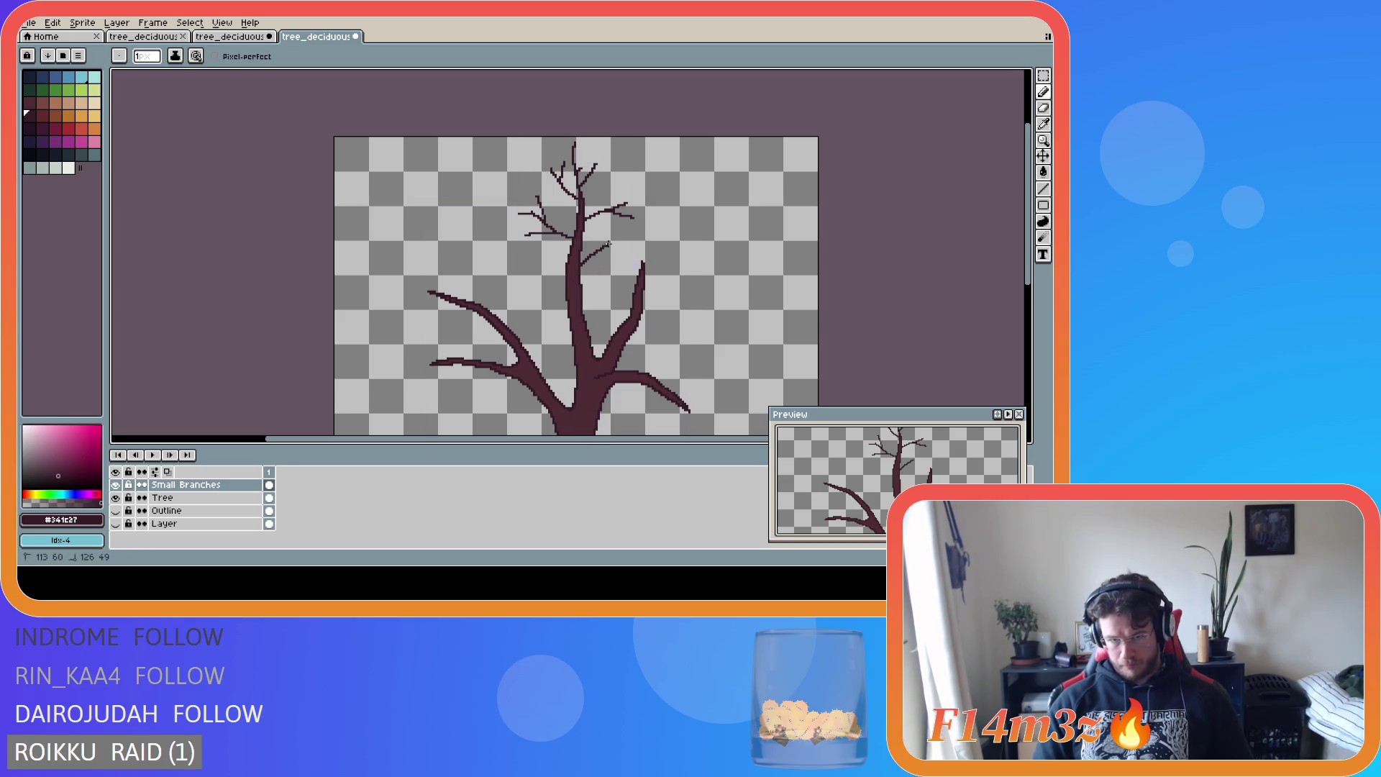
- Draw a thin leftward branch, a straight Shift-click twig along it, and a short diagonal twig
{"action": "key", "text": "ctrl"}
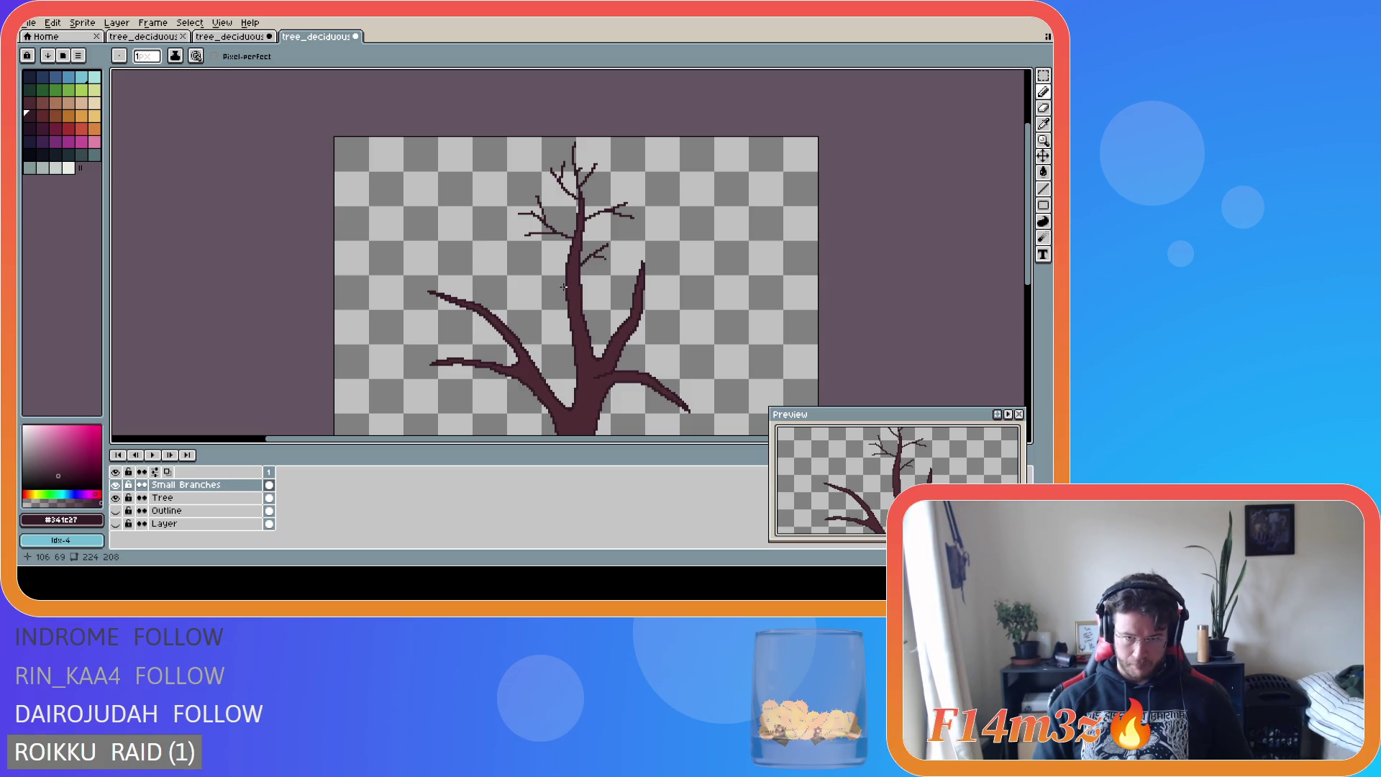
{"action": "key", "text": "ctrl"}
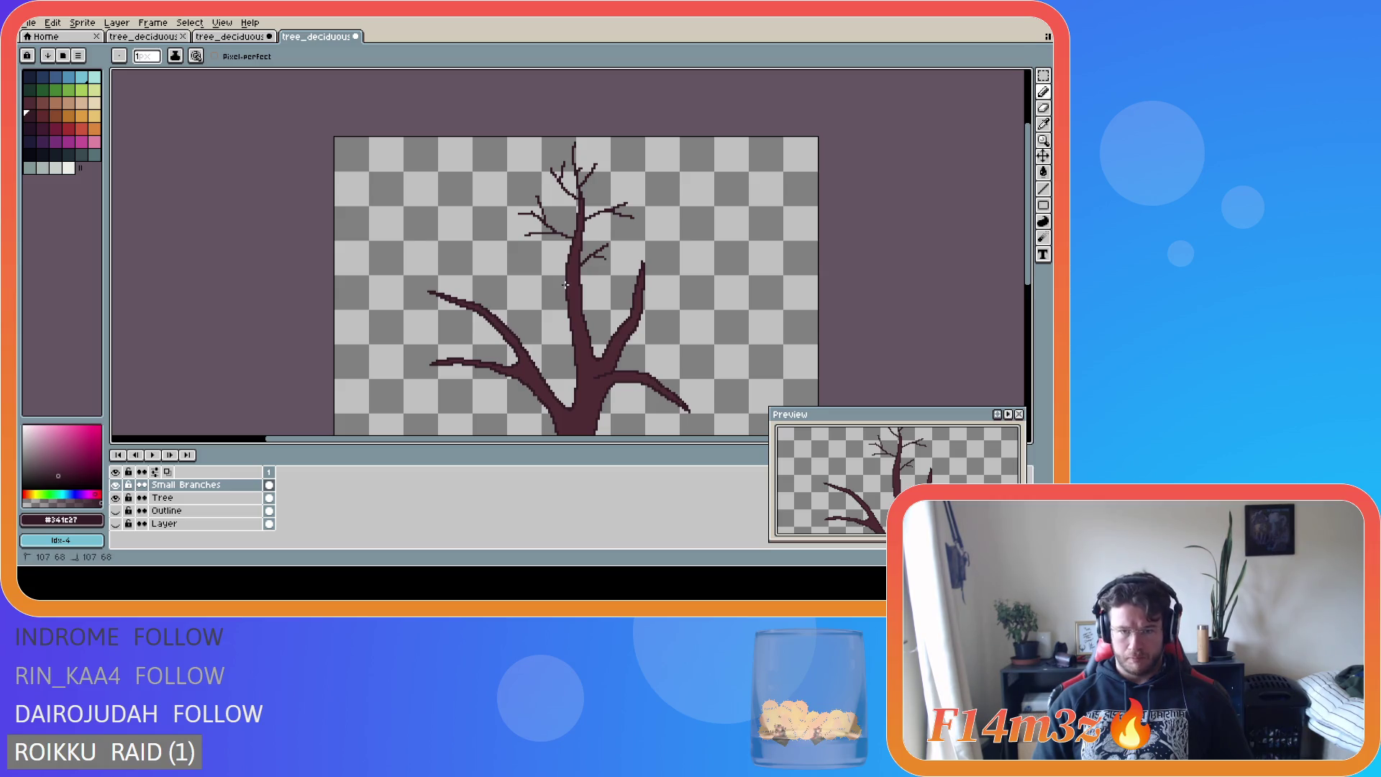
{"action": "left_click_drag", "start_coordinate": [565, 287], "coordinate": [486, 283]}
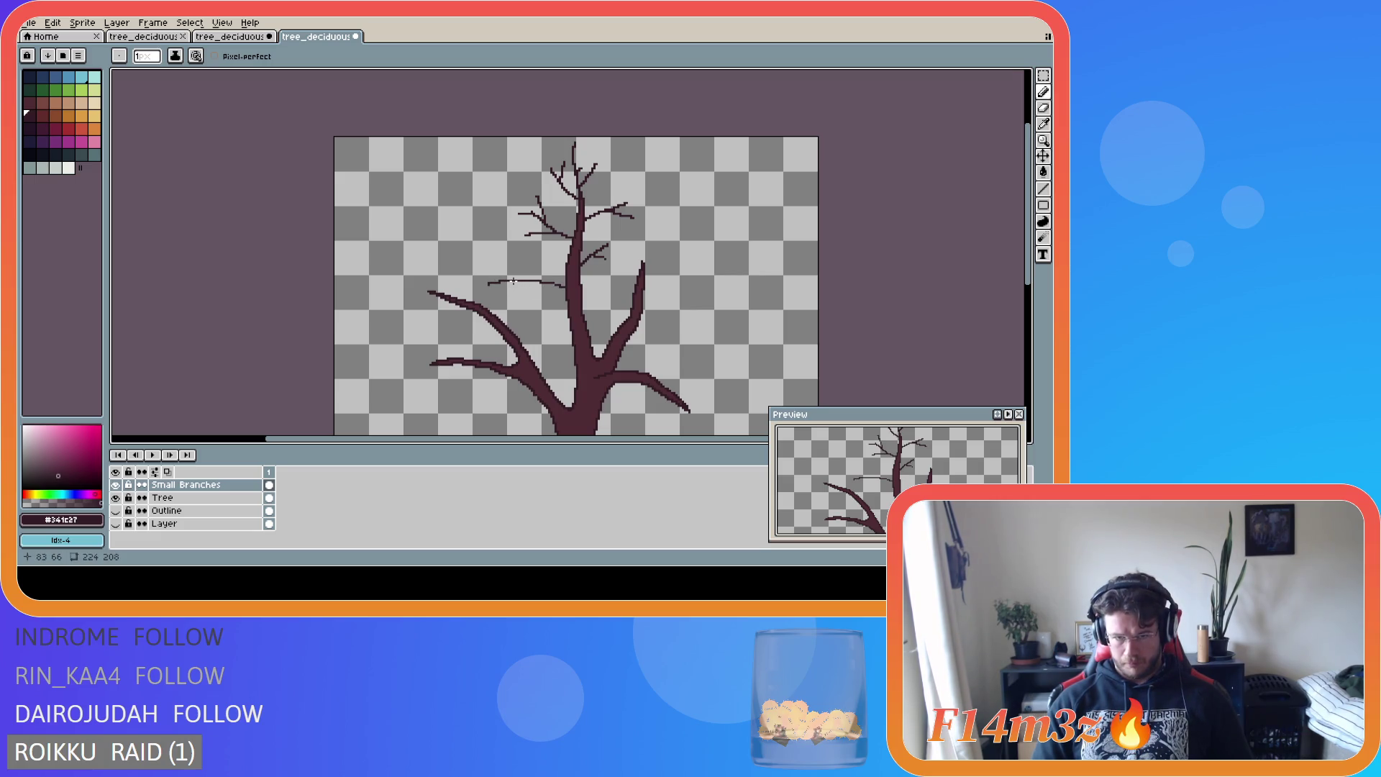
{"action": "key", "text": "ctrl"}
{"action": "key", "text": "ctrl"}
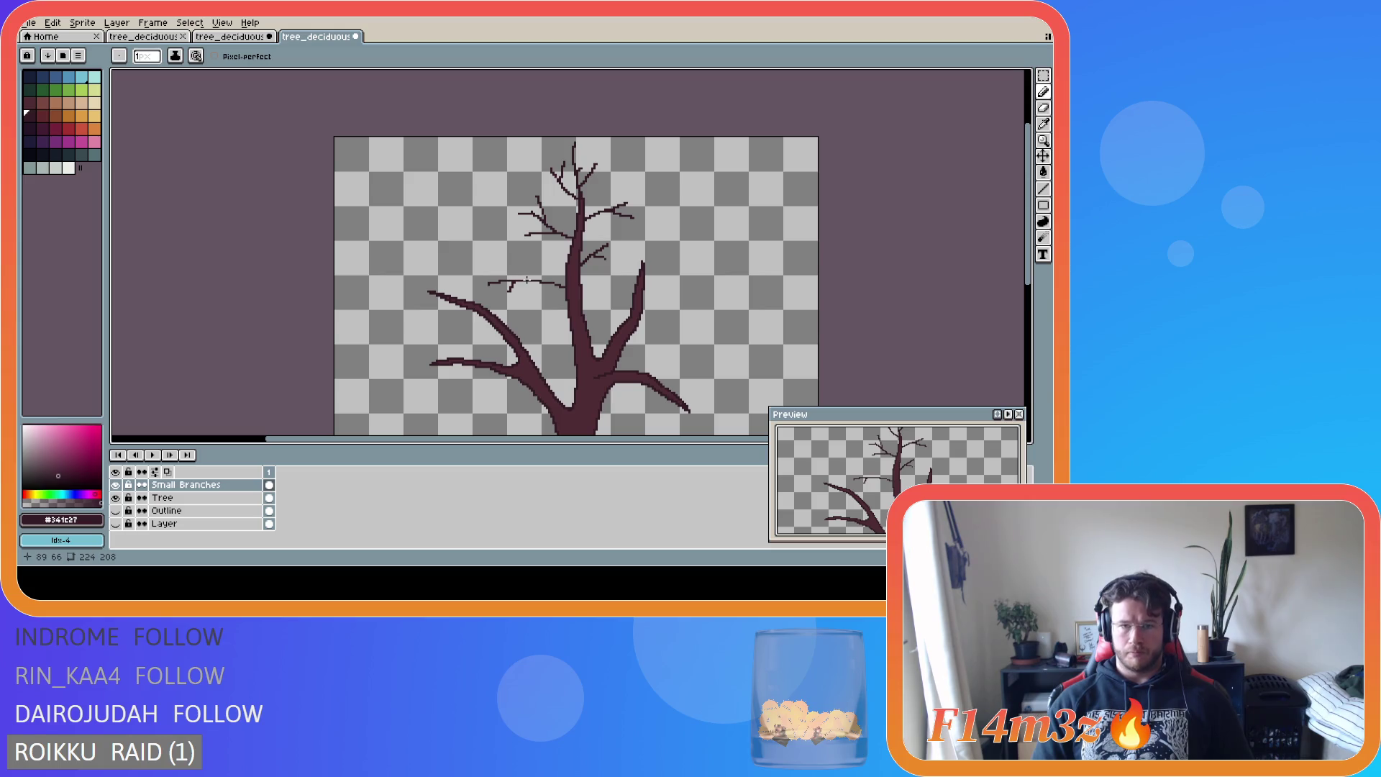
{"action": "key", "text": "ctrl"}
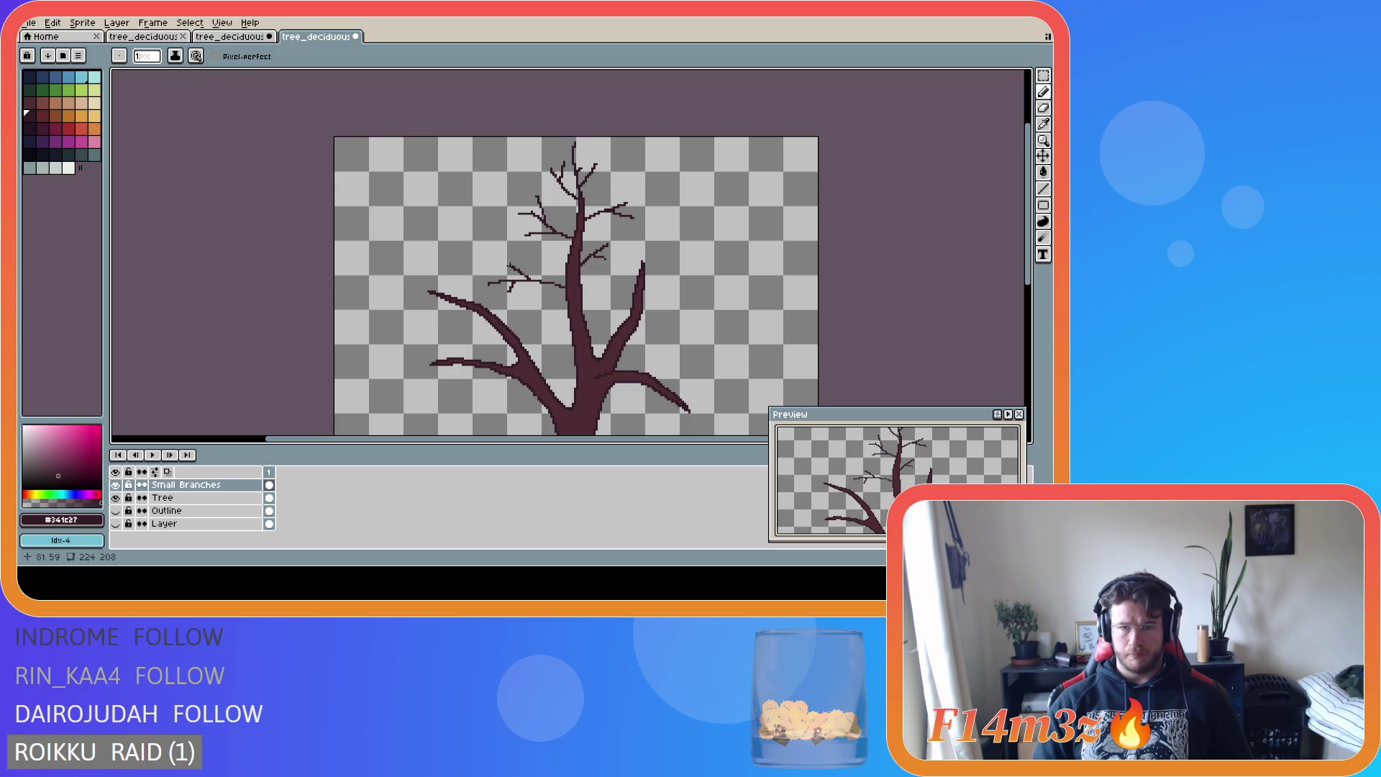
{"action": "key", "text": "shift"}
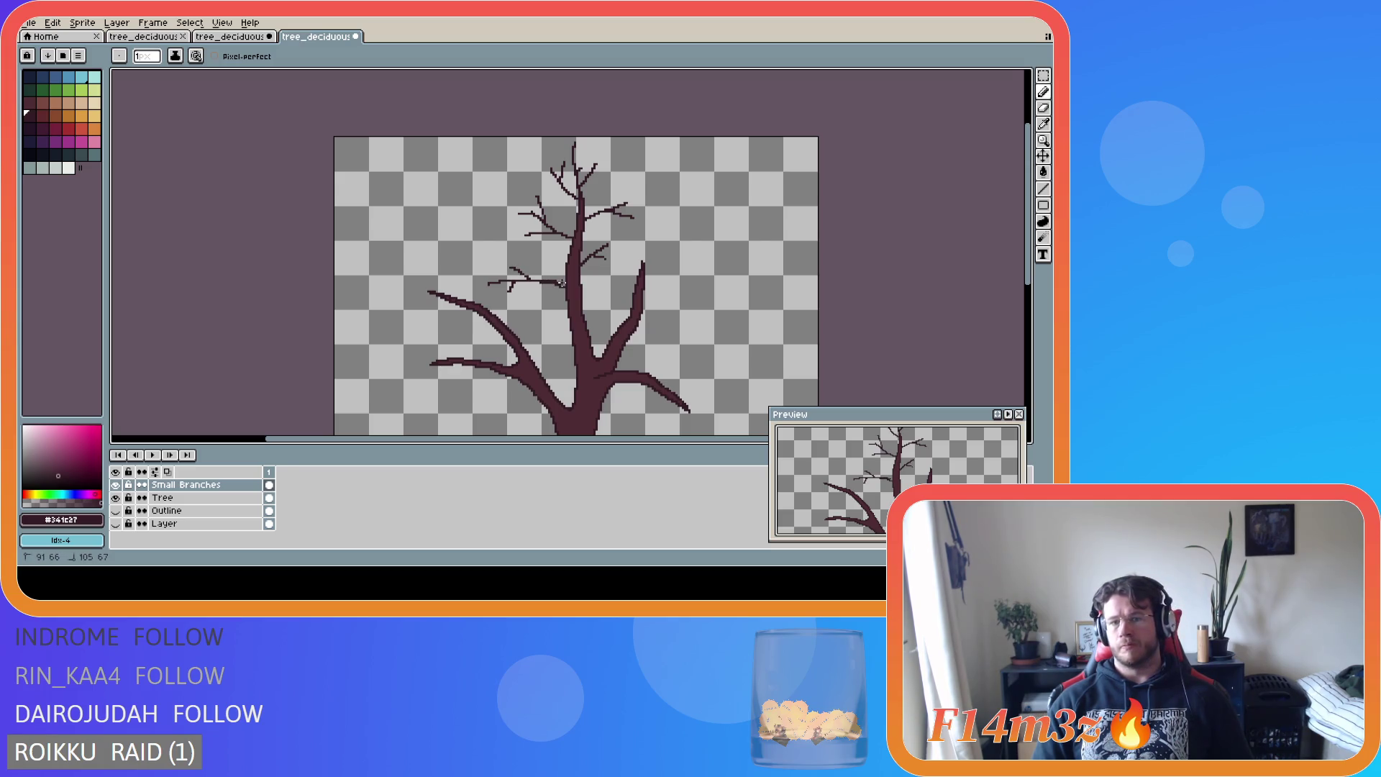
{"action": "left_click", "coordinate": [565, 286], "text": "shift"}
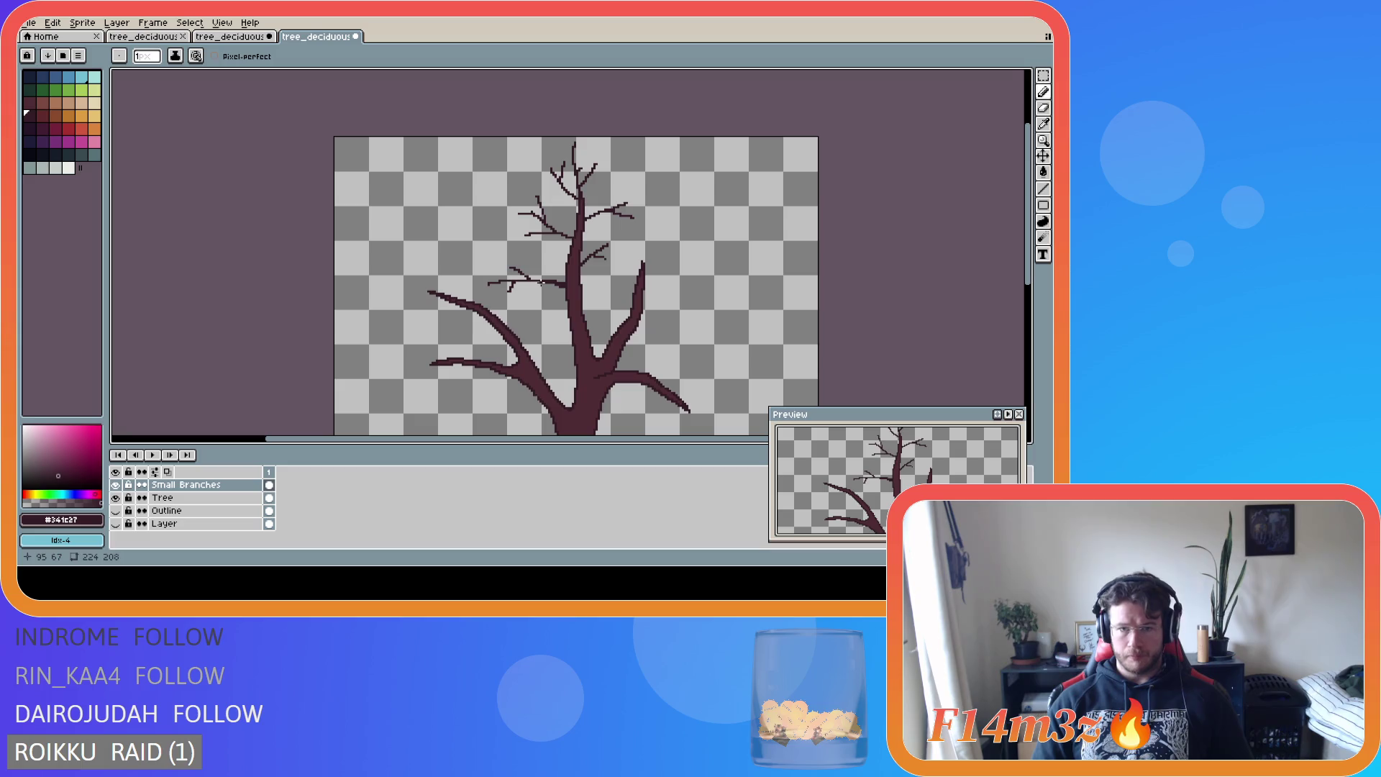
{"action": "mouse_move", "coordinate": [541, 282]}
{"action": "left_mouse_down"}
{"action": "mouse_move", "coordinate": [523, 297]}
{"action": "mouse_move", "coordinate": [536, 306]}
{"action": "left_mouse_up"}
{"action": "key", "text": "ctrl+z"}
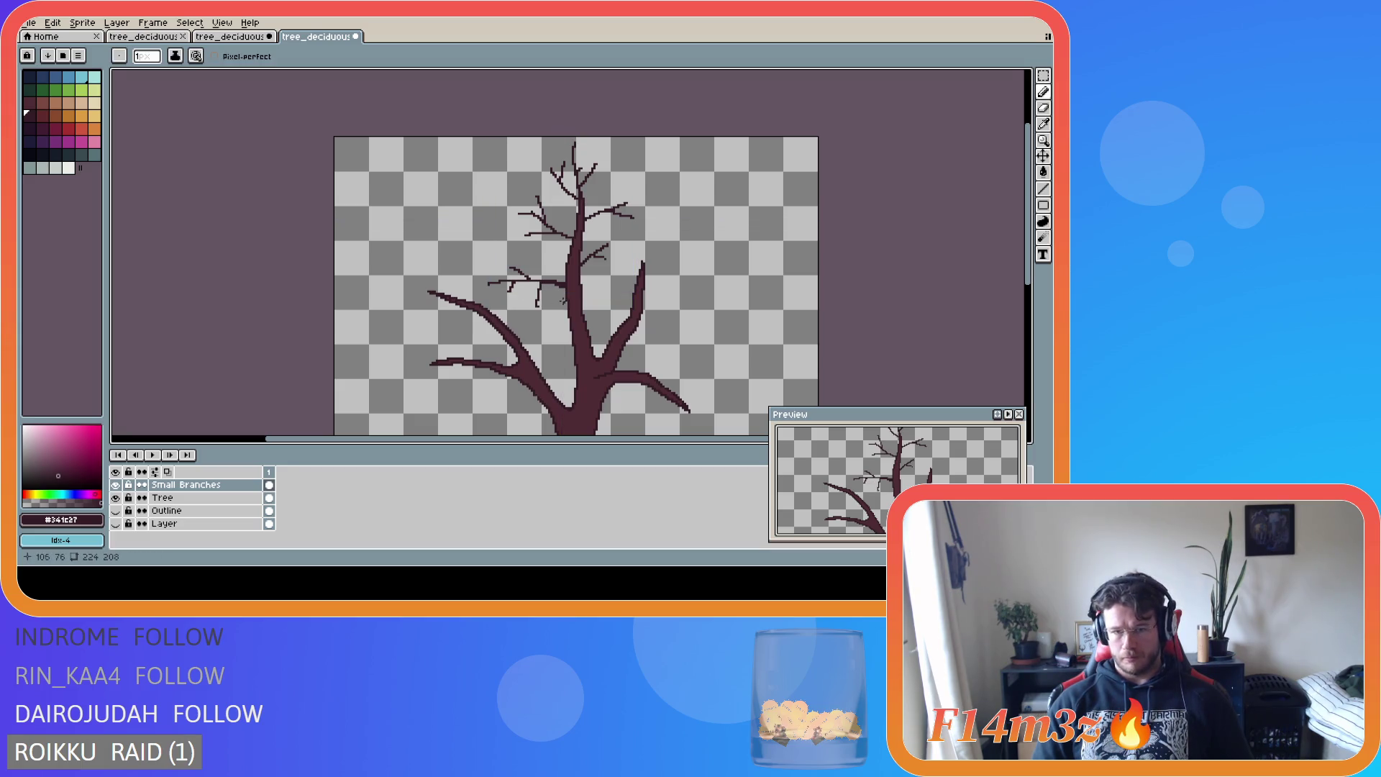
{"action": "left_click_drag", "start_coordinate": [540, 281], "coordinate": [538, 298]}
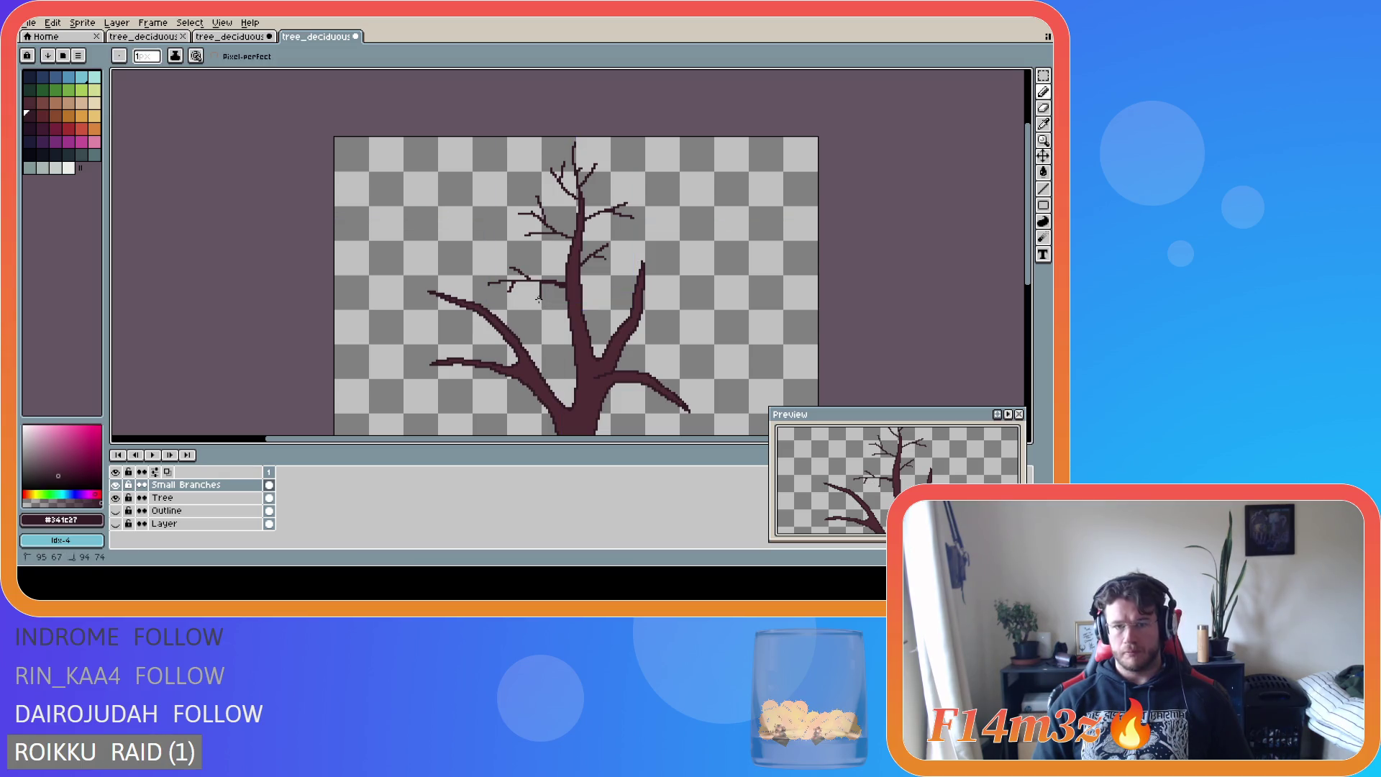
{"action": "key", "text": "ctrl+z"}
{"action": "key", "text": "v"}
{"action": "key", "text": "b"}
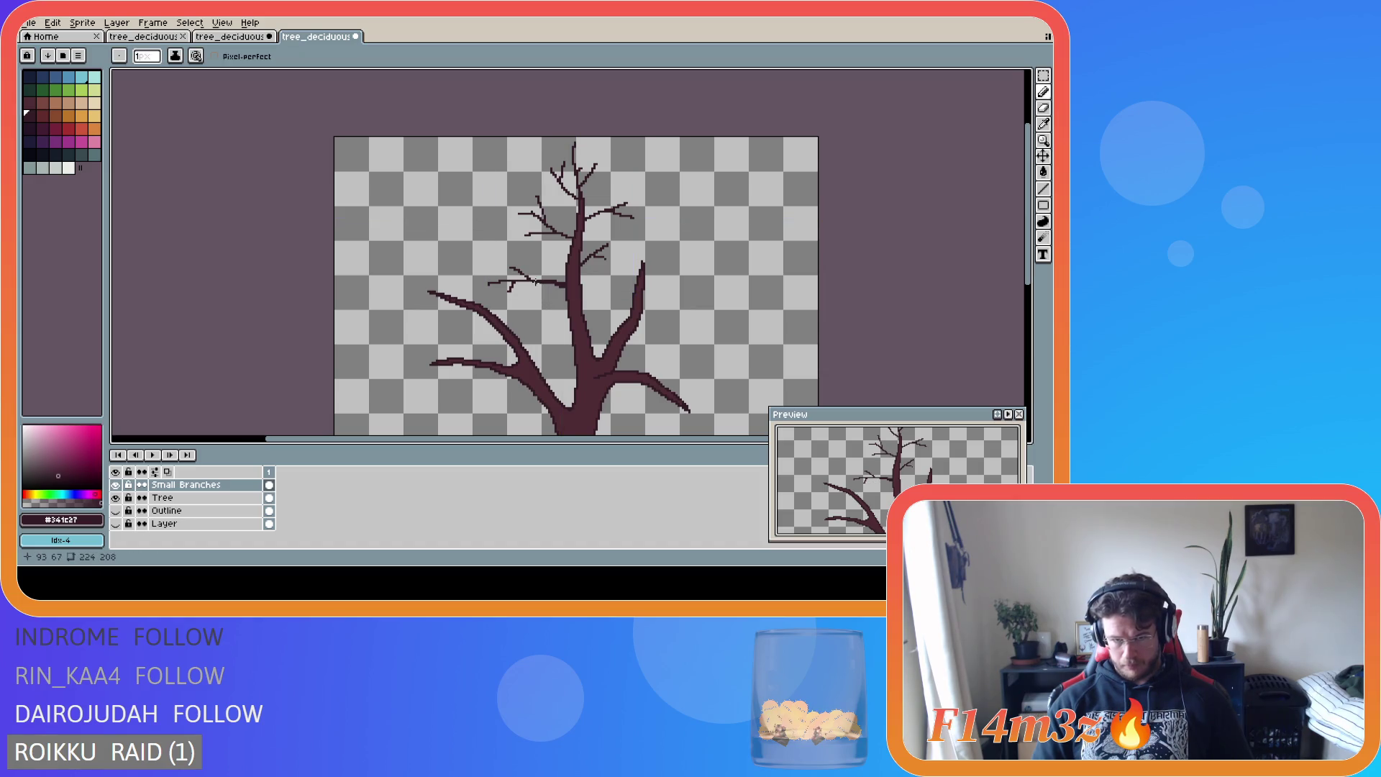
{"action": "key", "text": "v"}
{"action": "key", "text": "b"}
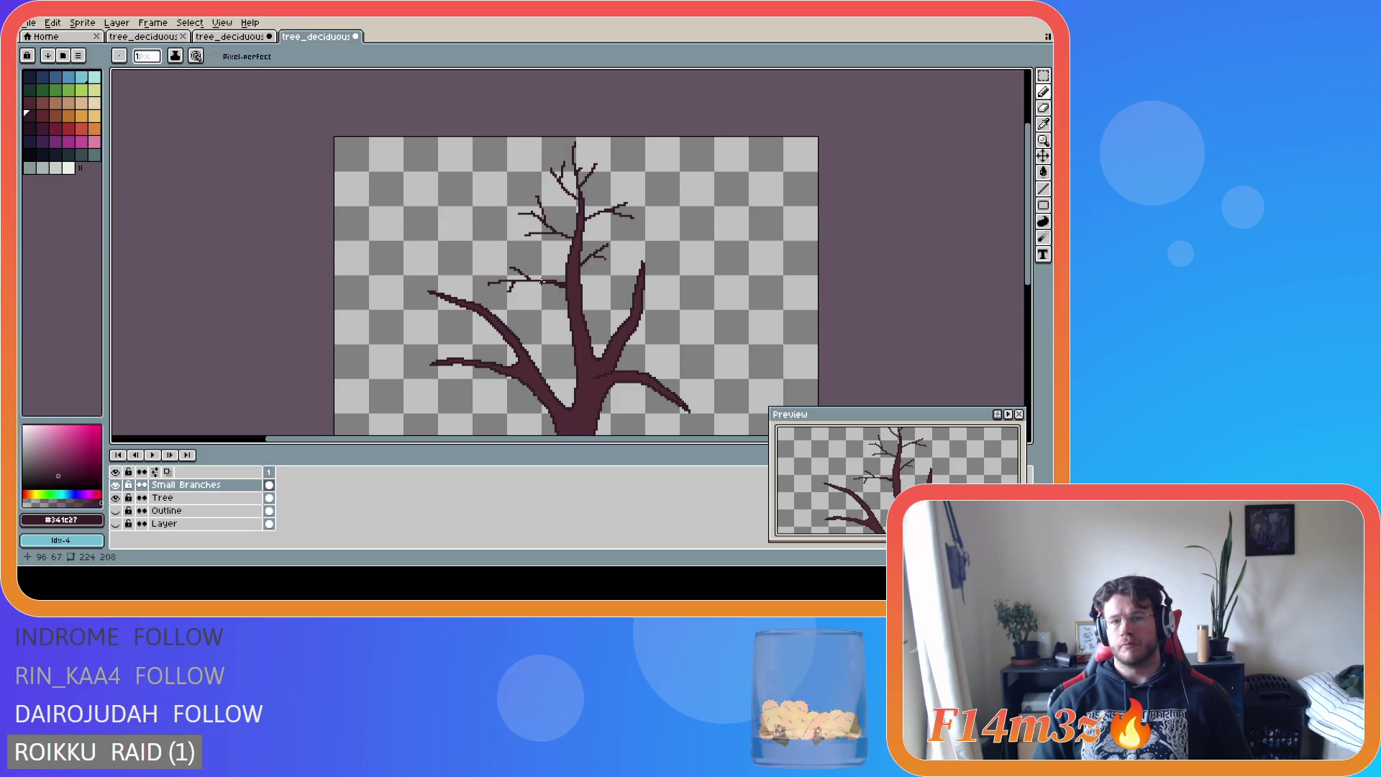
{"action": "key", "text": "ctrl"}
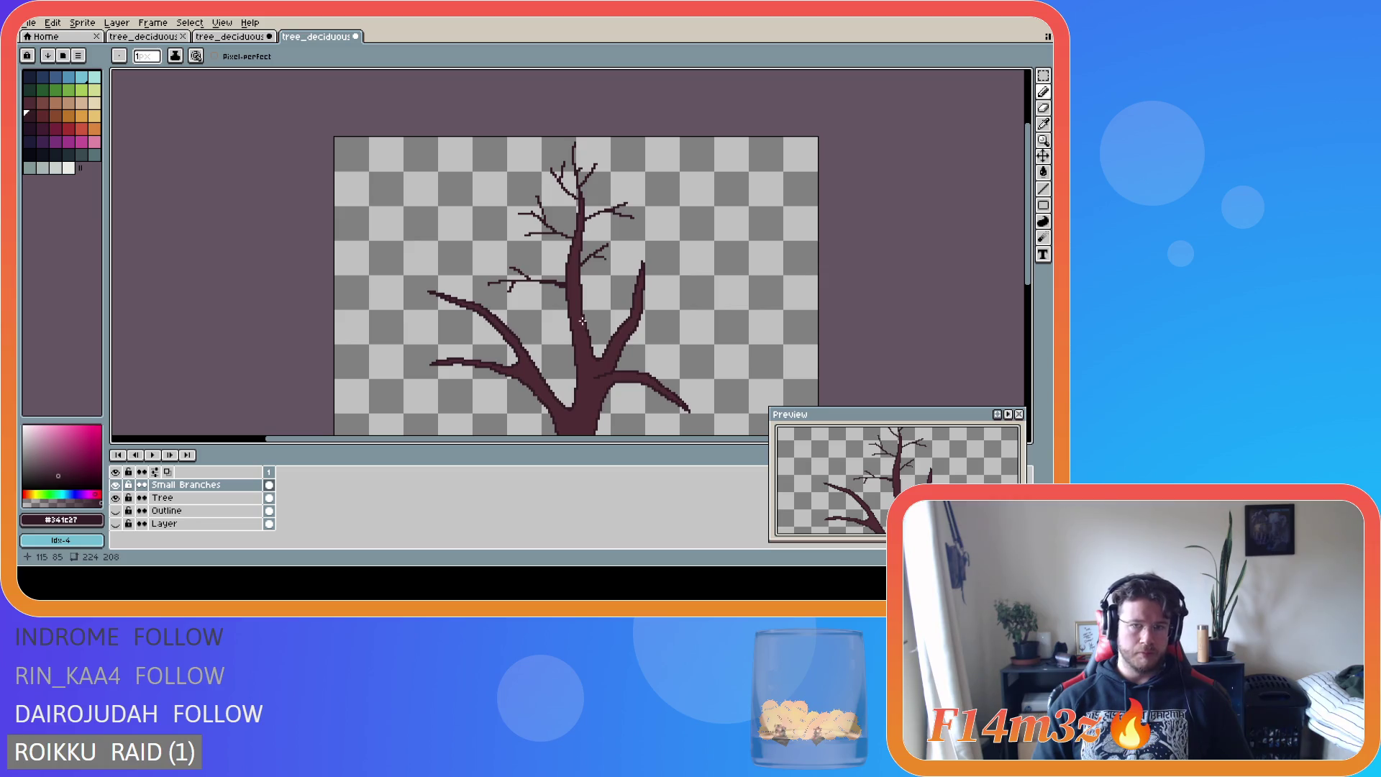
{"action": "key", "text": "i"}
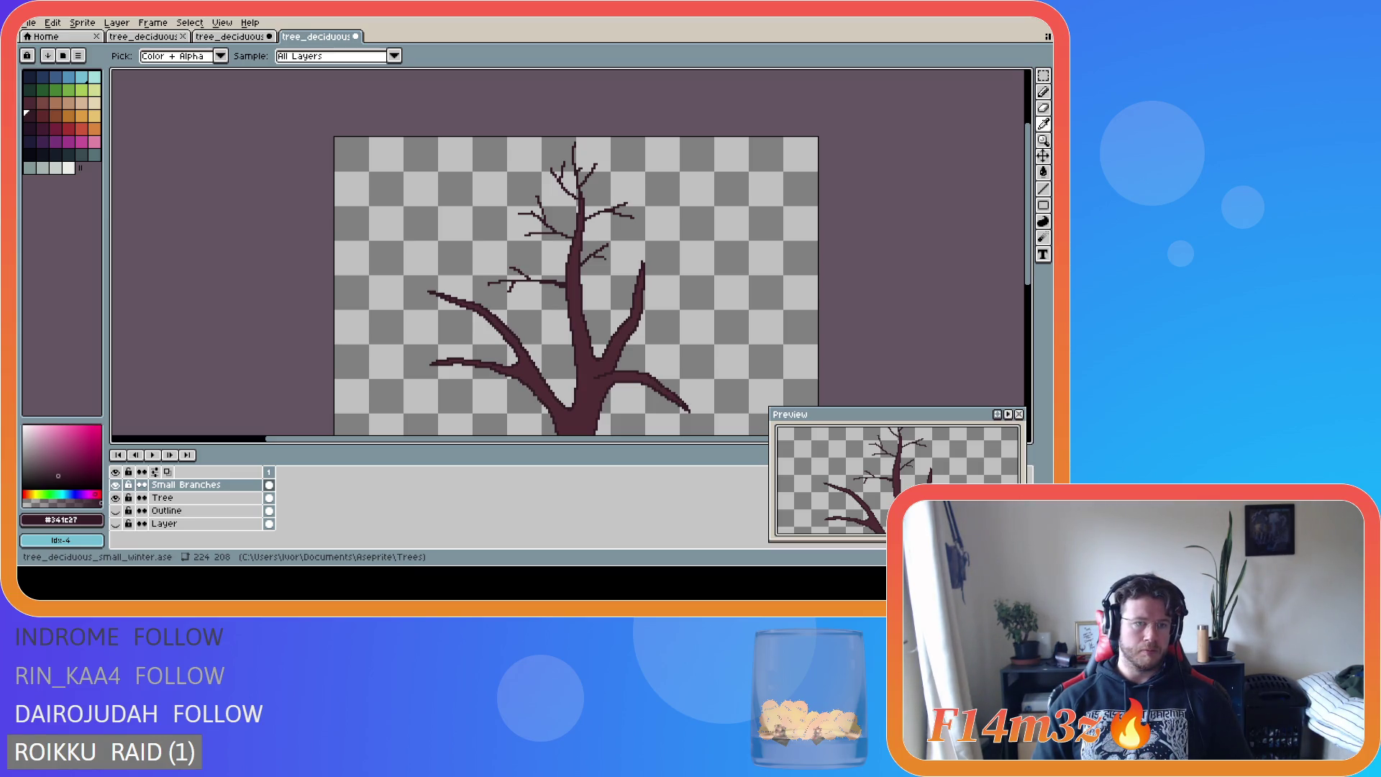
{"action": "key", "text": "b"}
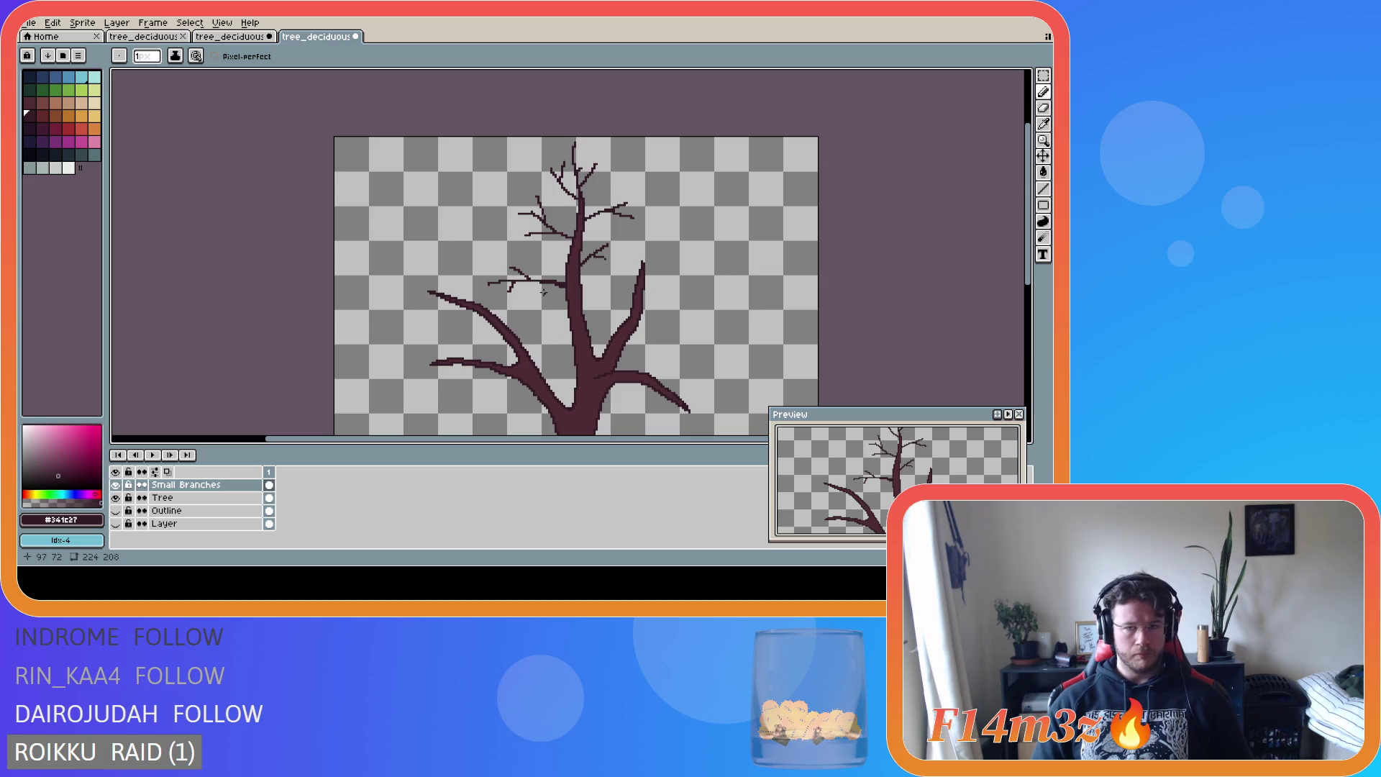
{"action": "key", "text": "i"}
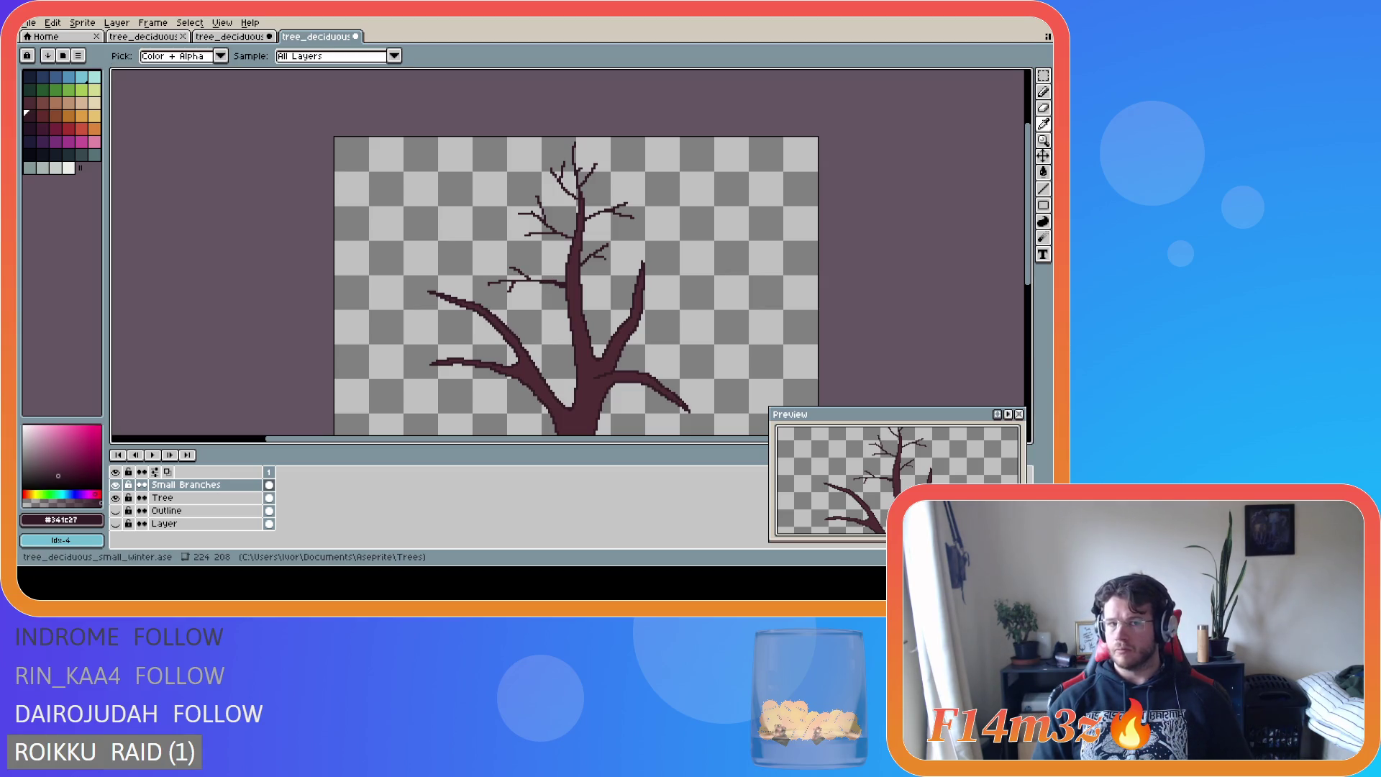
{"action": "key", "text": "b"}
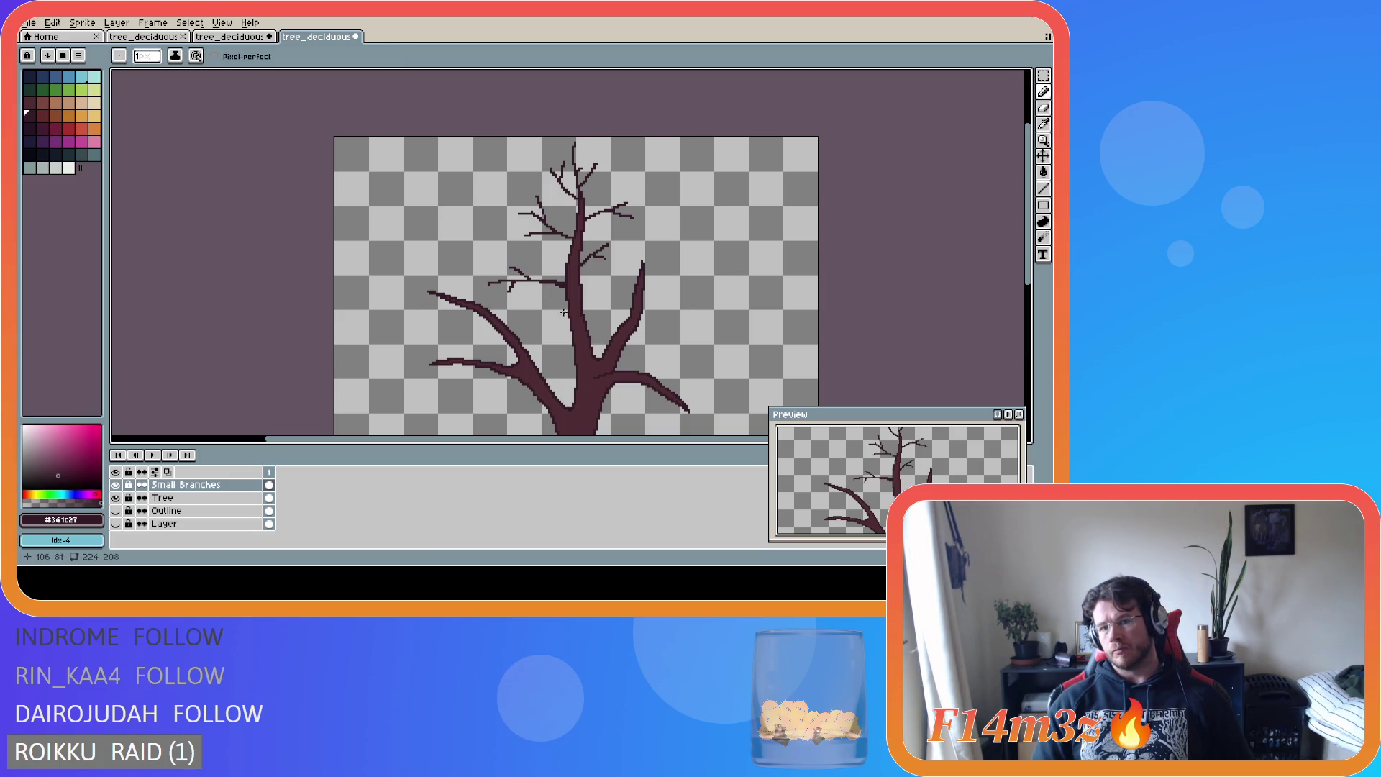
{"action": "scroll", "coordinate": [623, 358], "scroll_direction": "down", "scroll_amount": 2}
{"action": "scroll", "coordinate": [624, 357], "scroll_direction": "down", "scroll_amount": 1}
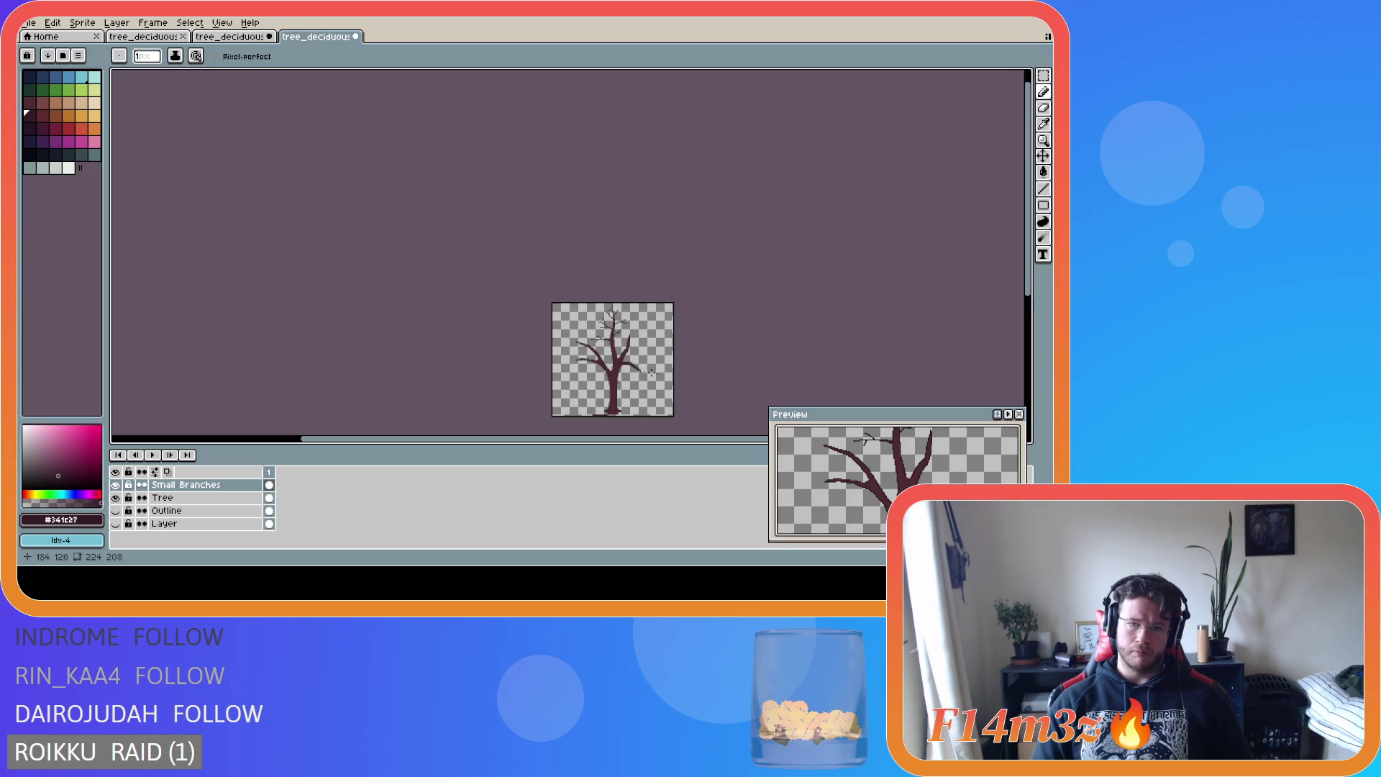
{"action": "scroll", "coordinate": [676, 346], "scroll_direction": "up", "scroll_amount": 1}
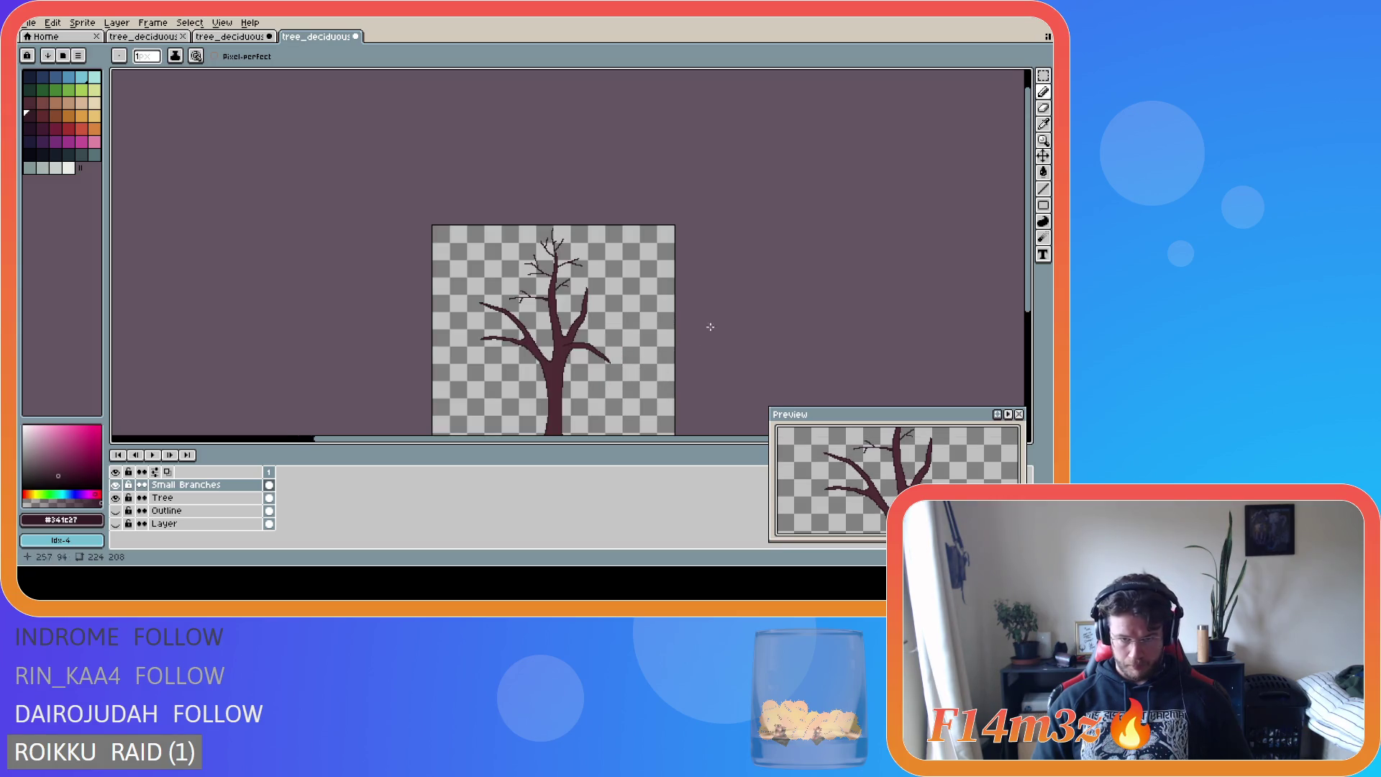
{"action": "scroll", "coordinate": [587, 357], "scroll_direction": "up", "scroll_amount": 1}
{"action": "key", "text": "alt"}
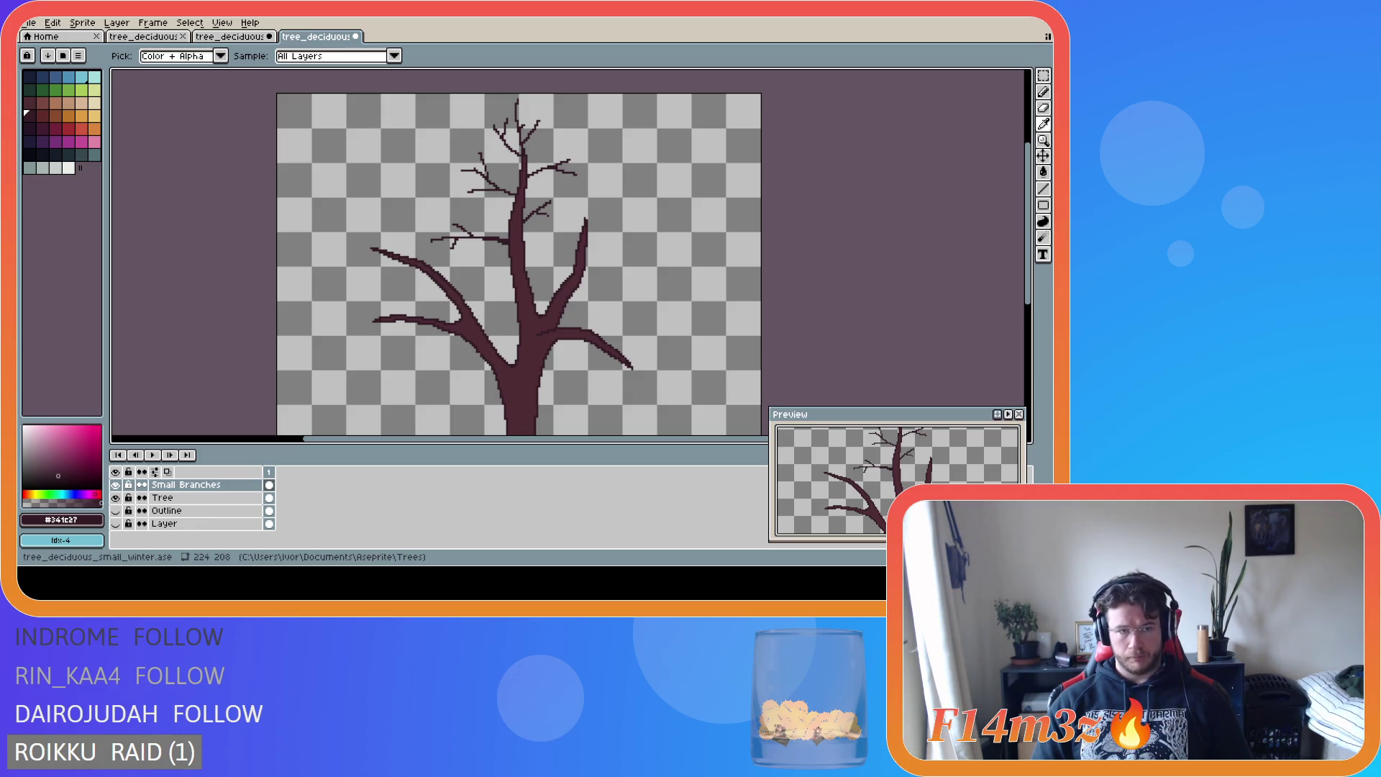
{"action": "left_click_drag", "start_coordinate": [535, 327], "coordinate": [503, 303]}
{"action": "key", "text": "ctrl+z"}
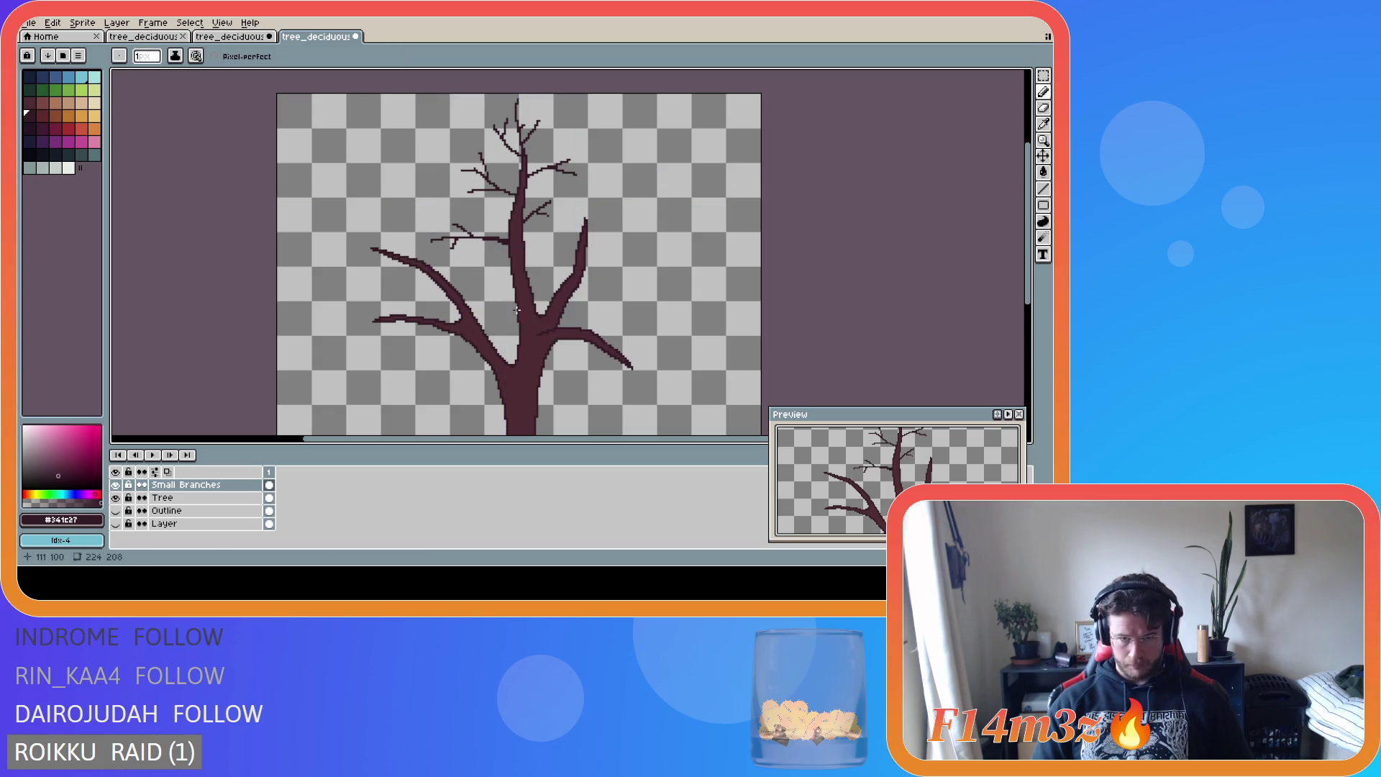
{"action": "key", "text": "alt"}
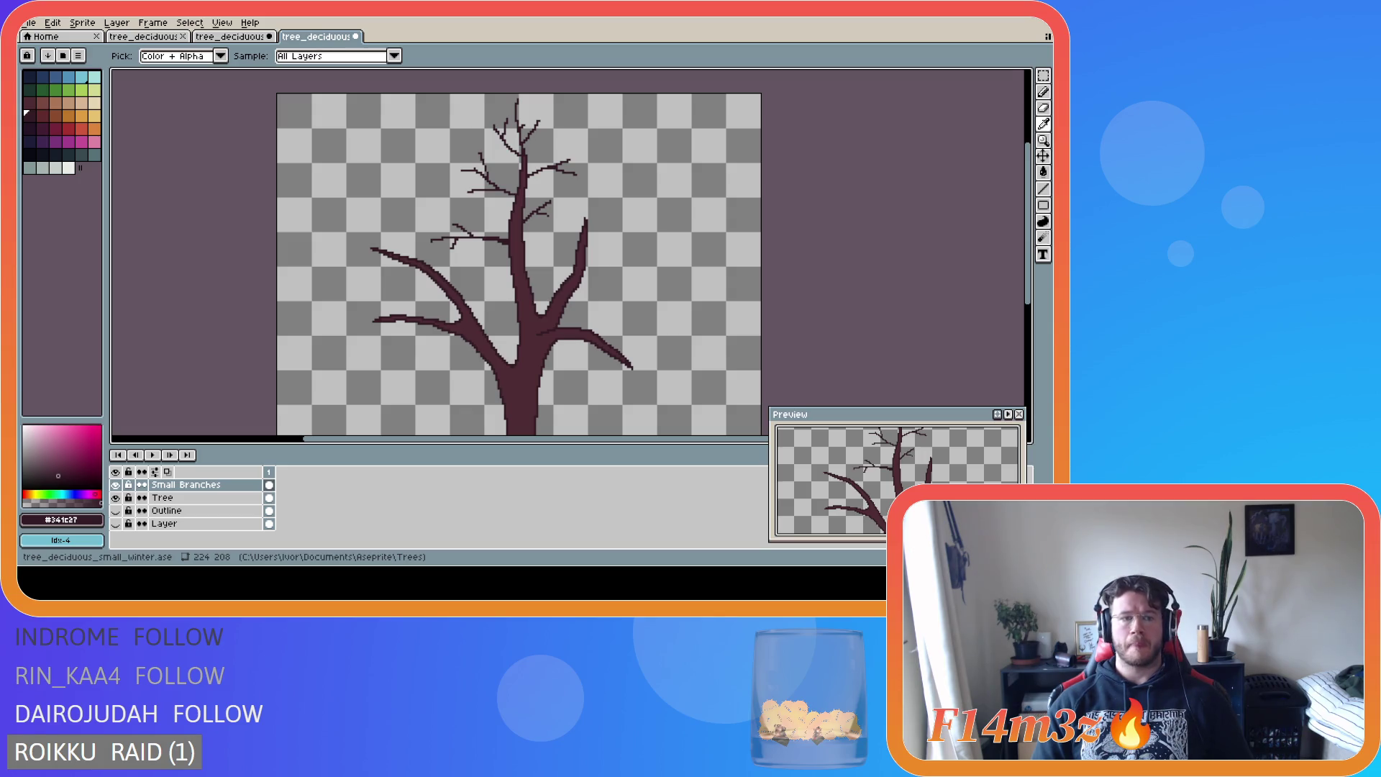
- Draw two thin twigs rising up-left from the trunk below the left branch split
{"action": "left_click_drag", "start_coordinate": [517, 316], "coordinate": [480, 280]}
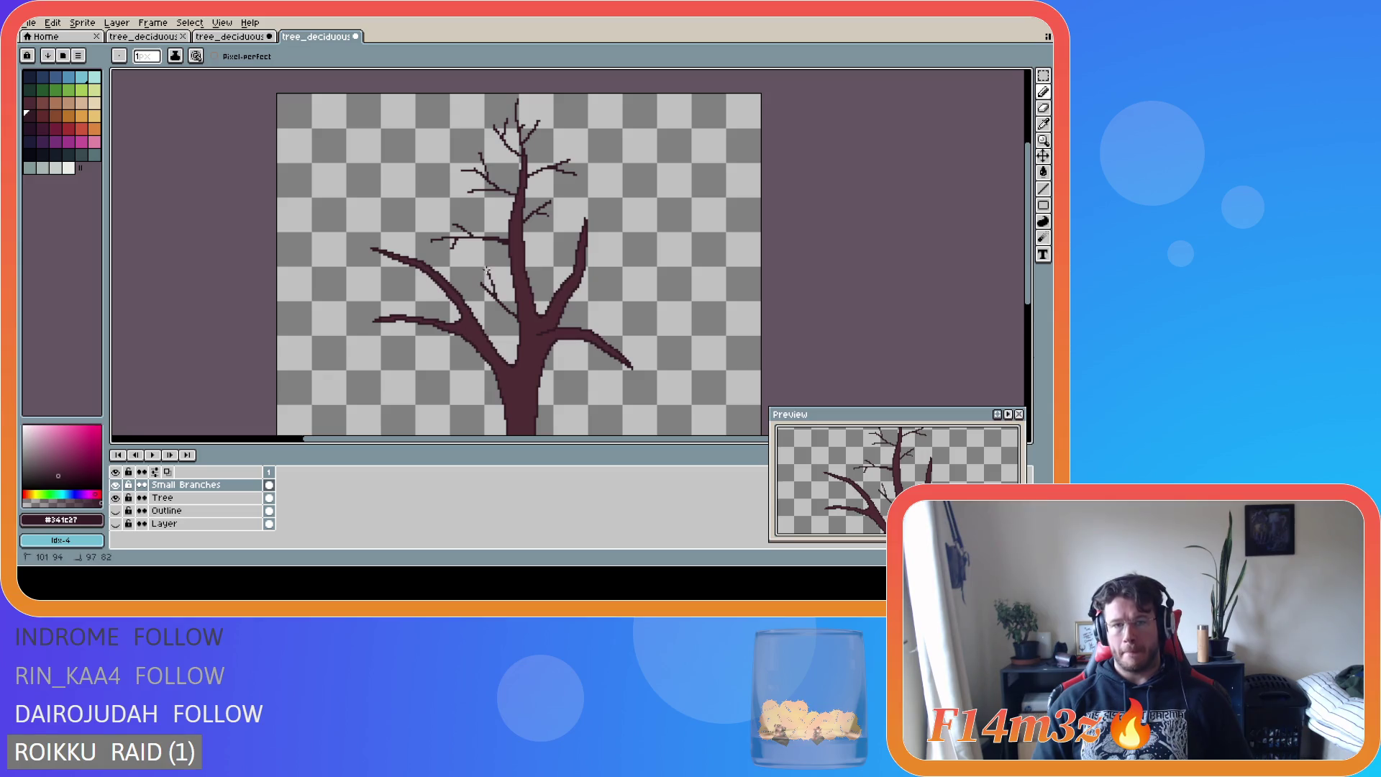
{"action": "left_click_drag", "start_coordinate": [516, 303], "coordinate": [501, 279]}
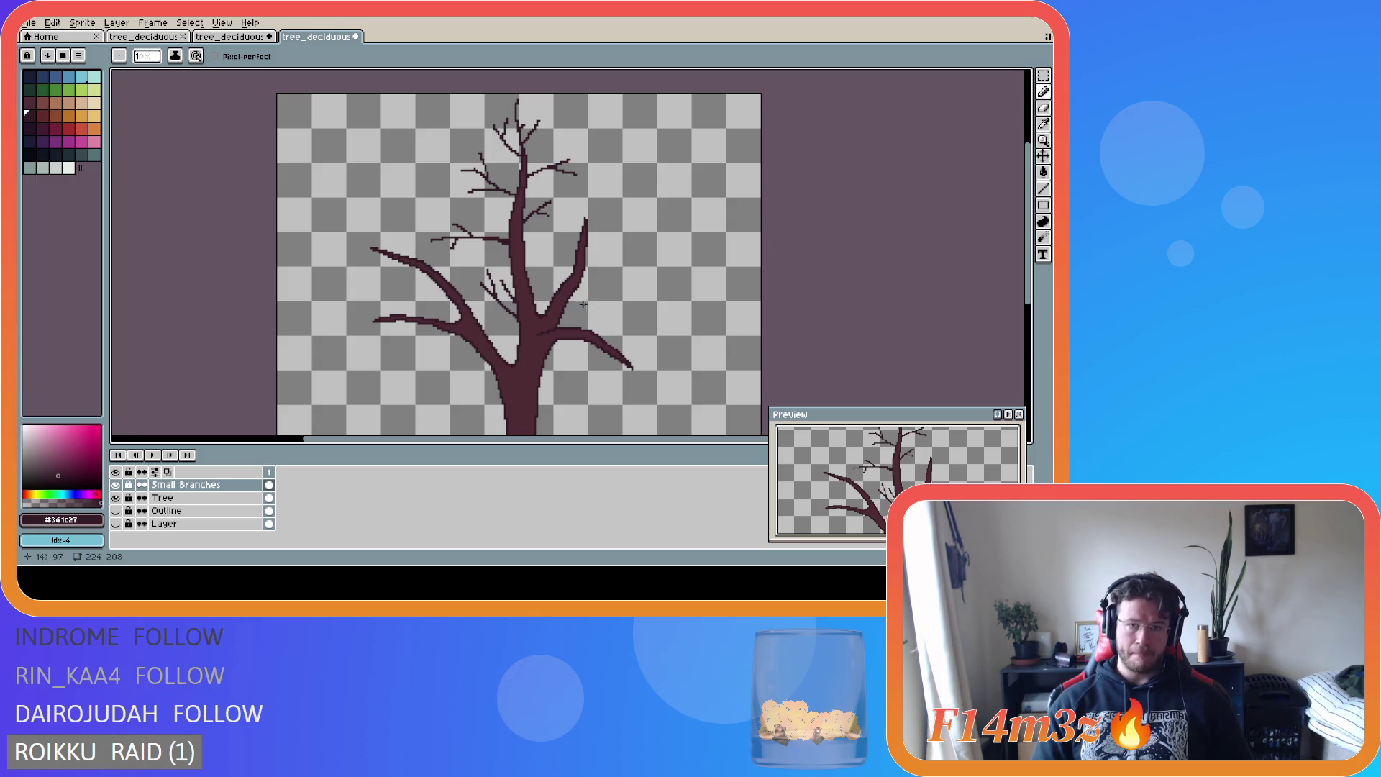
{"action": "key", "text": "i"}
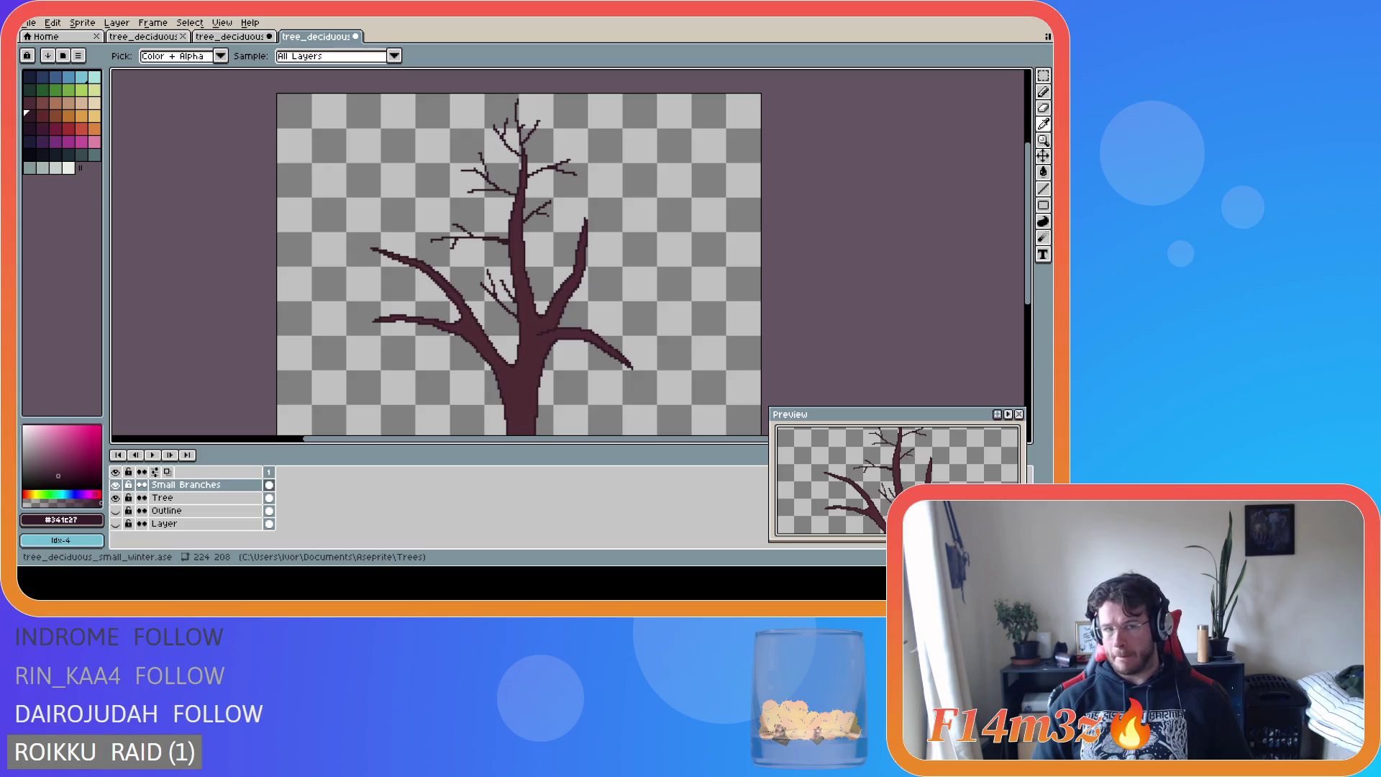
{"action": "key", "text": "b"}
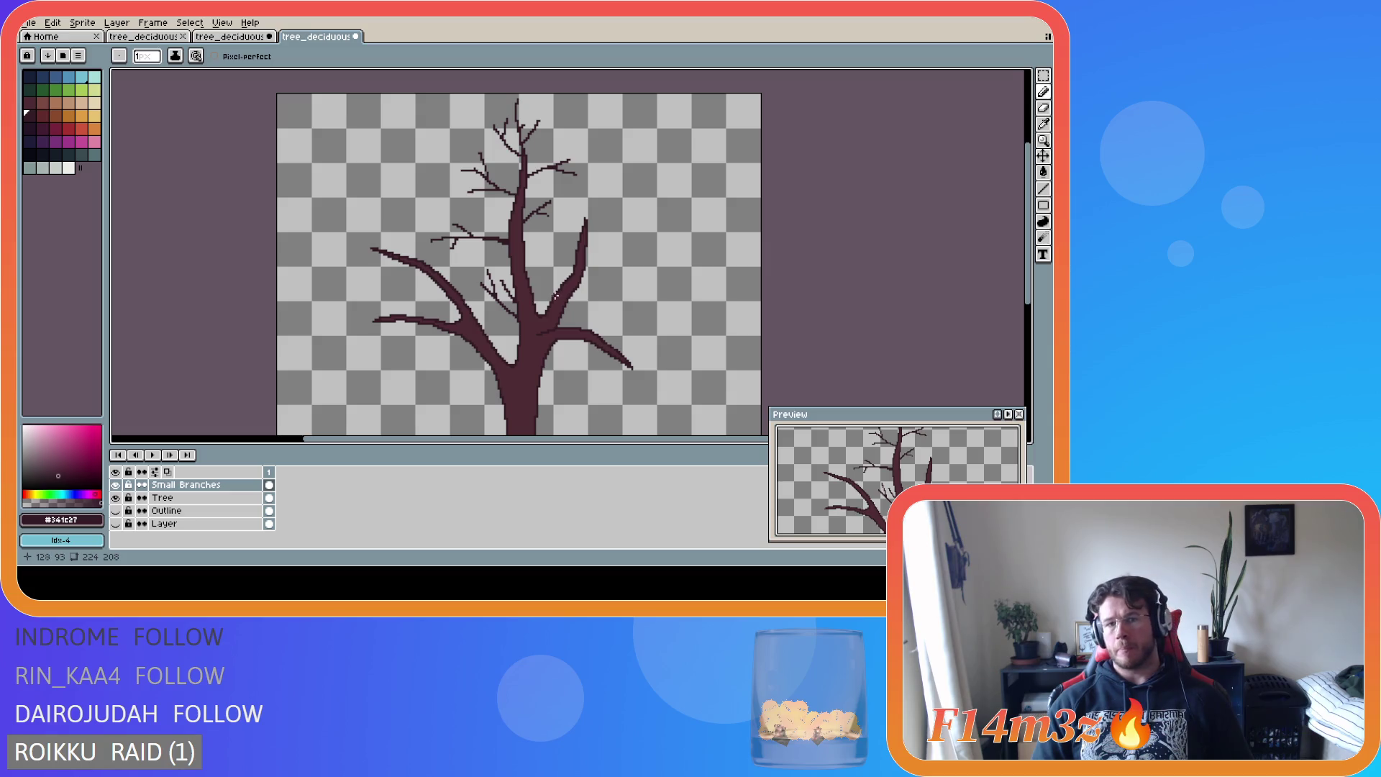
{"action": "scroll", "coordinate": [430, 248], "scroll_direction": "up", "scroll_amount": 1}
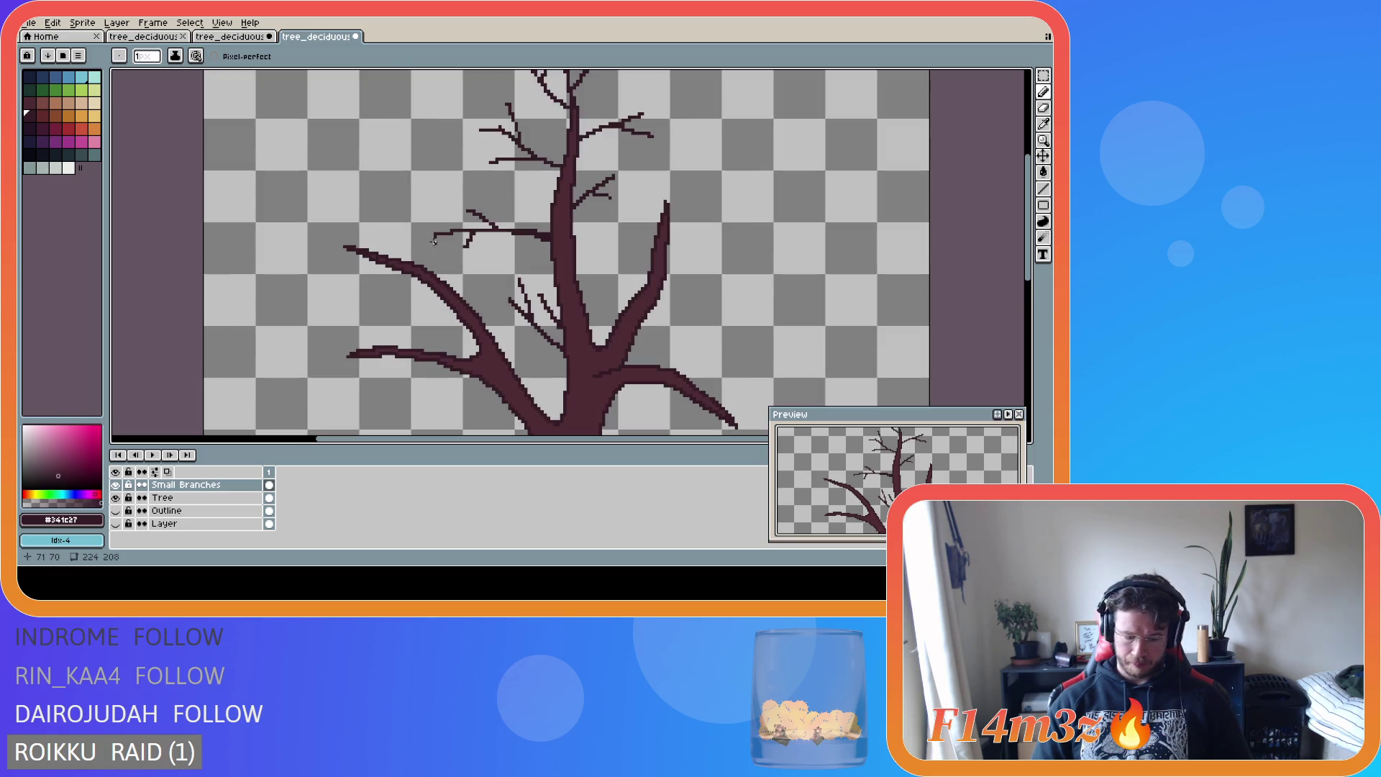
- Select the small left branch with the rectangular marquee, restoring the selection after dropping it
{"action": "key", "text": "m"}
{"action": "mouse_move", "coordinate": [422, 191]}
{"action": "left_mouse_down"}
{"action": "mouse_move", "coordinate": [469, 234]}
{"action": "mouse_move", "coordinate": [565, 266]}
{"action": "left_mouse_up"}
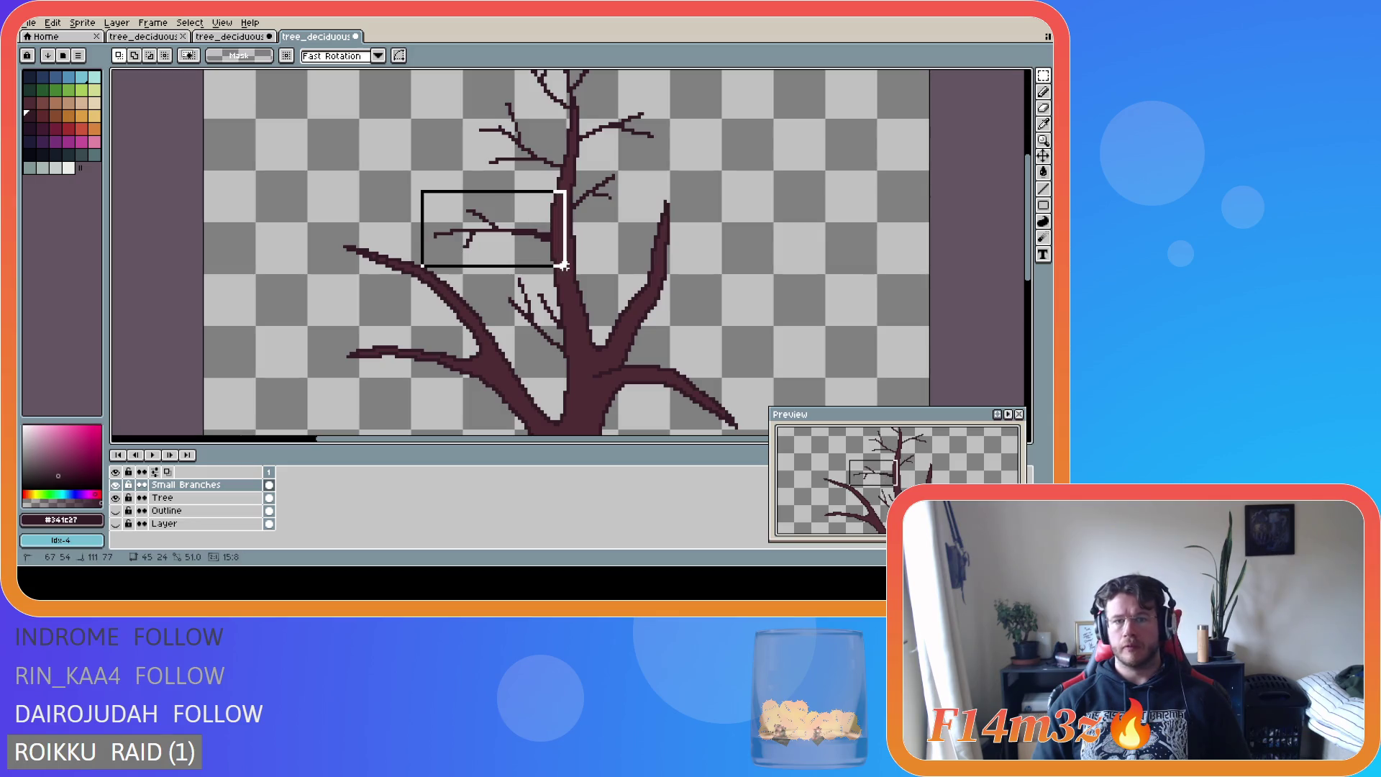
{"action": "left_click", "coordinate": [350, 247]}
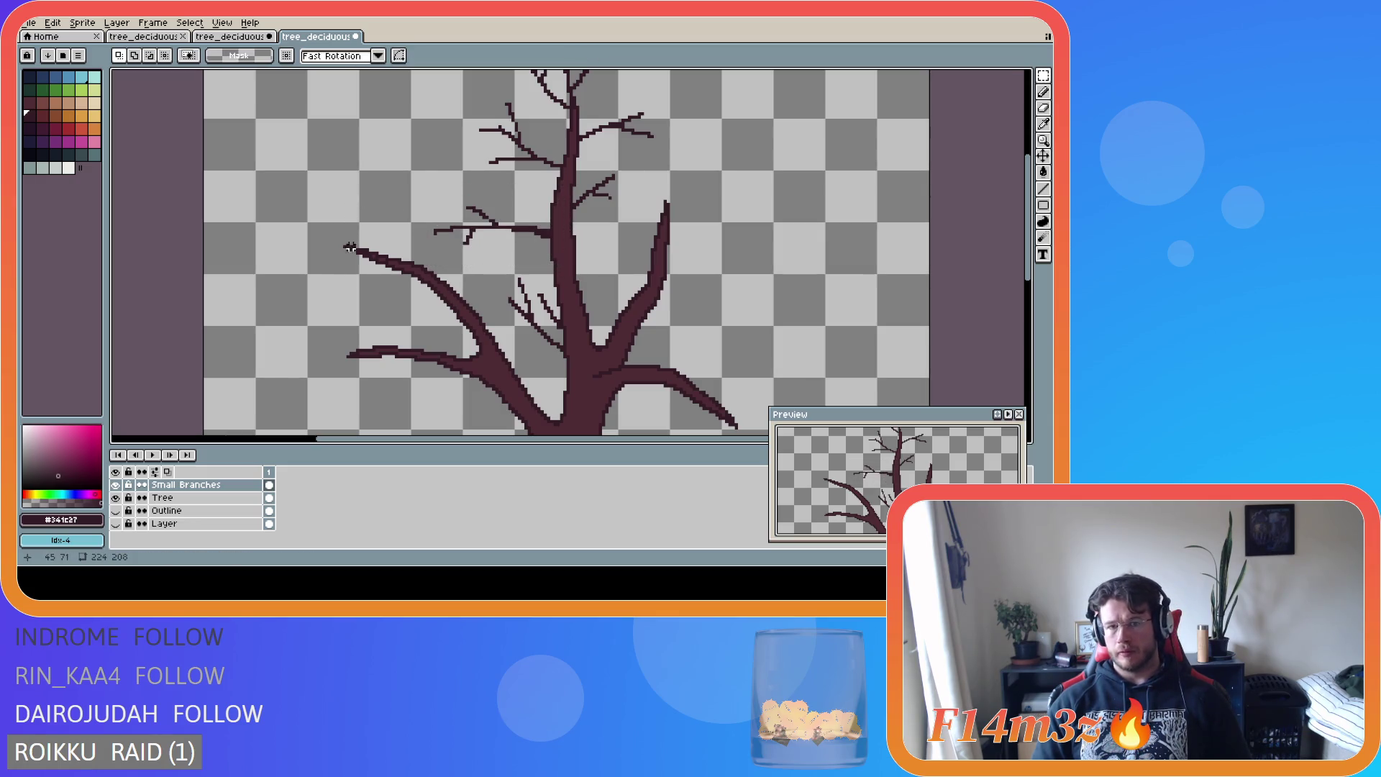
{"action": "scroll", "coordinate": [349, 247], "scroll_direction": "down", "scroll_amount": 1}
{"action": "left_click_drag", "start_coordinate": [396, 262], "coordinate": [497, 206]}
{"action": "left_click", "coordinate": [467, 246]}
{"action": "left_click", "coordinate": [362, 203]}
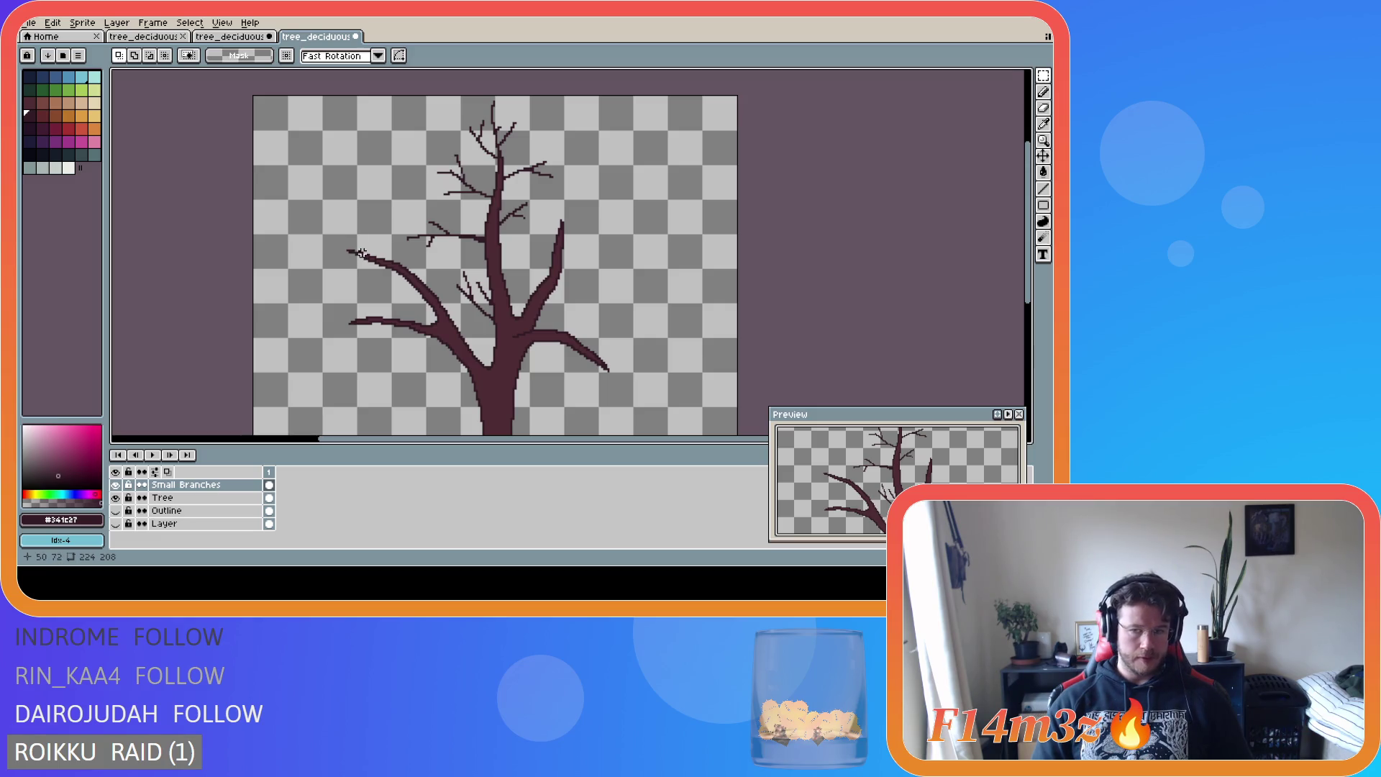
{"action": "key", "text": "ctrl+z"}
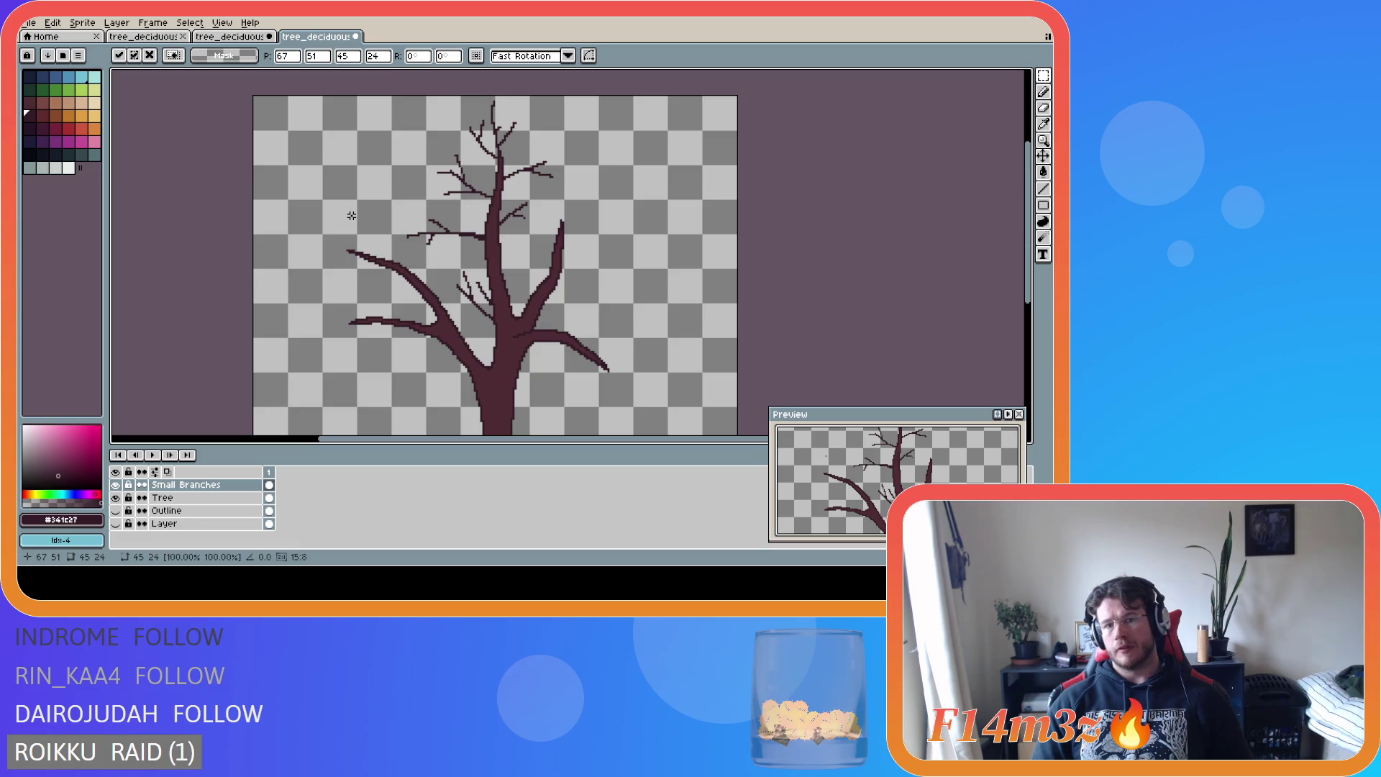
{"action": "scroll", "coordinate": [363, 252], "scroll_direction": "down", "scroll_amount": 3}
{"action": "scroll", "coordinate": [398, 263], "scroll_direction": "up", "scroll_amount": 1}
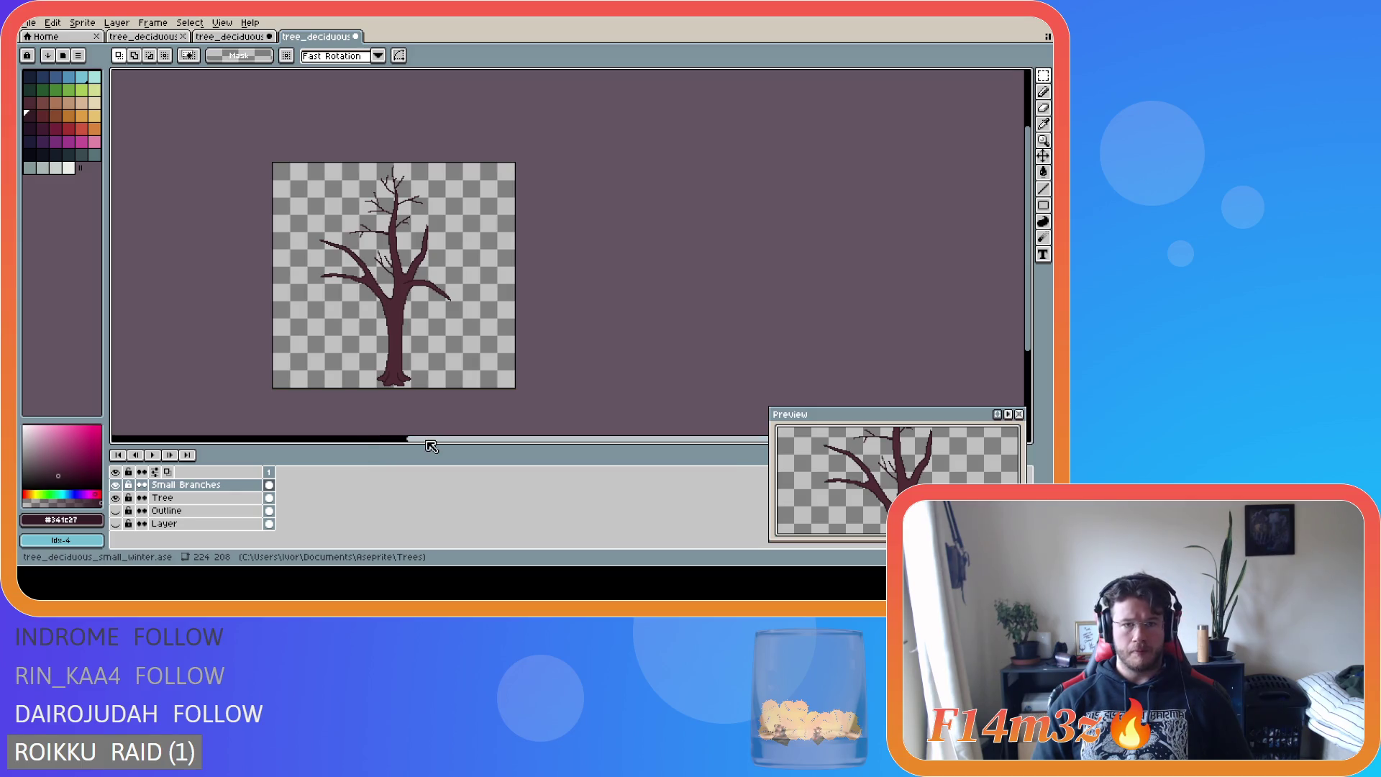
- Select the small twig cluster left of the trunk and shift its position
{"action": "left_click_drag", "start_coordinate": [431, 446], "coordinate": [374, 445]}
{"action": "scroll", "coordinate": [480, 193], "scroll_direction": "up", "scroll_amount": 3}
{"action": "left_click_drag", "start_coordinate": [384, 110], "coordinate": [533, 190]}
{"action": "scroll", "coordinate": [747, 237], "scroll_direction": "down", "scroll_amount": 3}
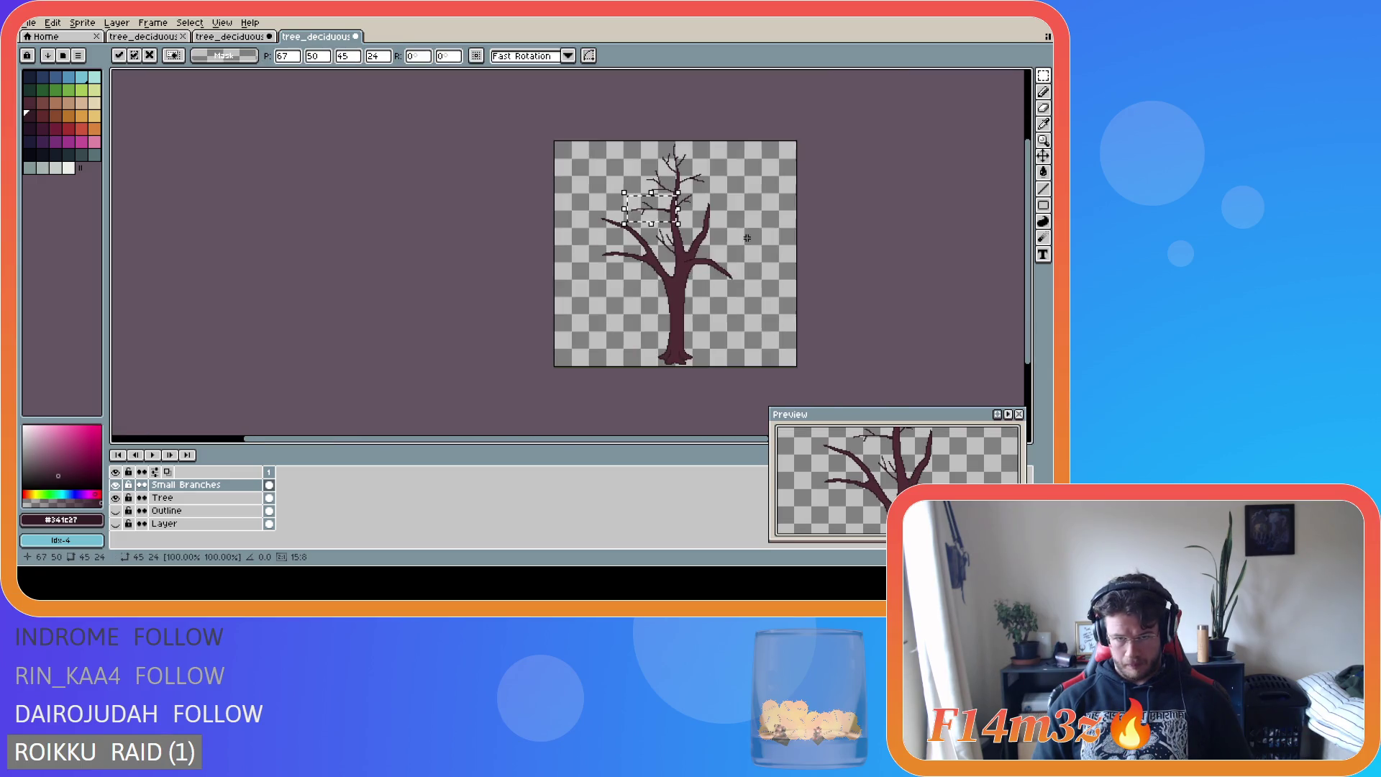
{"action": "left_click", "coordinate": [747, 238]}
{"action": "left_click_drag", "start_coordinate": [684, 446], "coordinate": [758, 442]}
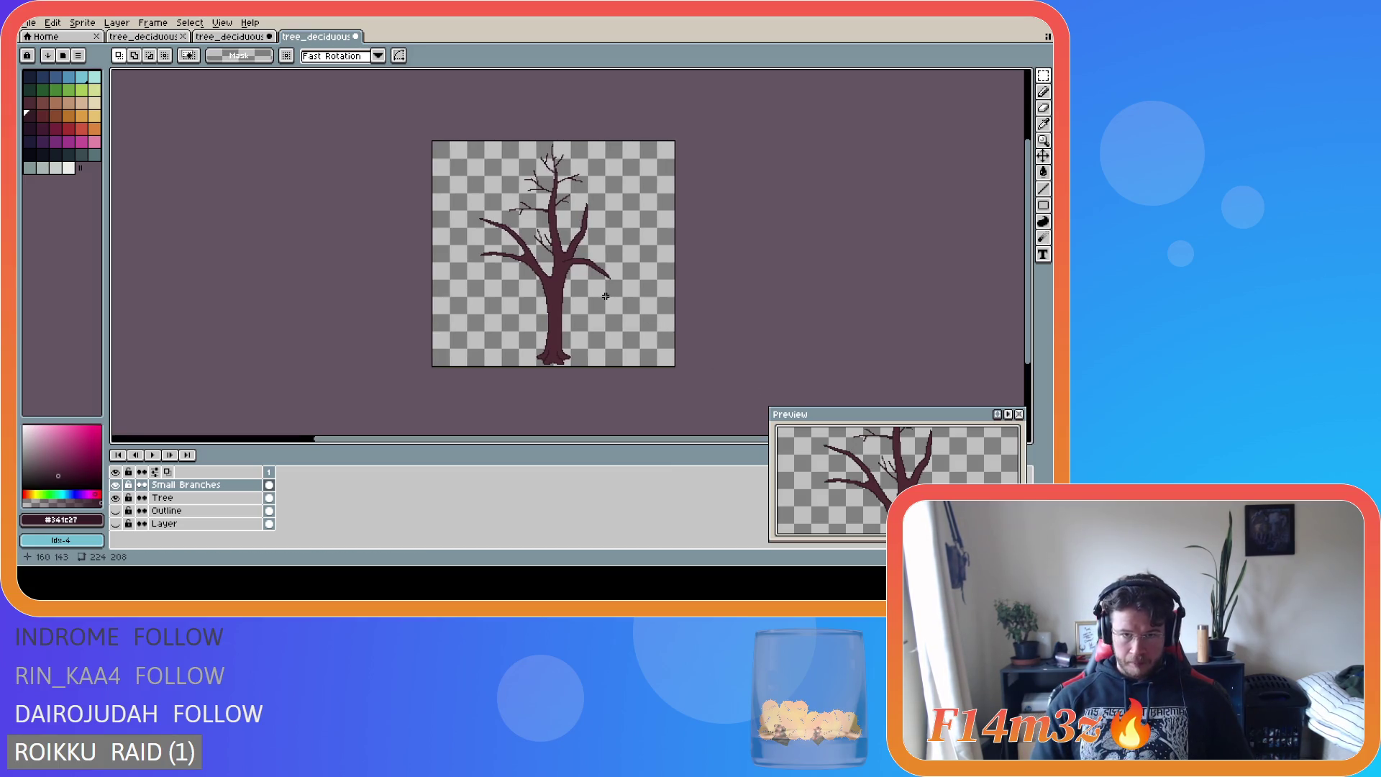
{"action": "key", "text": "ctrl+z"}
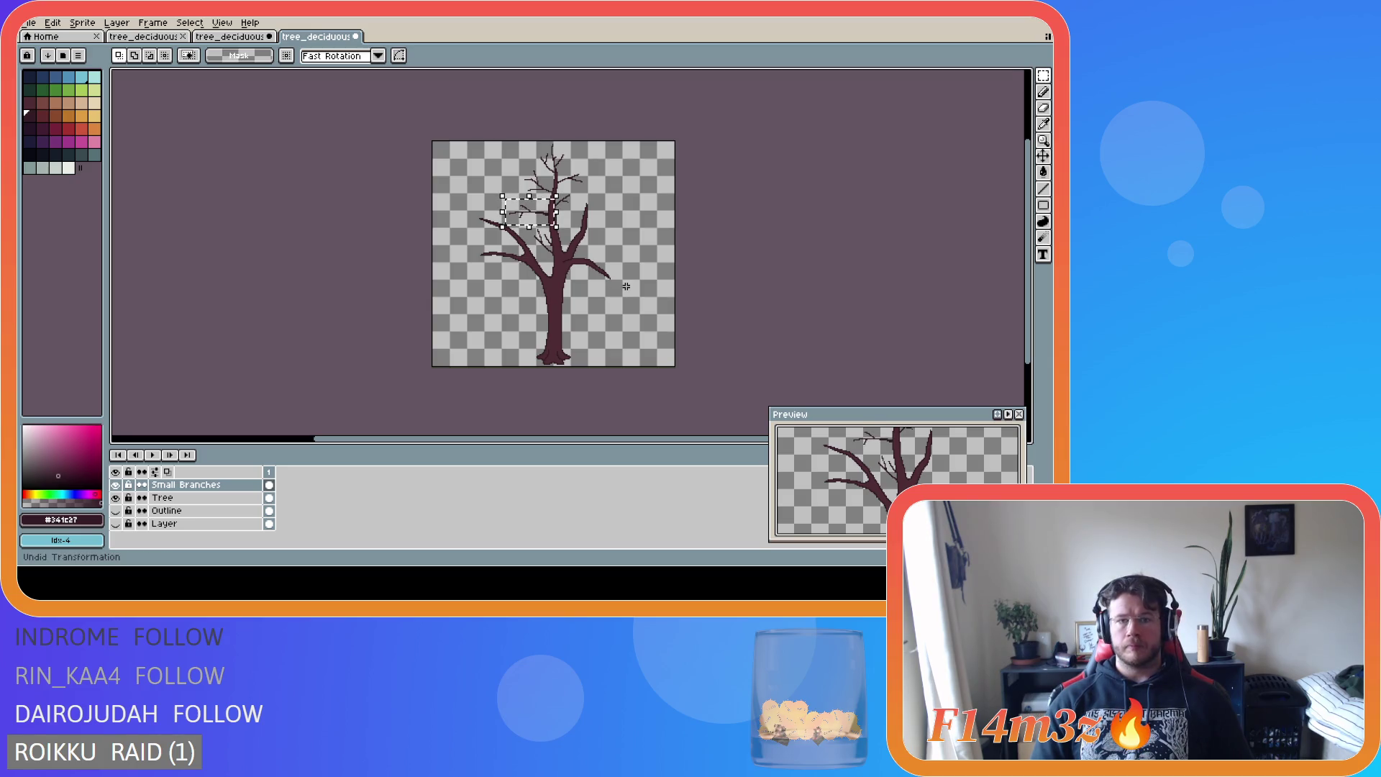
{"action": "key", "text": "ctrl+z"}
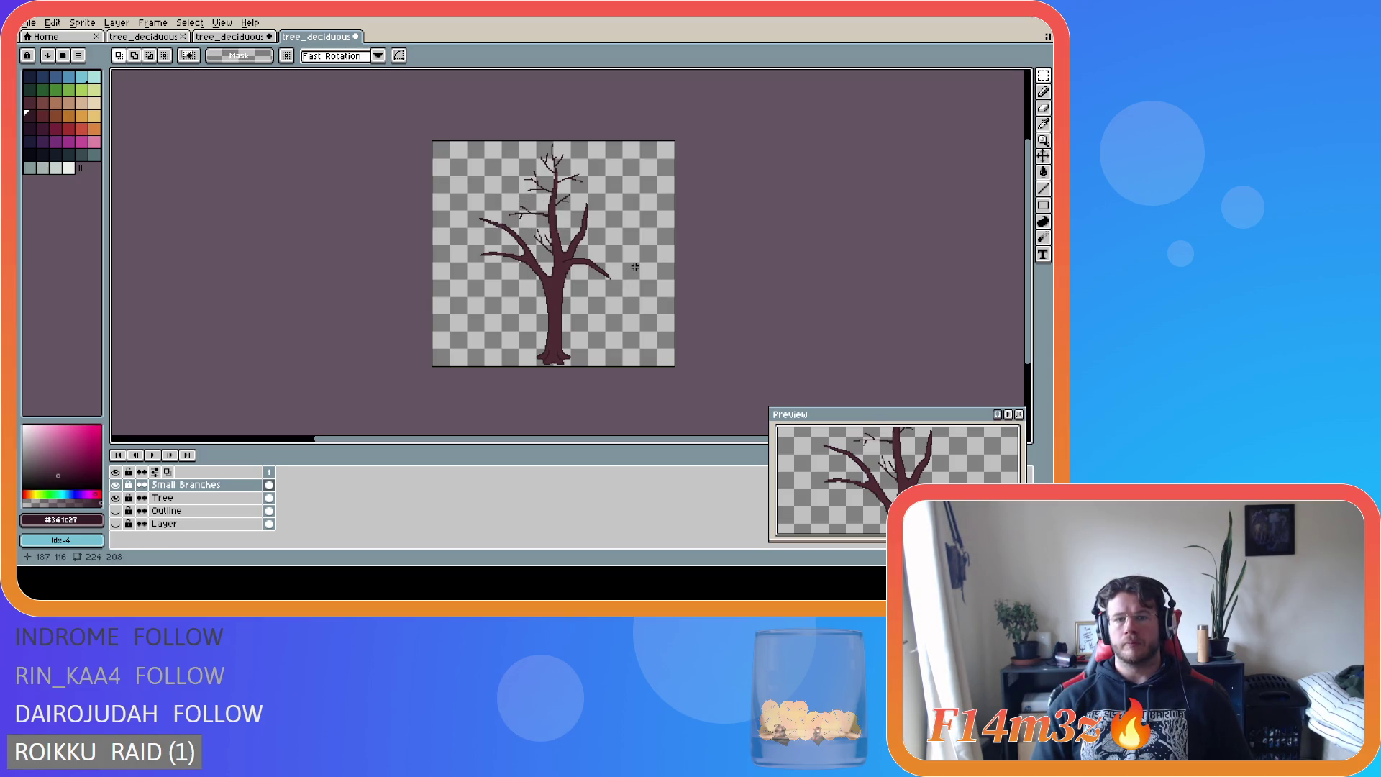
{"action": "key", "text": "ctrl+y"}
{"action": "key", "text": "ctrl+z"}
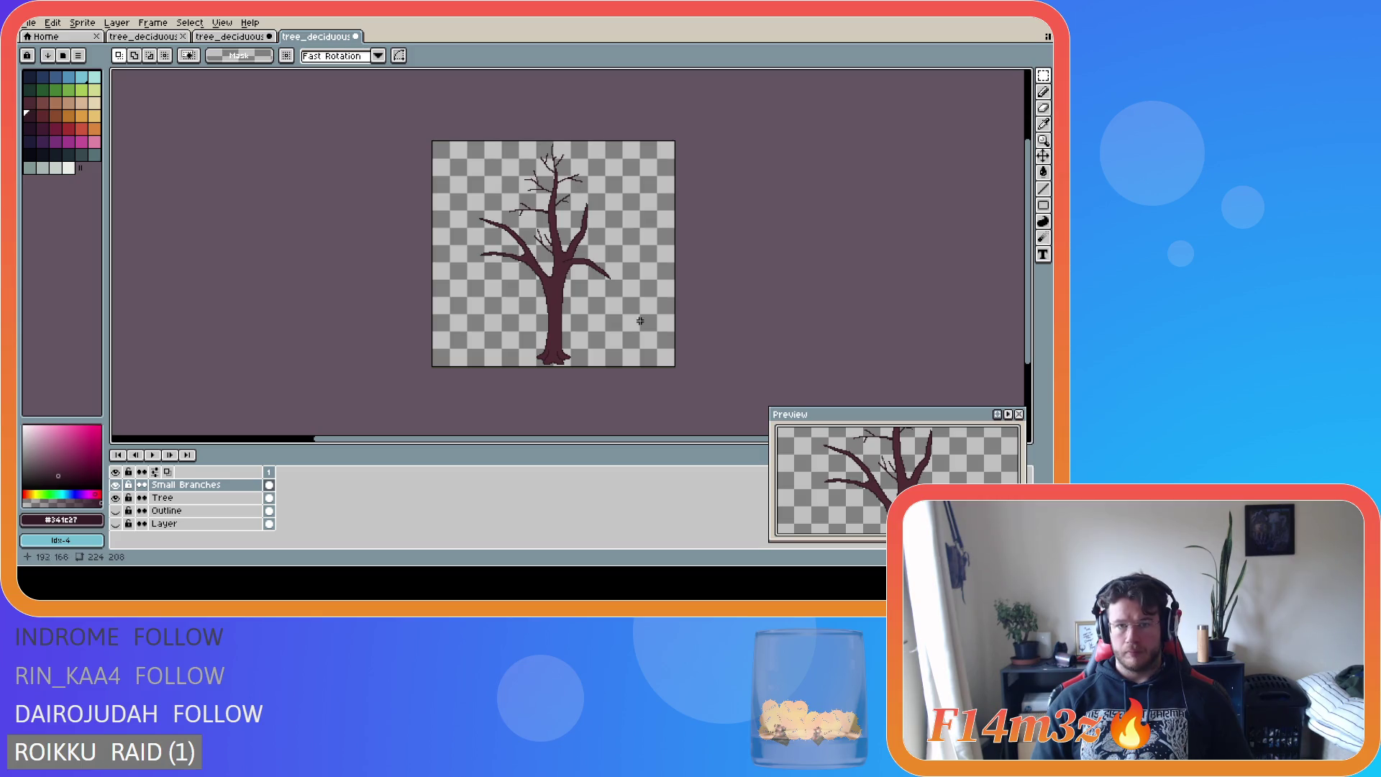
{"action": "scroll", "coordinate": [583, 241], "scroll_direction": "up", "scroll_amount": 1}
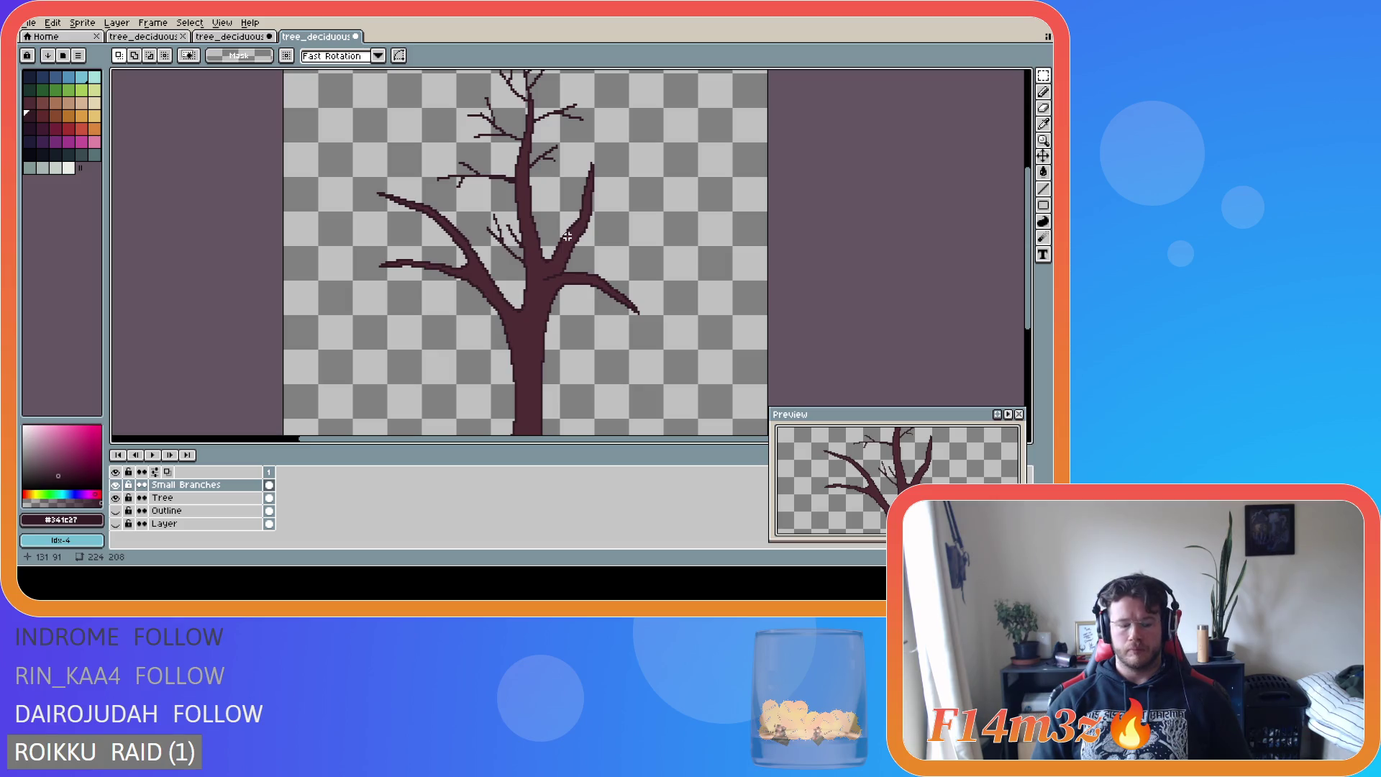
{"action": "key", "text": "b"}
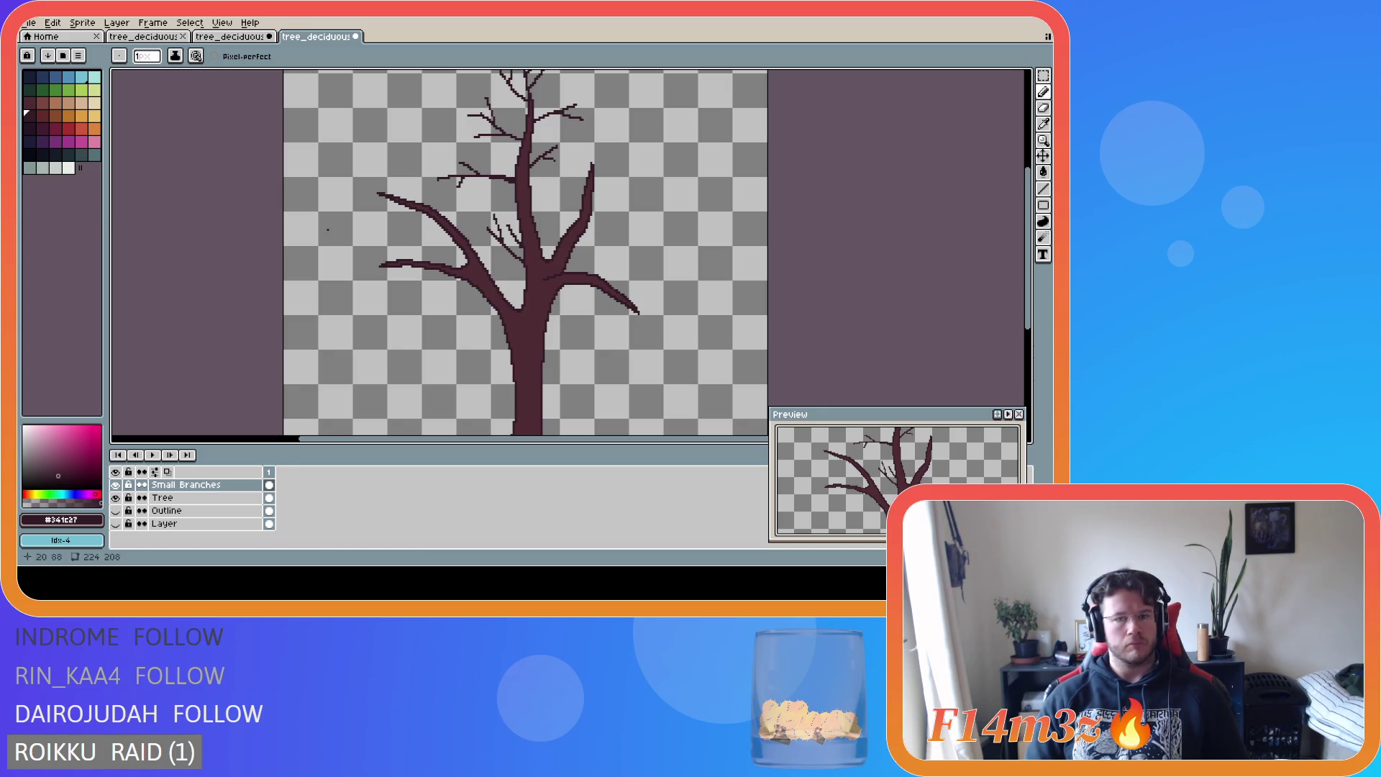
{"action": "scroll", "coordinate": [574, 289], "scroll_direction": "down", "scroll_amount": 2}
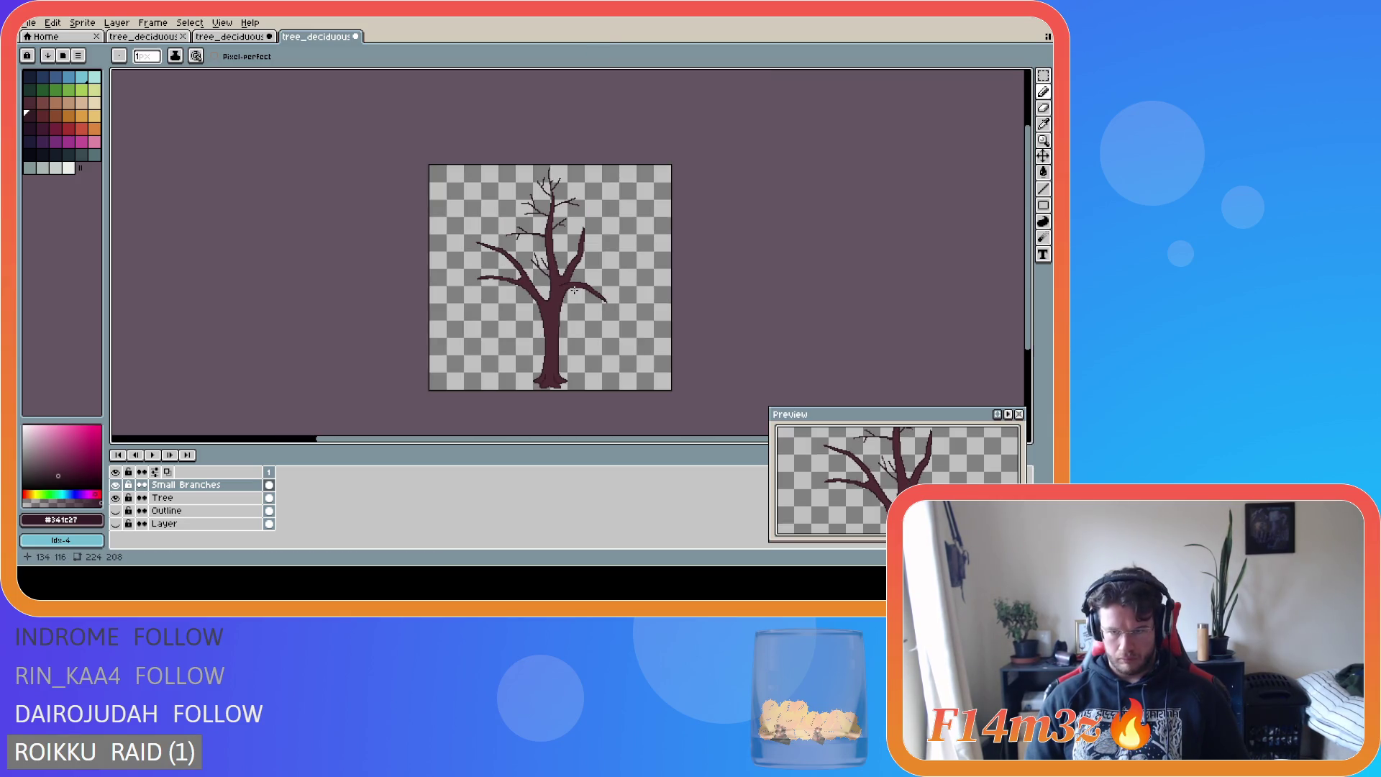
{"action": "scroll", "coordinate": [574, 289], "scroll_direction": "up", "scroll_amount": 2}
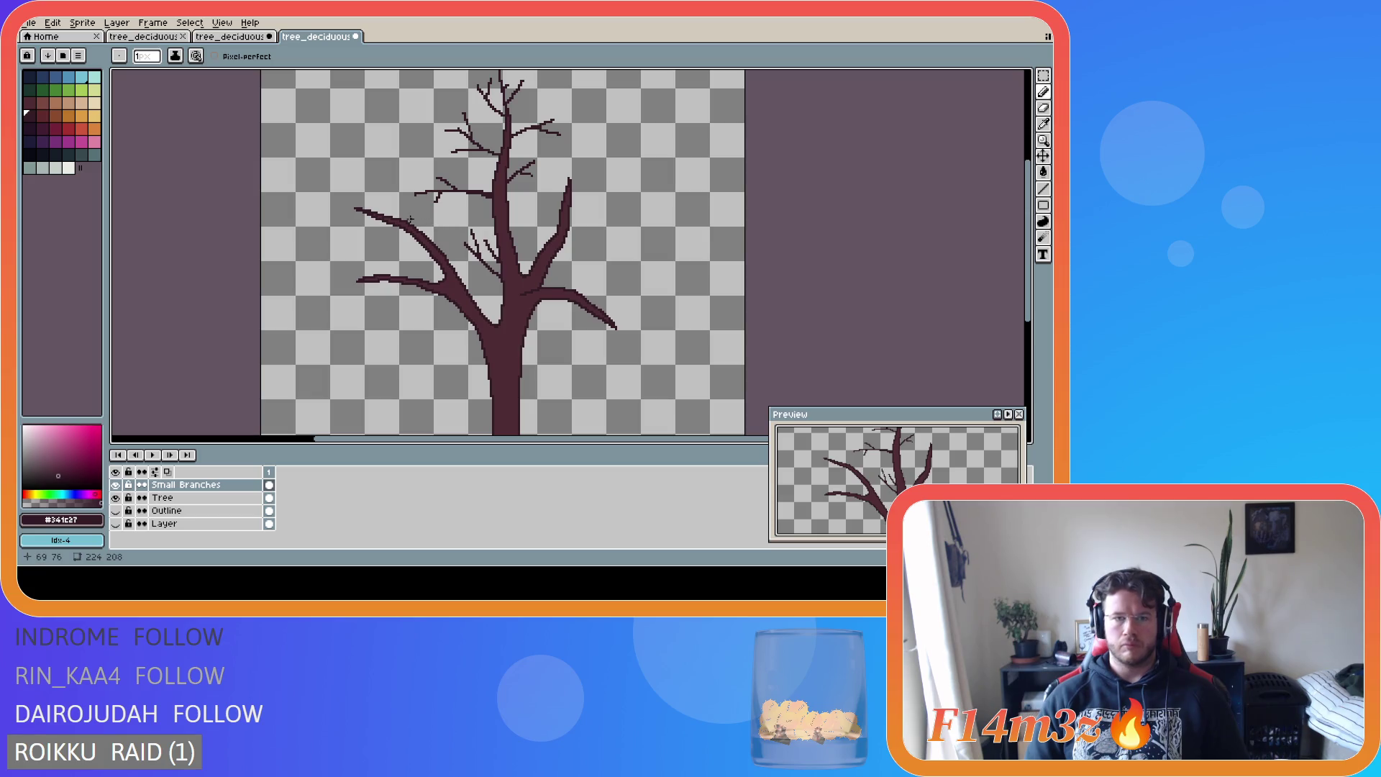
{"action": "key", "text": "m"}
{"action": "left_click_drag", "start_coordinate": [406, 164], "coordinate": [503, 215]}
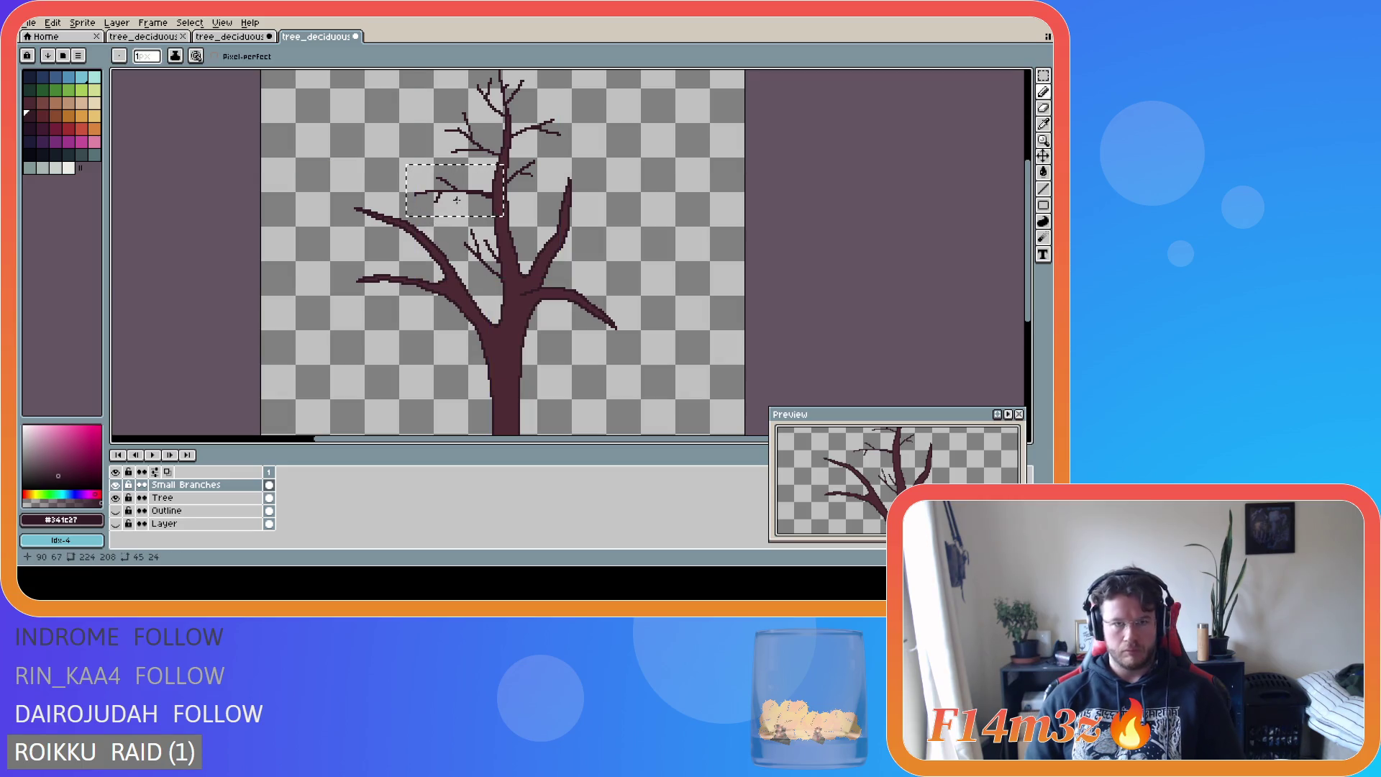
{"action": "left_click", "coordinate": [456, 200], "text": "ctrl"}
{"action": "left_click", "coordinate": [458, 202], "text": "ctrl"}
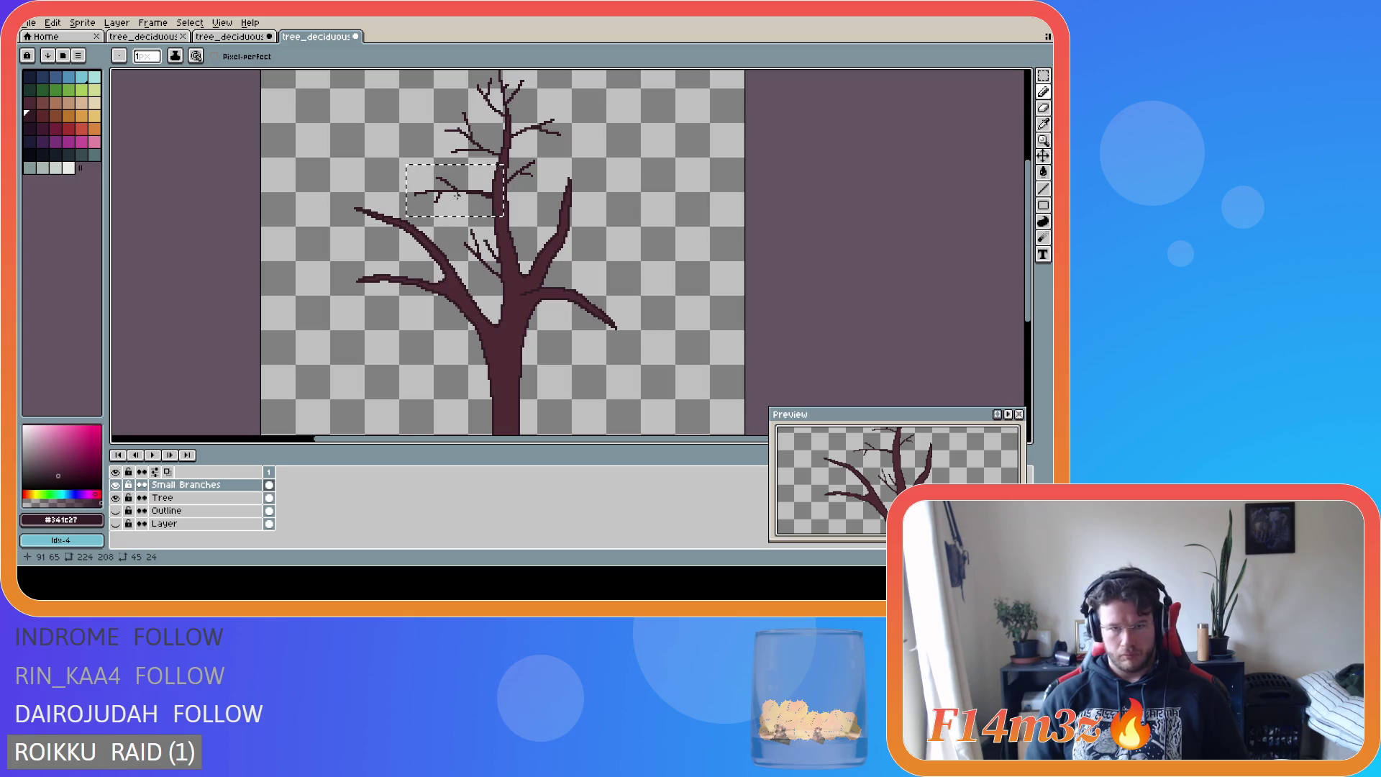
{"action": "key", "text": "m"}
{"action": "left_click_drag", "start_coordinate": [465, 207], "coordinate": [467, 197]}
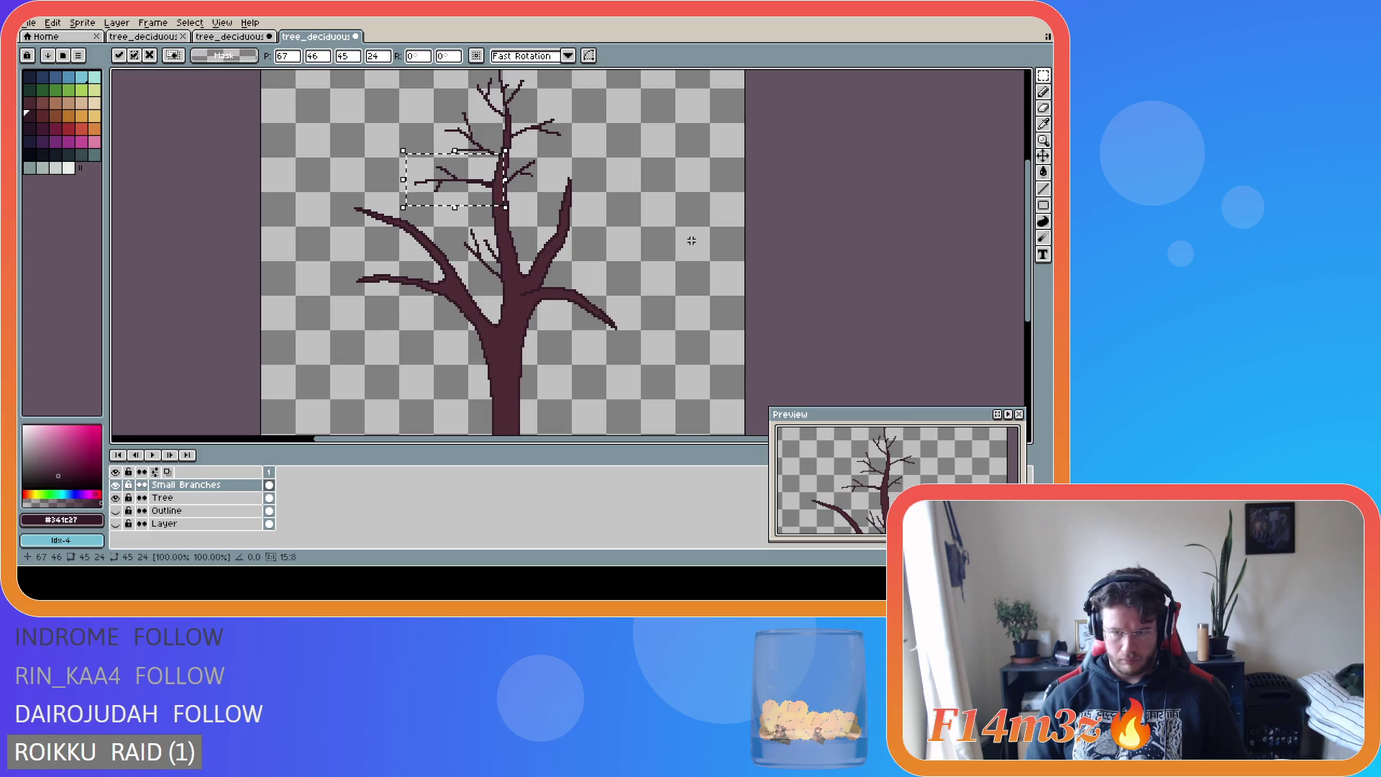
{"action": "key", "text": "Return"}
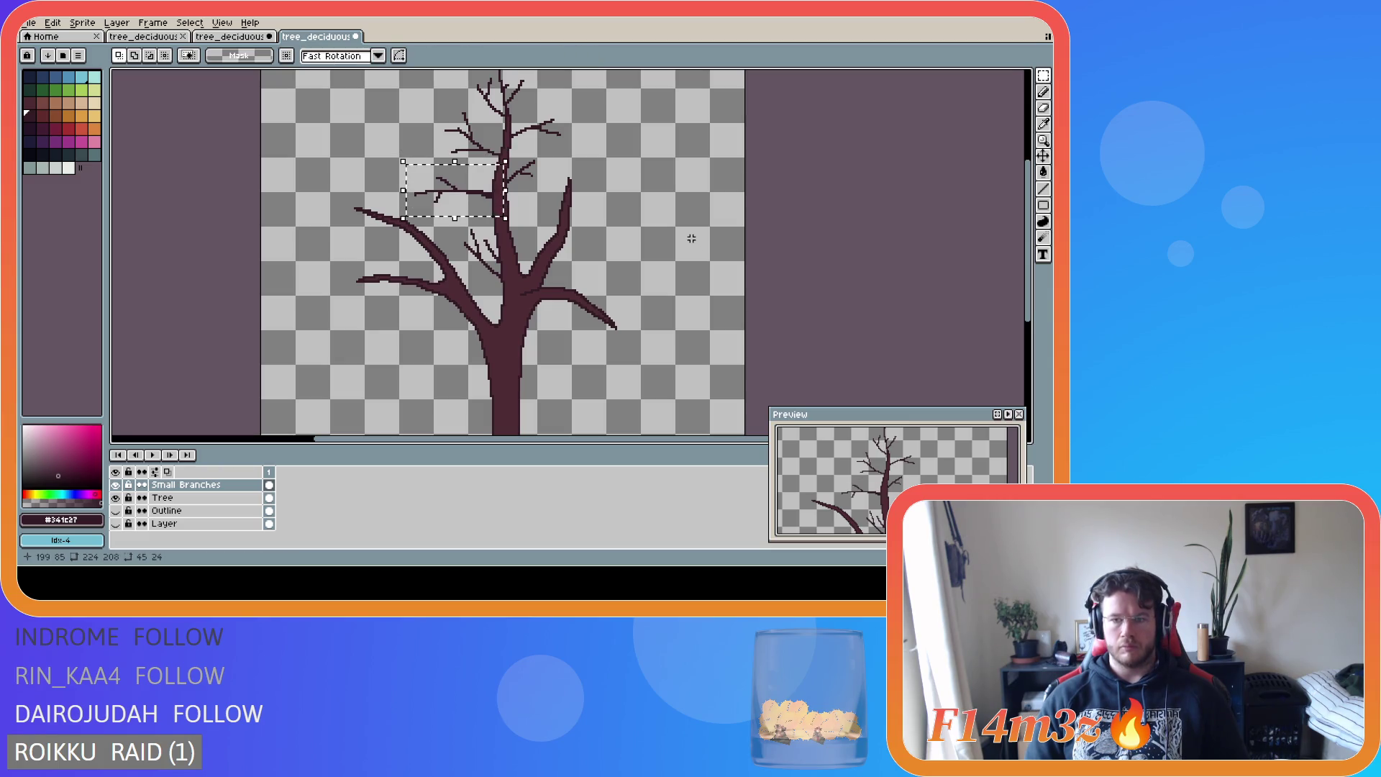
{"action": "key", "text": "ctrl+d"}
{"action": "key", "text": "ctrl+z"}
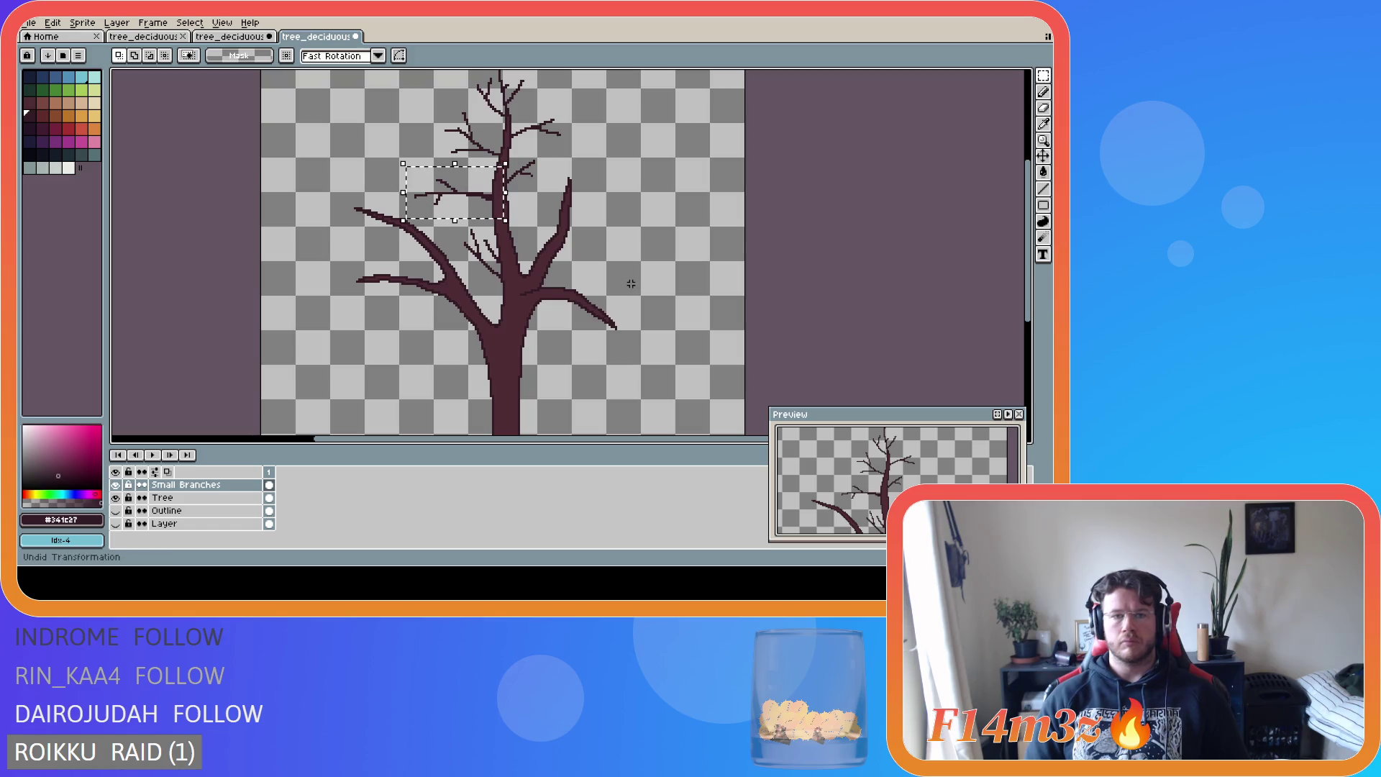
{"action": "key", "text": "ctrl+z"}
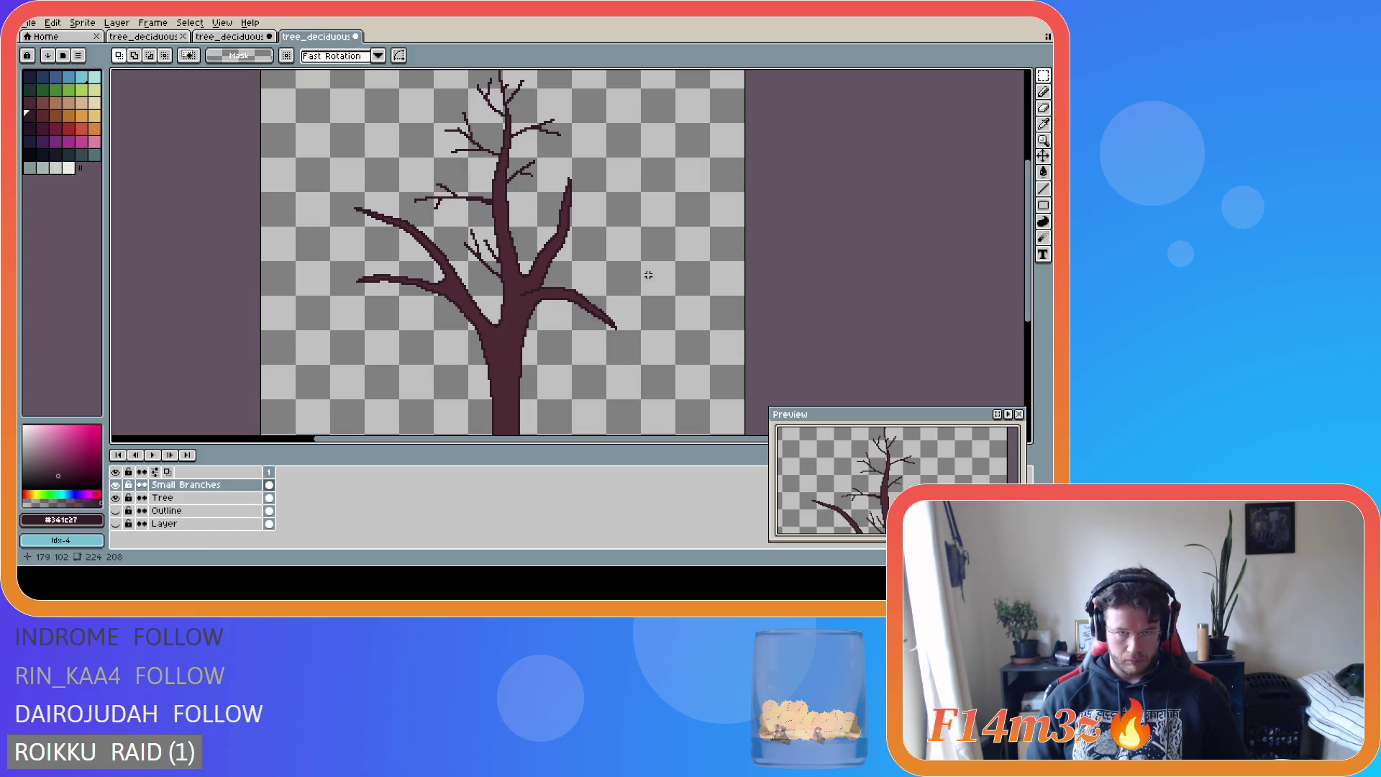
{"action": "scroll", "coordinate": [647, 277], "scroll_direction": "down", "scroll_amount": 2}
{"action": "scroll", "coordinate": [678, 273], "scroll_direction": "up", "scroll_amount": 2}
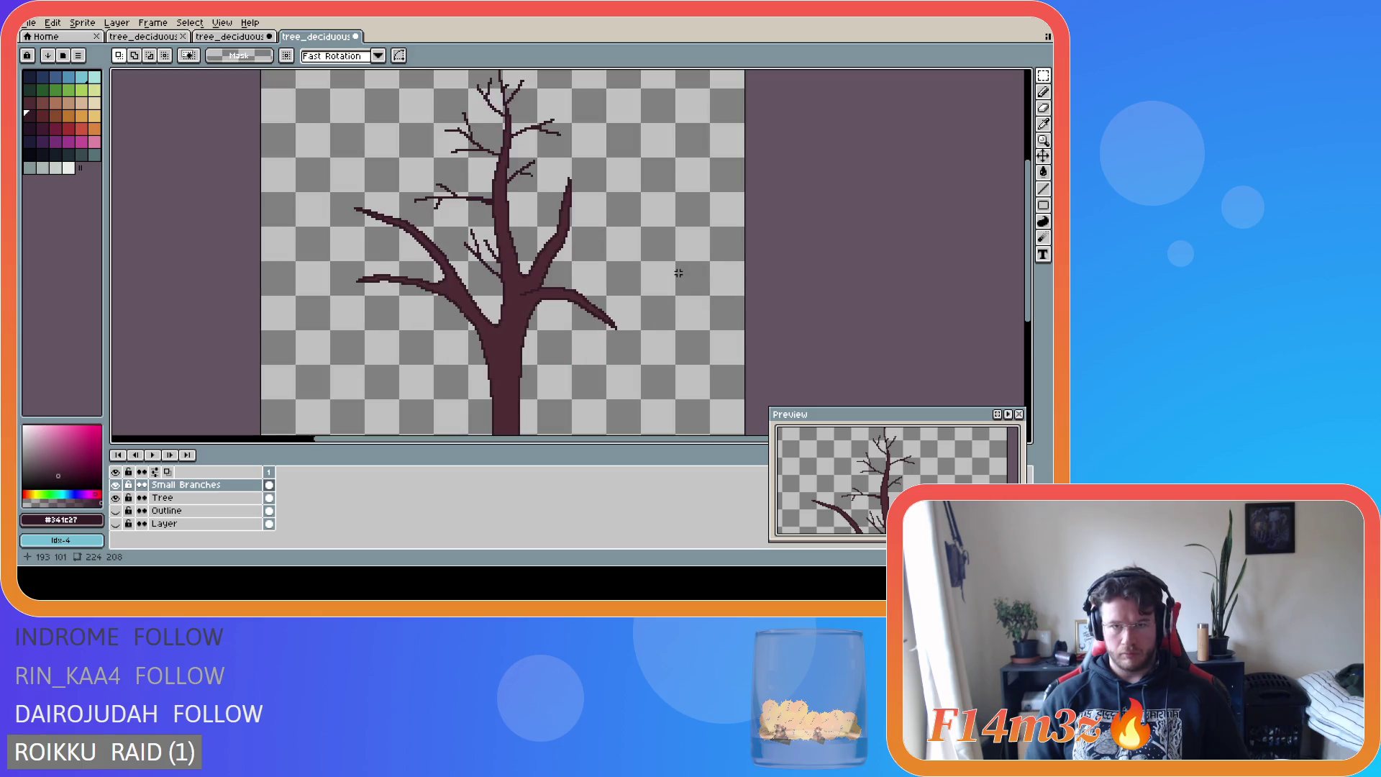
{"action": "key", "text": "i"}
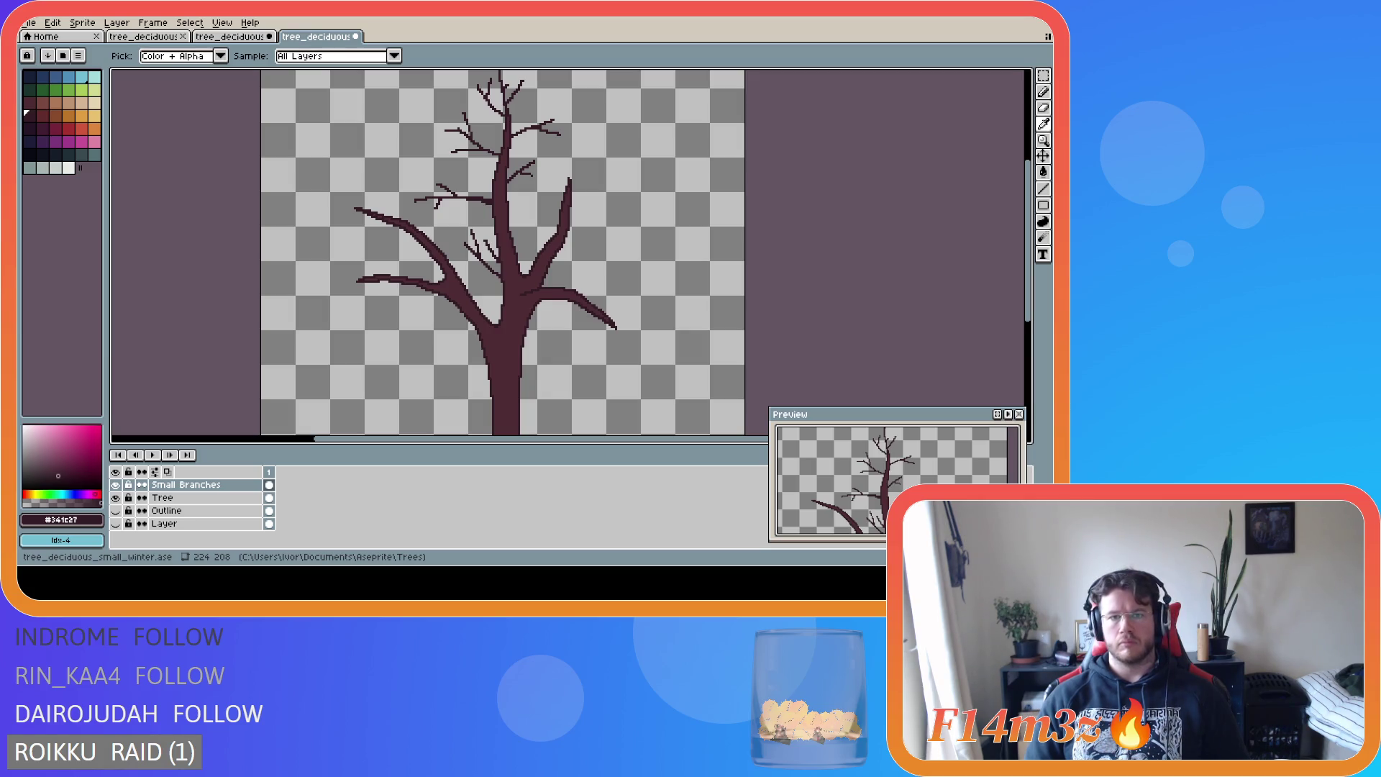
- Draw three short twigs off the upper trunk reaching toward the tall right branch
{"action": "key", "text": "m"}
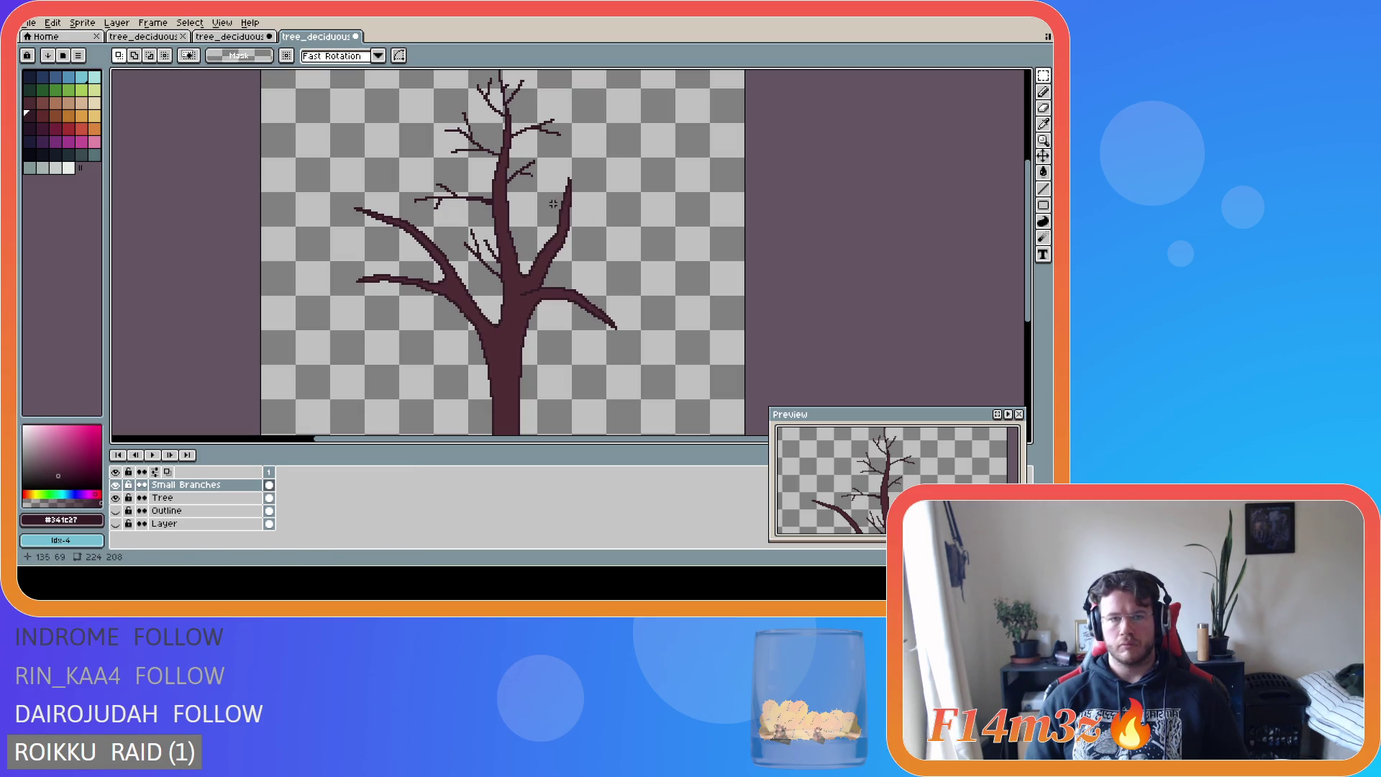
{"action": "scroll", "coordinate": [497, 193], "scroll_direction": "down", "scroll_amount": 2}
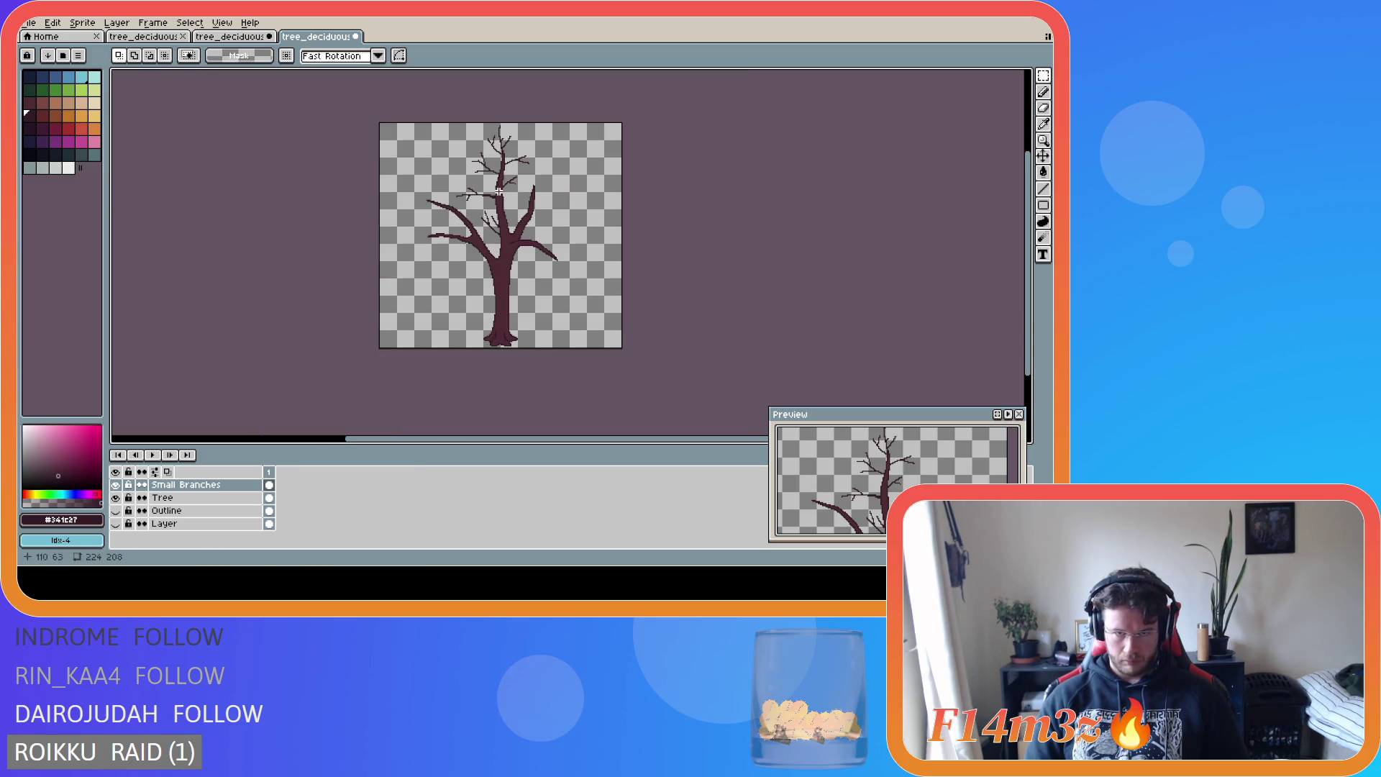
{"action": "scroll", "coordinate": [517, 176], "scroll_direction": "up", "scroll_amount": 2}
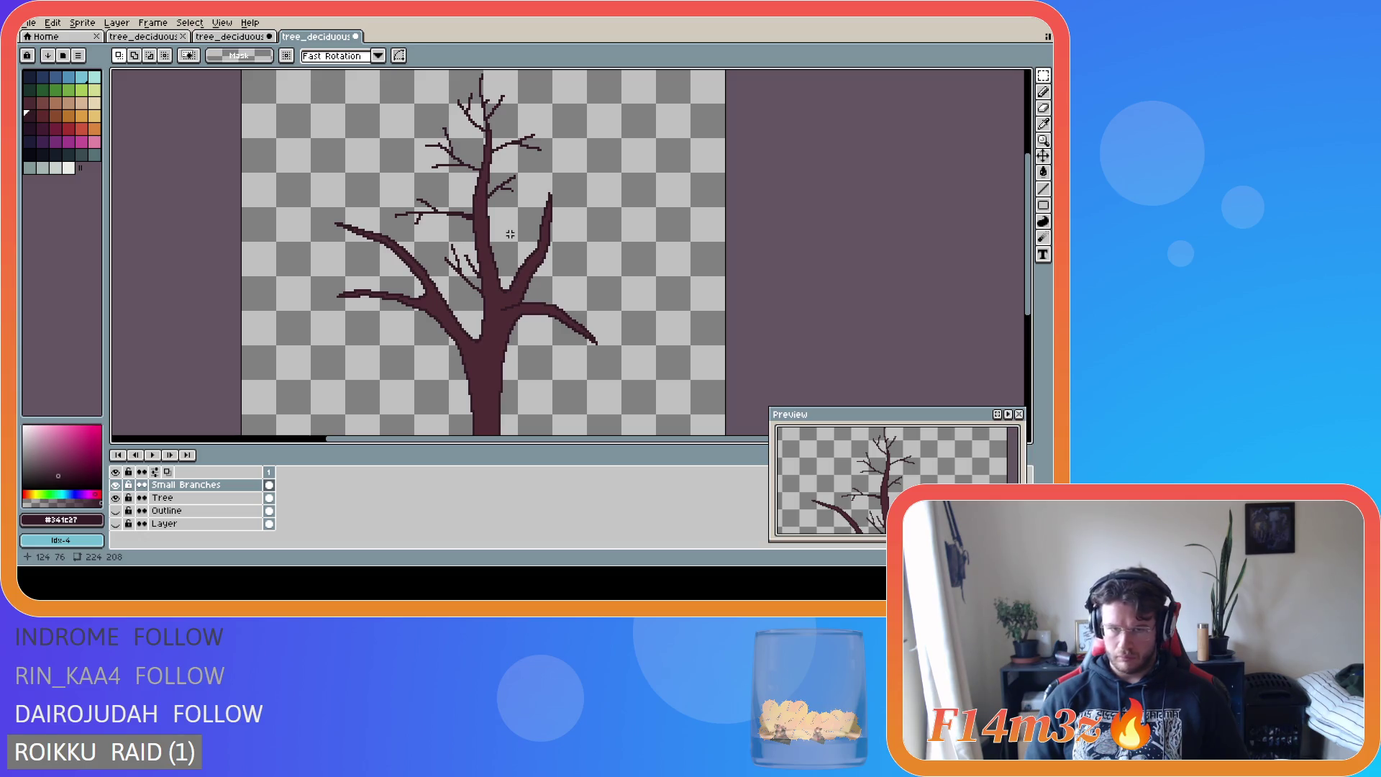
{"action": "key", "text": "b"}
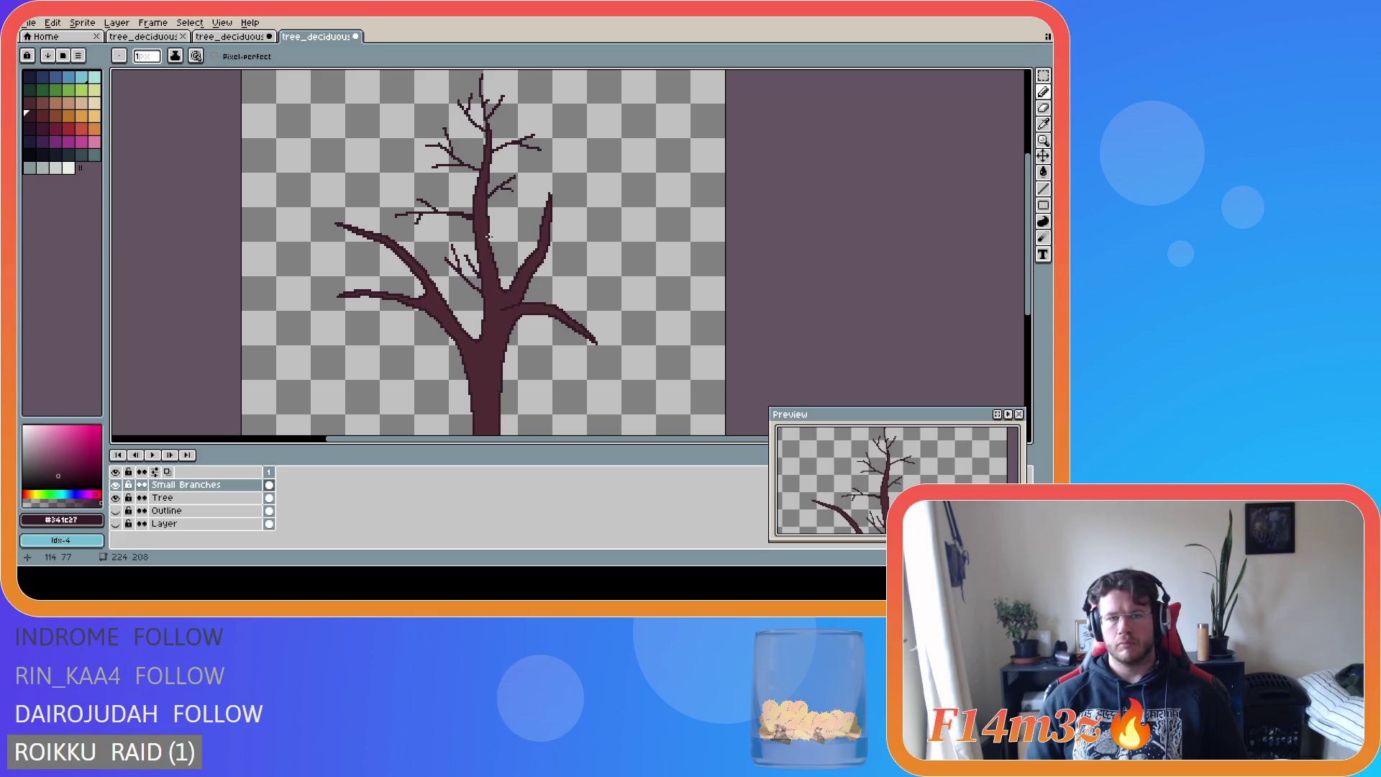
{"action": "mouse_move", "coordinate": [488, 236]}
{"action": "left_mouse_down"}
{"action": "mouse_move", "coordinate": [529, 228]}
{"action": "mouse_move", "coordinate": [517, 207]}
{"action": "mouse_move", "coordinate": [513, 225]}
{"action": "left_mouse_up"}
{"action": "key", "text": "v"}
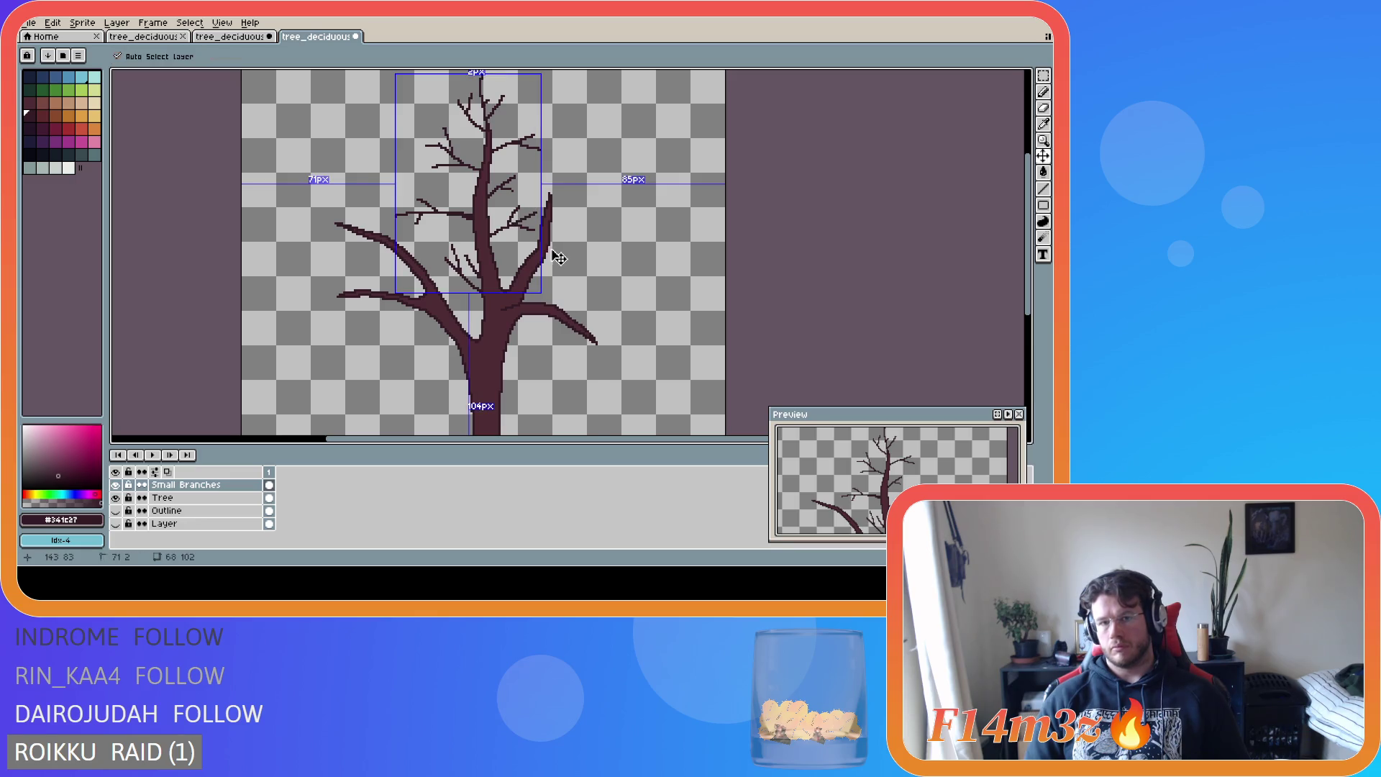
{"action": "key", "text": "b"}
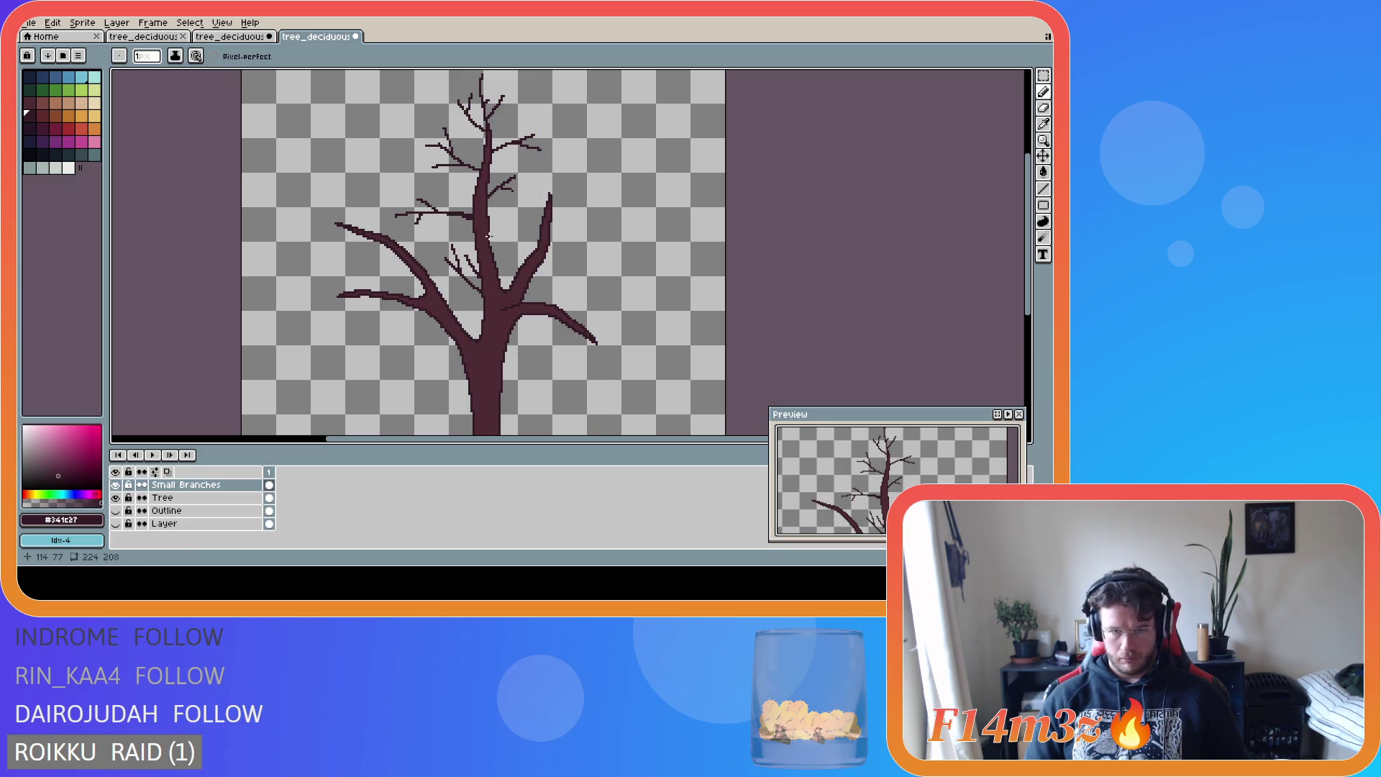
{"action": "left_click_drag", "start_coordinate": [506, 229], "coordinate": [532, 233]}
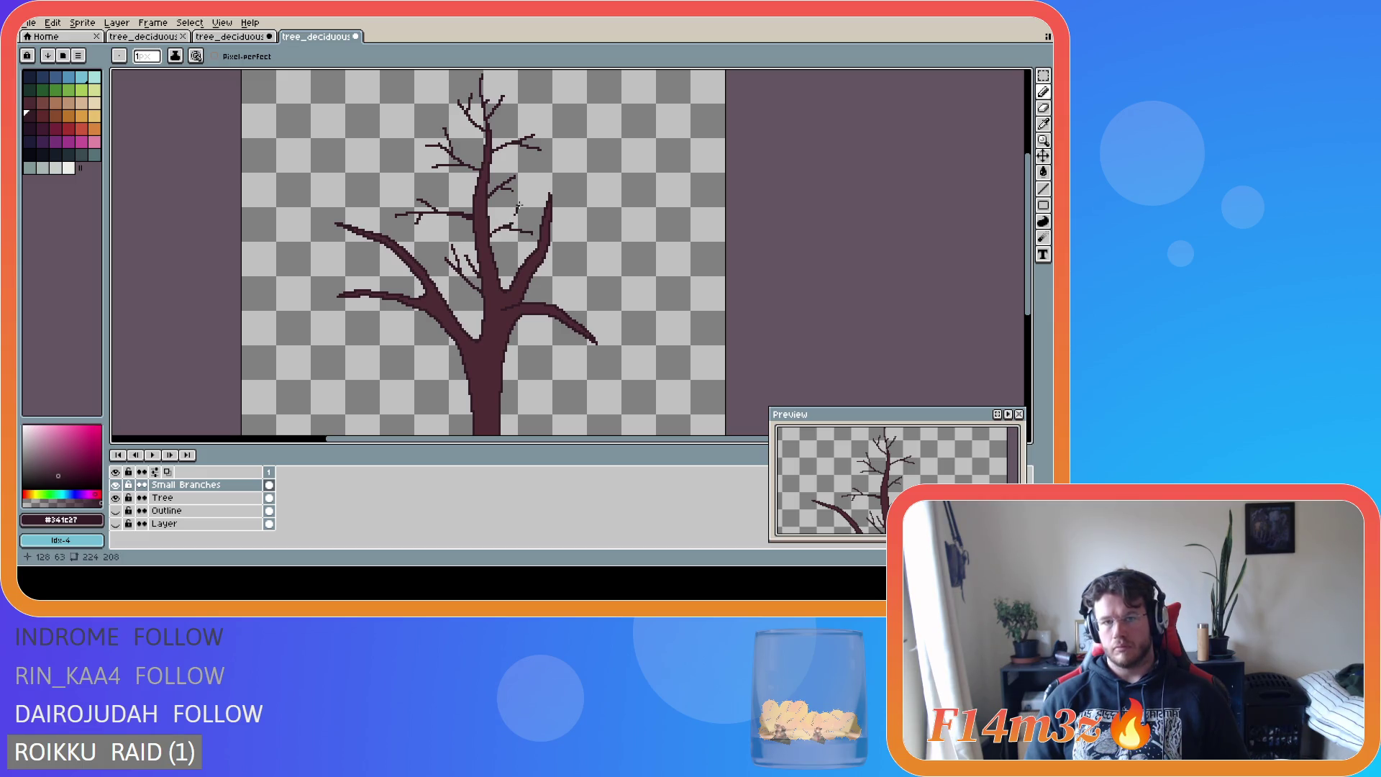
{"action": "left_click_drag", "start_coordinate": [512, 219], "coordinate": [516, 208]}
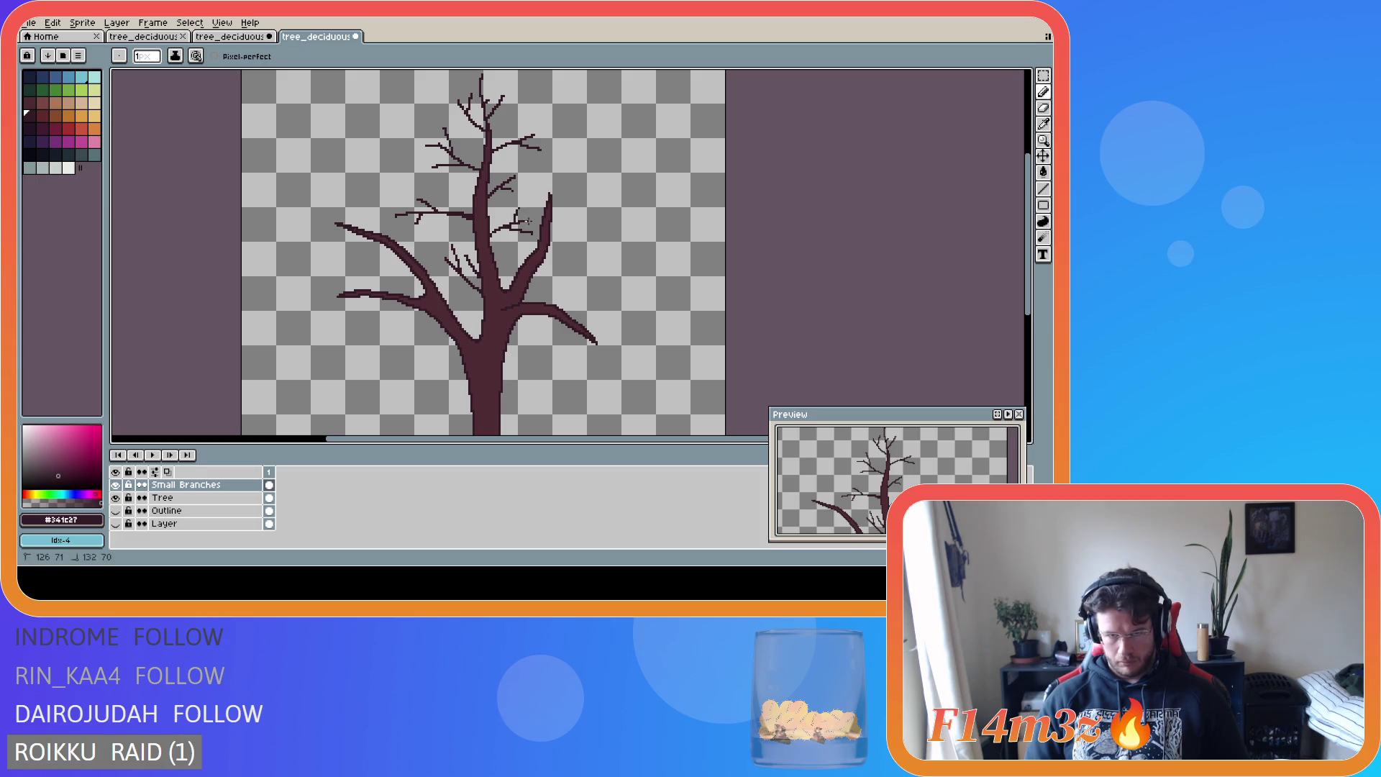
{"action": "scroll", "coordinate": [556, 272], "scroll_direction": "up", "scroll_amount": 1}
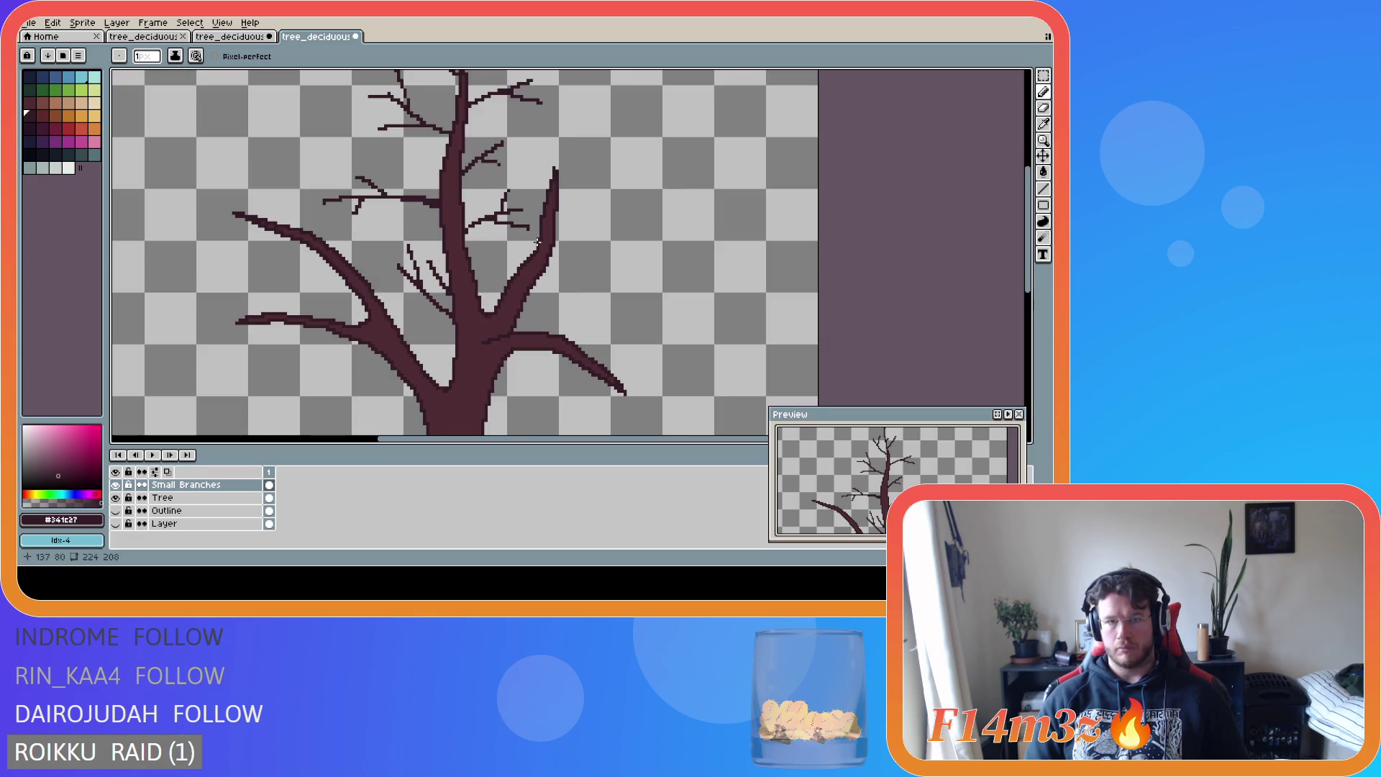
- Draw a small twig off the right branch and extend it upward
{"action": "scroll", "coordinate": [615, 273], "scroll_direction": "down", "scroll_amount": 1}
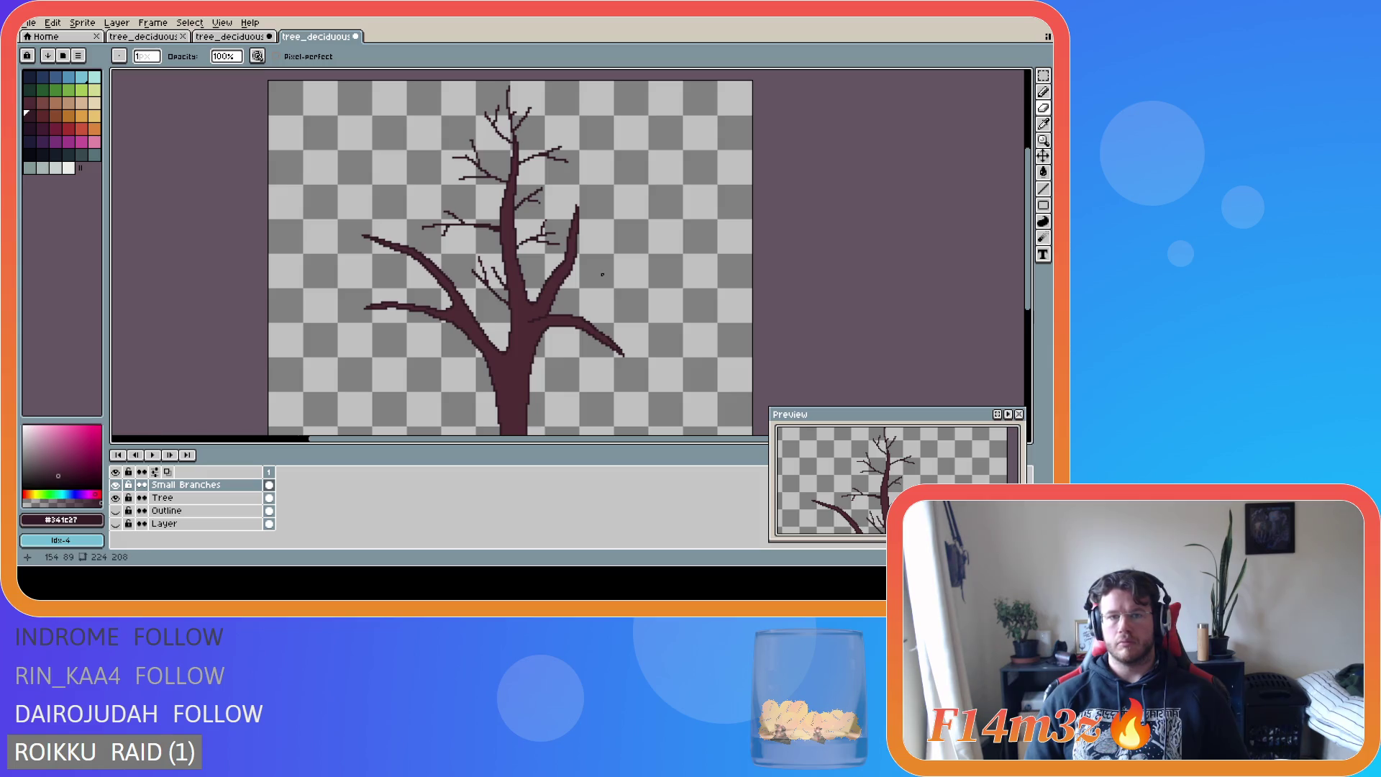
{"action": "scroll", "coordinate": [602, 274], "scroll_direction": "up", "scroll_amount": 1}
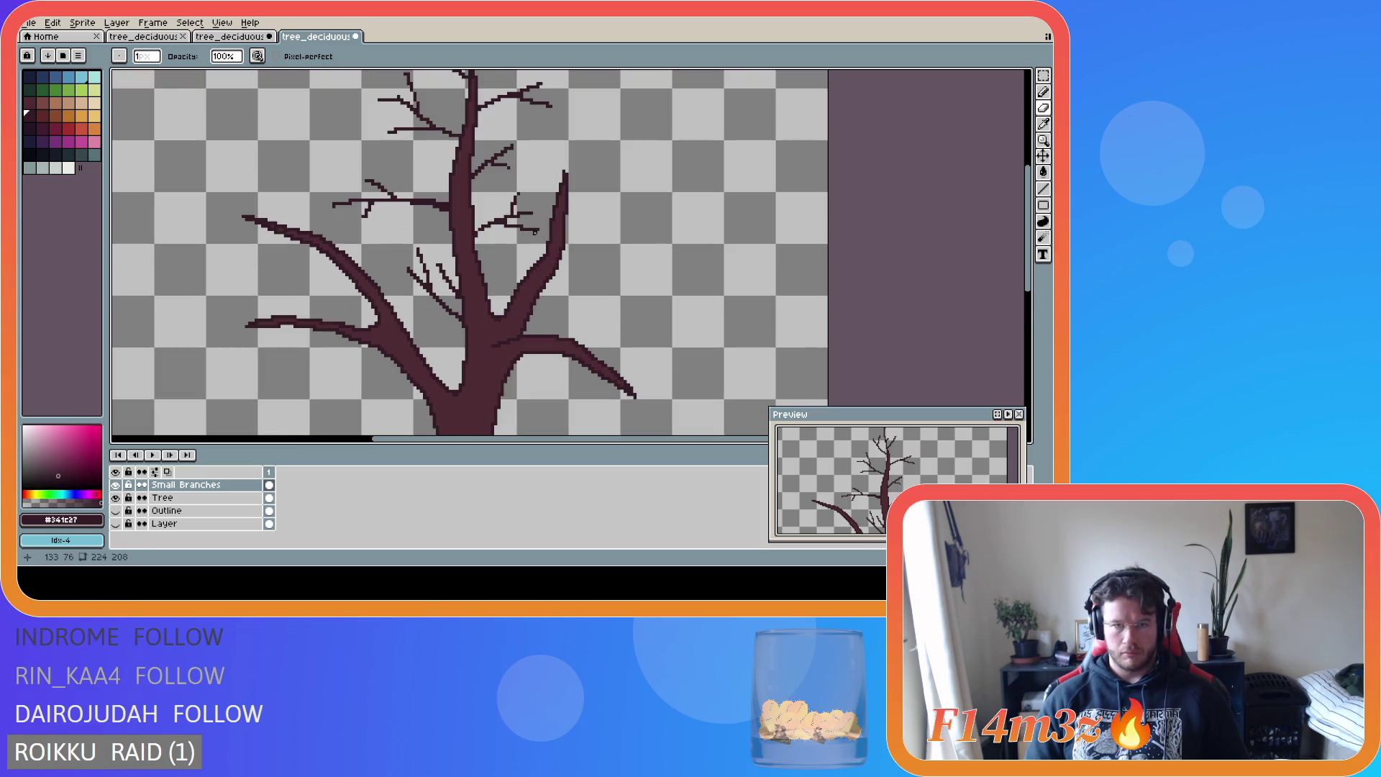
{"action": "scroll", "coordinate": [531, 235], "scroll_direction": "down", "scroll_amount": 1}
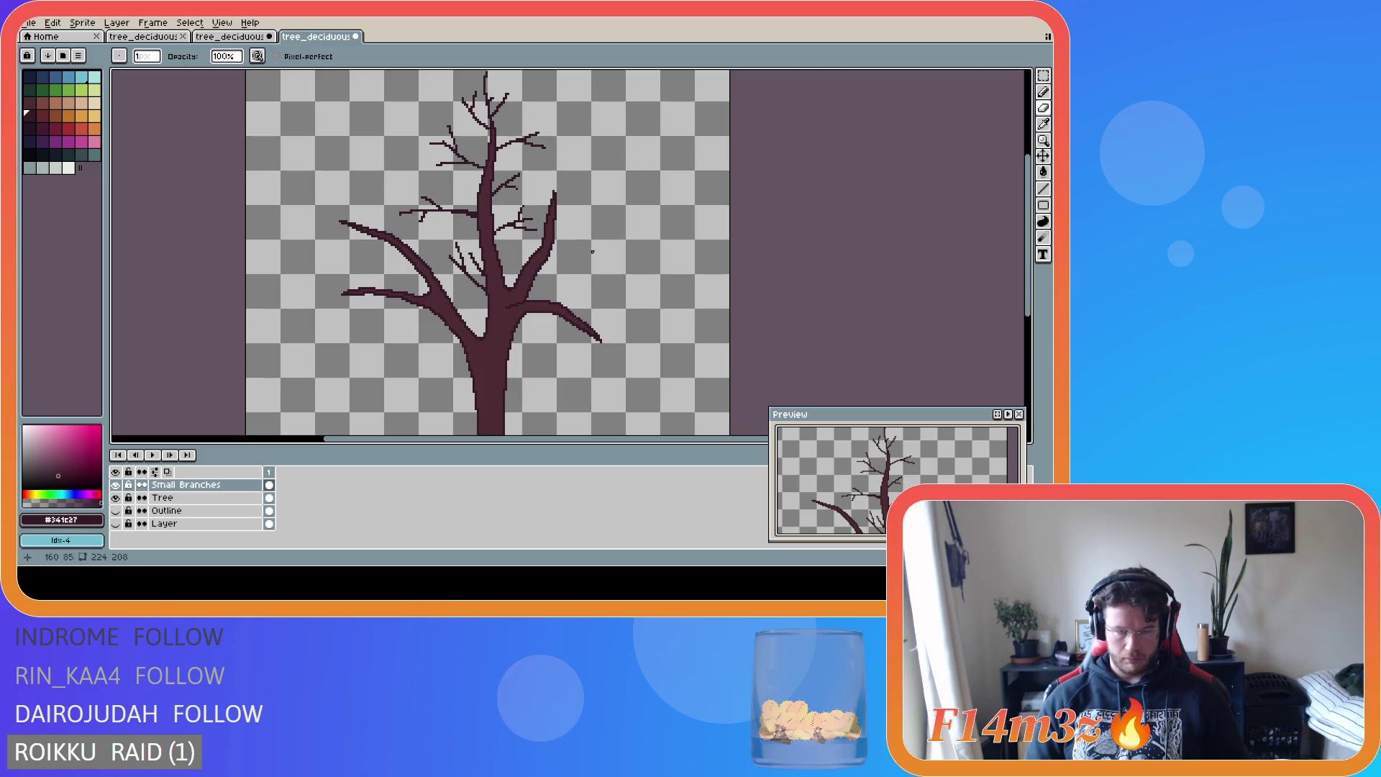
{"action": "key", "text": "b"}
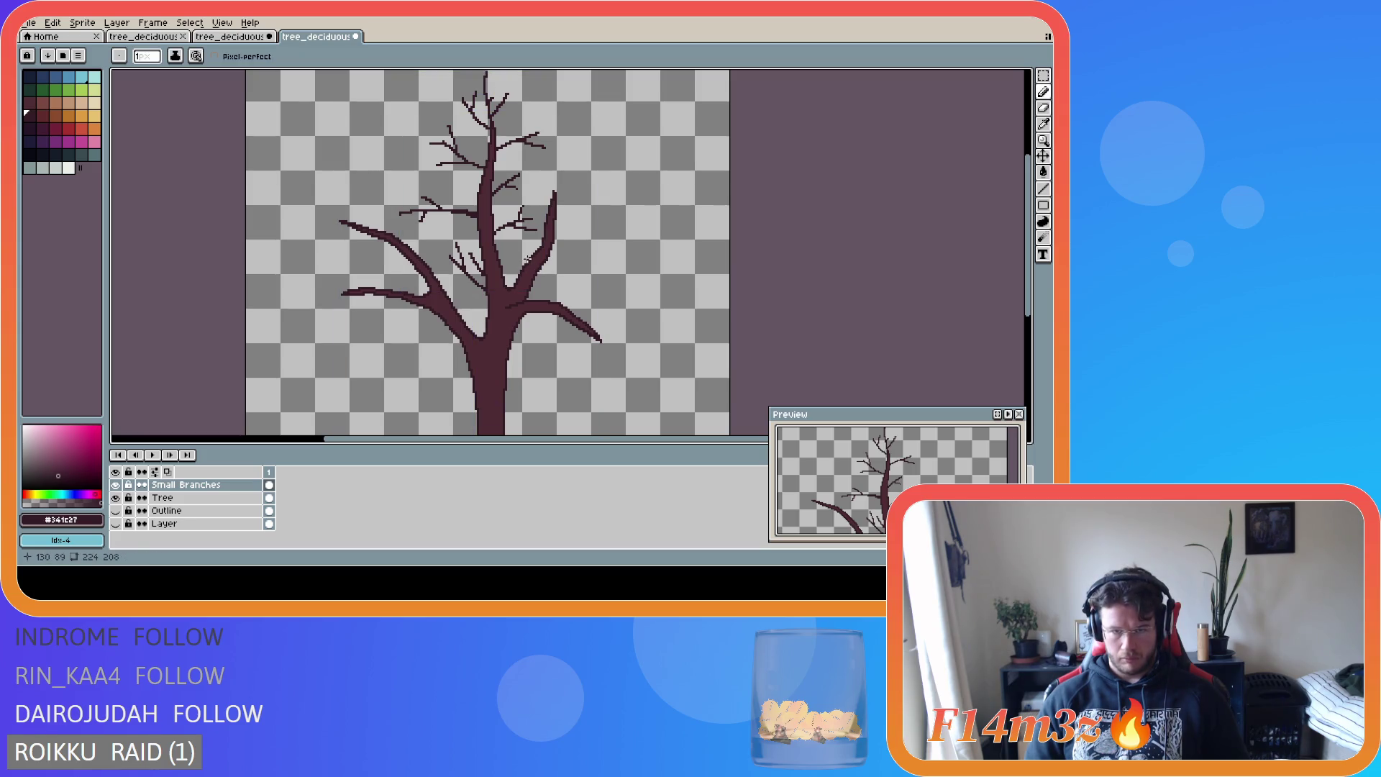
{"action": "left_click_drag", "start_coordinate": [527, 255], "coordinate": [511, 245]}
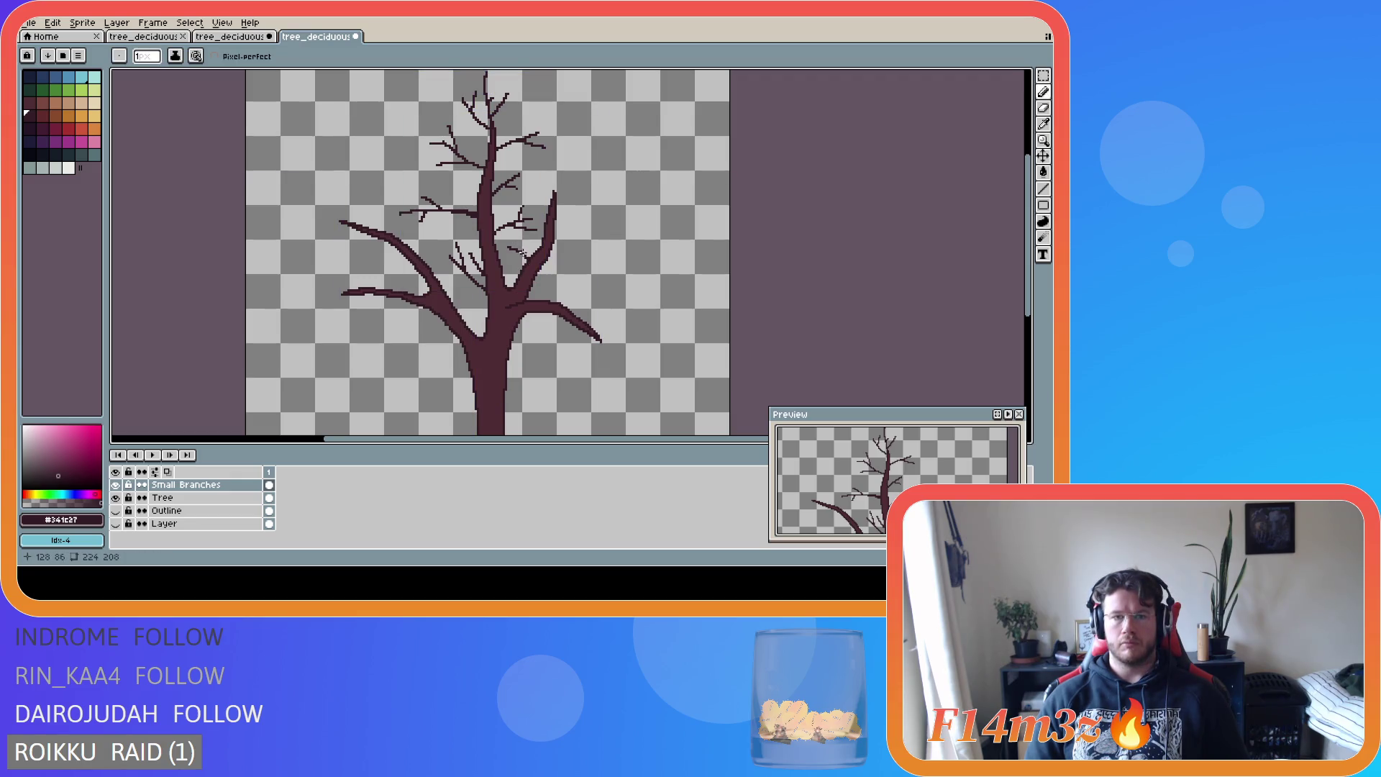
{"action": "left_click_drag", "start_coordinate": [515, 251], "coordinate": [510, 234]}
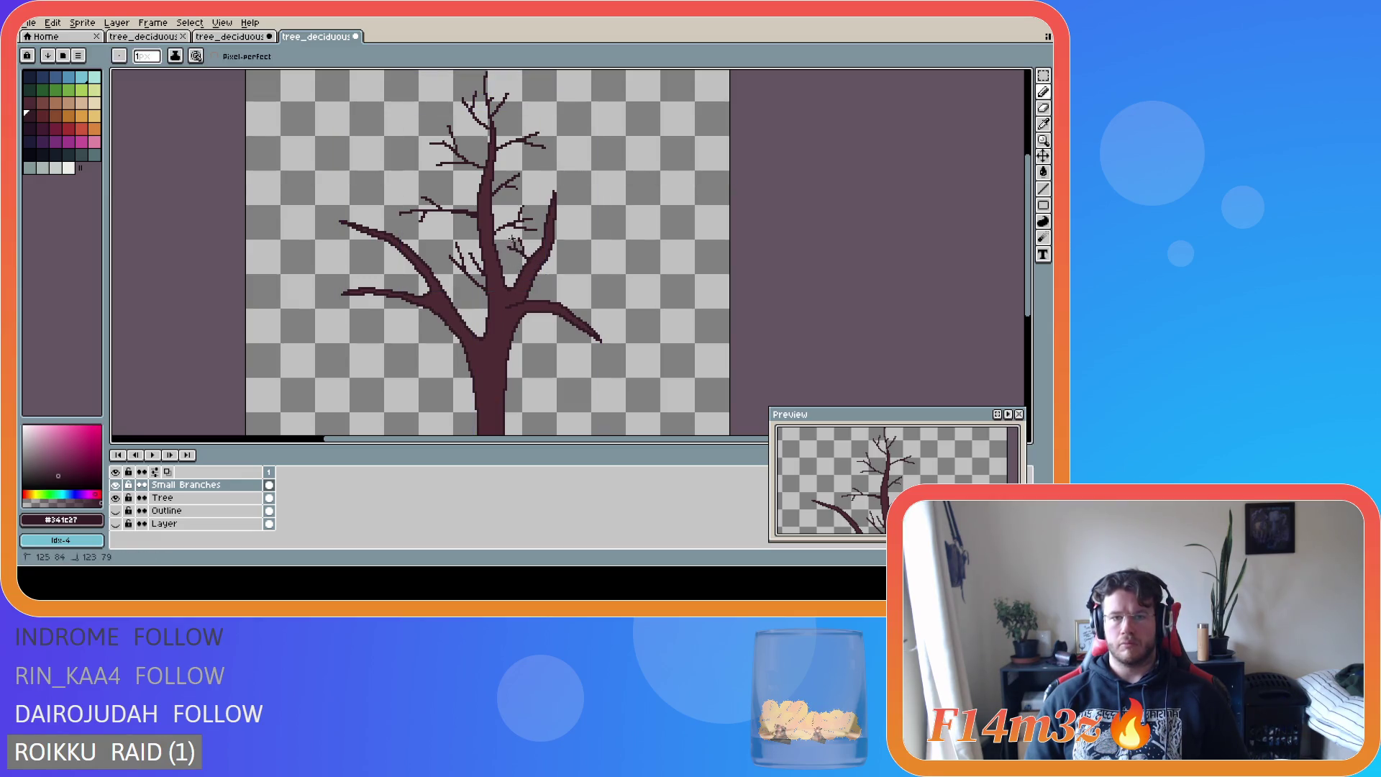
{"action": "key", "text": "ctrl"}
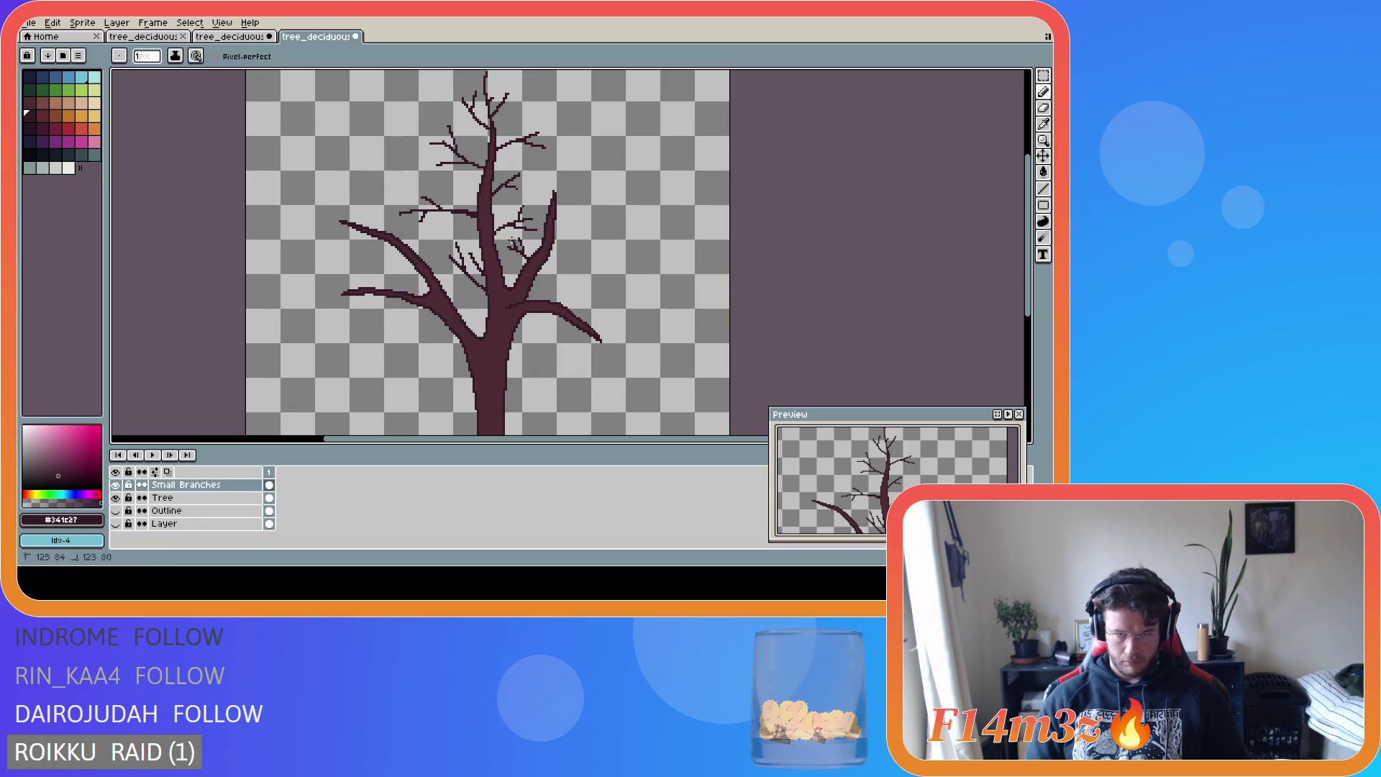
{"action": "key", "text": "ctrl"}
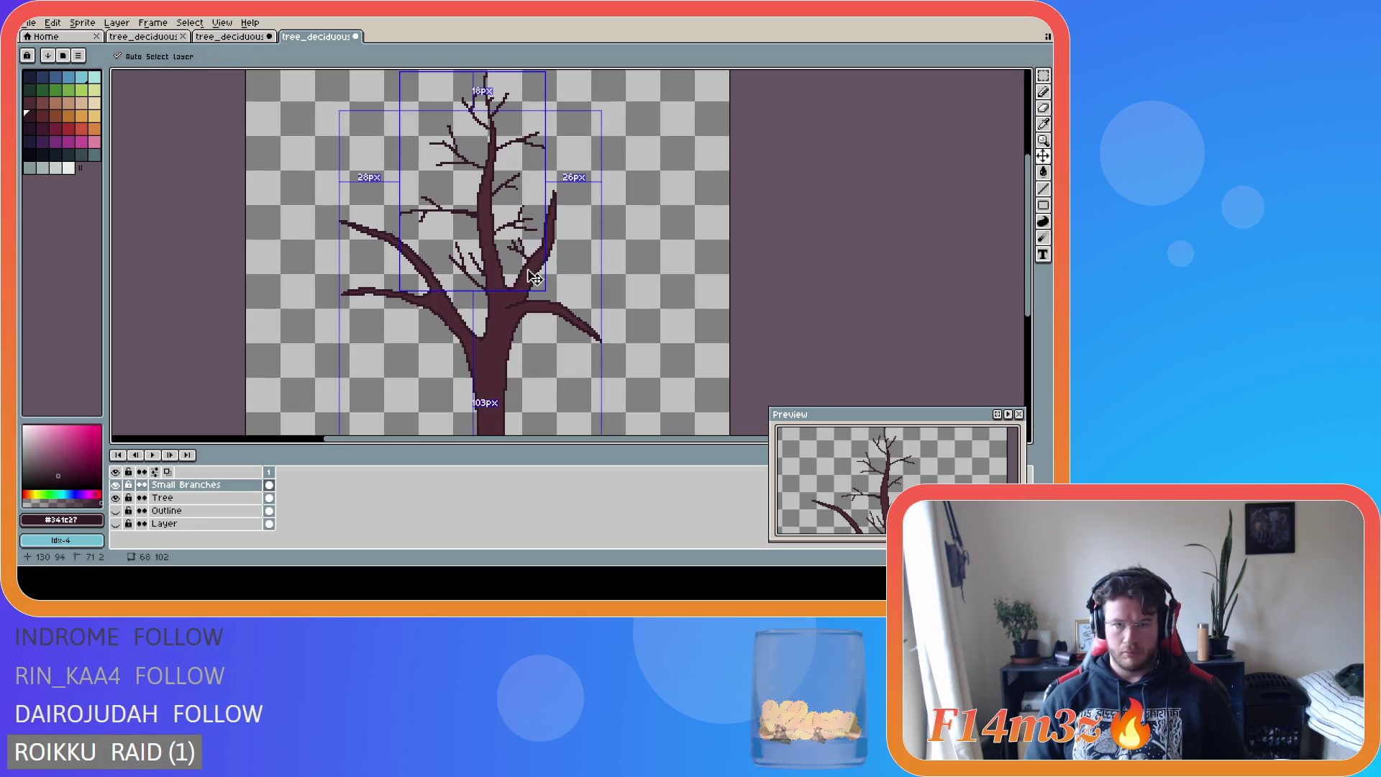
{"action": "key", "text": "ctrl"}
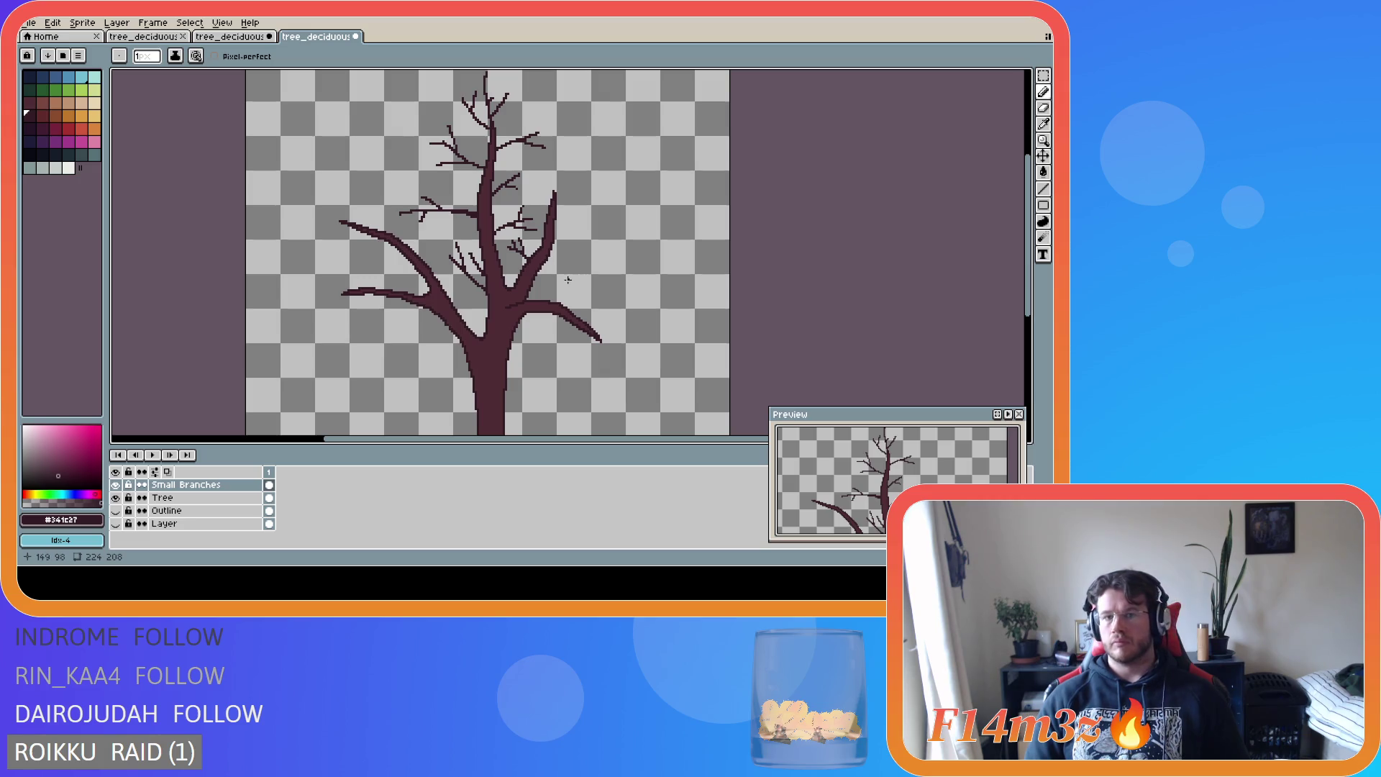
- Add thin twigs reaching right and up-right off the right main branch
{"action": "mouse_move", "coordinate": [551, 248]}
{"action": "left_mouse_down"}
{"action": "mouse_move", "coordinate": [591, 257]}
{"action": "mouse_move", "coordinate": [581, 268]}
{"action": "left_mouse_up"}
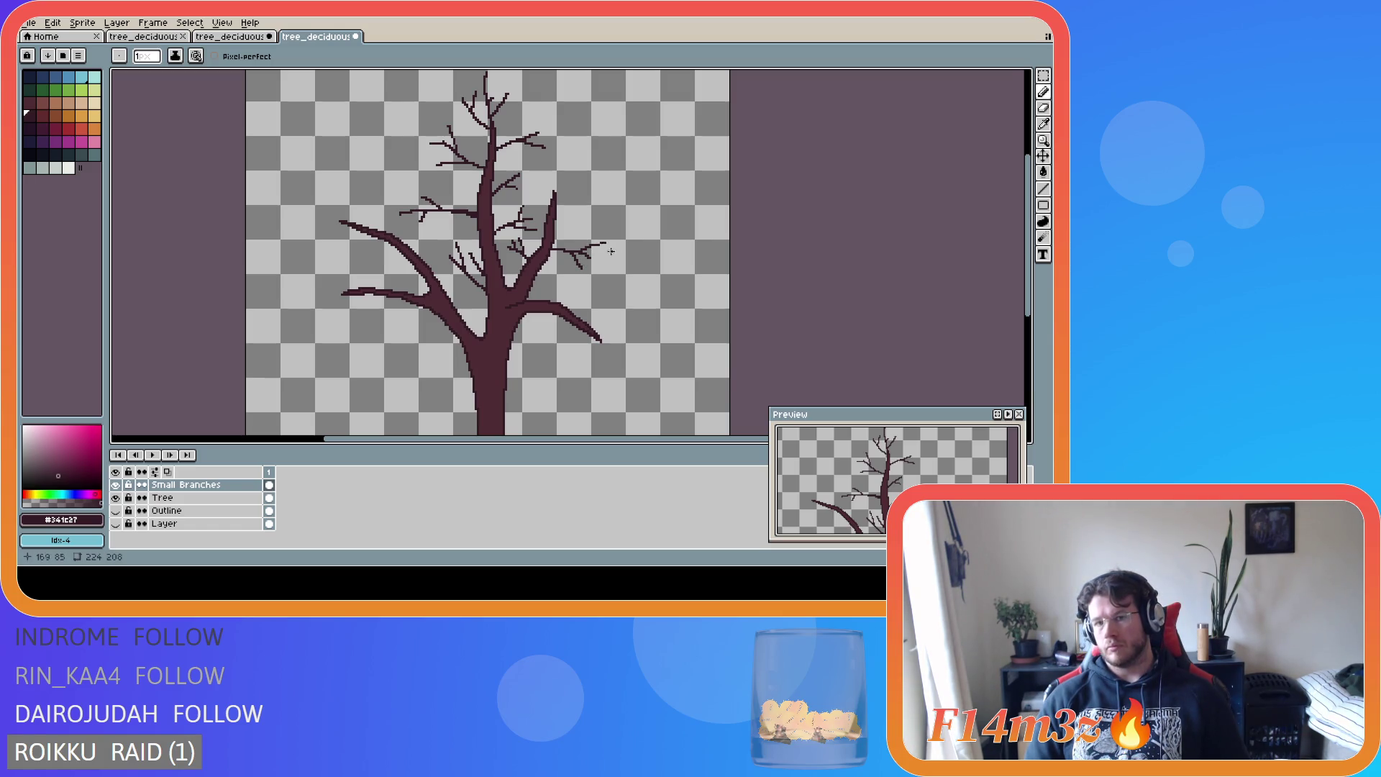
{"action": "left_click", "coordinate": [581, 253]}
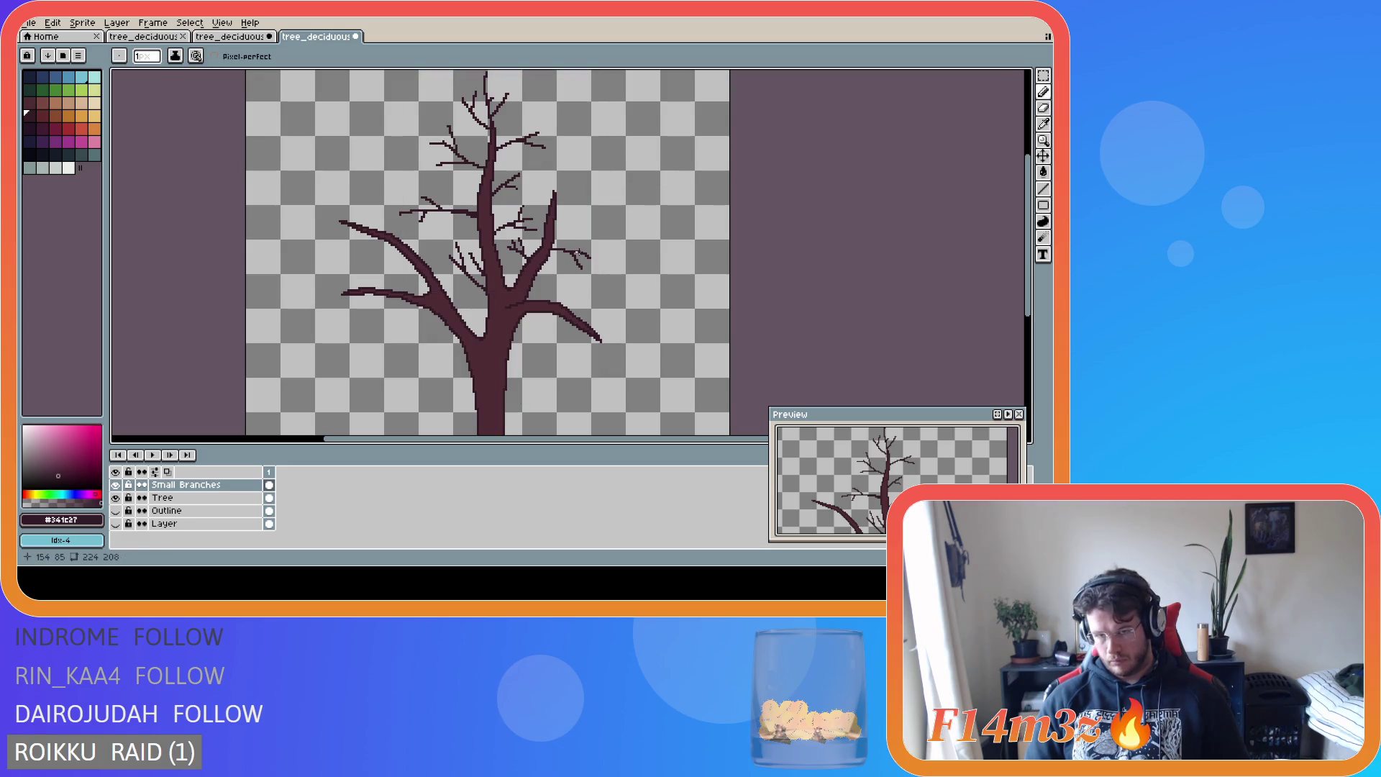
{"action": "left_click", "coordinate": [602, 246], "text": "shift"}
{"action": "key", "text": "ctrl+z"}
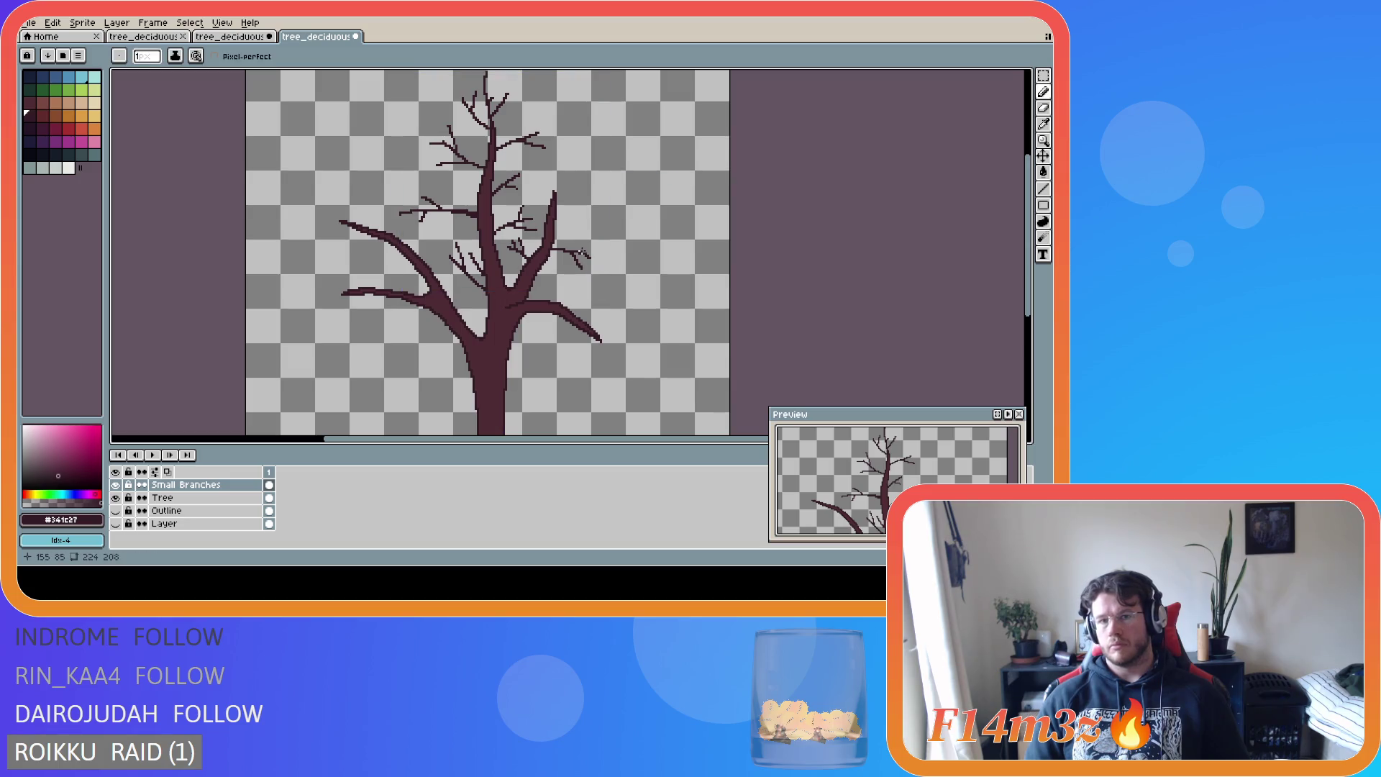
{"action": "left_click", "coordinate": [604, 246], "text": "shift"}
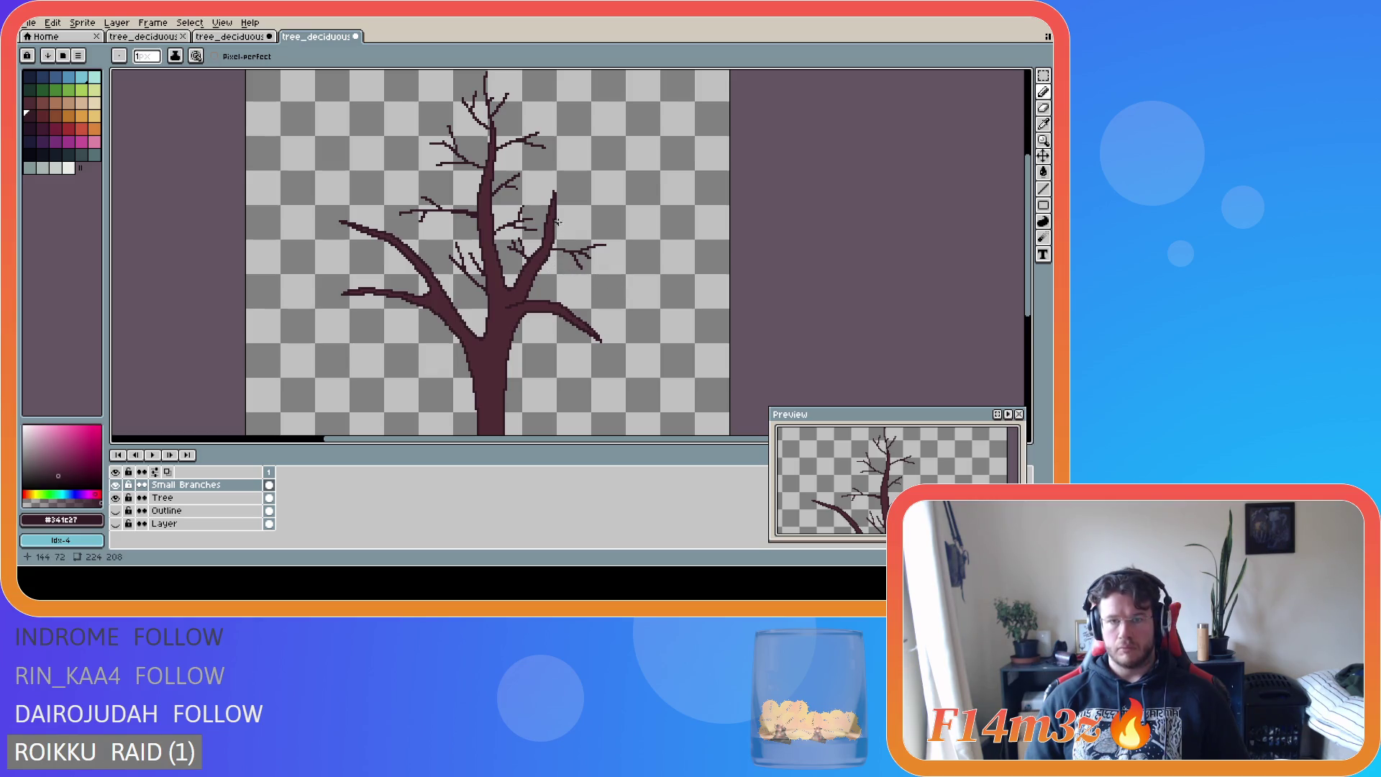
{"action": "left_click_drag", "start_coordinate": [568, 217], "coordinate": [587, 211]}
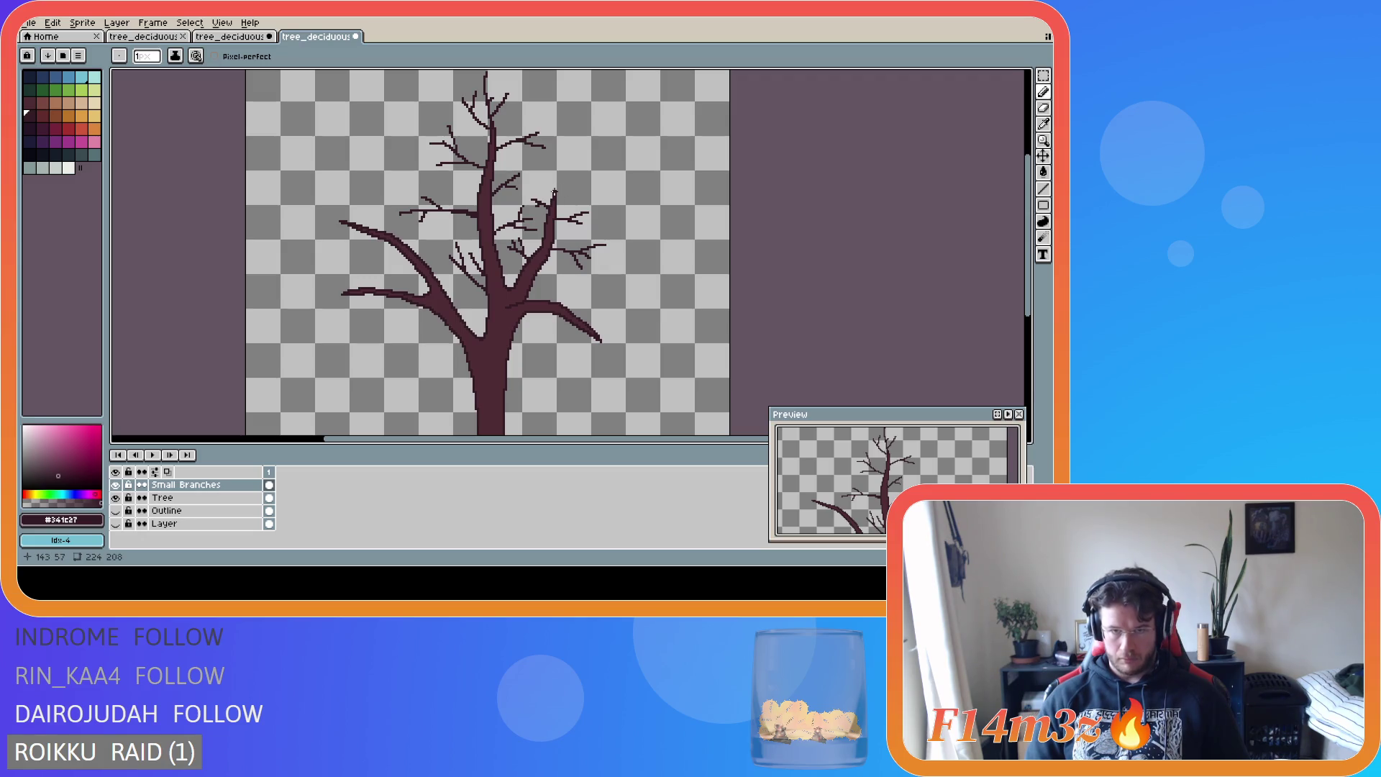
- Extend the right branch tip upward, add an up-right twig, and erase stray pixels beside it
{"action": "key", "text": "i"}
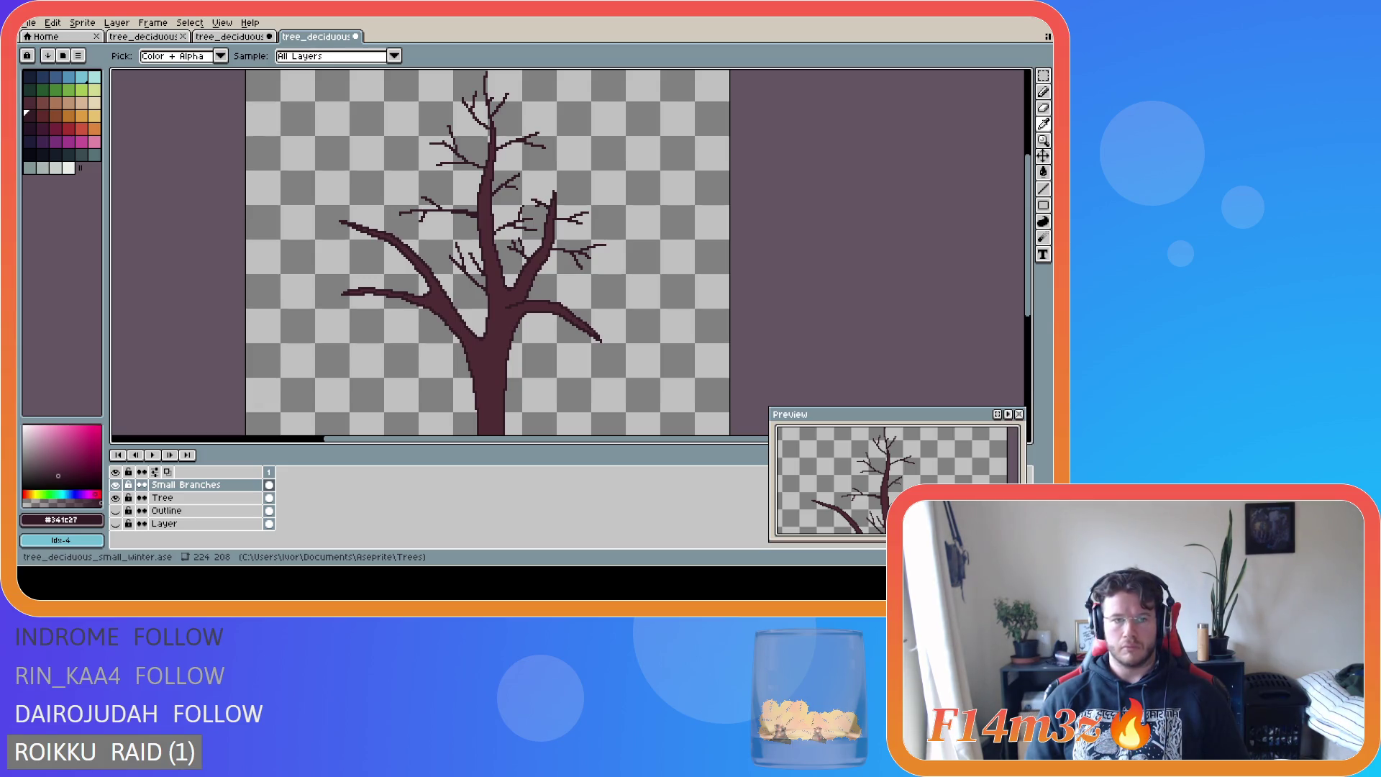
{"action": "key", "text": "b"}
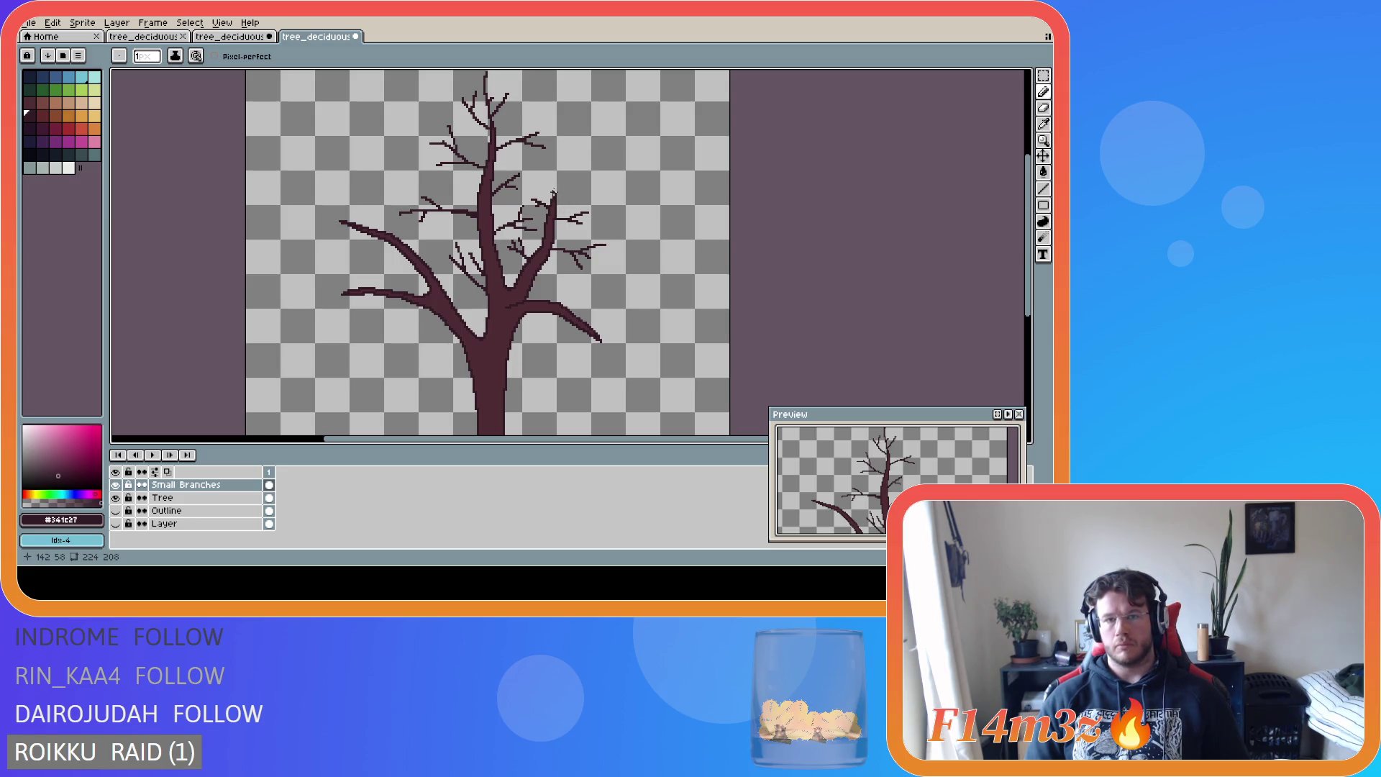
{"action": "left_click_drag", "start_coordinate": [553, 192], "coordinate": [562, 144]}
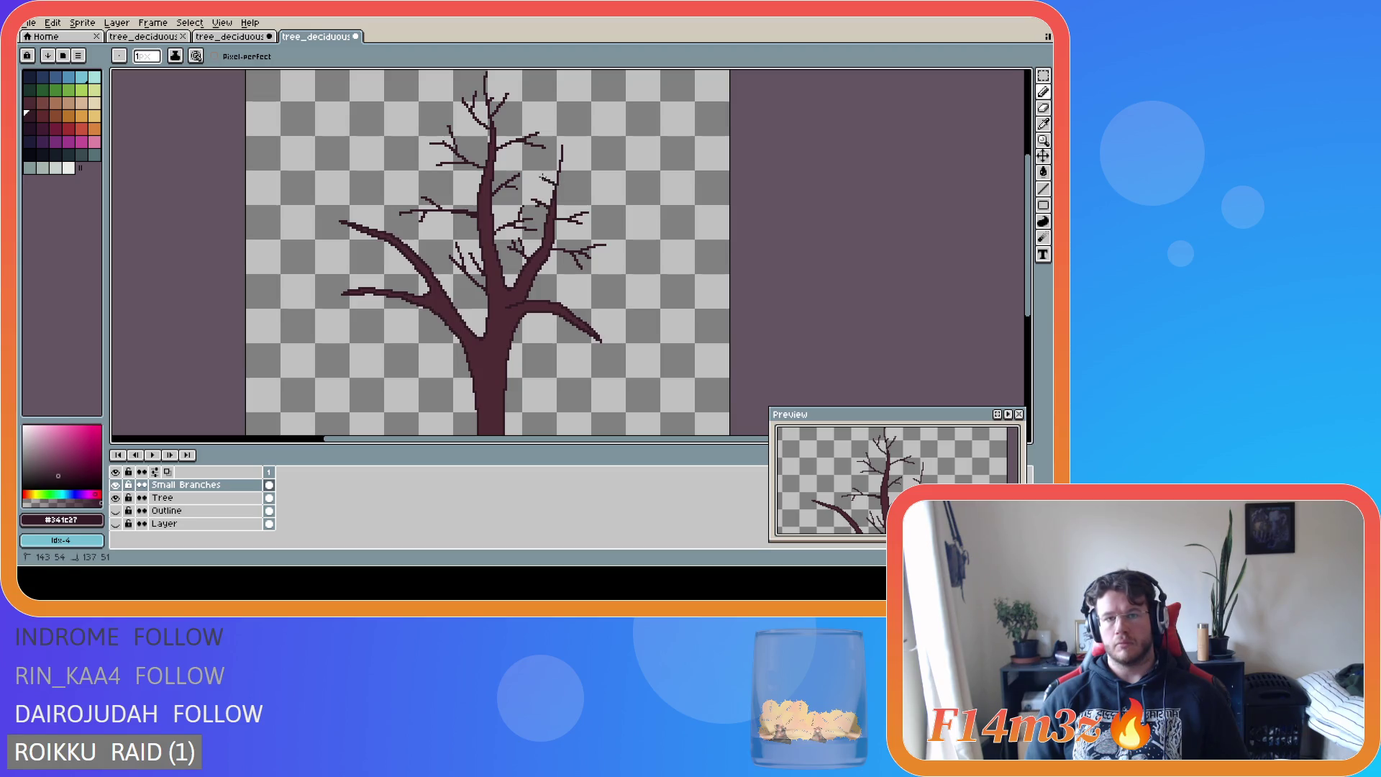
{"action": "left_click_drag", "start_coordinate": [559, 183], "coordinate": [575, 170]}
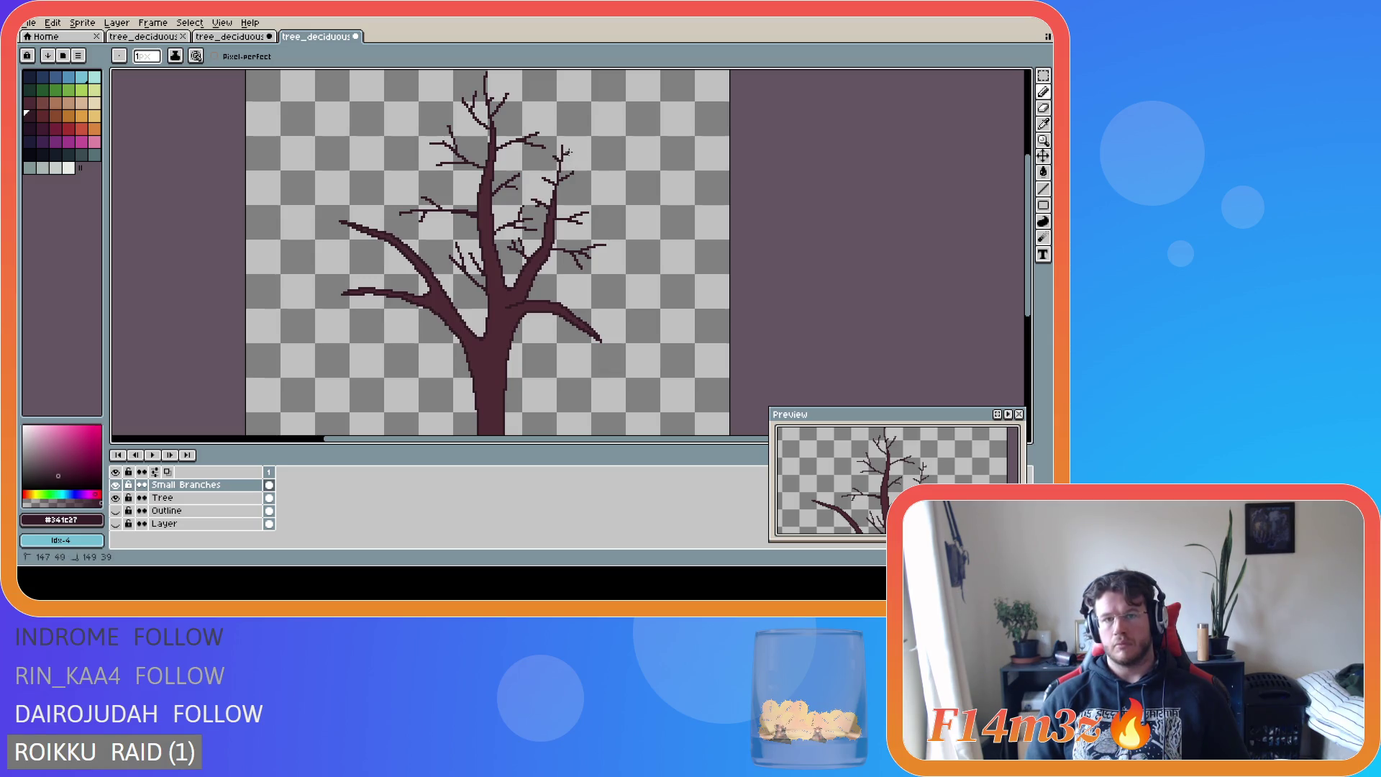
{"action": "key", "text": "e"}
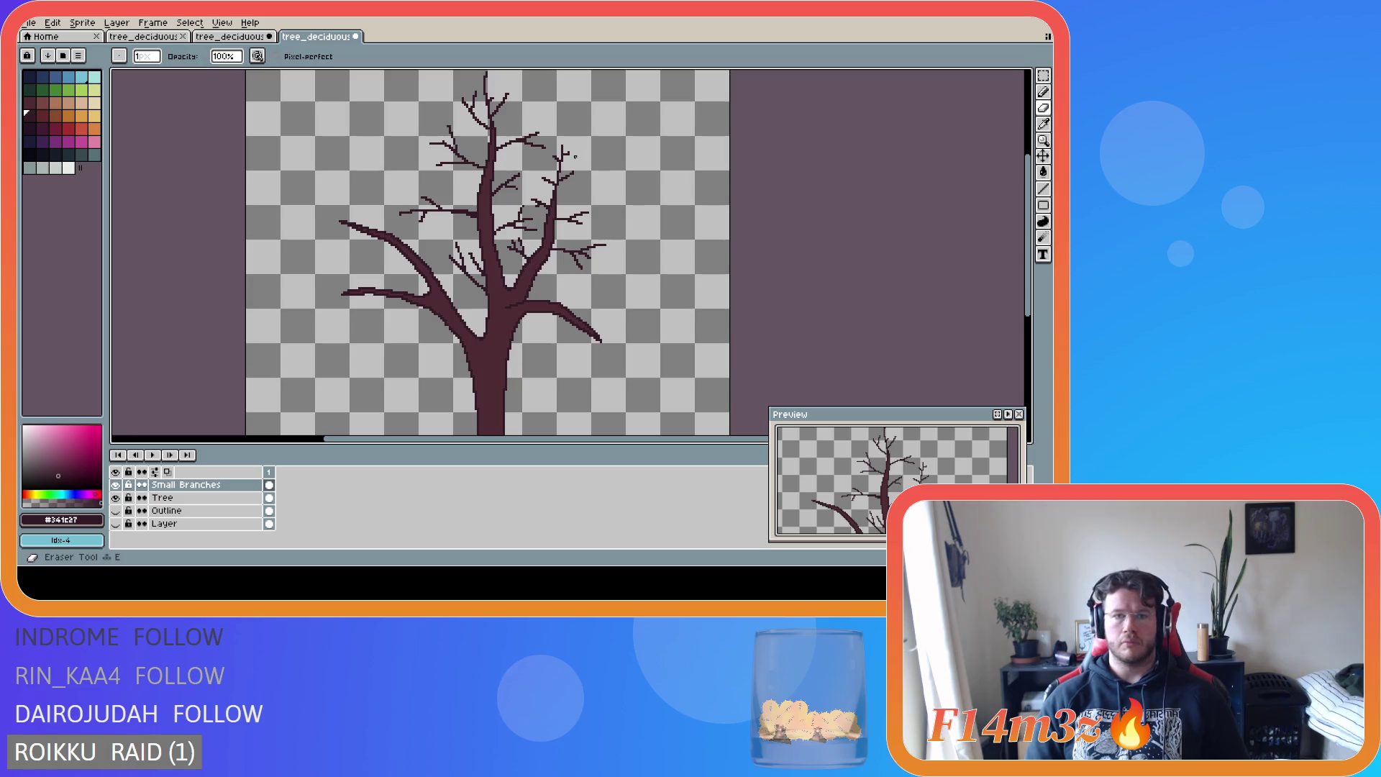
{"action": "left_click_drag", "start_coordinate": [570, 156], "coordinate": [588, 165]}
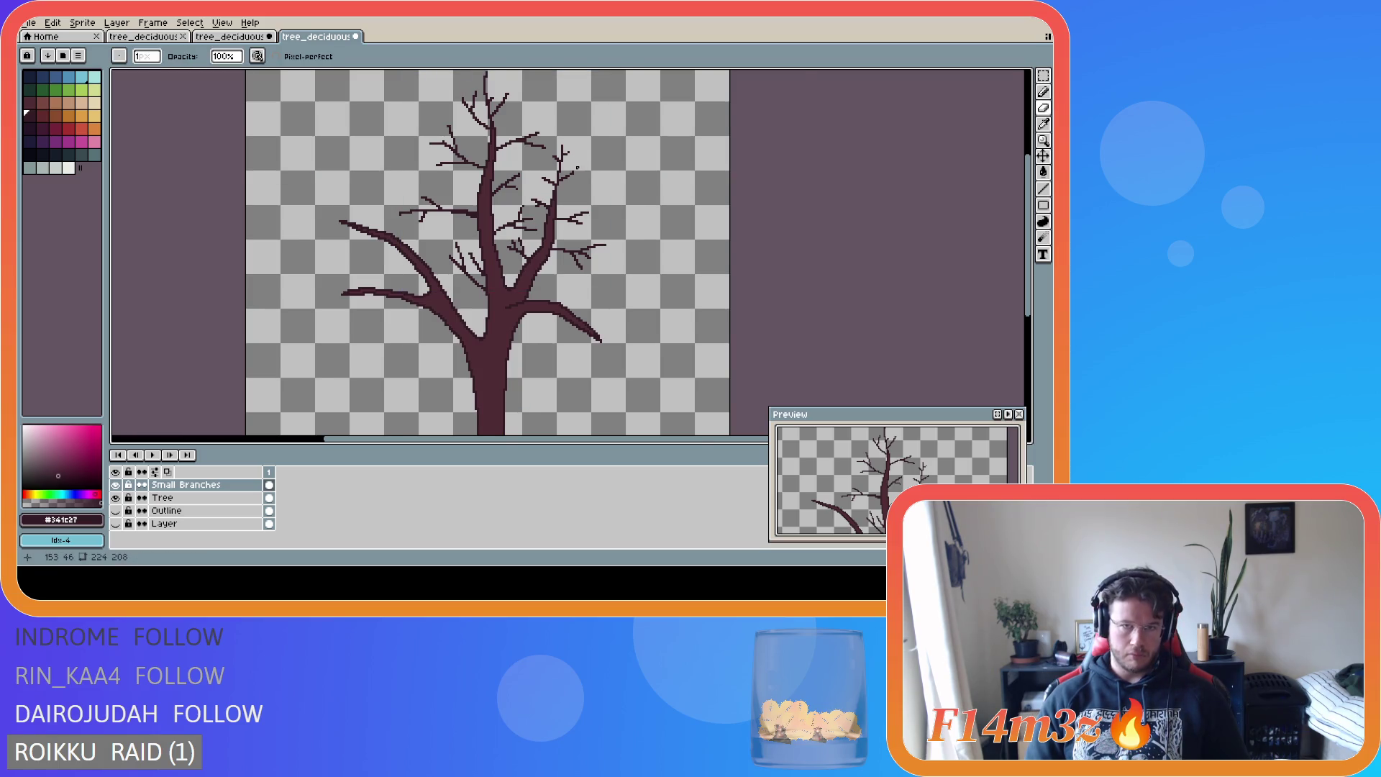
- Switch back to the Pencil and zoom in and out to inspect the twigged tree
{"action": "scroll", "coordinate": [577, 168], "scroll_direction": "up", "scroll_amount": 1}
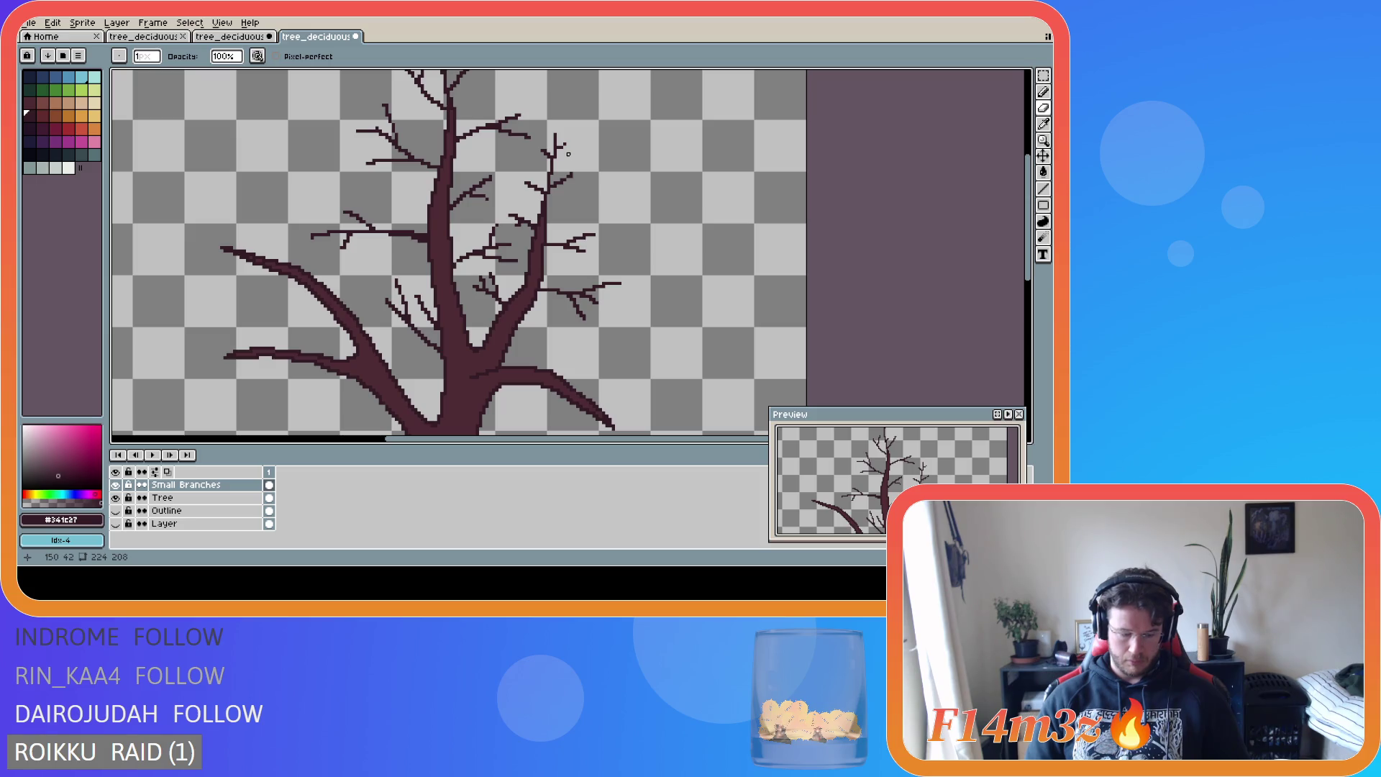
{"action": "key", "text": "b"}
{"action": "scroll", "coordinate": [649, 188], "scroll_direction": "down", "scroll_amount": 1}
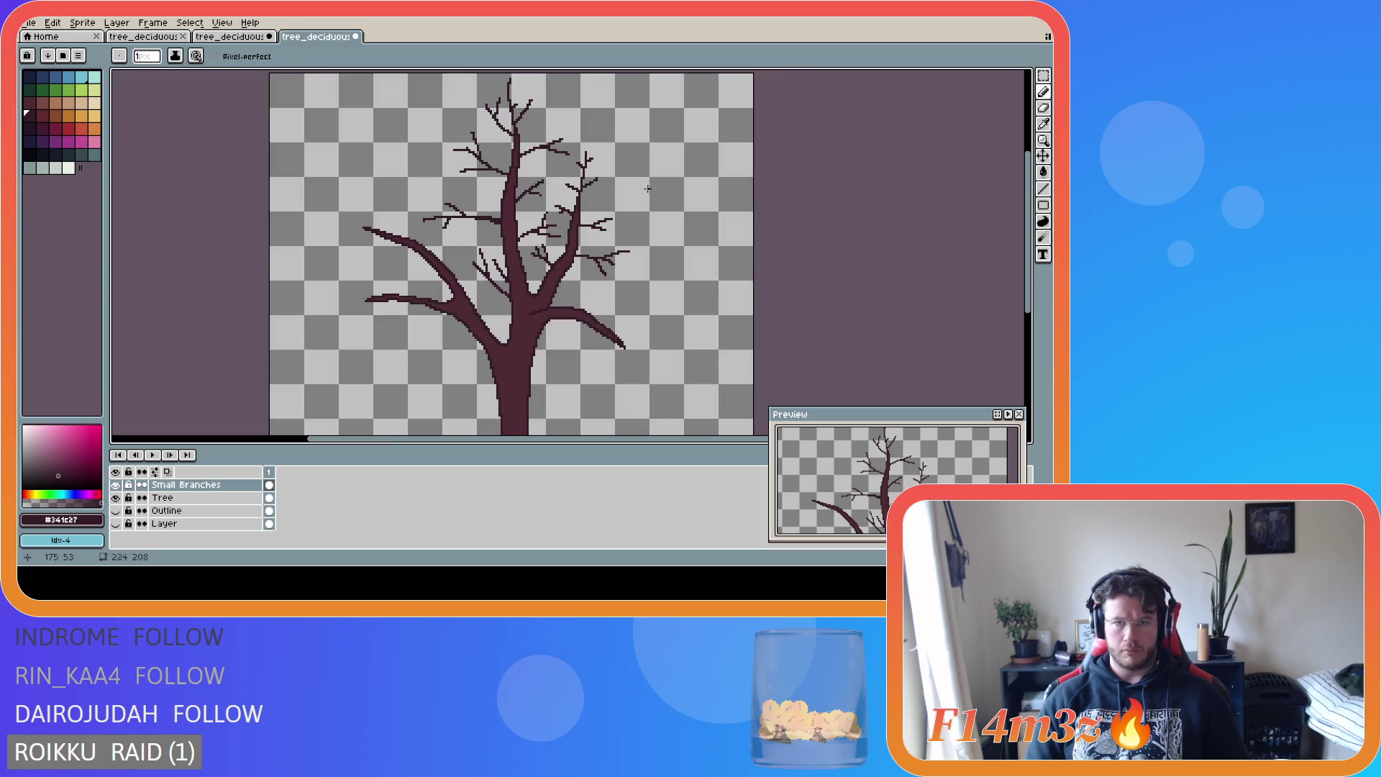
{"action": "scroll", "coordinate": [644, 246], "scroll_direction": "down", "scroll_amount": 1}
{"action": "scroll", "coordinate": [624, 269], "scroll_direction": "up", "scroll_amount": 1}
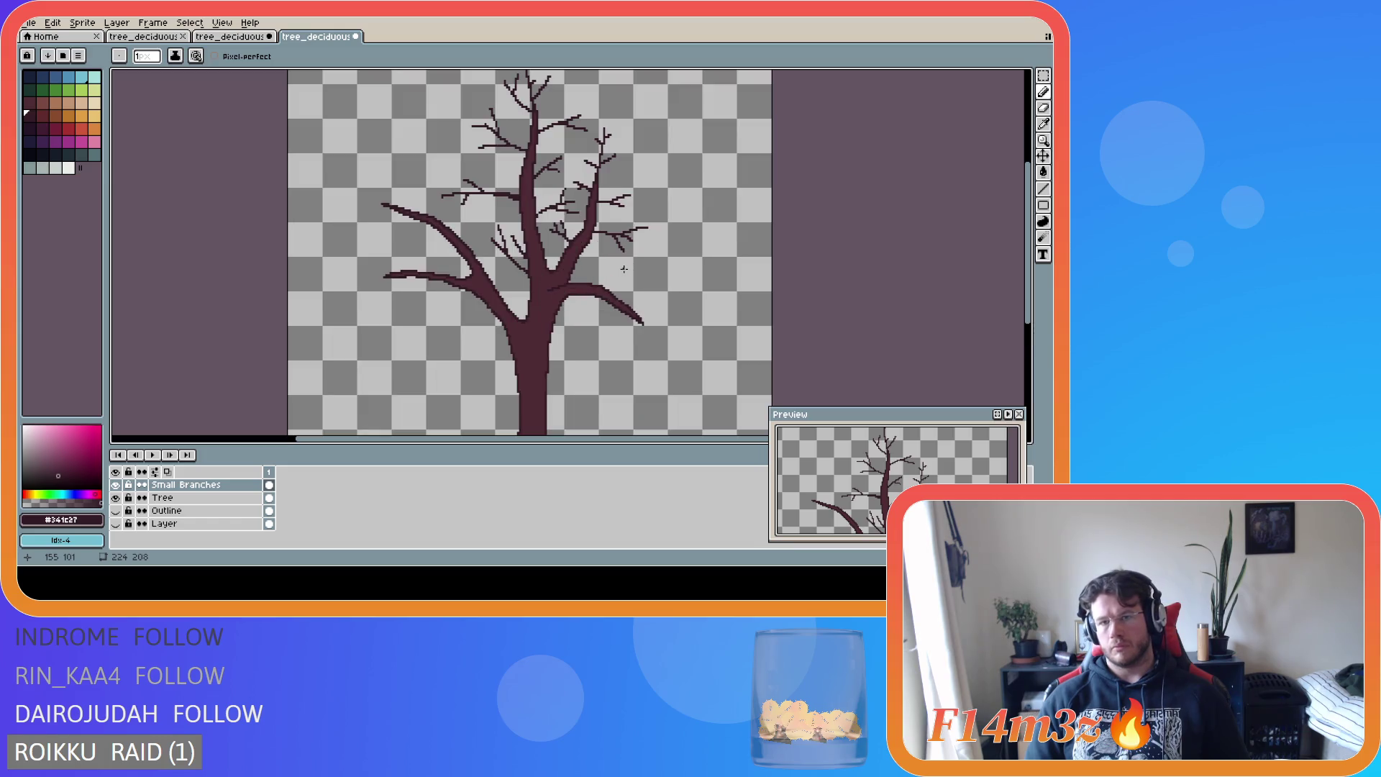
{"action": "scroll", "coordinate": [613, 217], "scroll_direction": "up", "scroll_amount": 2}
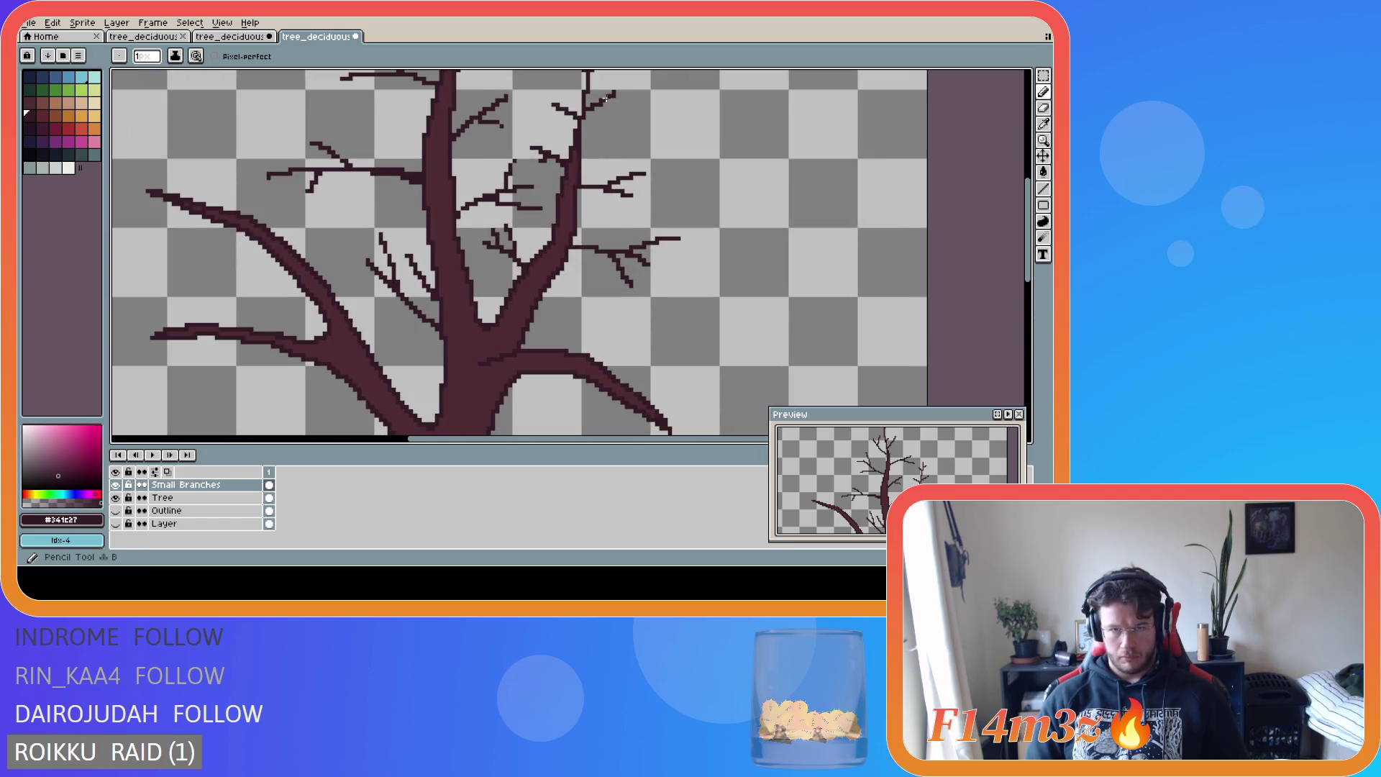
{"action": "scroll", "coordinate": [665, 168], "scroll_direction": "down", "scroll_amount": 1}
{"action": "scroll", "coordinate": [664, 169], "scroll_direction": "down", "scroll_amount": 1}
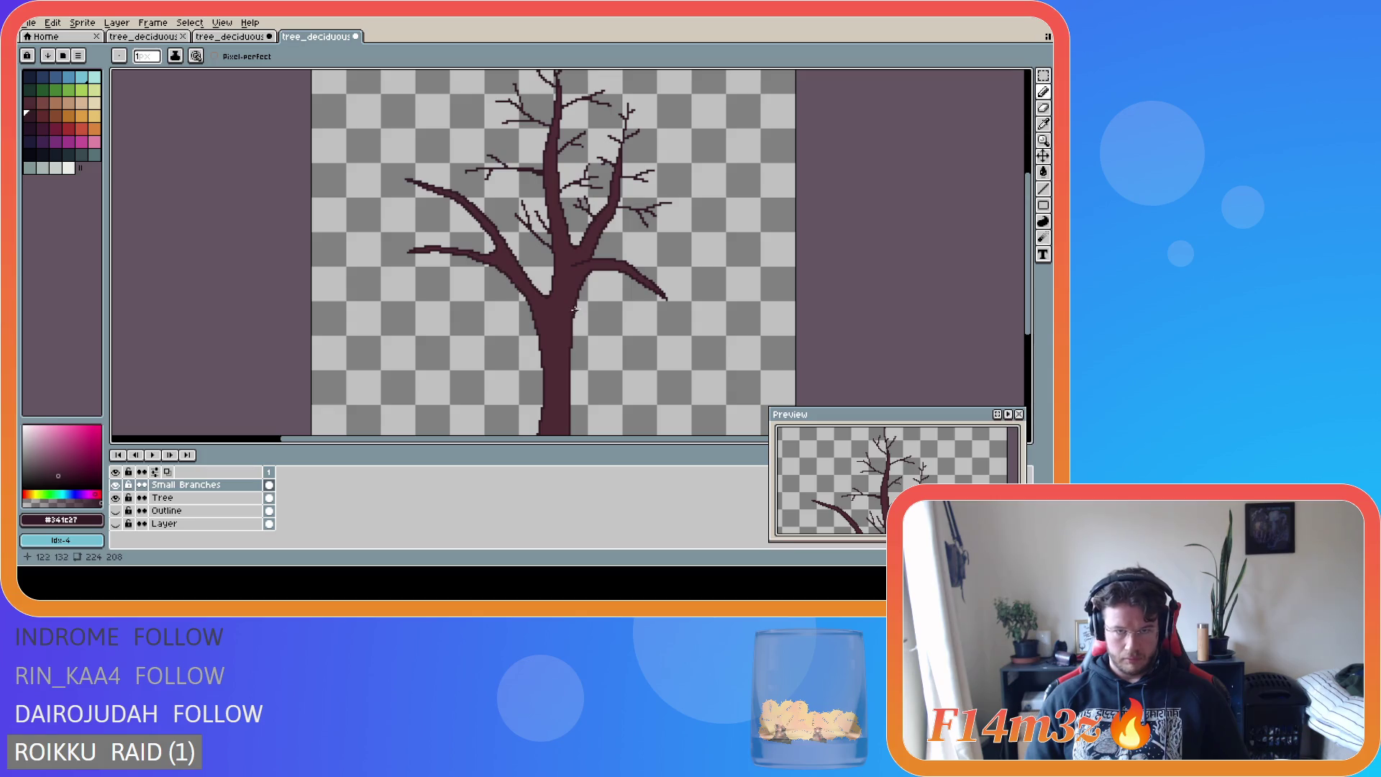
{"action": "scroll", "coordinate": [567, 304], "scroll_direction": "down", "scroll_amount": 1}
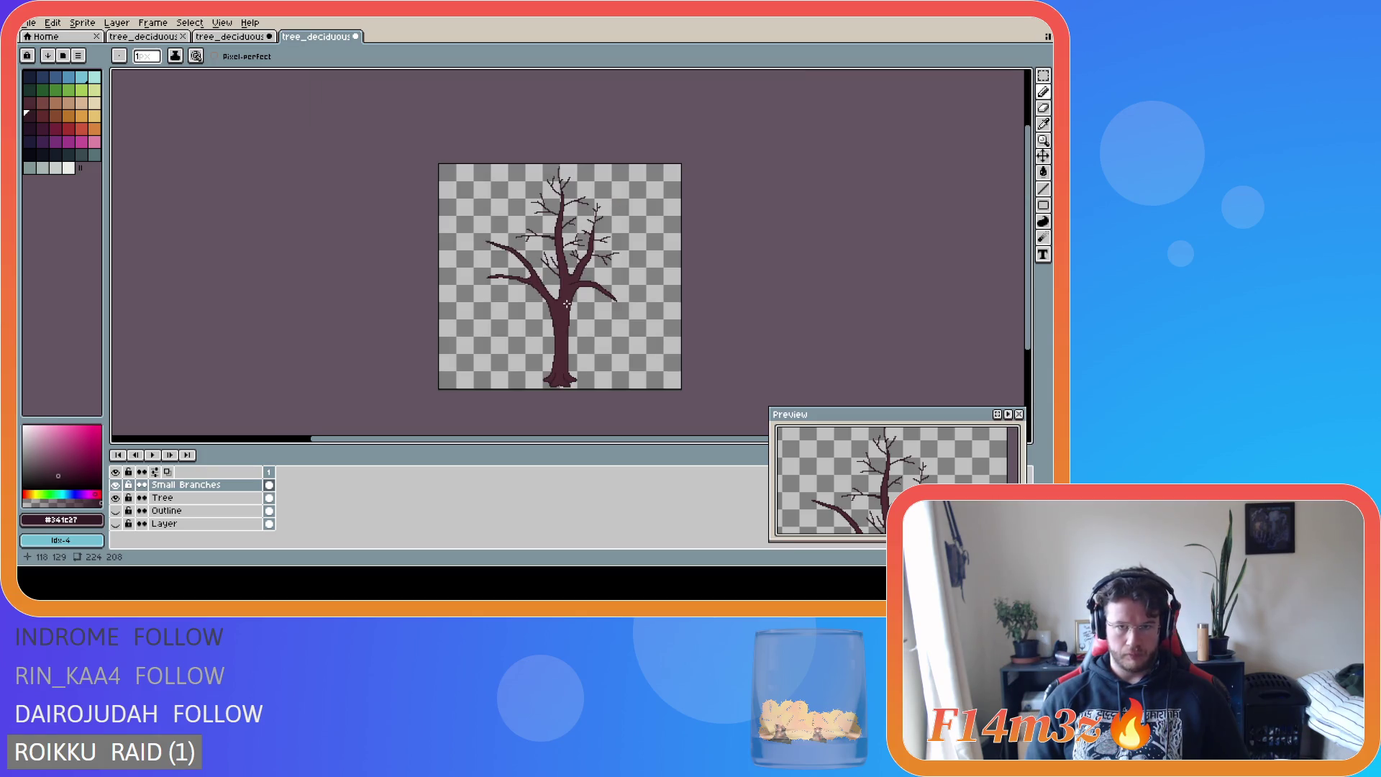
{"action": "scroll", "coordinate": [567, 304], "scroll_direction": "up", "scroll_amount": 1}
{"action": "scroll", "coordinate": [567, 304], "scroll_direction": "down", "scroll_amount": 1}
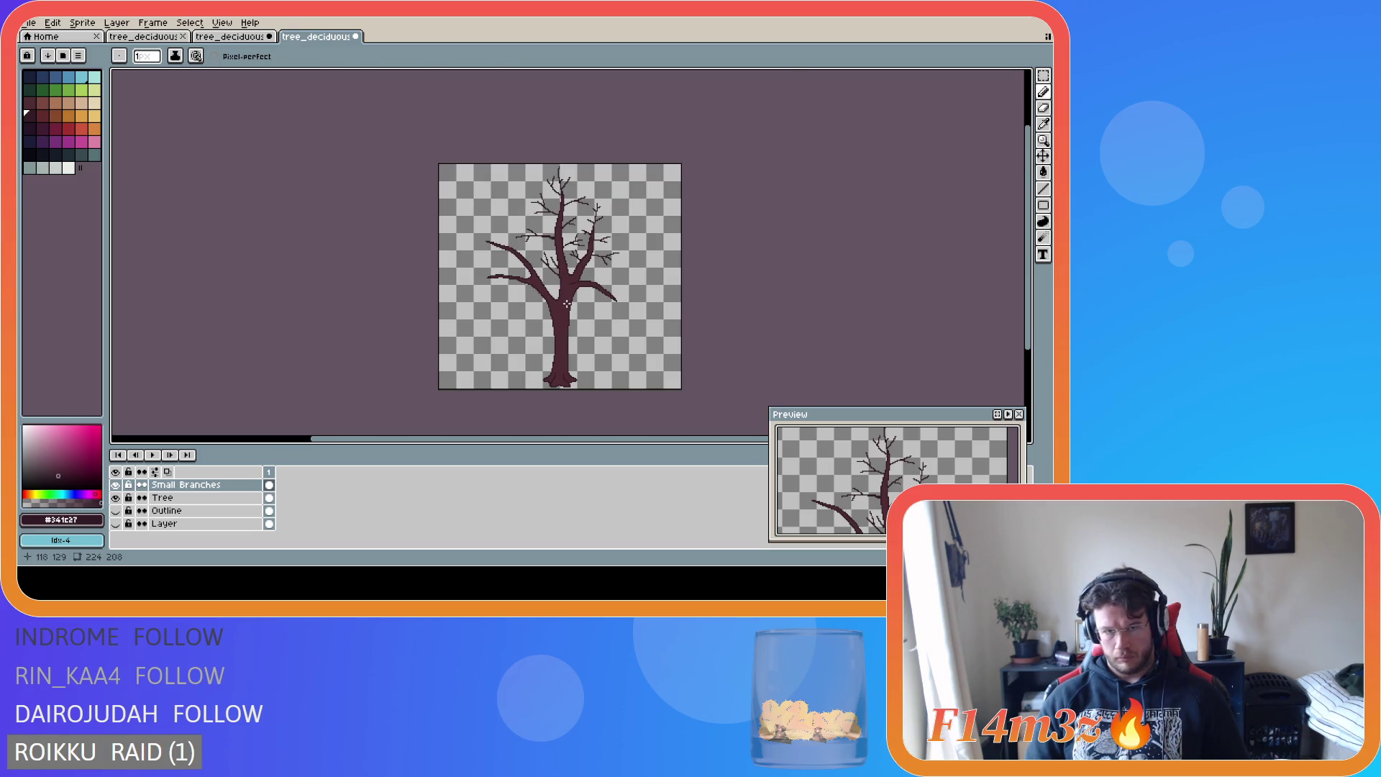
{"action": "scroll", "coordinate": [560, 199], "scroll_direction": "up", "scroll_amount": 2}
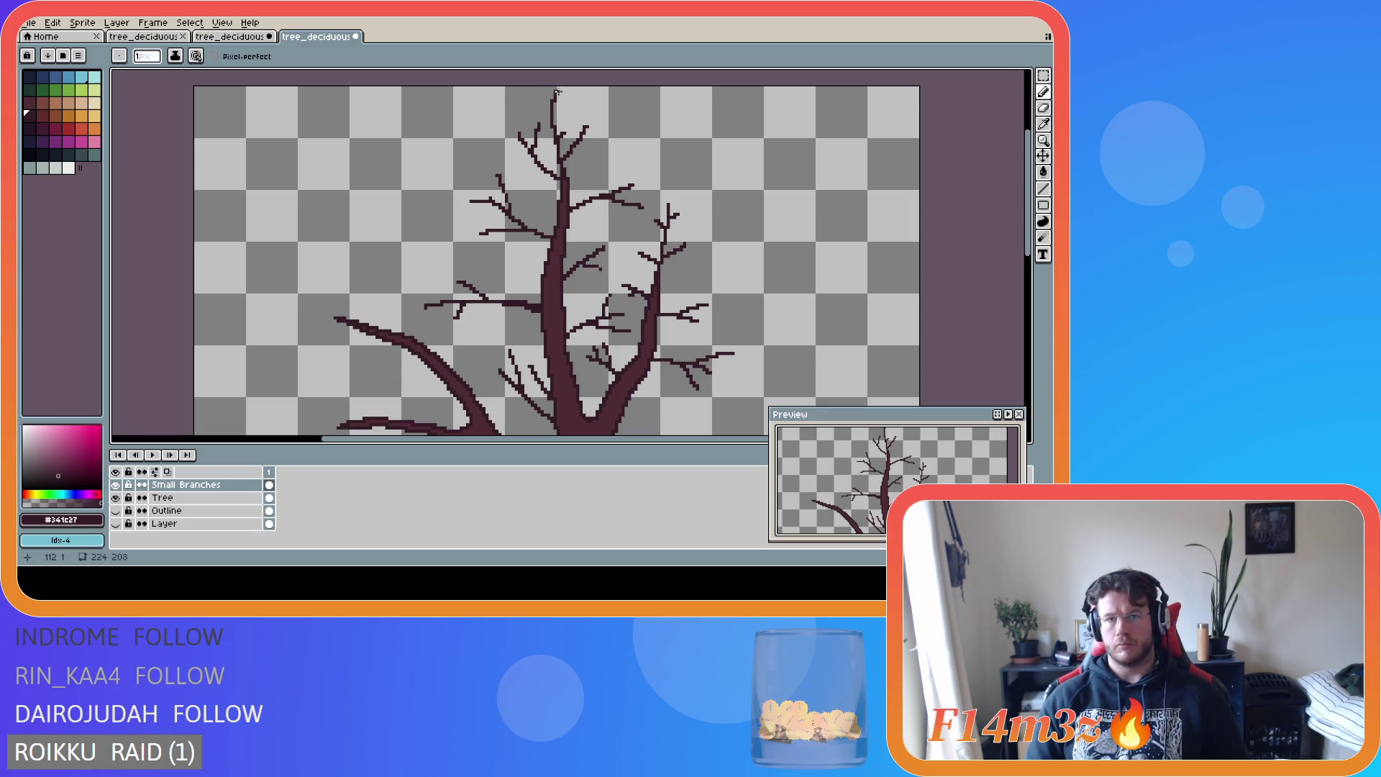
{"action": "scroll", "coordinate": [557, 92], "scroll_direction": "down", "scroll_amount": 4}
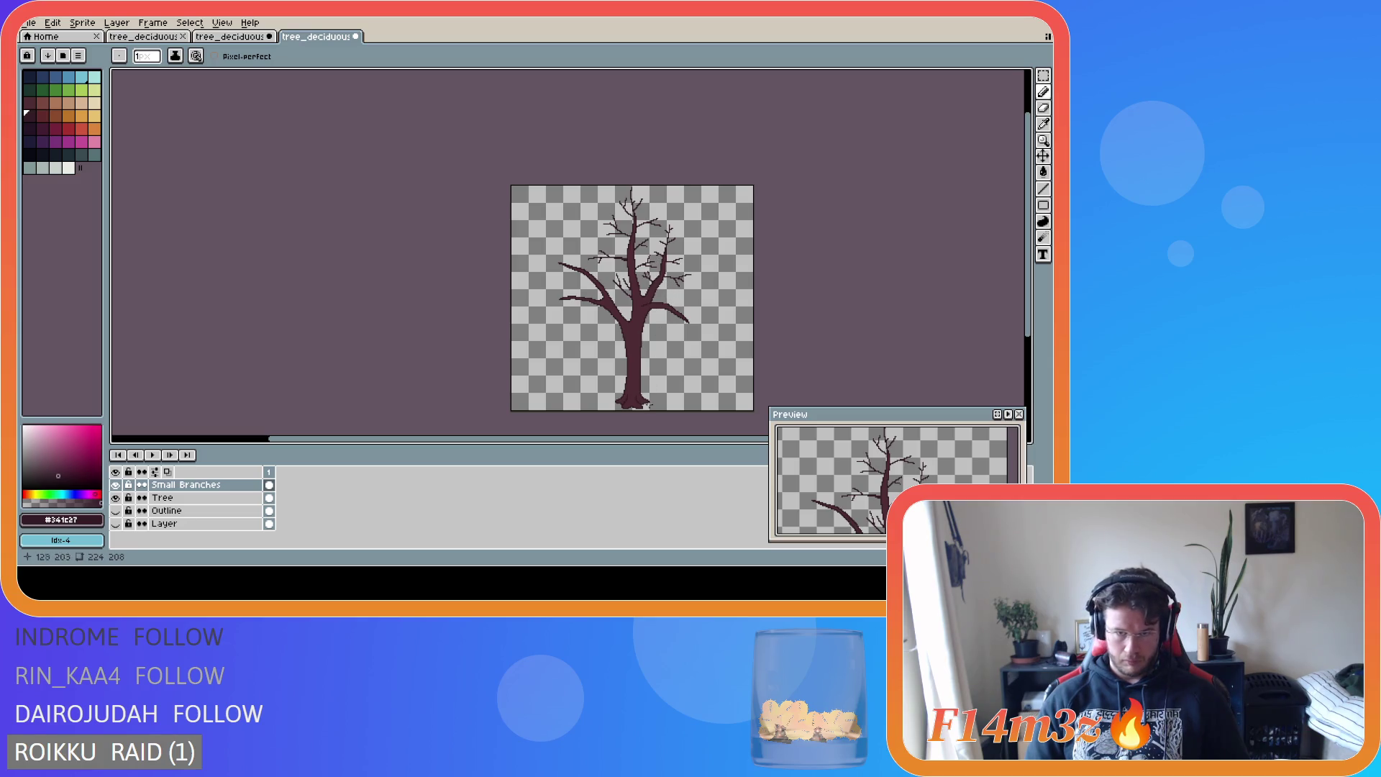
{"action": "left_click_drag", "start_coordinate": [650, 437], "coordinate": [684, 441]}
- Save the sprite as tree_deciduous_small_winter.ase
{"action": "key", "text": "ctrl+s"}
{"action": "scroll", "coordinate": [631, 321], "scroll_direction": "up", "scroll_amount": 2}
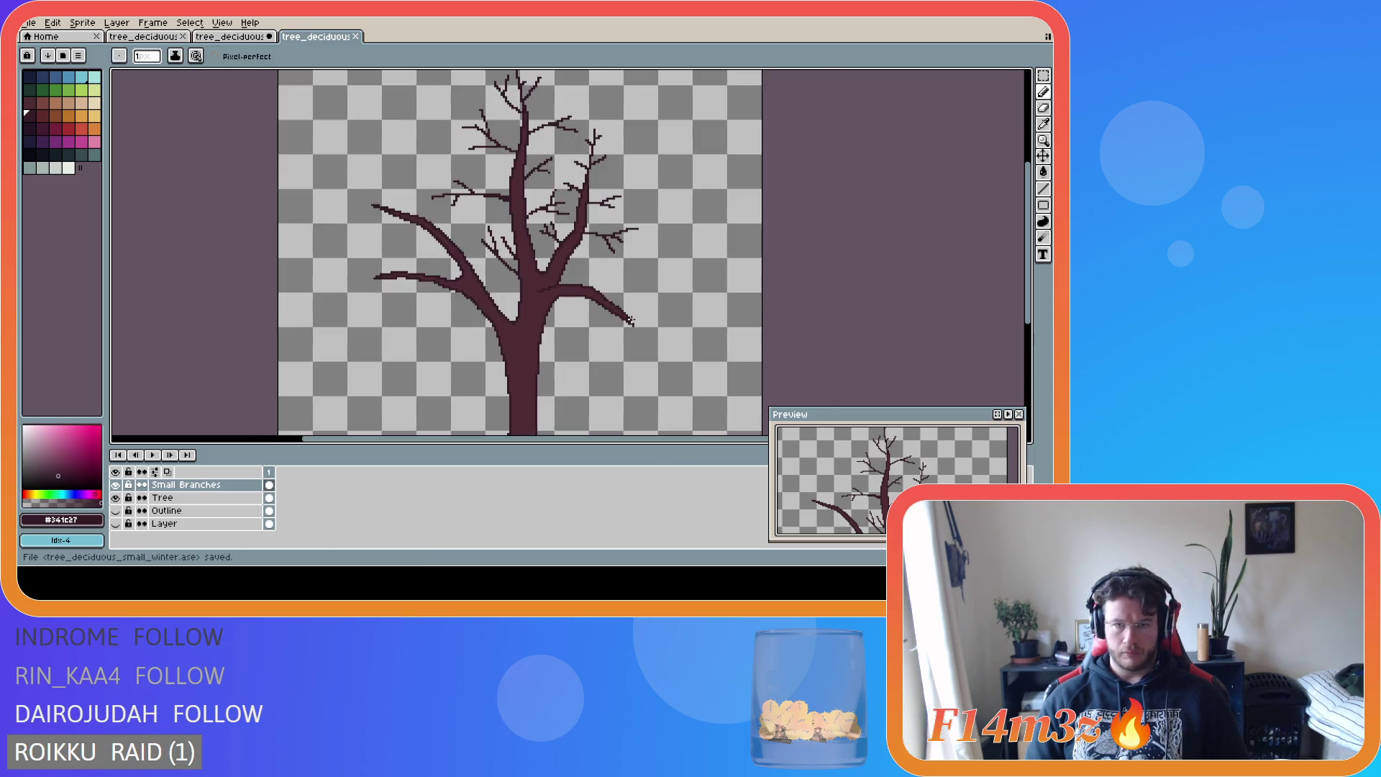
{"action": "scroll", "coordinate": [632, 321], "scroll_direction": "up", "scroll_amount": 1}
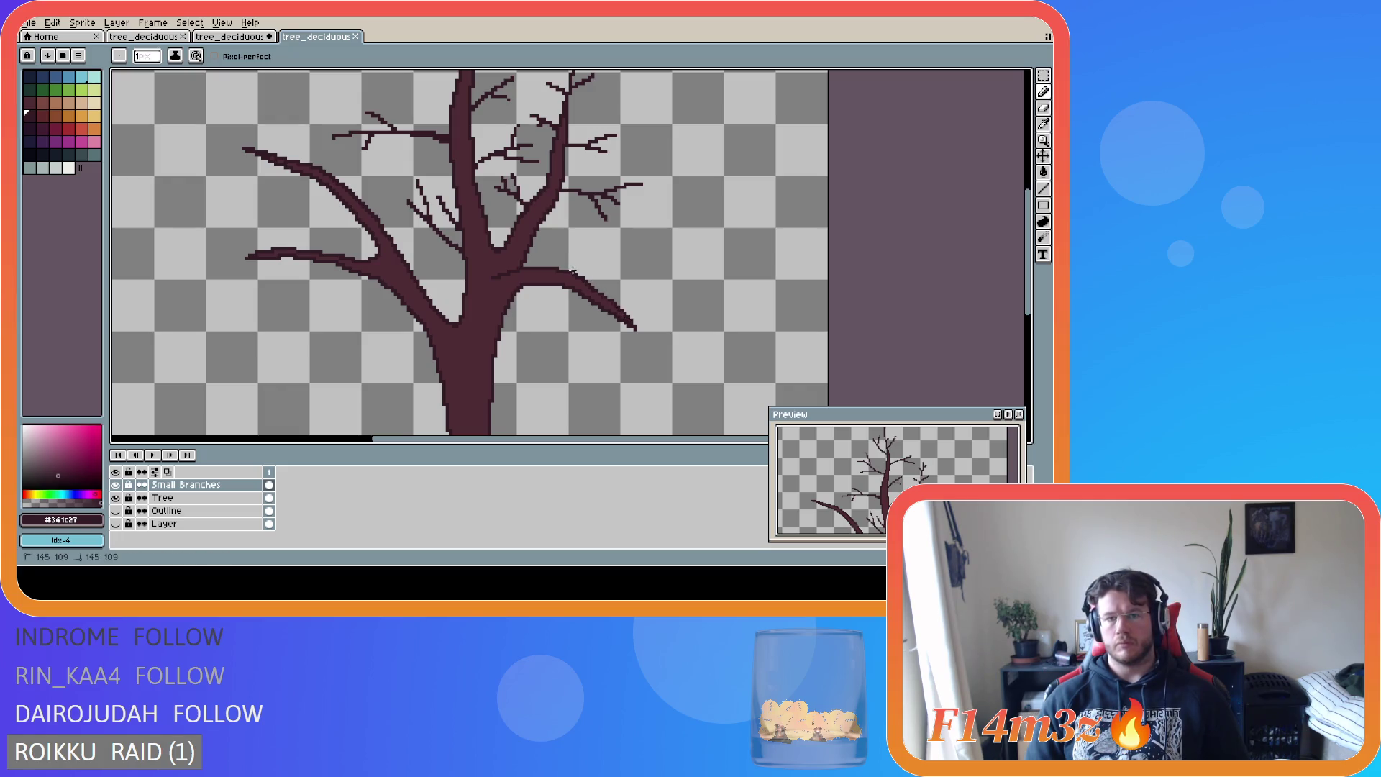
- Draw a short up-right twig off the lower right branch tip, undoing and redoing trial strokes
{"action": "left_click_drag", "start_coordinate": [574, 272], "coordinate": [606, 250]}
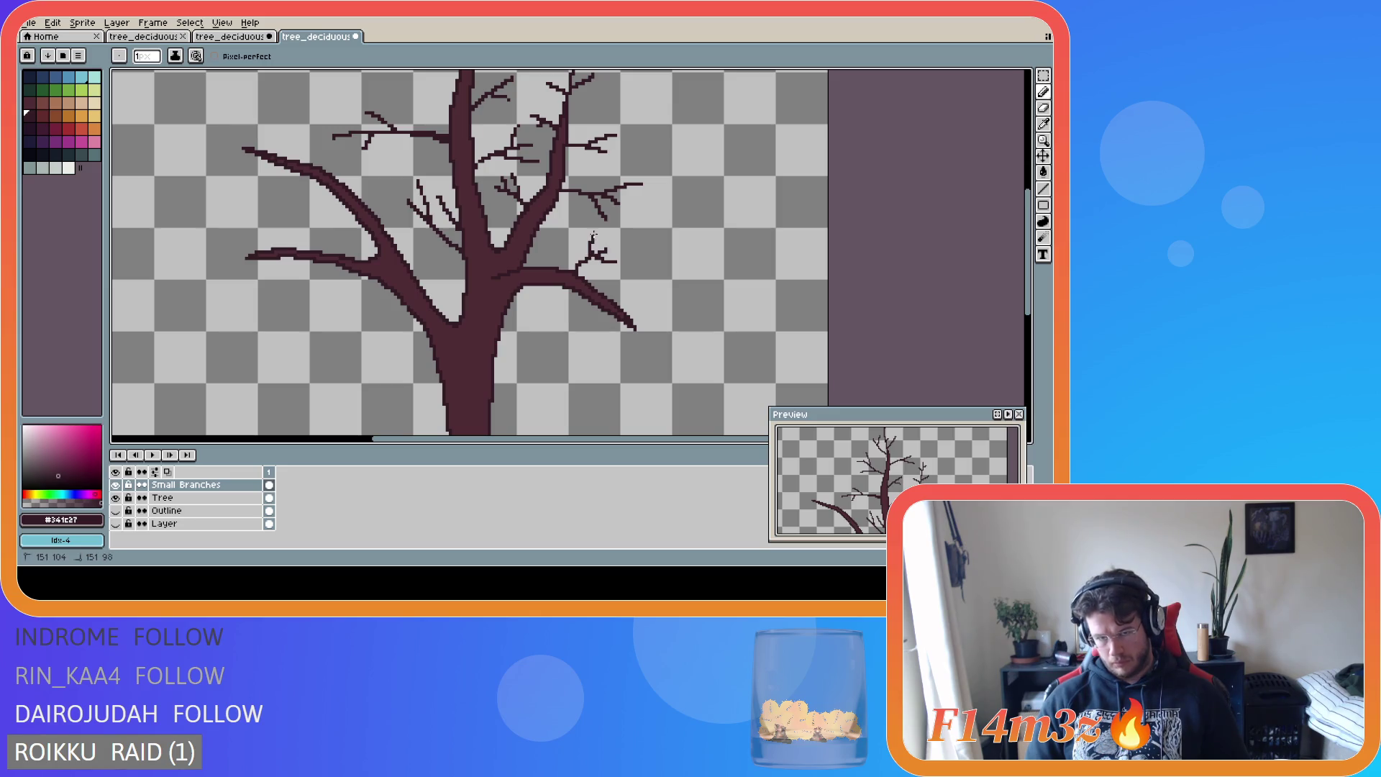
{"action": "left_click_drag", "start_coordinate": [590, 243], "coordinate": [587, 228]}
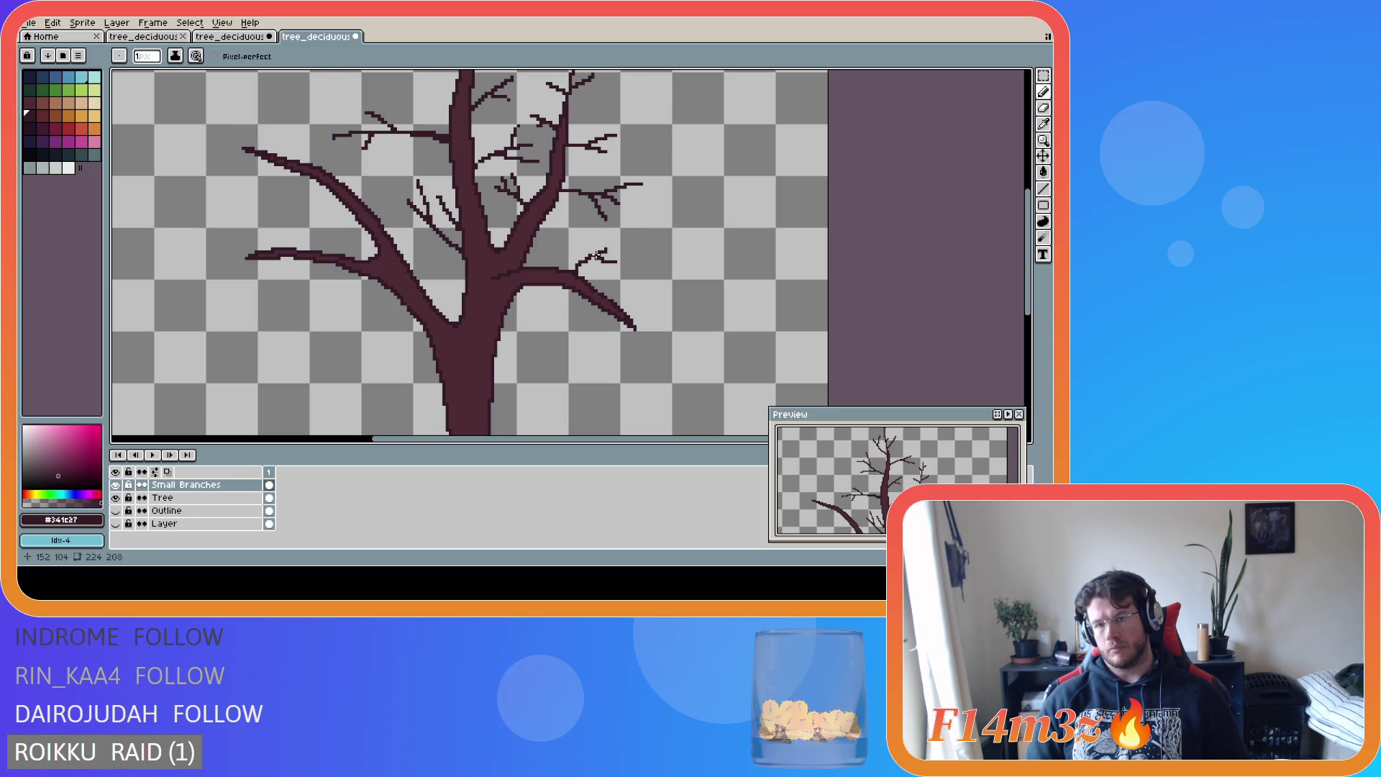
{"action": "key", "text": "ctrl+z"}
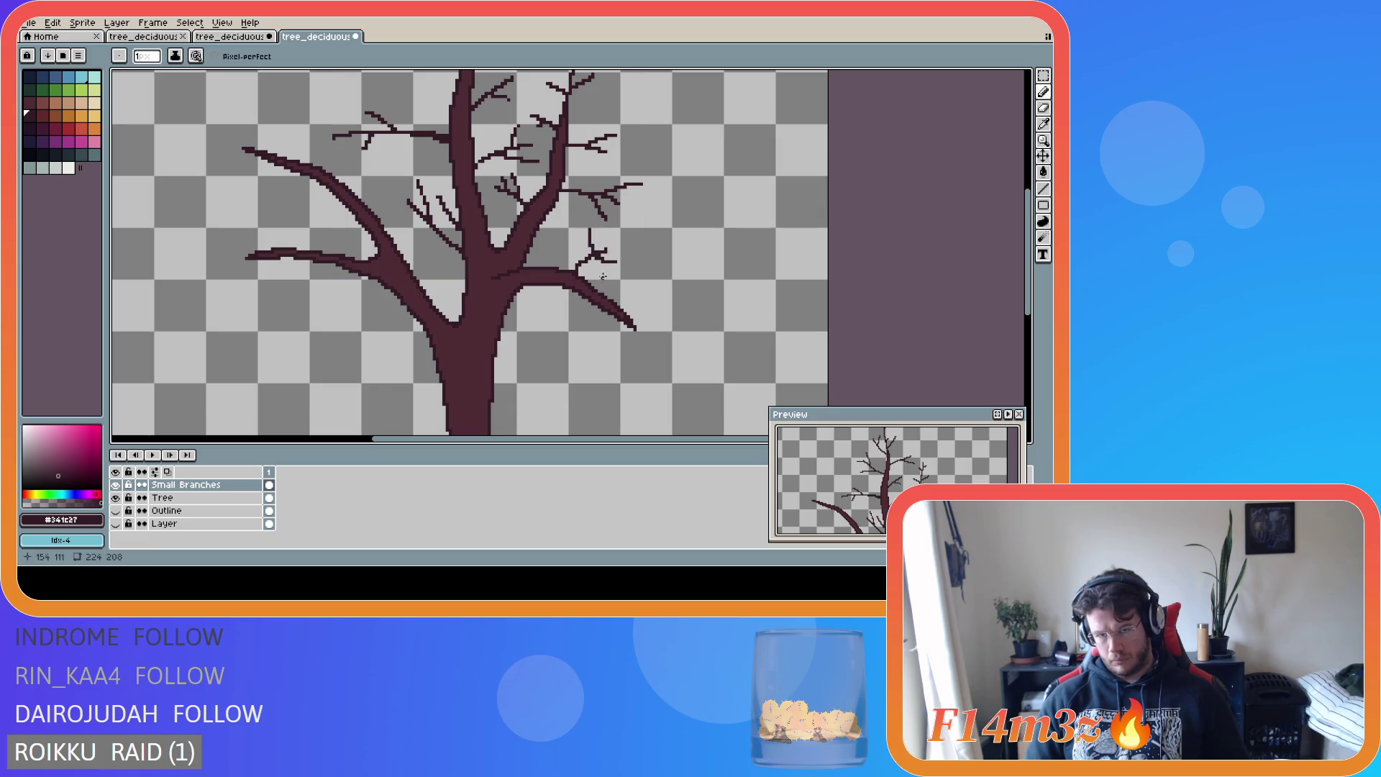
{"action": "key", "text": "ctrl+z"}
{"action": "key", "text": "ctrl+z"}
{"action": "key", "text": "ctrl+z"}
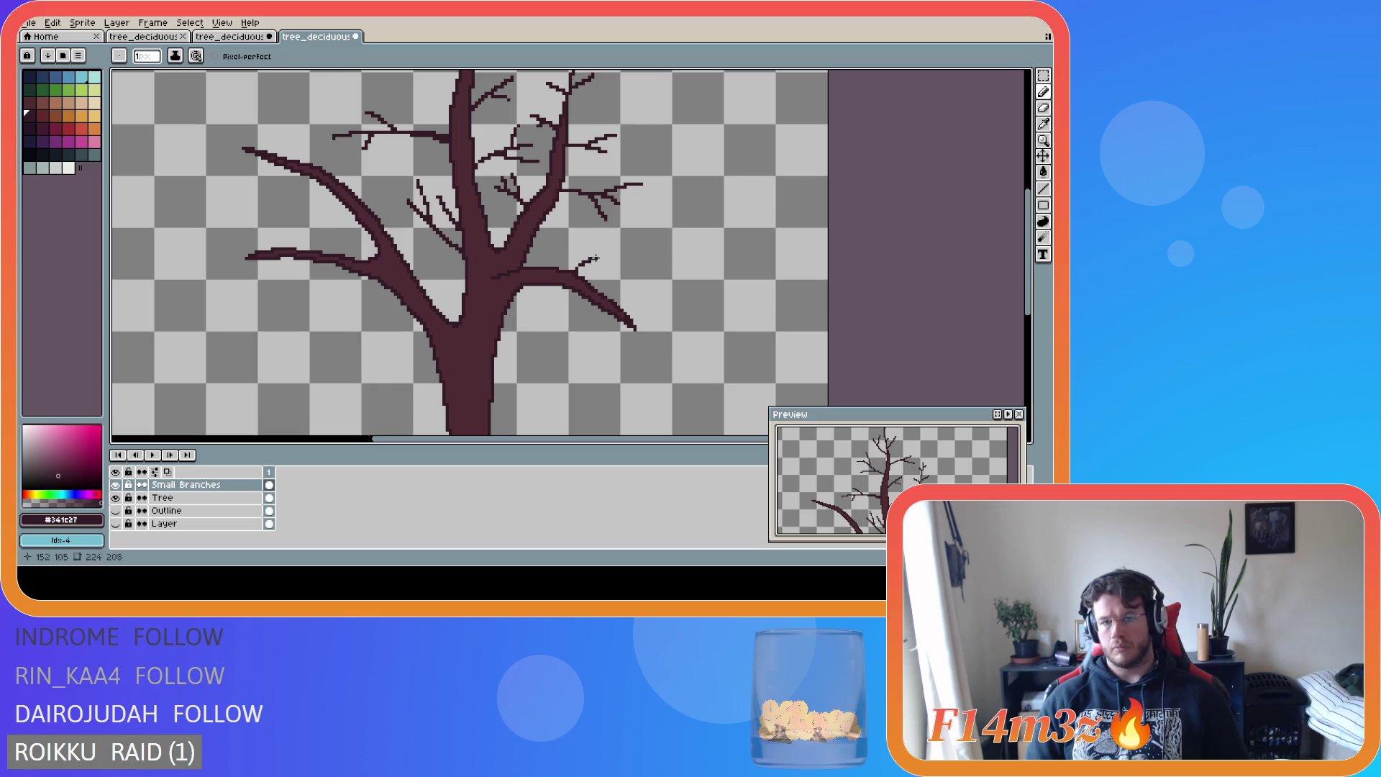
{"action": "left_click_drag", "start_coordinate": [574, 270], "coordinate": [597, 257]}
{"action": "key", "text": "ctrl+z"}
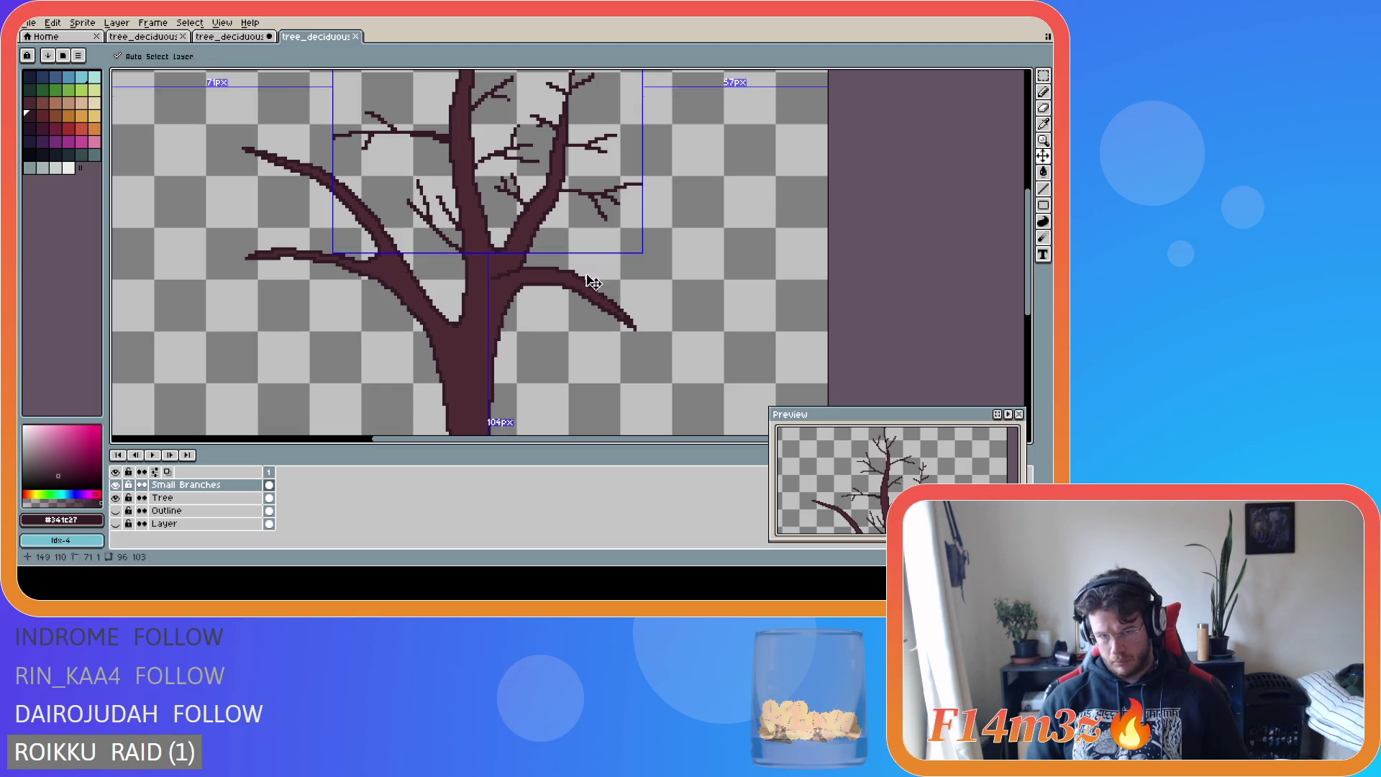
{"action": "key", "text": "ctrl+y"}
{"action": "mouse_move", "coordinate": [595, 266]}
{"action": "left_mouse_down"}
{"action": "mouse_move", "coordinate": [611, 255]}
{"action": "mouse_move", "coordinate": [603, 239]}
{"action": "left_mouse_up"}
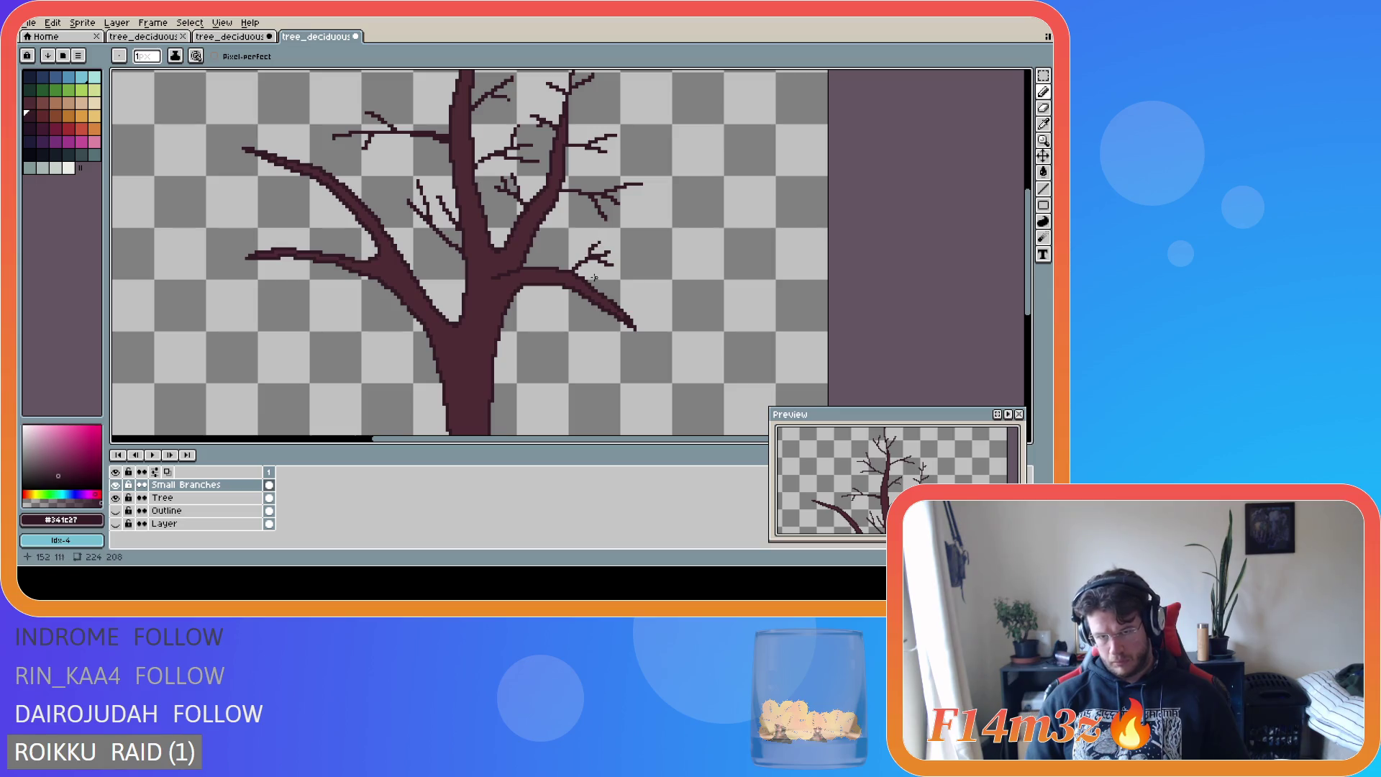
- Try several small twigs on the right branch, keeping a short one angled upper-right
{"action": "scroll", "coordinate": [596, 316], "scroll_direction": "down", "scroll_amount": 1}
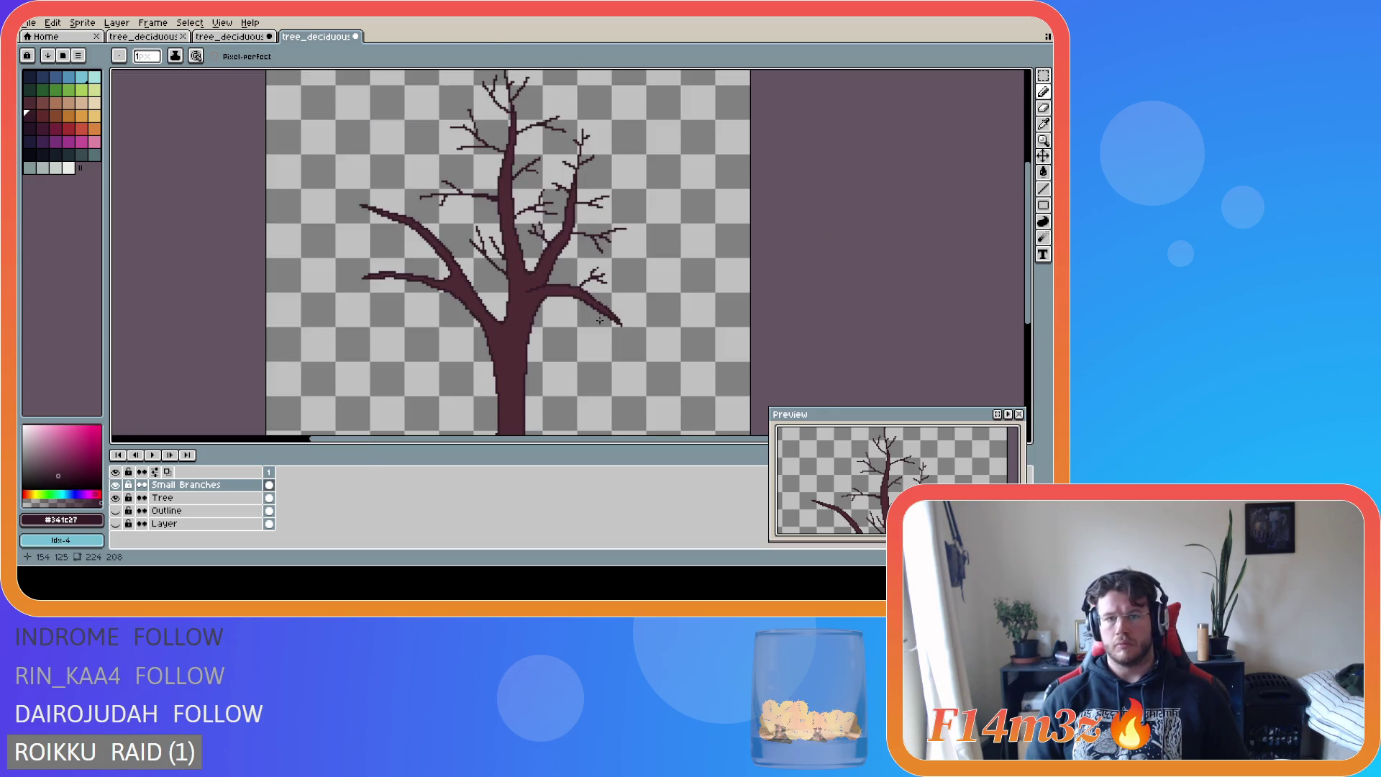
{"action": "key", "text": "ctrl"}
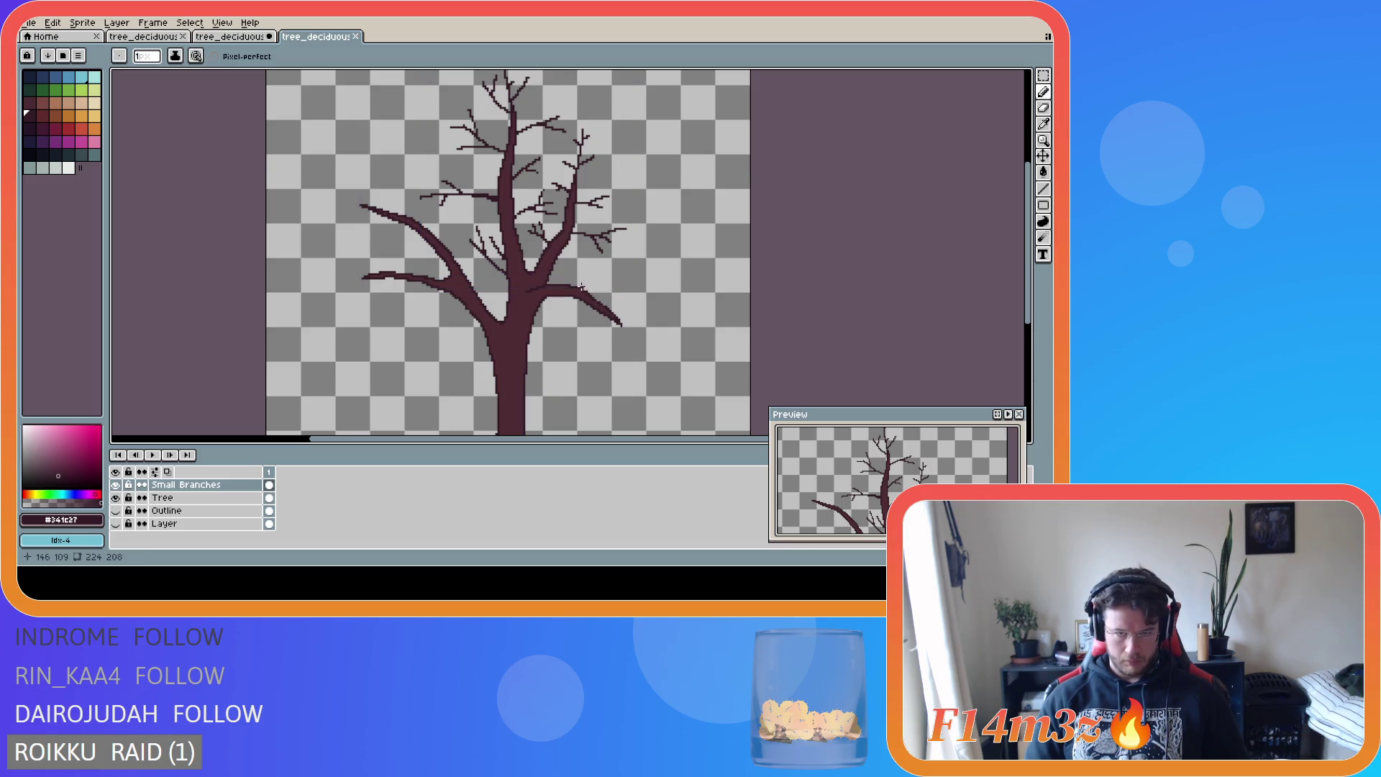
{"action": "left_click_drag", "start_coordinate": [581, 287], "coordinate": [594, 274]}
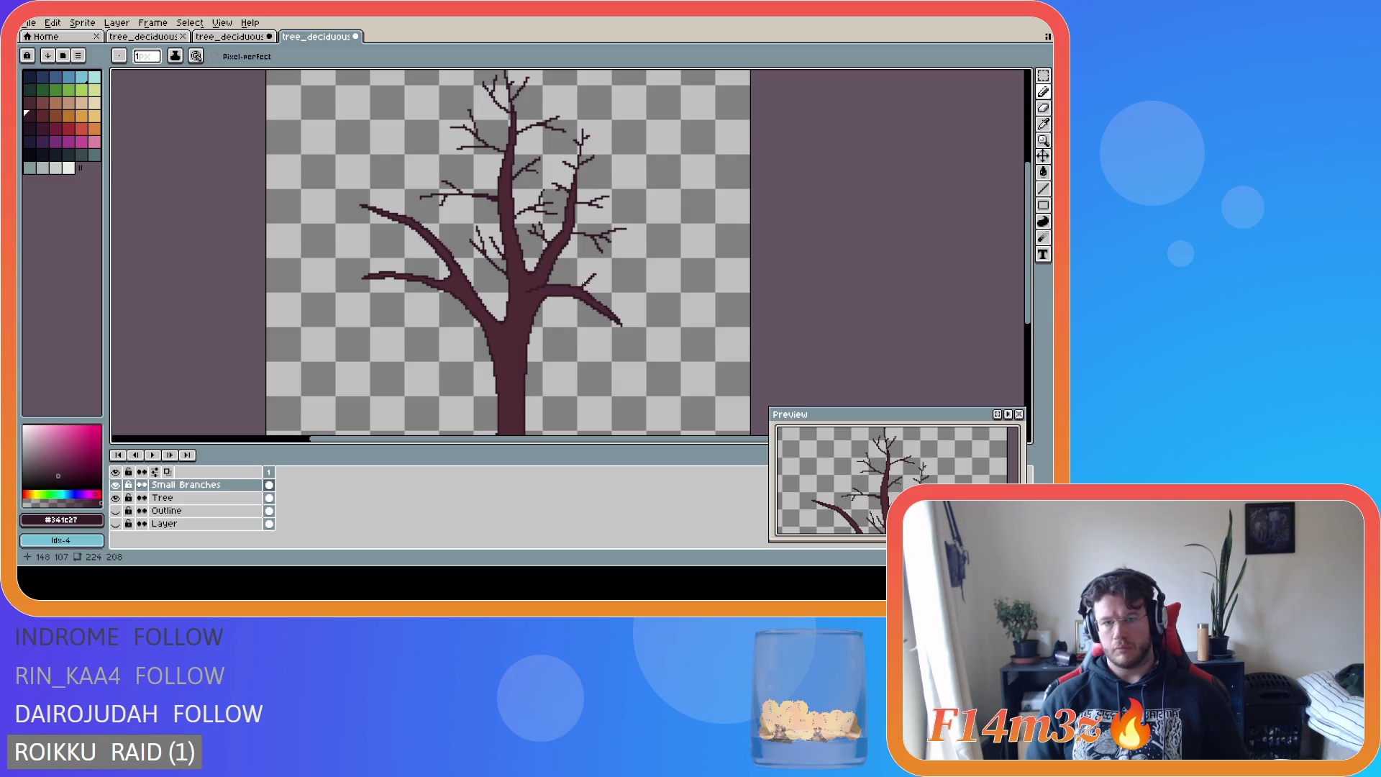
{"action": "left_click_drag", "start_coordinate": [587, 284], "coordinate": [578, 269]}
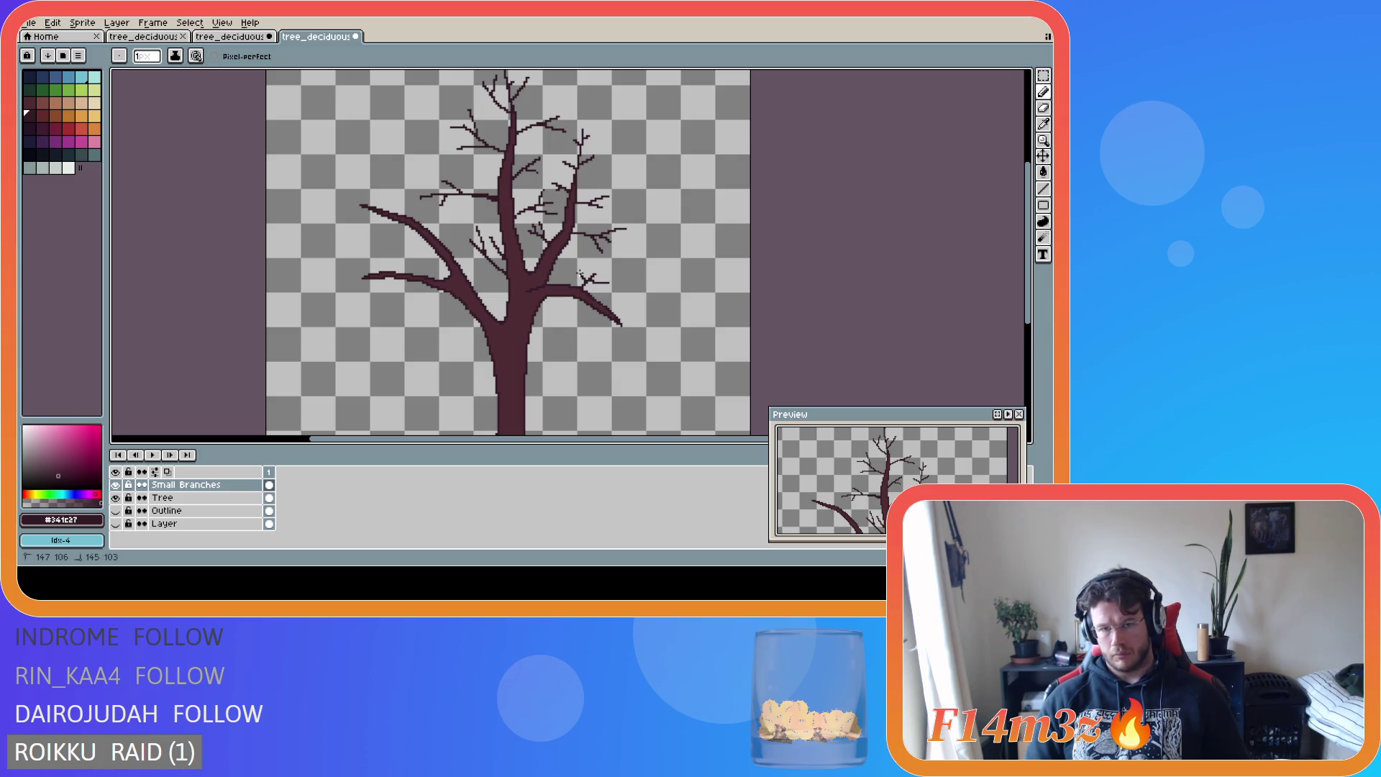
{"action": "key", "text": "ctrl+z"}
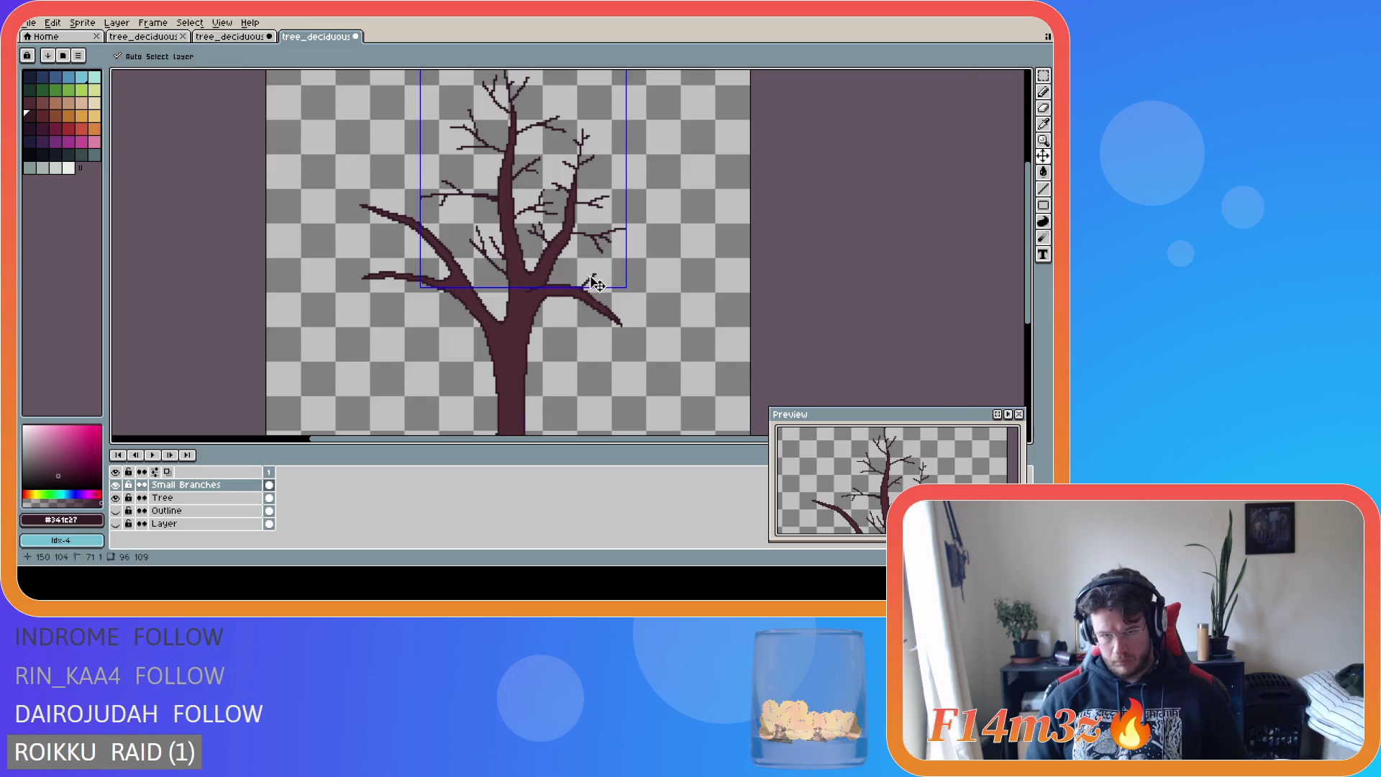
{"action": "left_click_drag", "start_coordinate": [590, 279], "coordinate": [586, 264]}
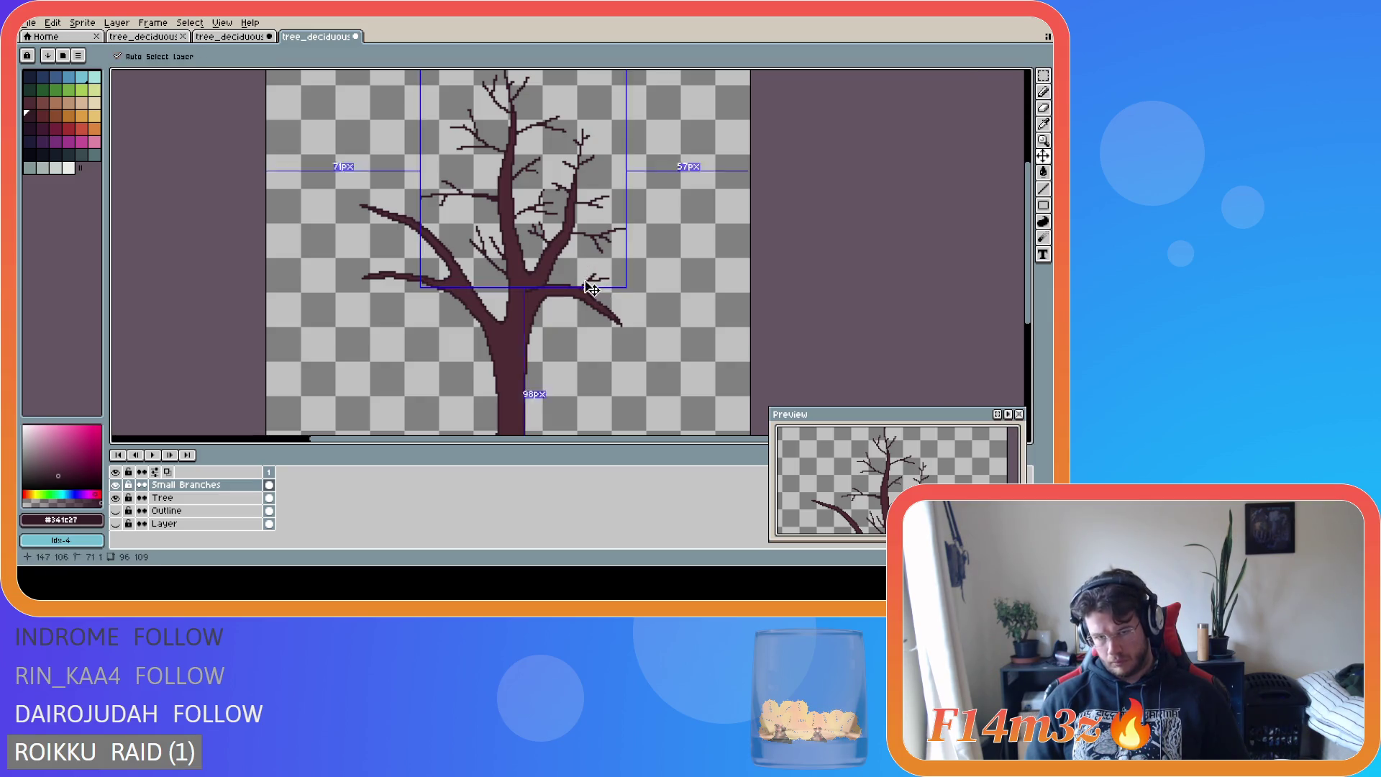
{"action": "key", "text": "ctrl+z"}
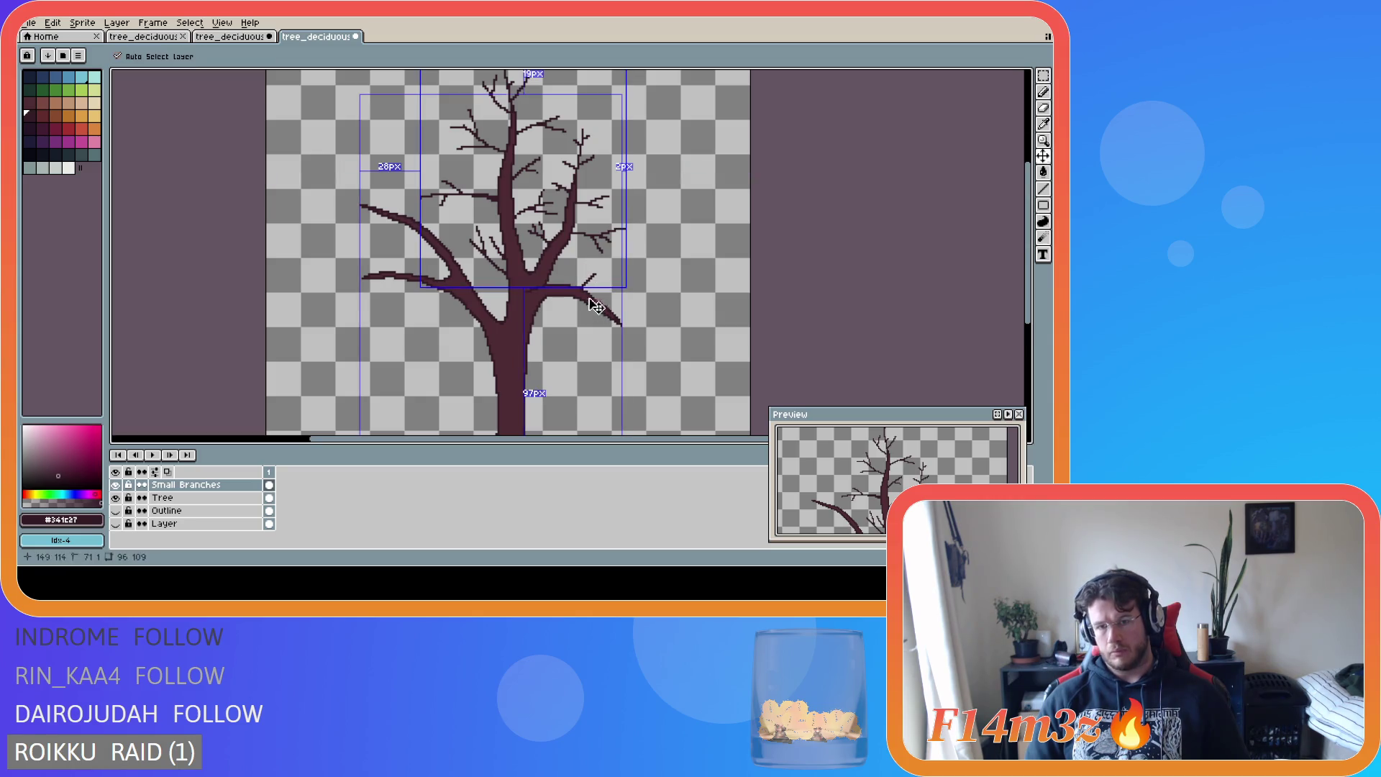
{"action": "left_click_drag", "start_coordinate": [581, 286], "coordinate": [597, 272]}
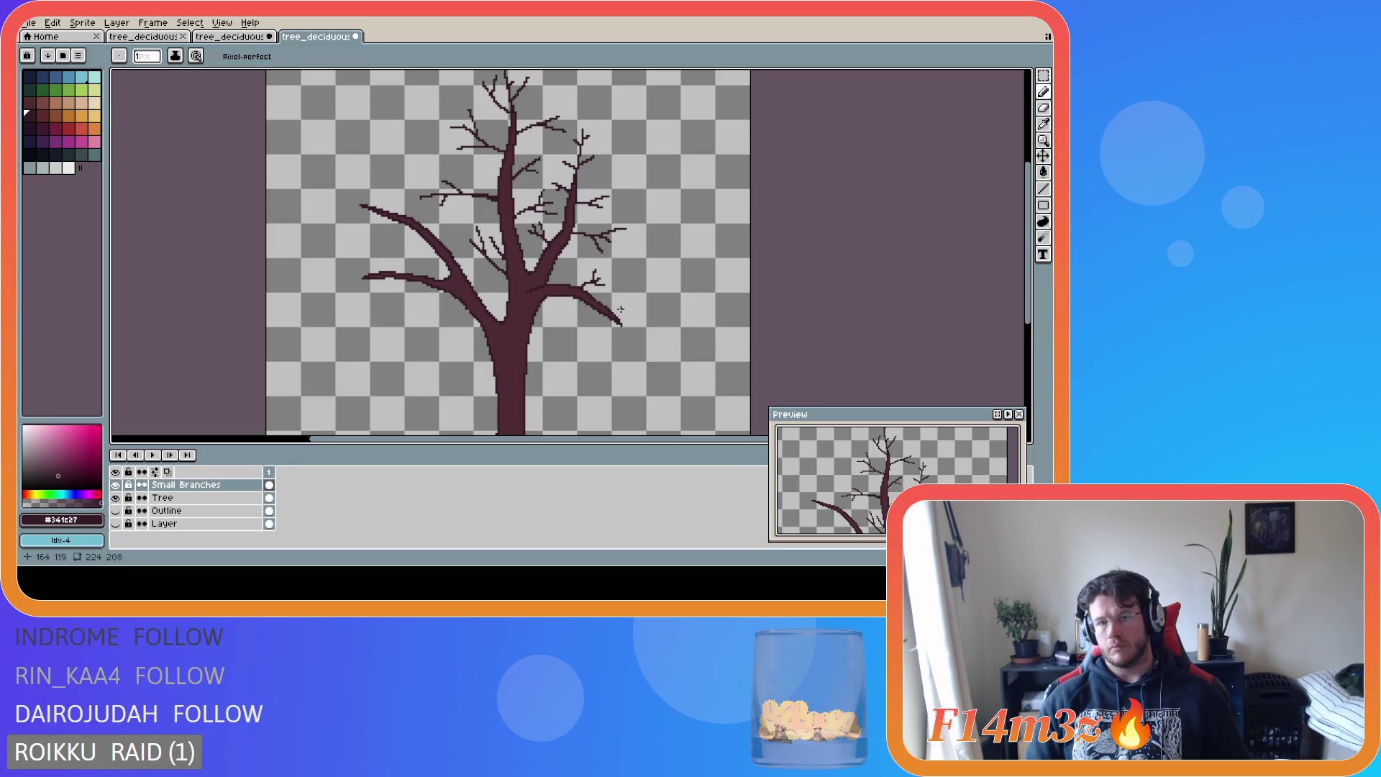
- Undo the trial twigs back to the bare branch tip, then draw one thin up-right twig
{"action": "key", "text": "ctrl+z"}
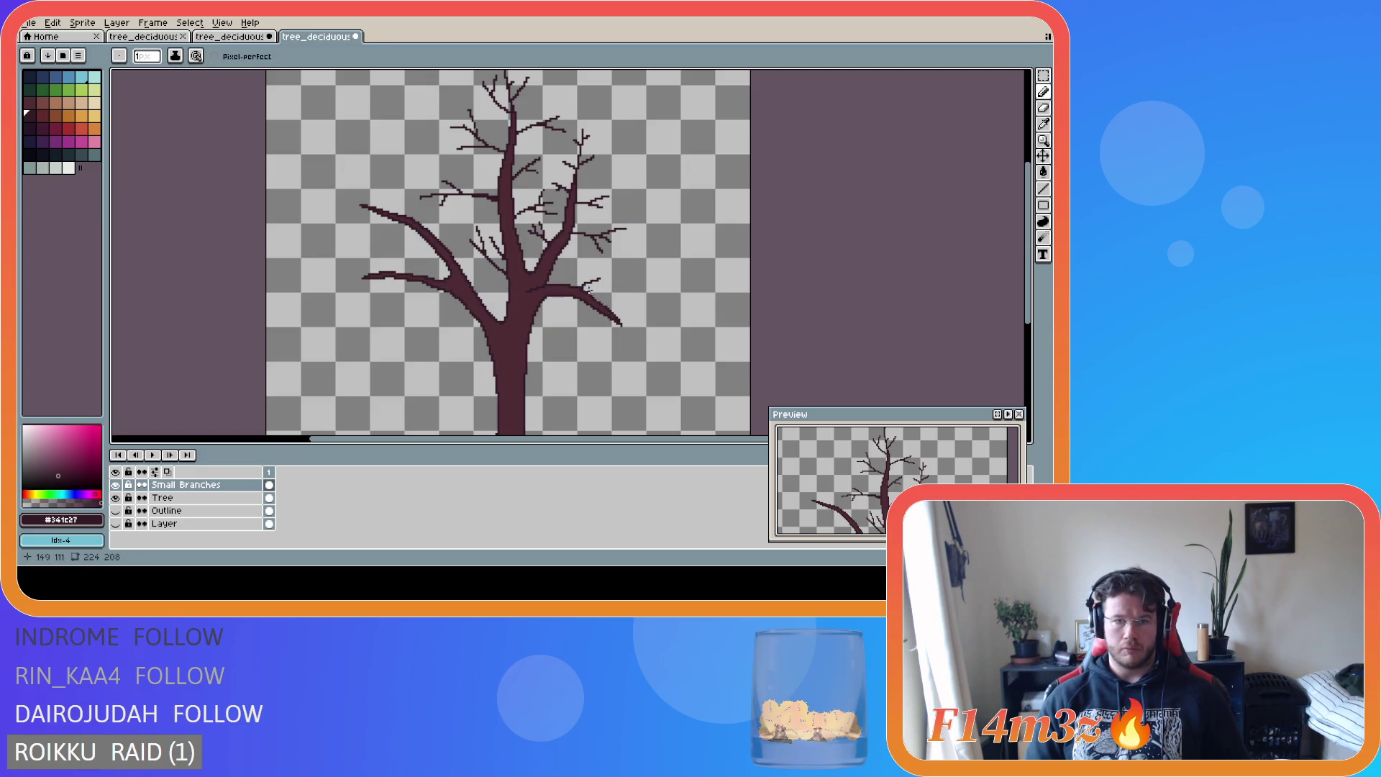
{"action": "left_click_drag", "start_coordinate": [592, 279], "coordinate": [598, 263]}
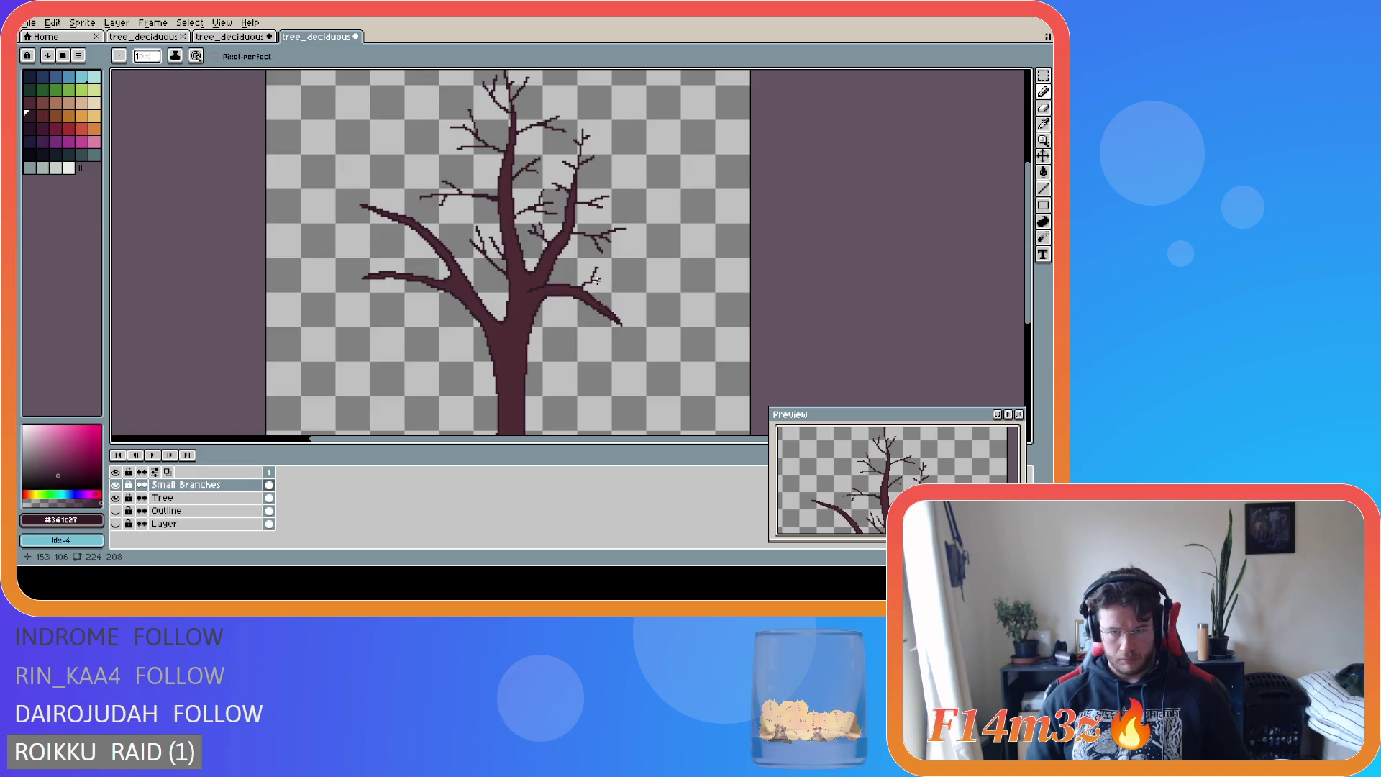
{"action": "key", "text": "ctrl+z"}
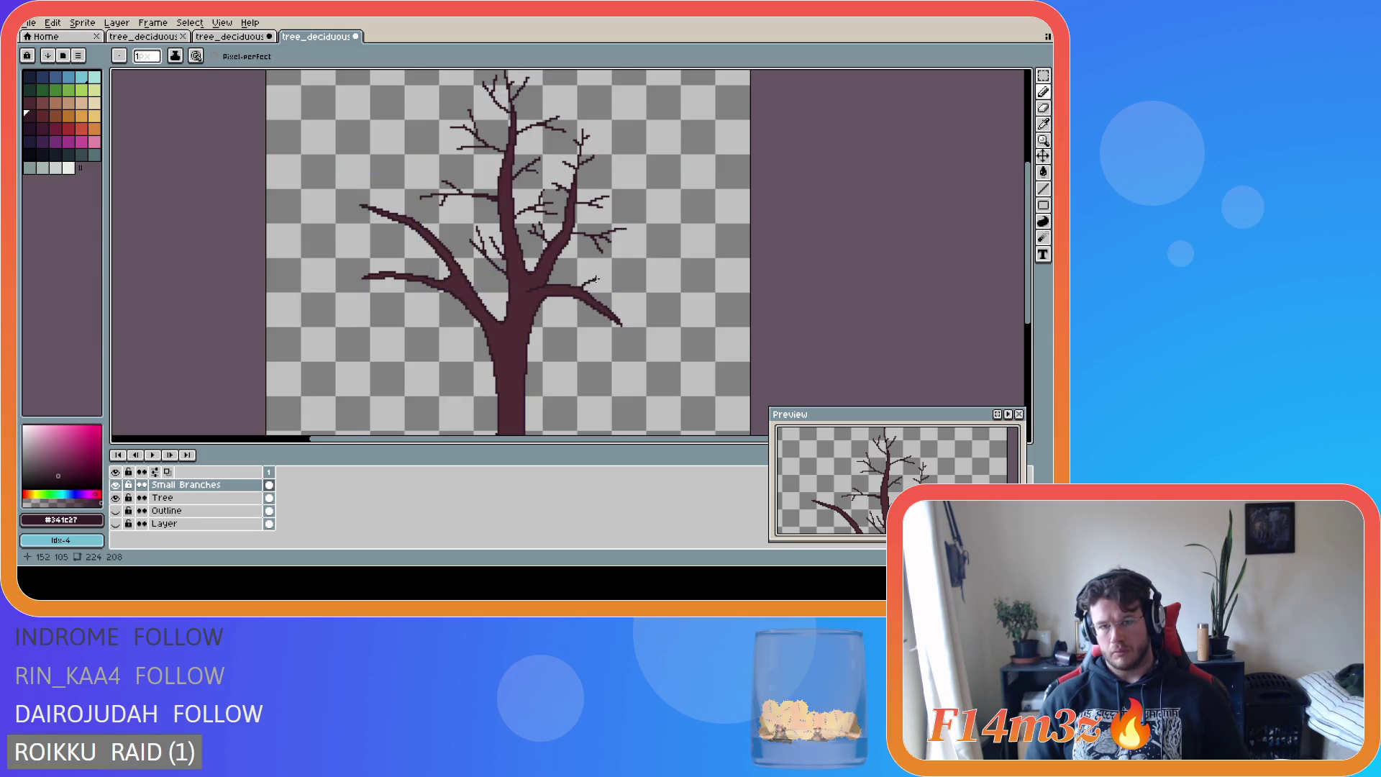
{"action": "key", "text": "ctrl+z"}
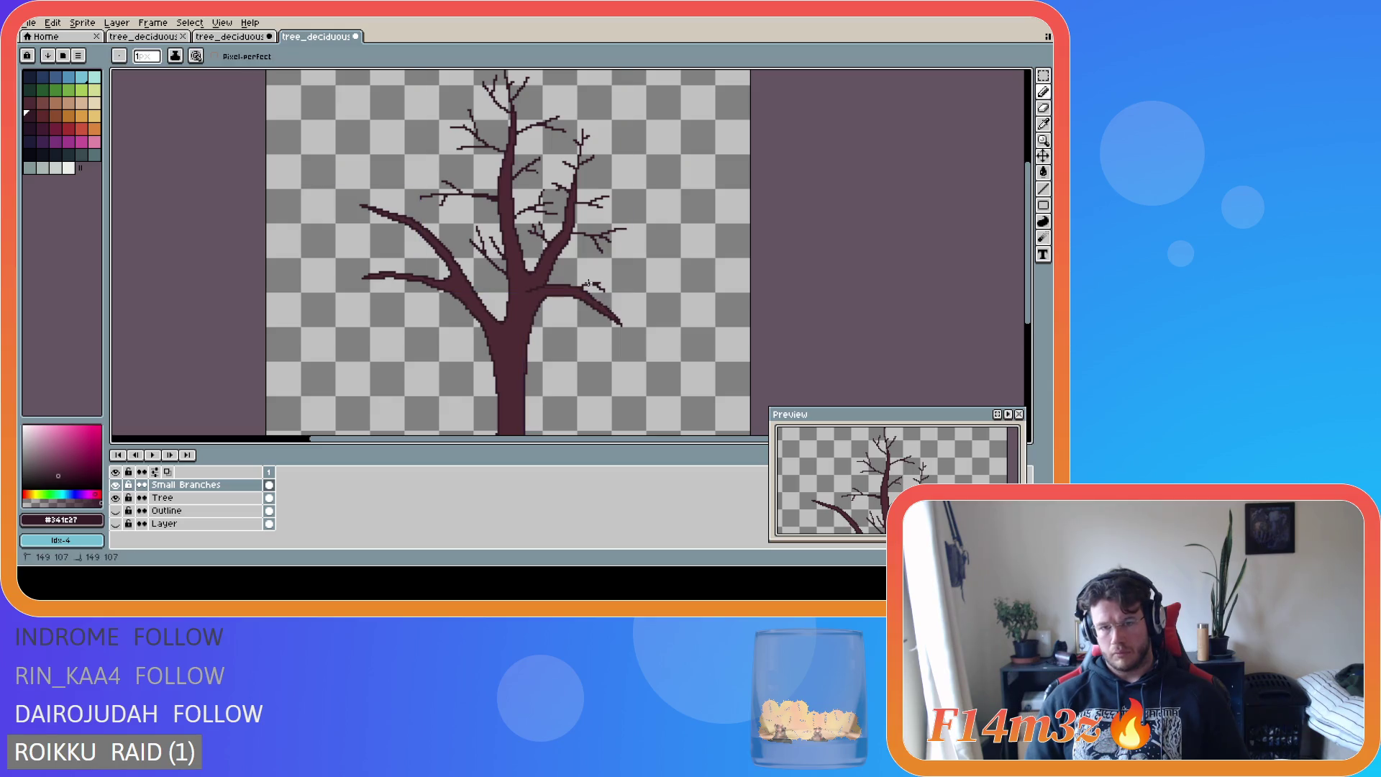
{"action": "key", "text": "ctrl+z"}
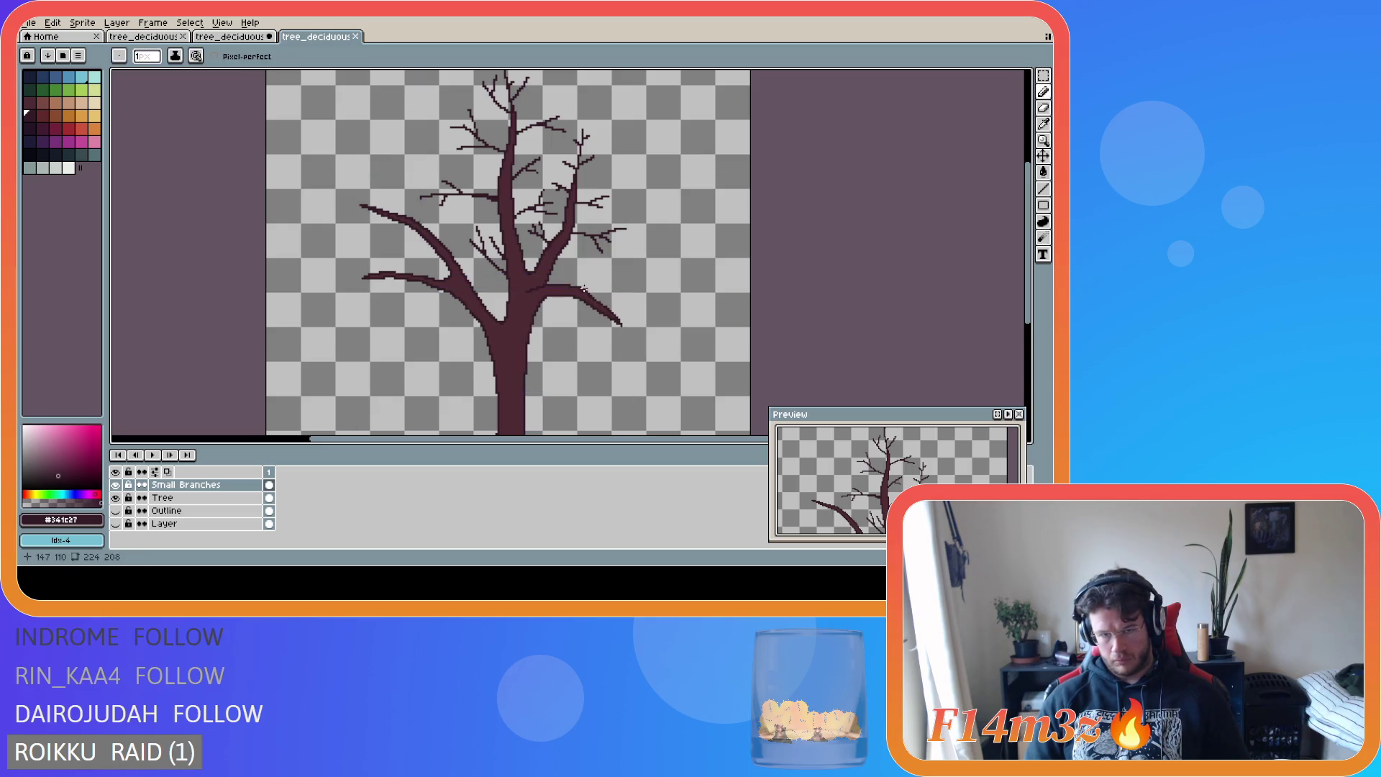
{"action": "left_click_drag", "start_coordinate": [580, 288], "coordinate": [598, 278]}
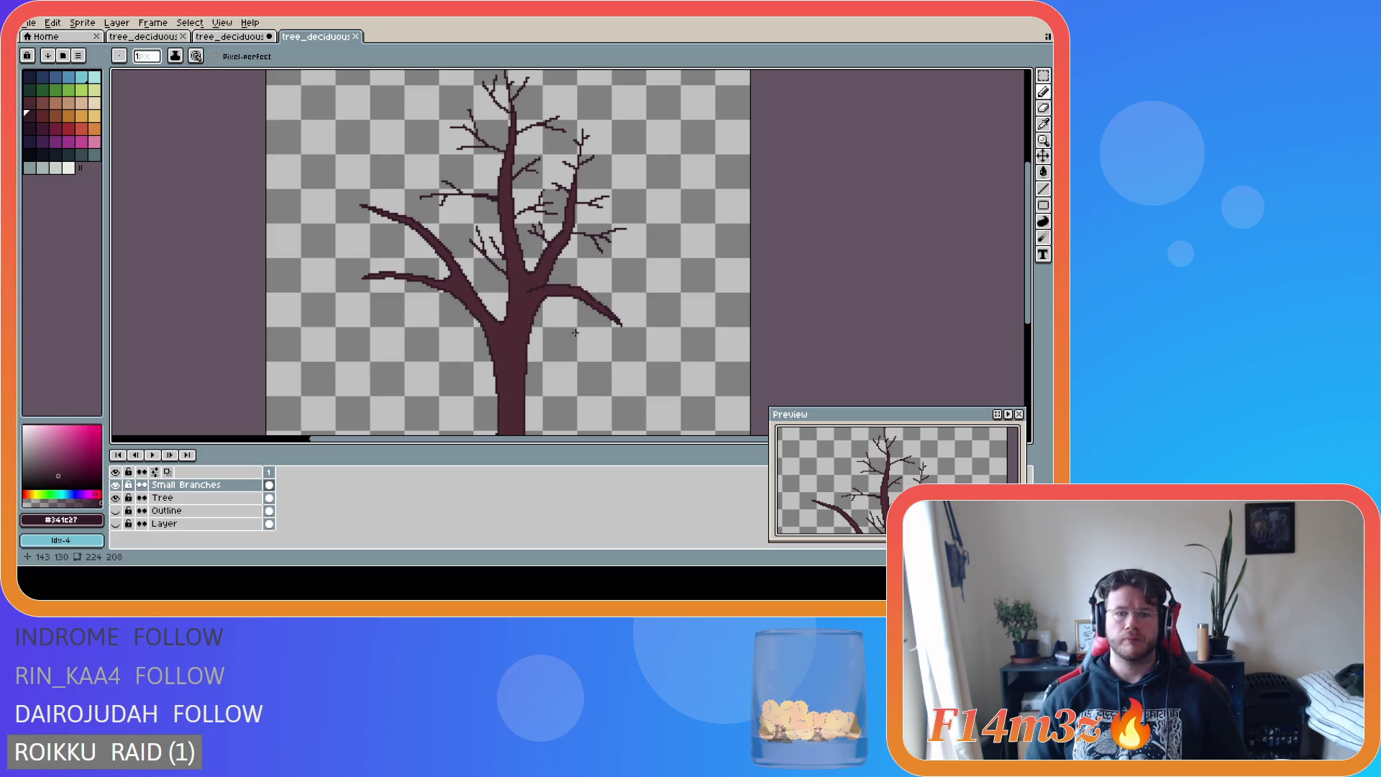
{"action": "key", "text": "v"}
{"action": "key", "text": "b"}
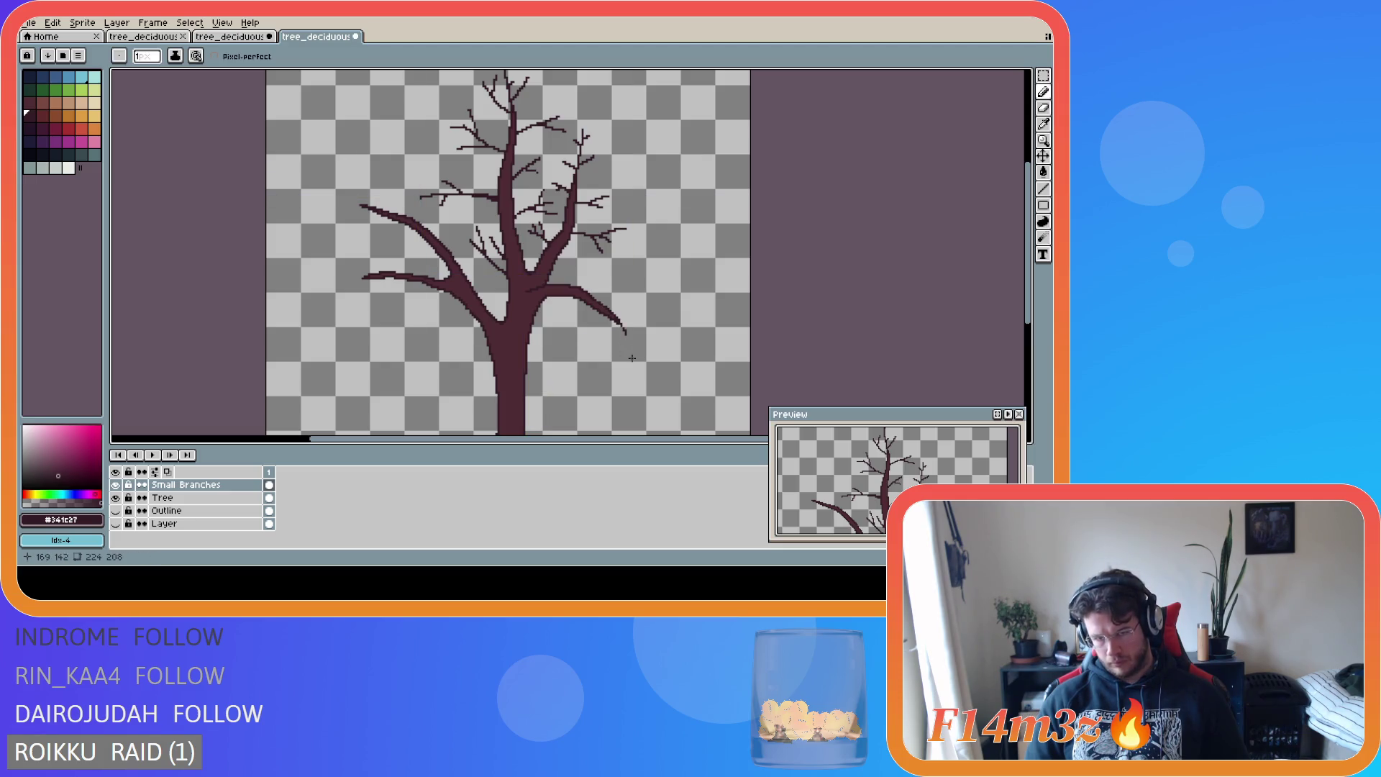
- Make Small Branches the active layer and zoom in on the lower right branch tip
{"action": "scroll", "coordinate": [626, 337], "scroll_direction": "up", "scroll_amount": 3}
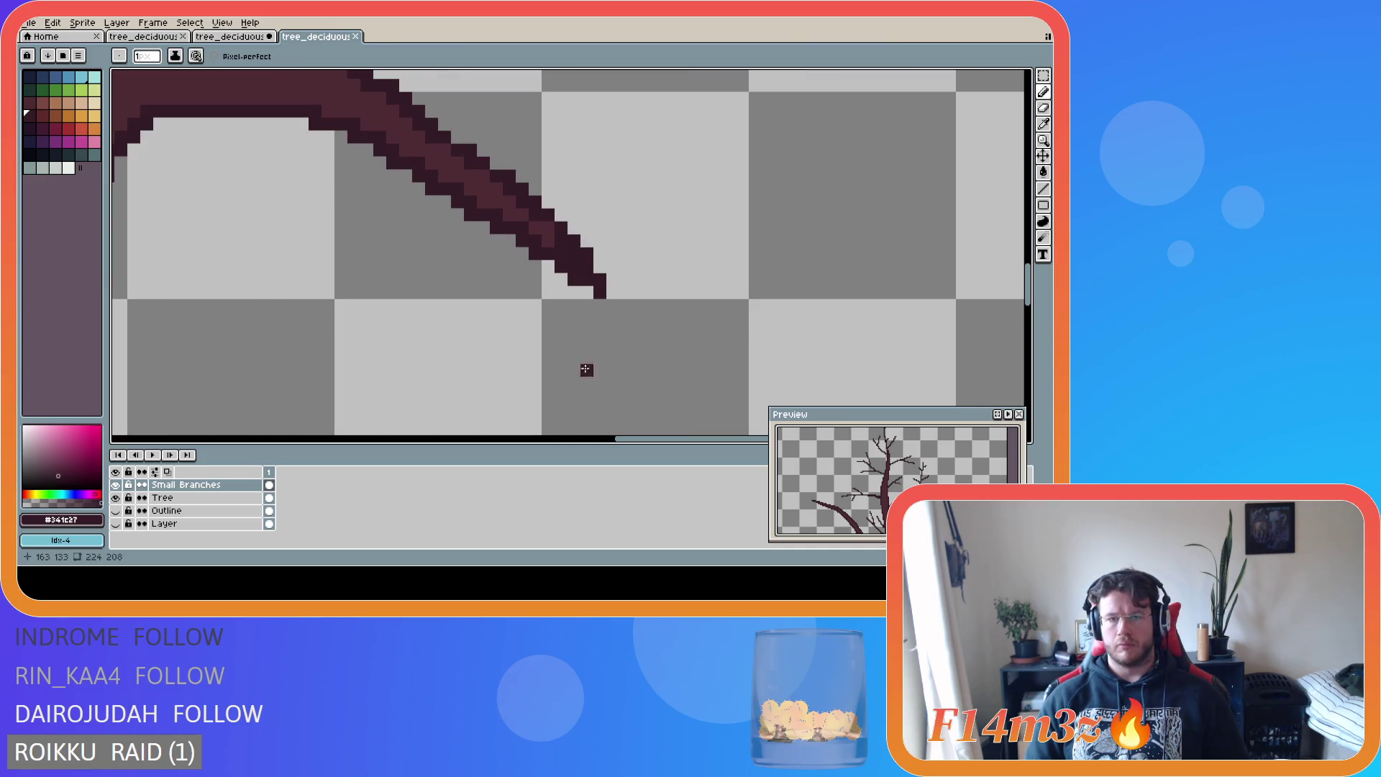
{"action": "left_click", "coordinate": [180, 498]}
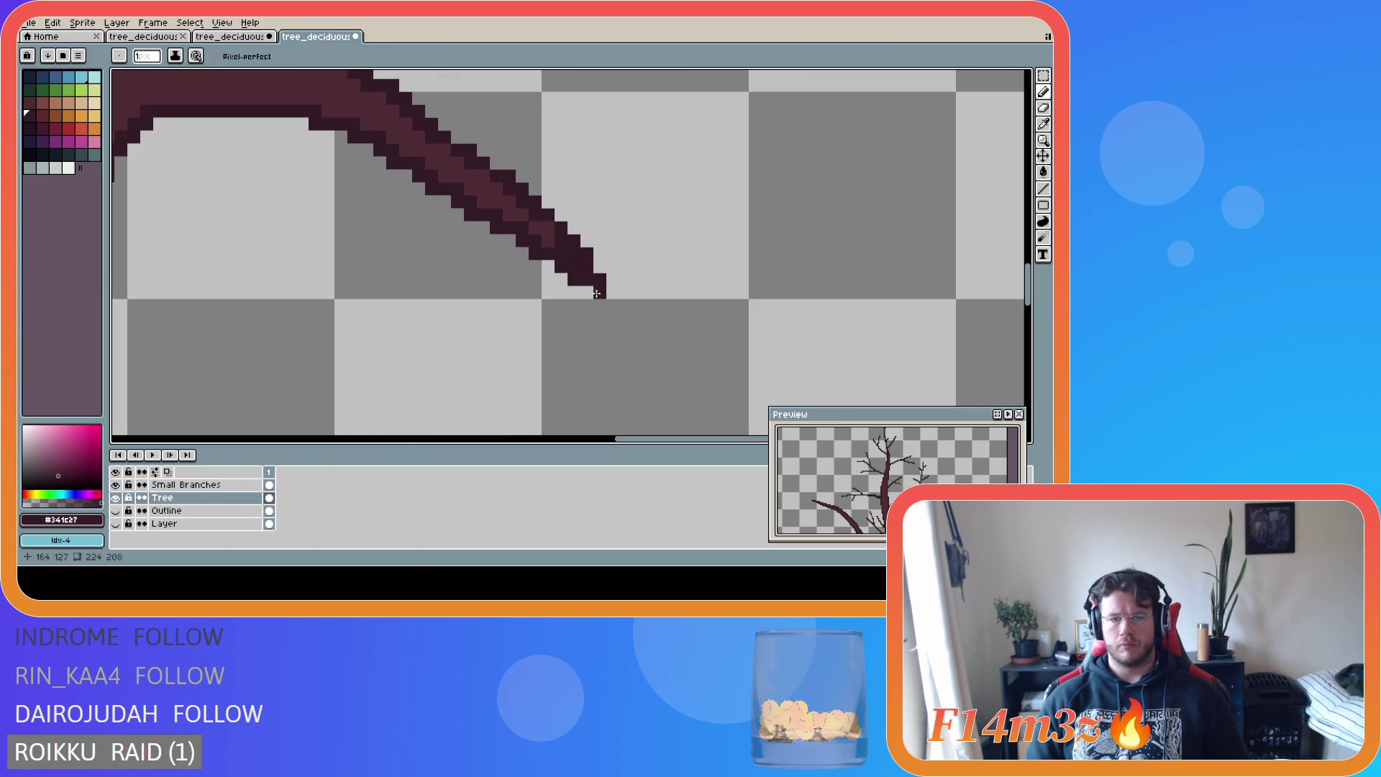
{"action": "scroll", "coordinate": [638, 343], "scroll_direction": "down", "scroll_amount": 3}
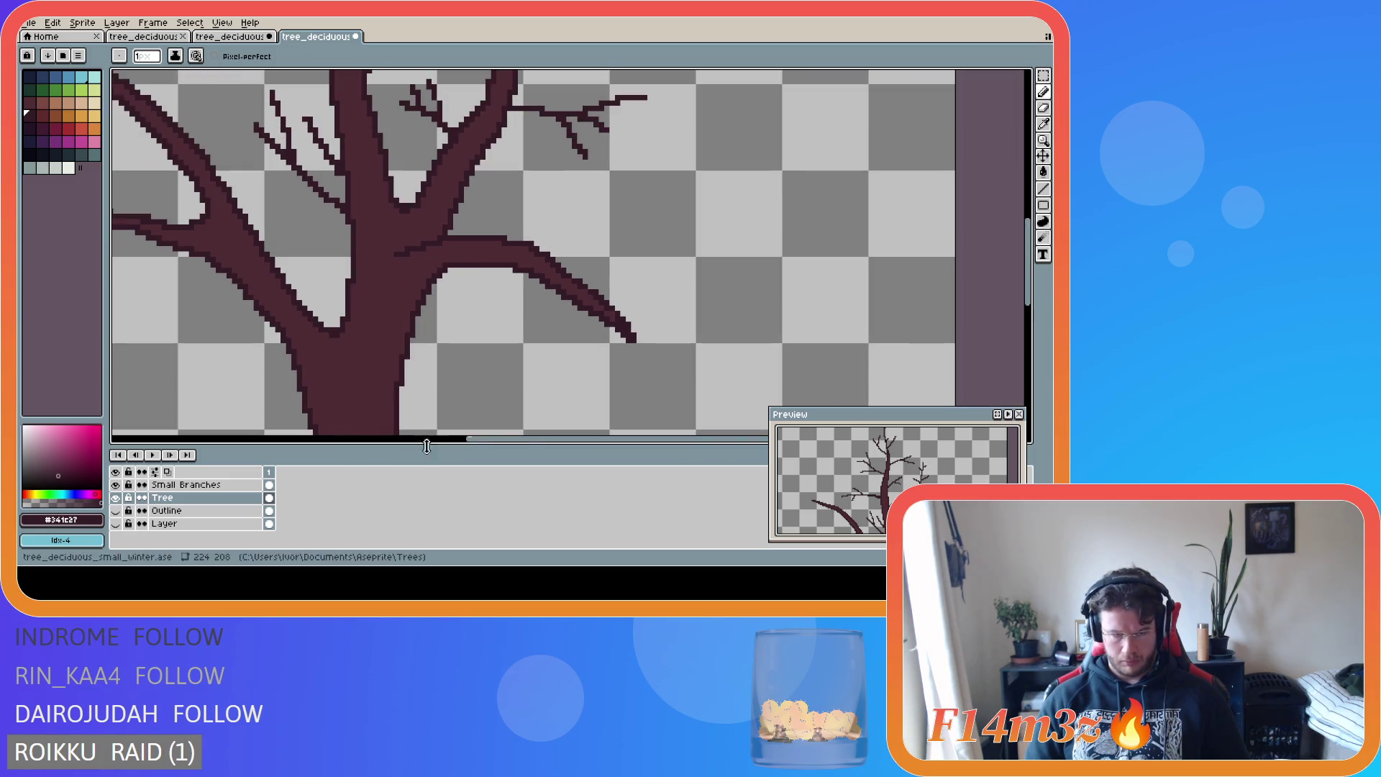
{"action": "left_click", "coordinate": [227, 484]}
{"action": "scroll", "coordinate": [842, 321], "scroll_direction": "down", "scroll_amount": 1}
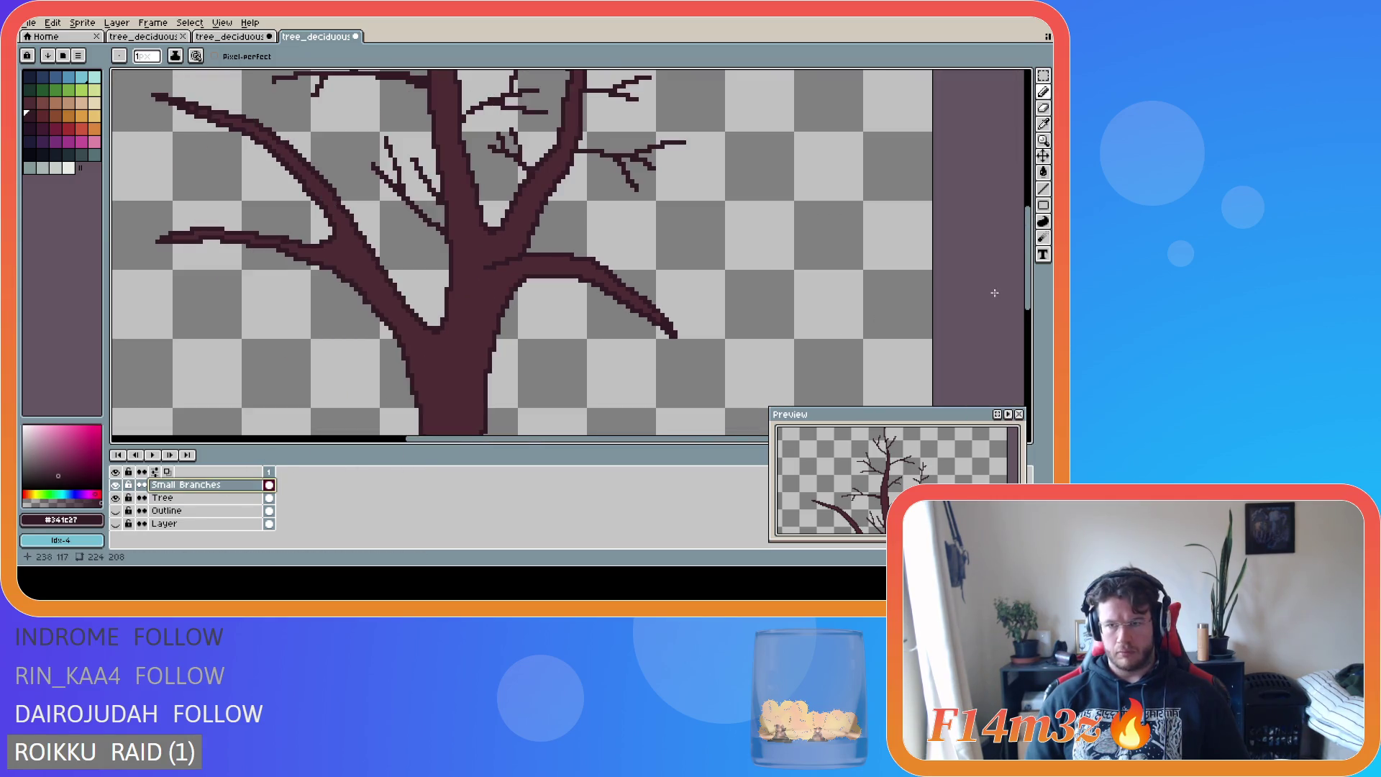
{"action": "scroll", "coordinate": [1031, 302], "scroll_direction": "down", "scroll_amount": 2}
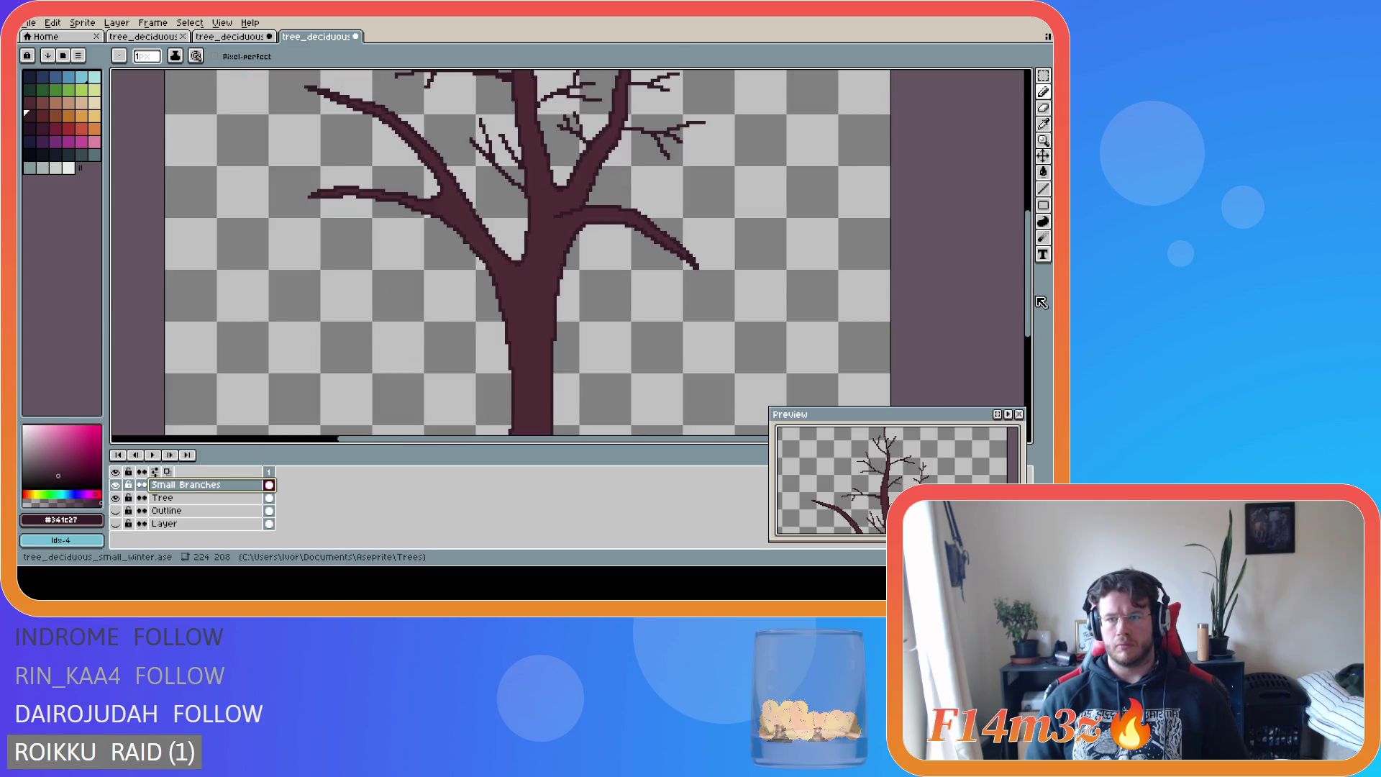
{"action": "scroll", "coordinate": [1032, 302], "scroll_direction": "up", "scroll_amount": 2}
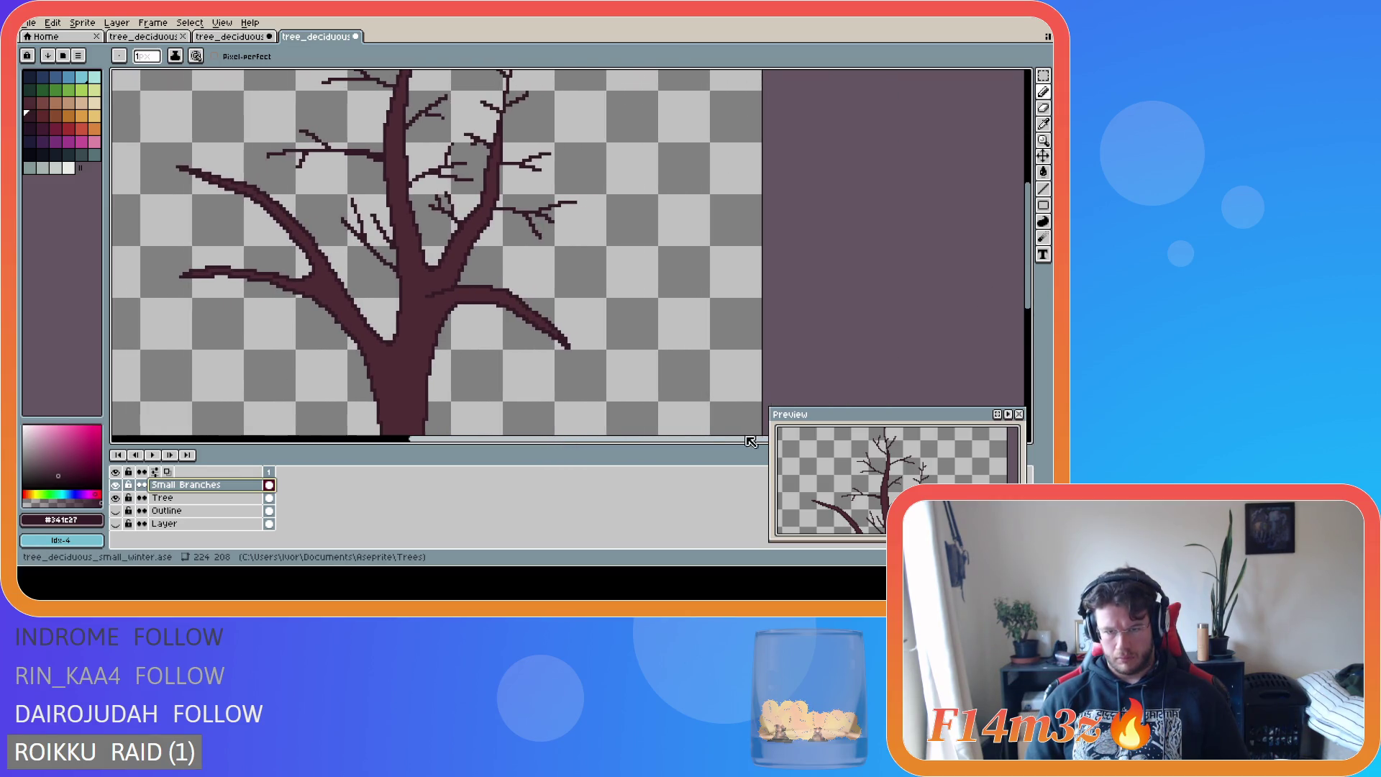
{"action": "scroll", "coordinate": [1012, 348], "scroll_direction": "right", "scroll_amount": 3}
{"action": "scroll", "coordinate": [557, 324], "scroll_direction": "down", "scroll_amount": 1}
{"action": "scroll", "coordinate": [561, 335], "scroll_direction": "down", "scroll_amount": 1}
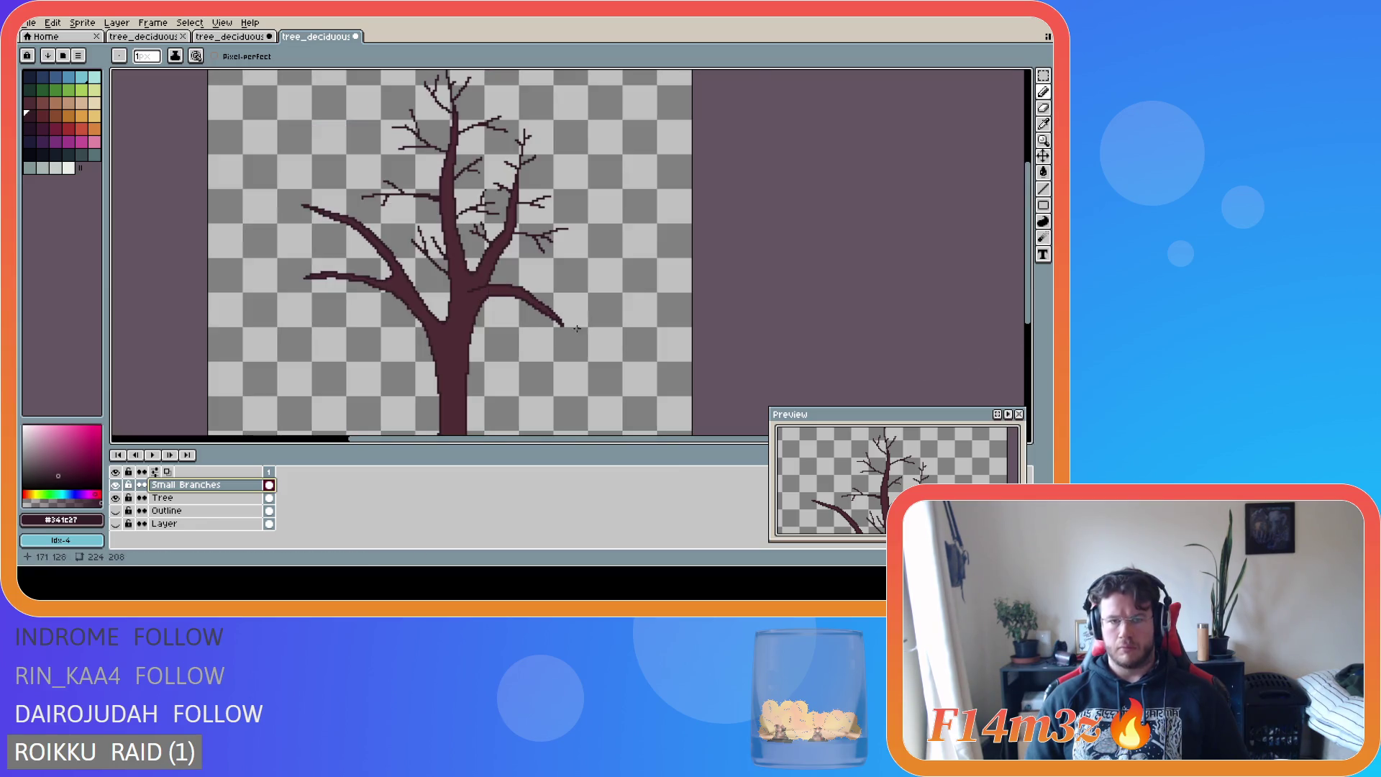
{"action": "scroll", "coordinate": [563, 338], "scroll_direction": "up", "scroll_amount": 1}
- Draw forking line twigs at the branch tip: down-right, left-down, right-down, horizontal and upward
{"action": "left_click_drag", "start_coordinate": [563, 318], "coordinate": [584, 350]}
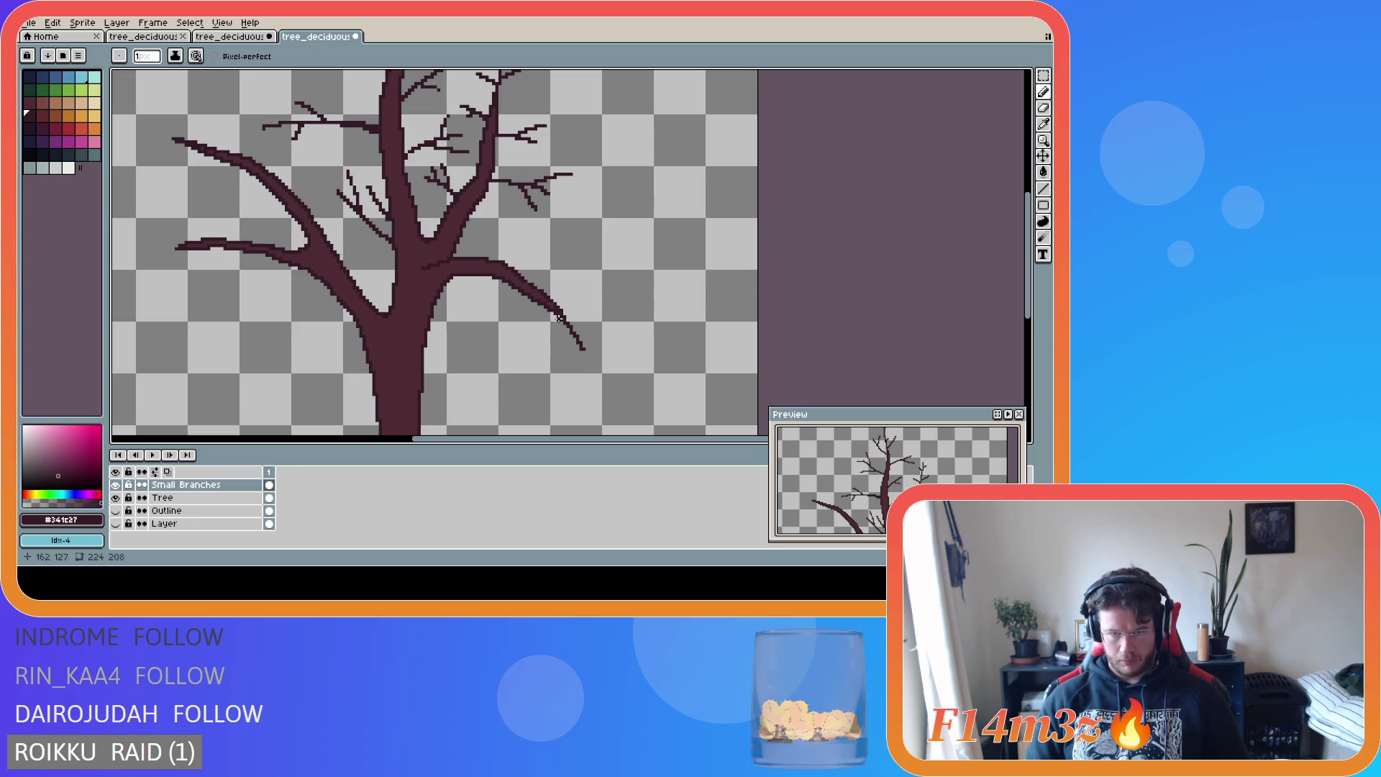
{"action": "left_click_drag", "start_coordinate": [559, 323], "coordinate": [549, 336]}
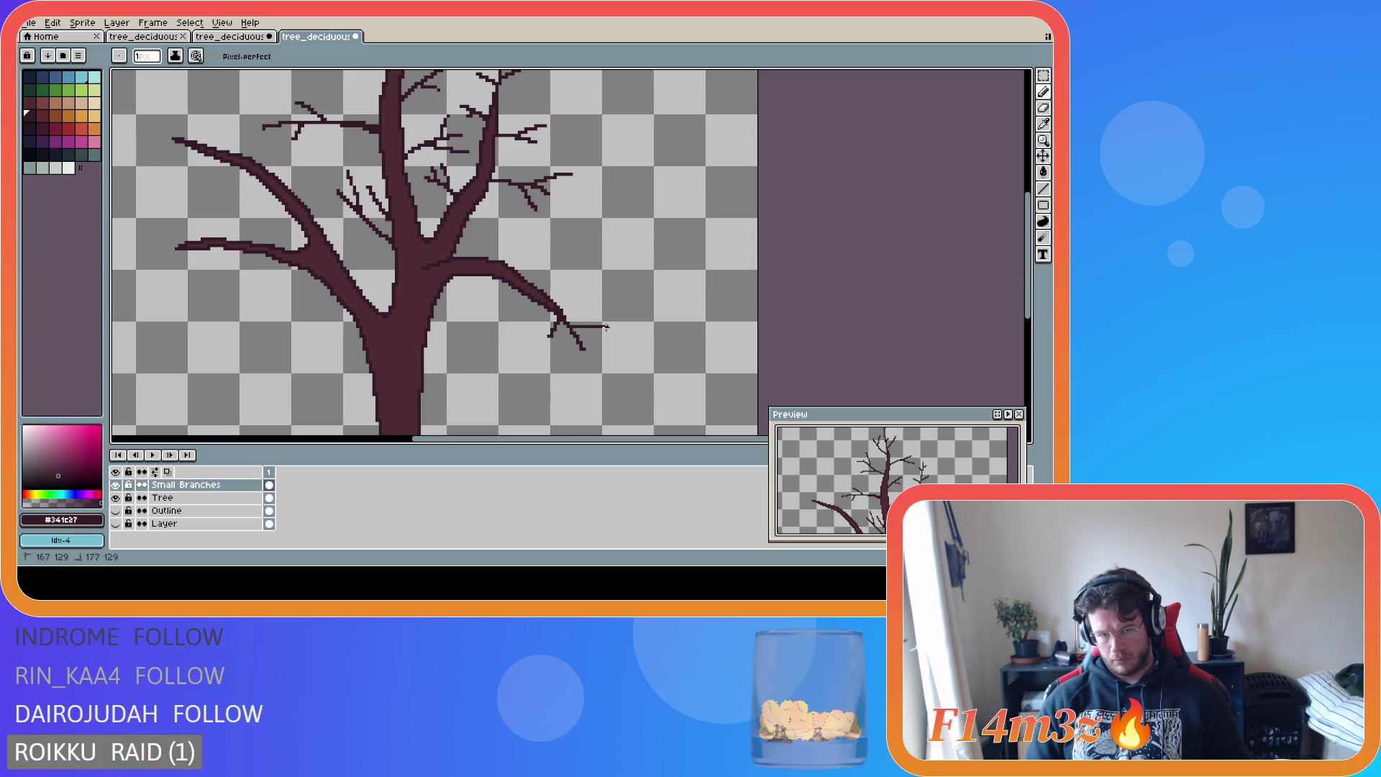
{"action": "left_click_drag", "start_coordinate": [570, 325], "coordinate": [594, 337]}
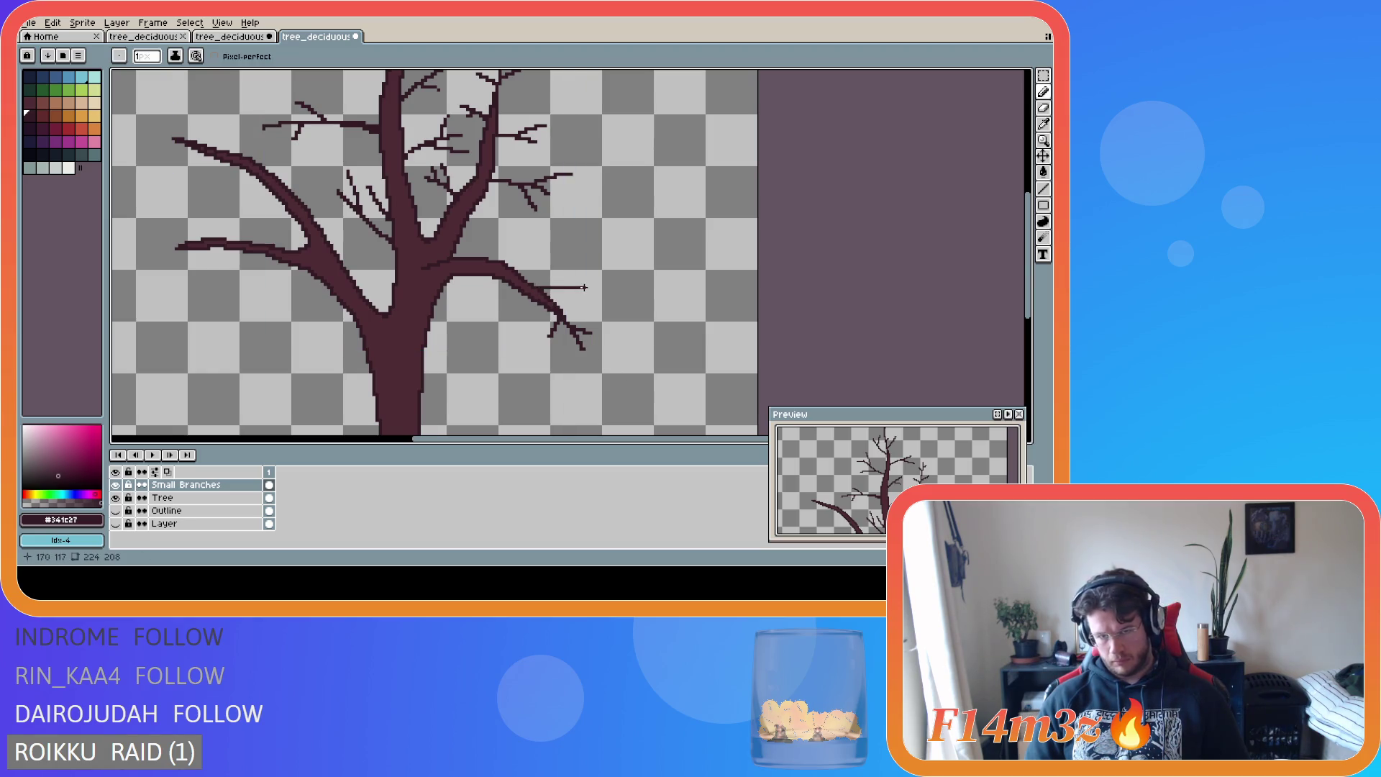
{"action": "mouse_move", "coordinate": [547, 288]}
{"action": "left_mouse_down"}
{"action": "mouse_move", "coordinate": [579, 287]}
{"action": "mouse_move", "coordinate": [580, 302]}
{"action": "mouse_move", "coordinate": [606, 278]}
{"action": "left_mouse_up"}
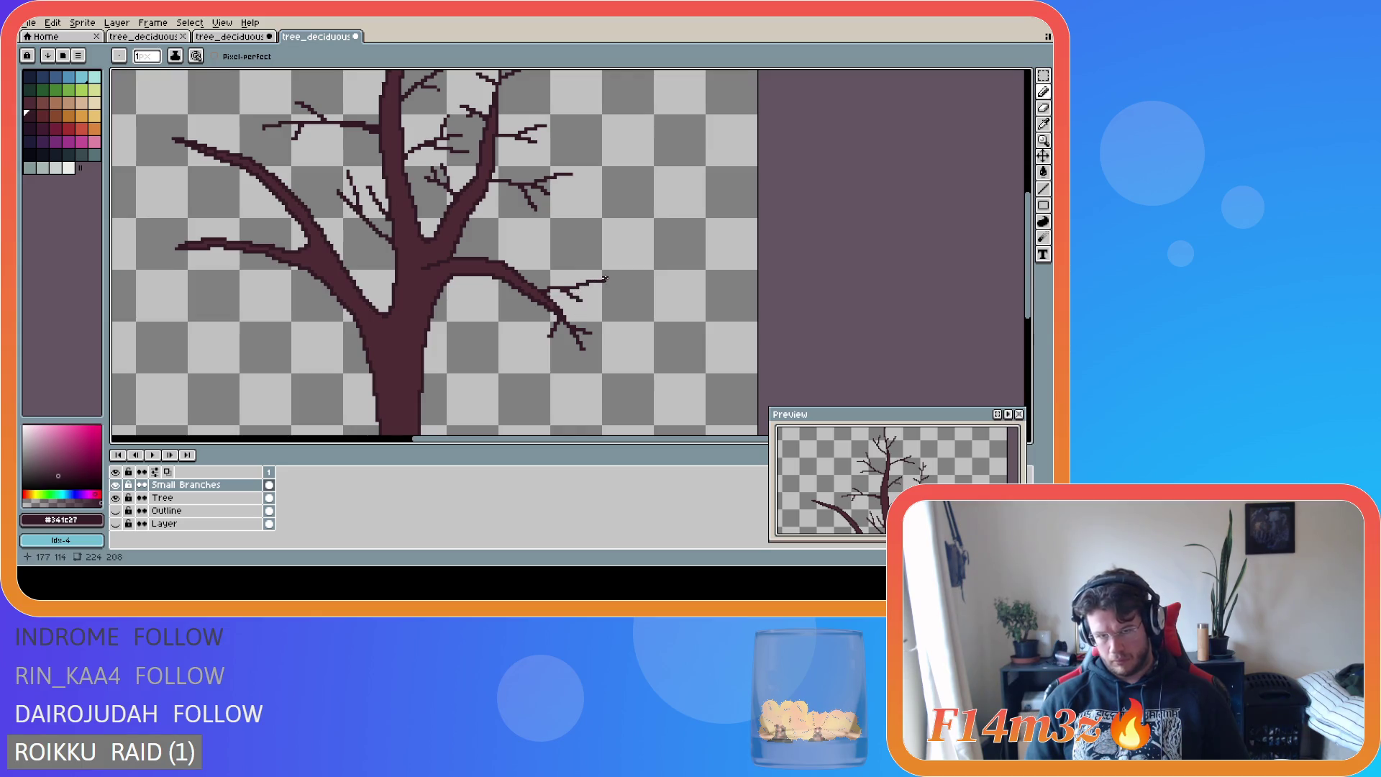
{"action": "key", "text": "b"}
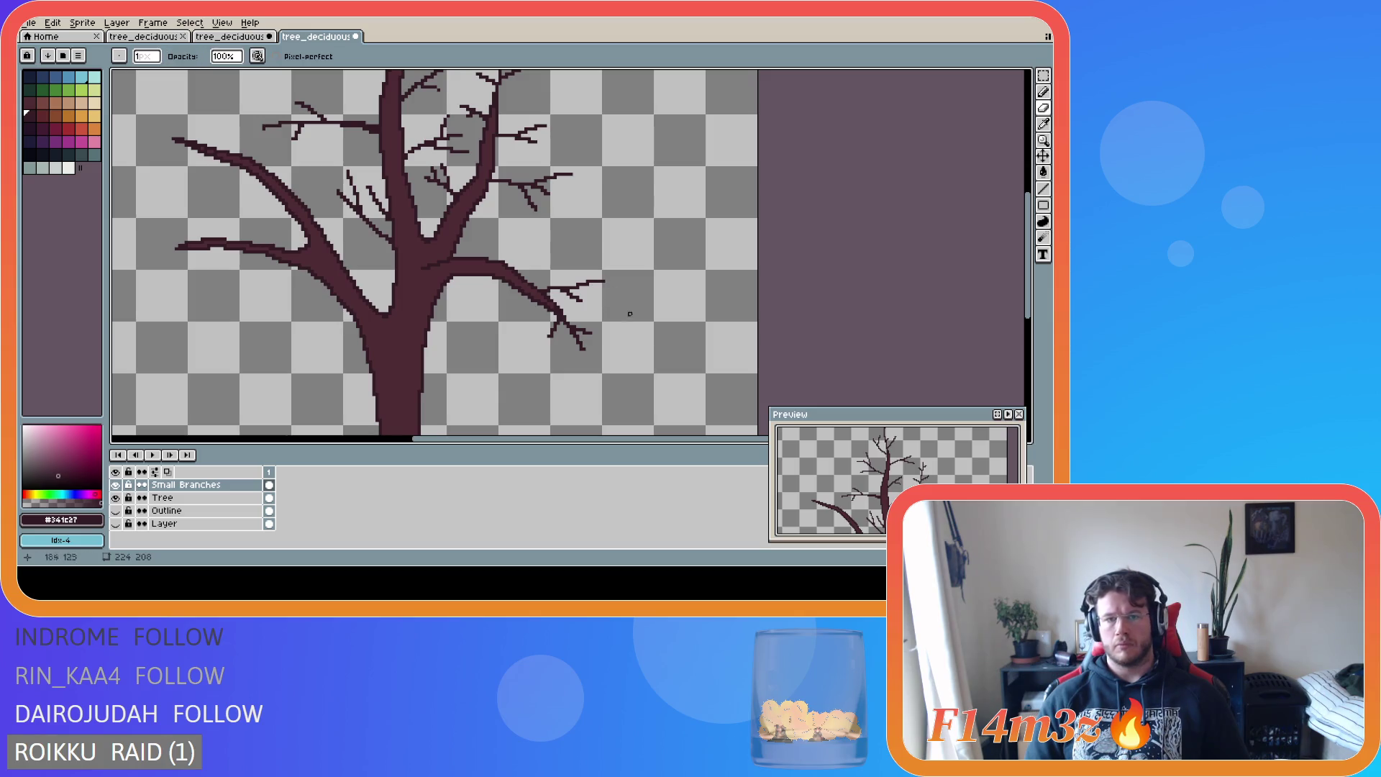
{"action": "key", "text": "l"}
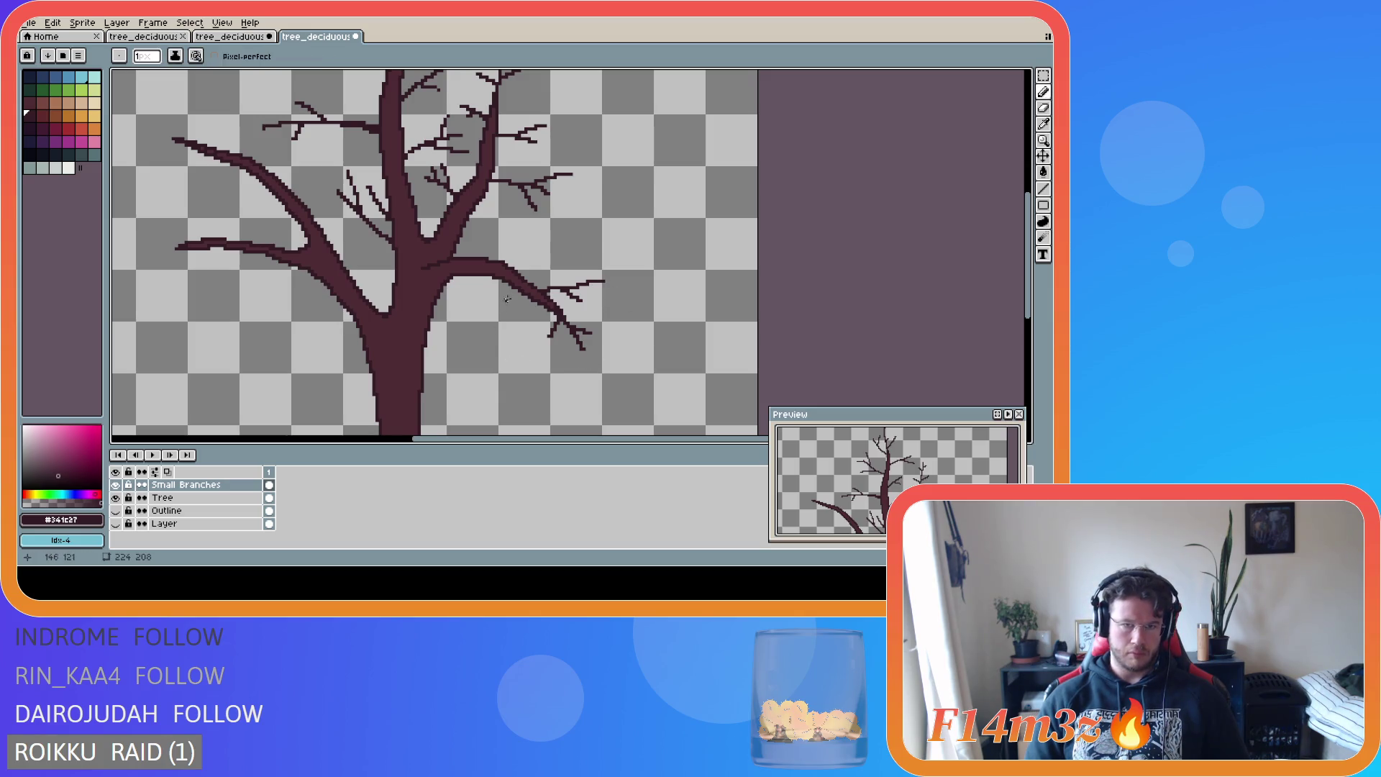
{"action": "mouse_move", "coordinate": [512, 288]}
{"action": "left_mouse_down"}
{"action": "mouse_move", "coordinate": [521, 324]}
{"action": "mouse_move", "coordinate": [504, 327]}
{"action": "mouse_move", "coordinate": [532, 320]}
{"action": "left_mouse_up"}
{"action": "key", "text": "ctrl"}
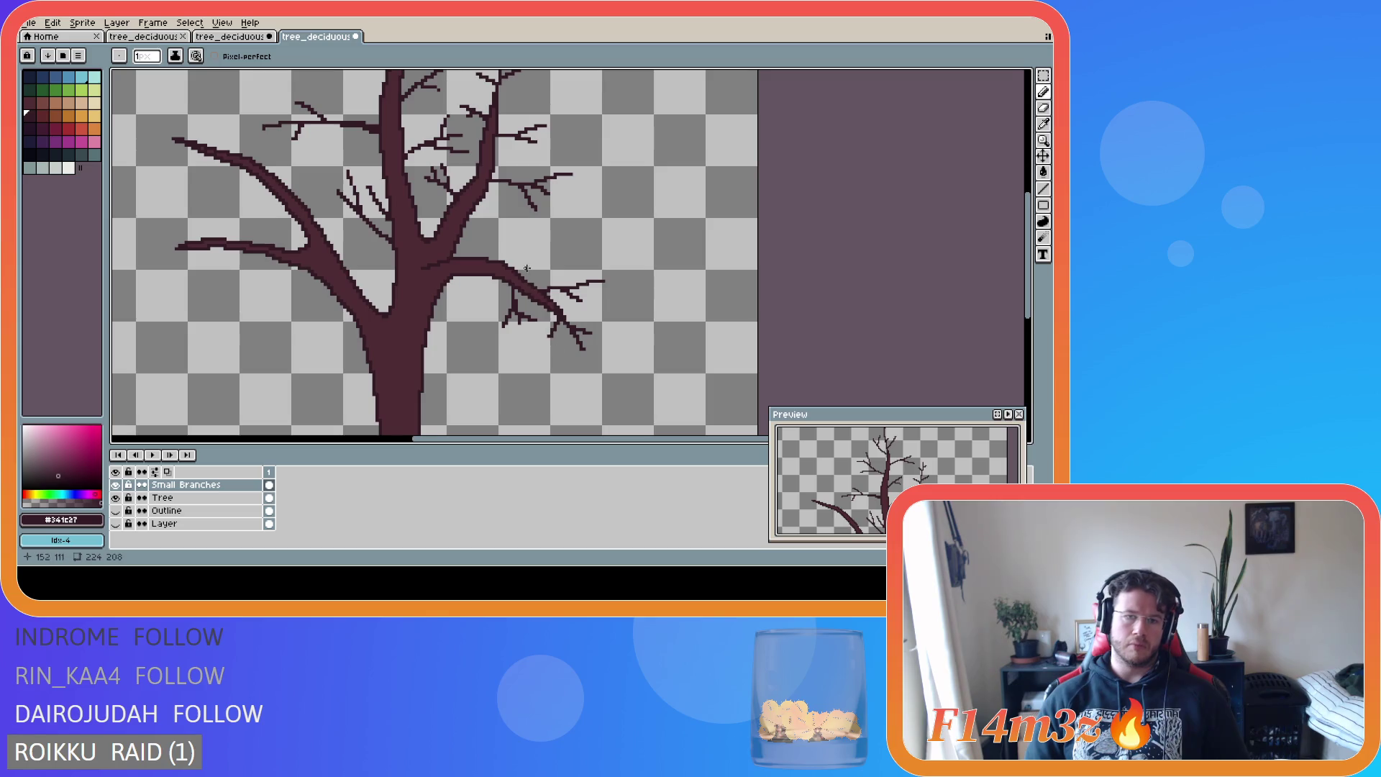
{"action": "mouse_move", "coordinate": [510, 266]}
{"action": "left_mouse_down"}
{"action": "mouse_move", "coordinate": [562, 258]}
{"action": "mouse_move", "coordinate": [576, 275]}
{"action": "mouse_move", "coordinate": [562, 241]}
{"action": "mouse_move", "coordinate": [535, 241]}
{"action": "left_mouse_up"}
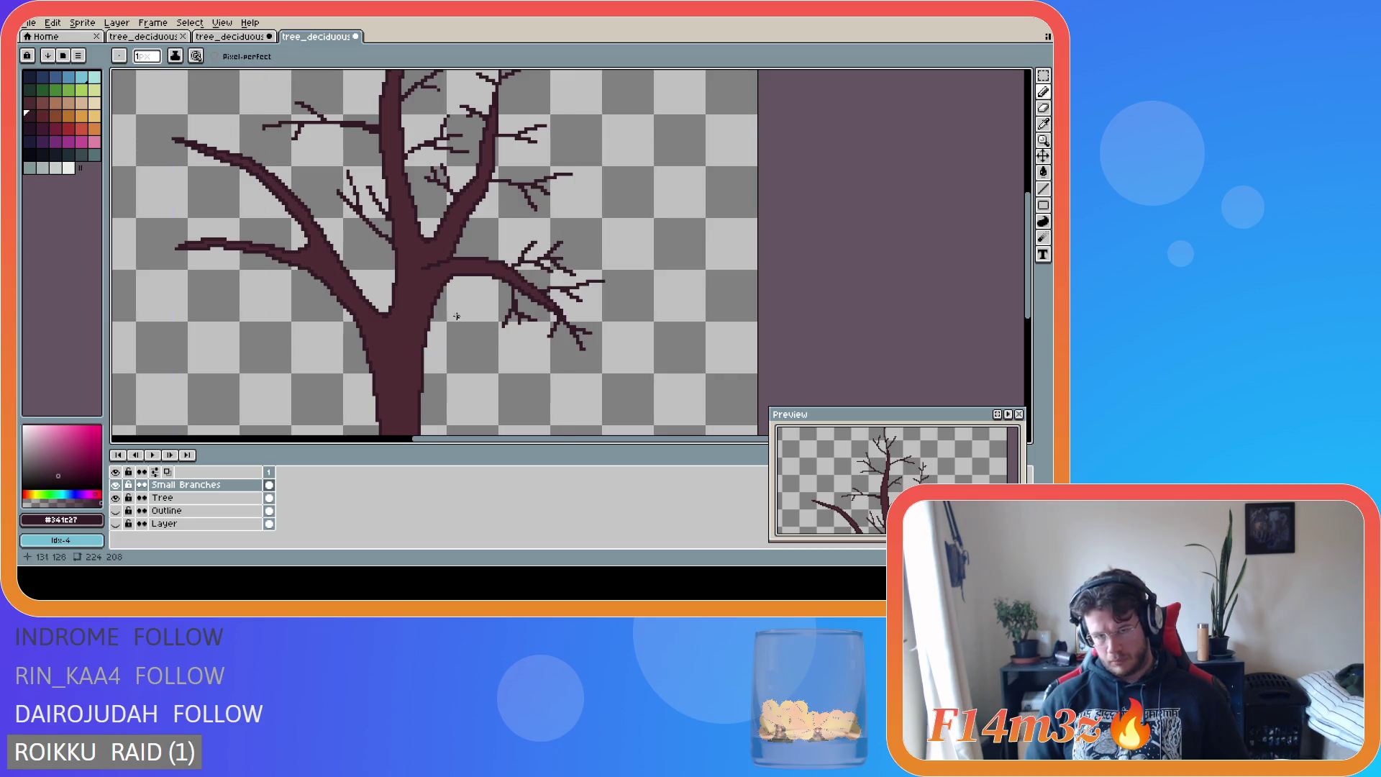
- Add a thin twig stroke running right along a branch on Small Branches
{"action": "scroll", "coordinate": [456, 314], "scroll_direction": "down", "scroll_amount": 1}
{"action": "scroll", "coordinate": [449, 308], "scroll_direction": "up", "scroll_amount": 1}
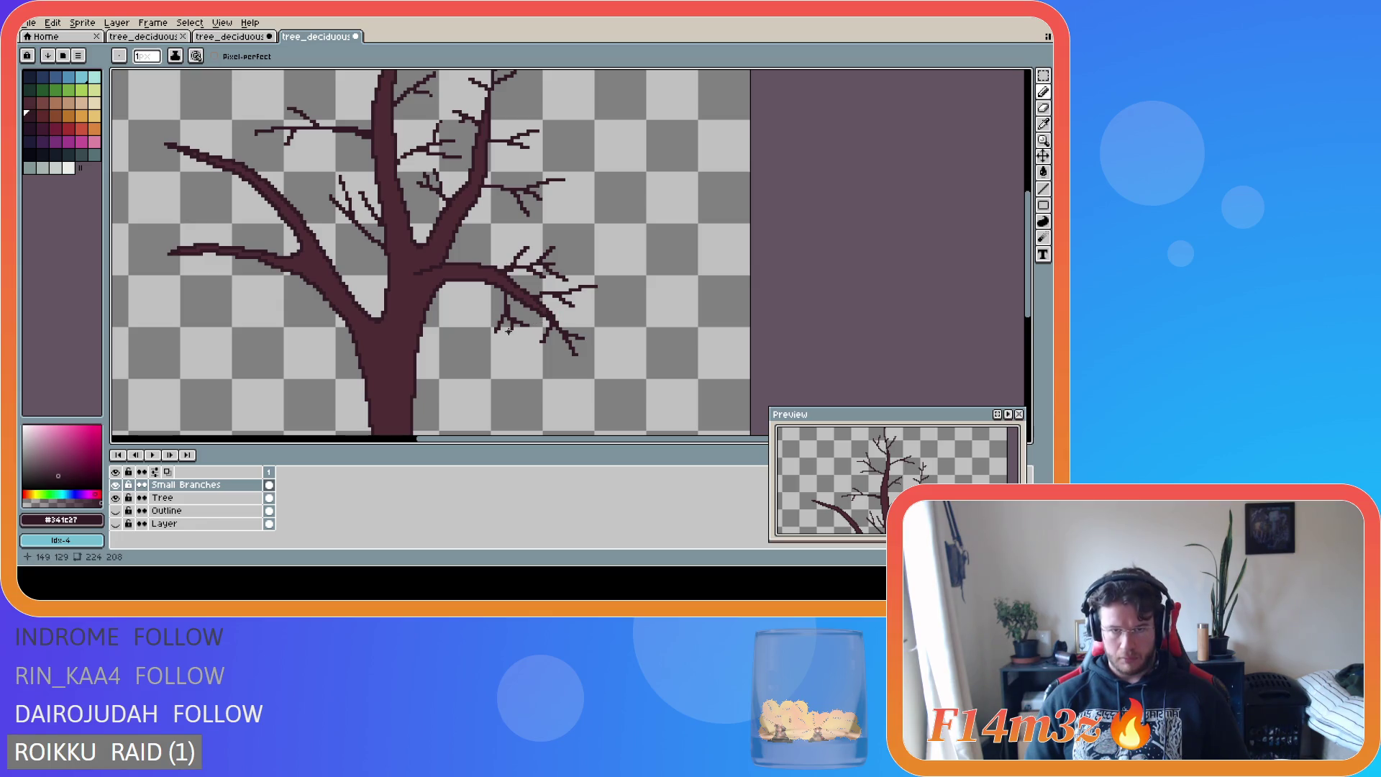
{"action": "scroll", "coordinate": [462, 301], "scroll_direction": "down", "scroll_amount": 1}
{"action": "scroll", "coordinate": [489, 287], "scroll_direction": "up", "scroll_amount": 2}
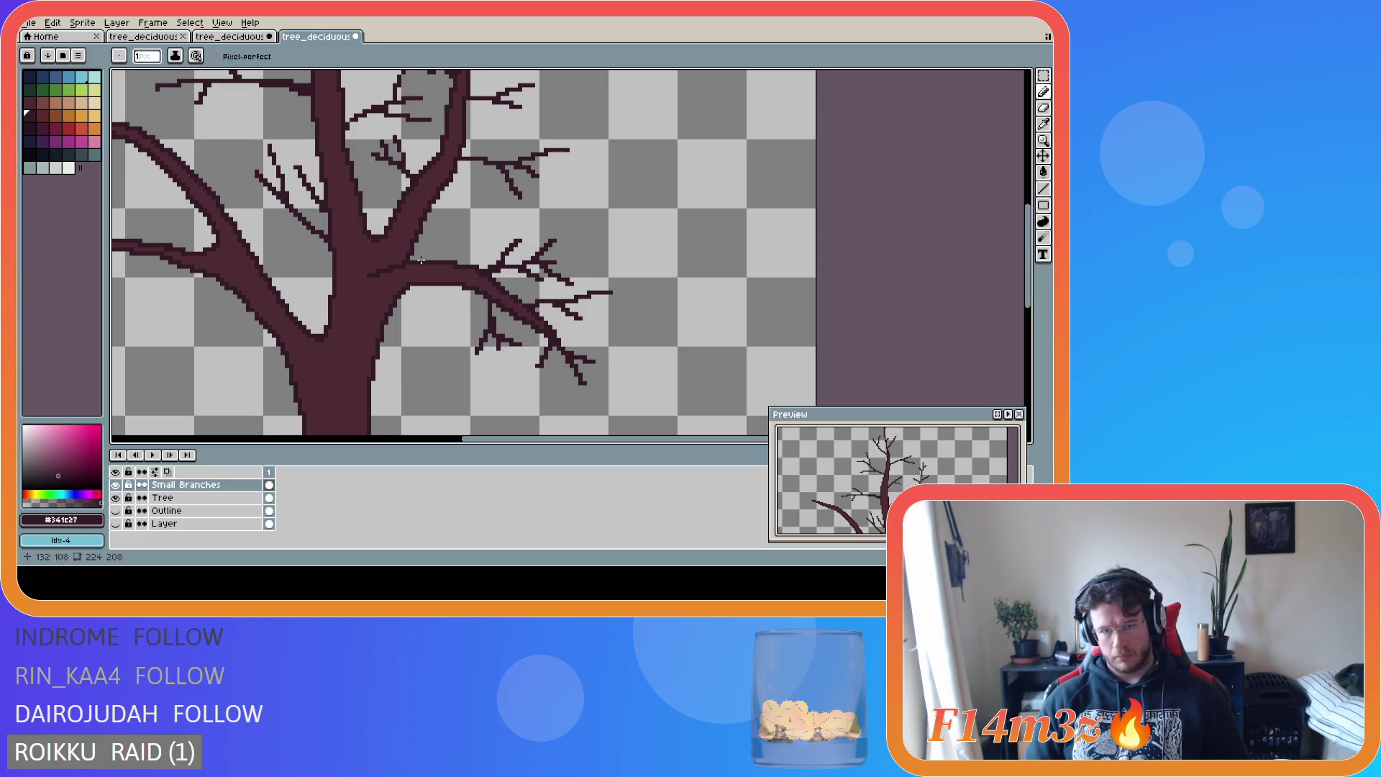
{"action": "scroll", "coordinate": [420, 261], "scroll_direction": "down", "scroll_amount": 1}
{"action": "scroll", "coordinate": [410, 269], "scroll_direction": "down", "scroll_amount": 1}
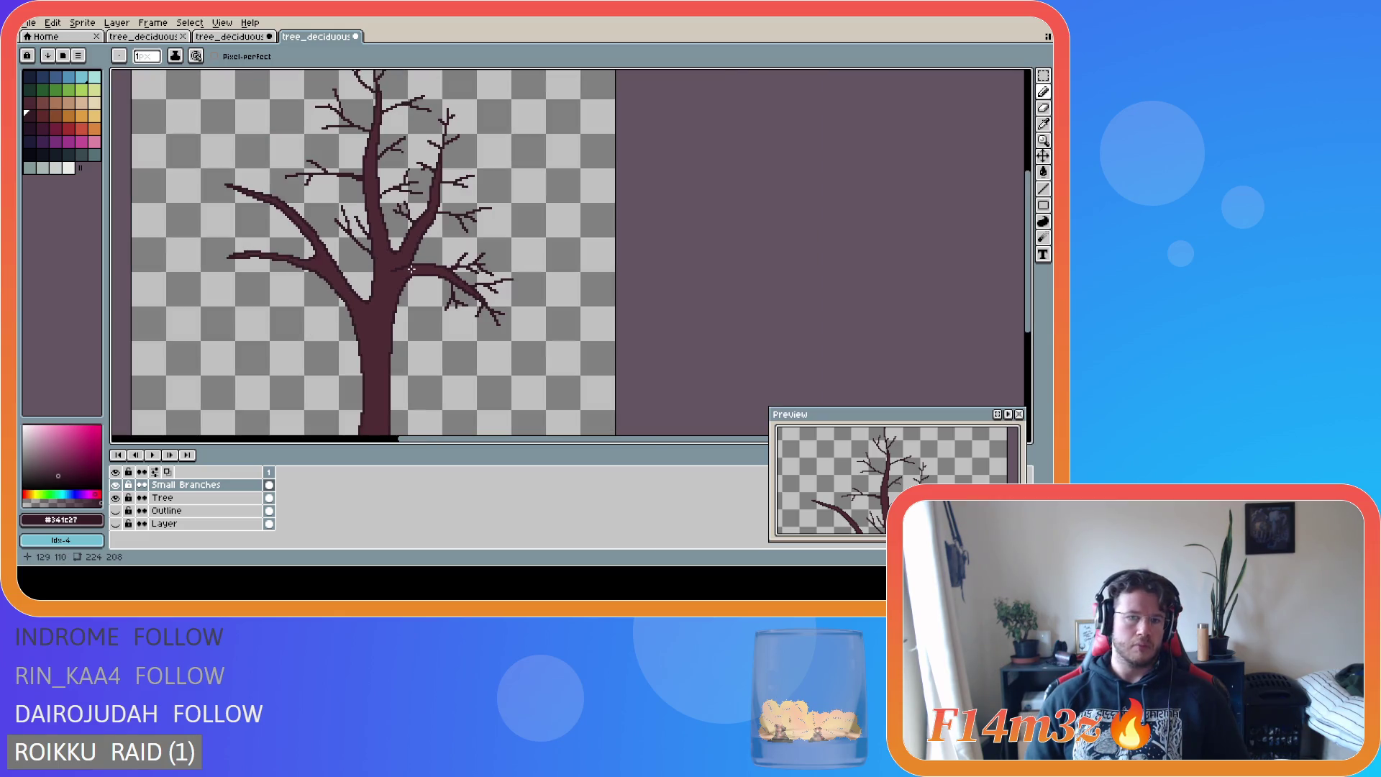
{"action": "scroll", "coordinate": [414, 269], "scroll_direction": "up", "scroll_amount": 1}
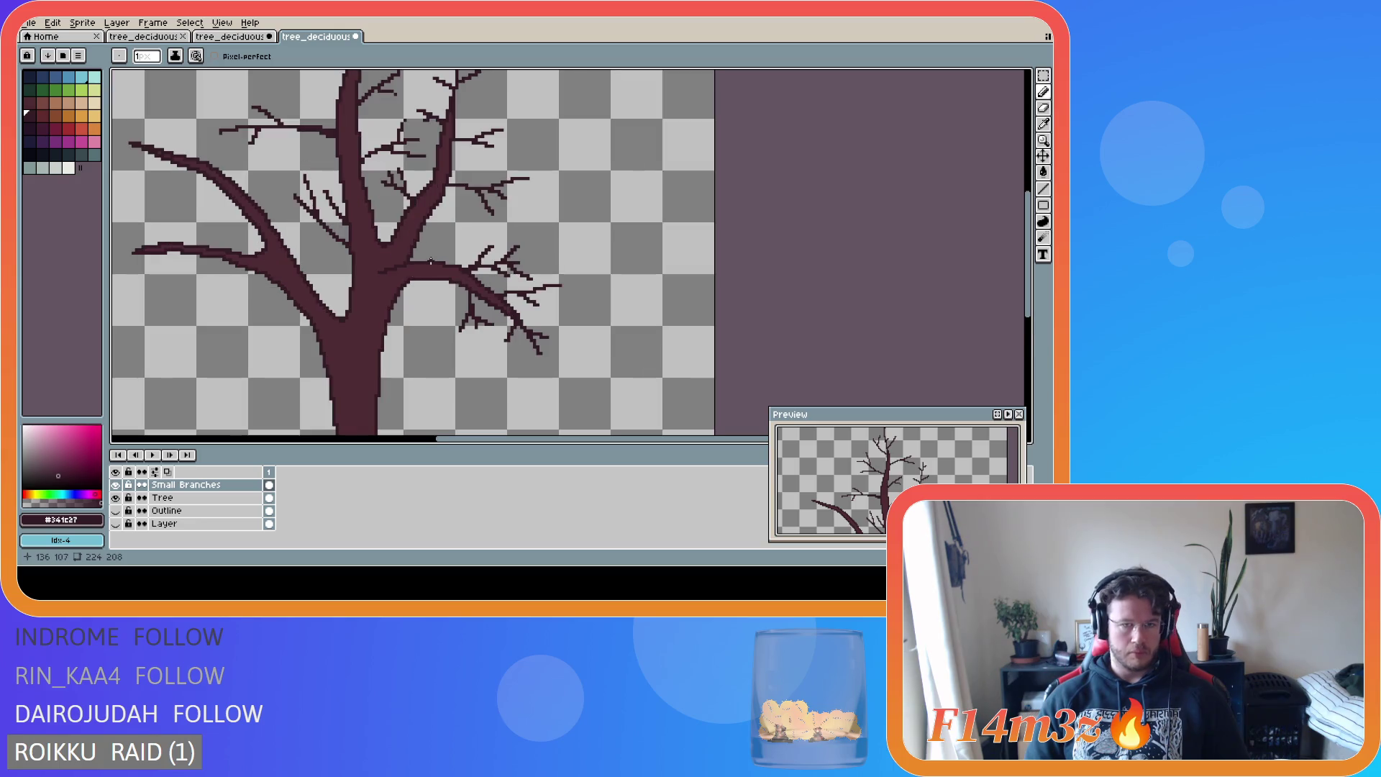
{"action": "left_click_drag", "start_coordinate": [436, 257], "coordinate": [472, 250]}
{"action": "key", "text": "ctrl"}
{"action": "key", "text": "ctrl"}
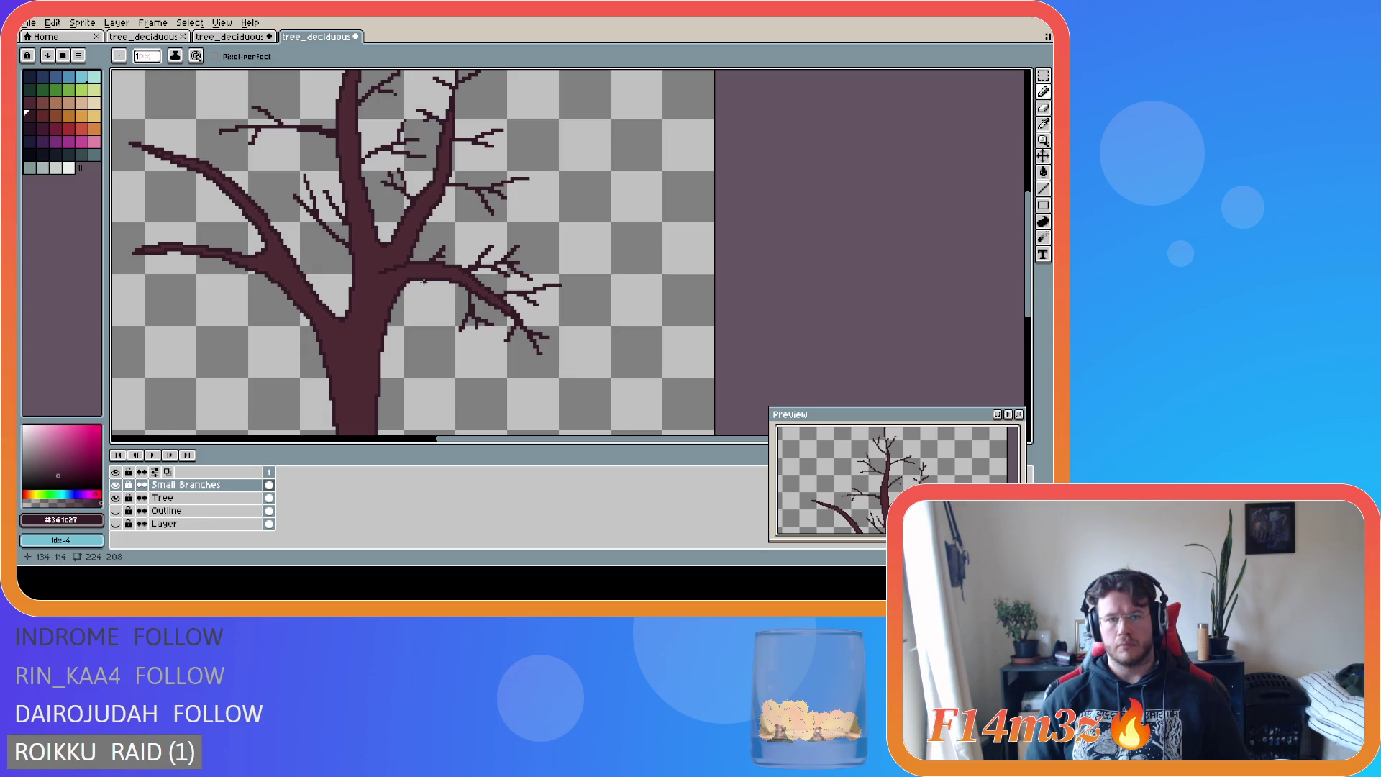
- Add a small twig just below that branch, then return to the Pencil
{"action": "left_click_drag", "start_coordinate": [436, 284], "coordinate": [442, 298]}
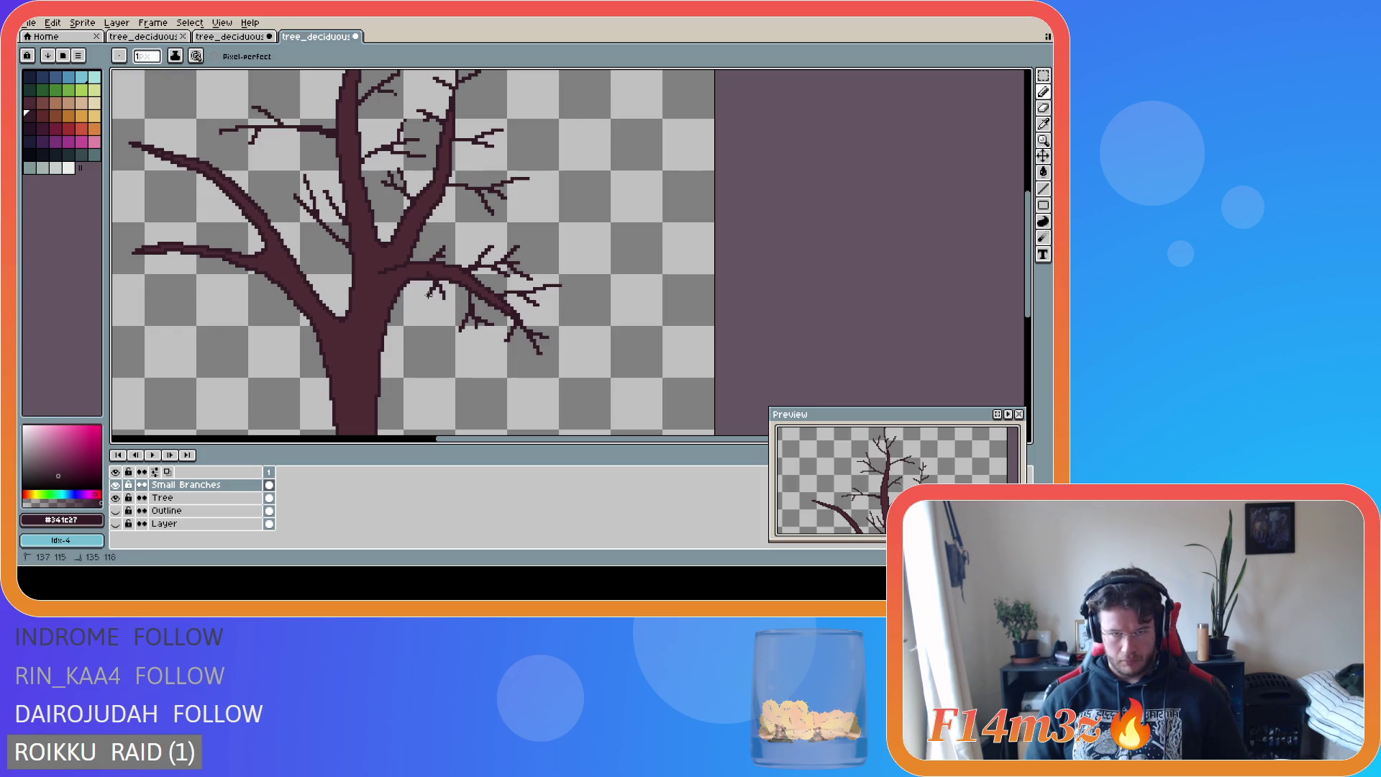
{"action": "scroll", "coordinate": [361, 326], "scroll_direction": "down", "scroll_amount": 1}
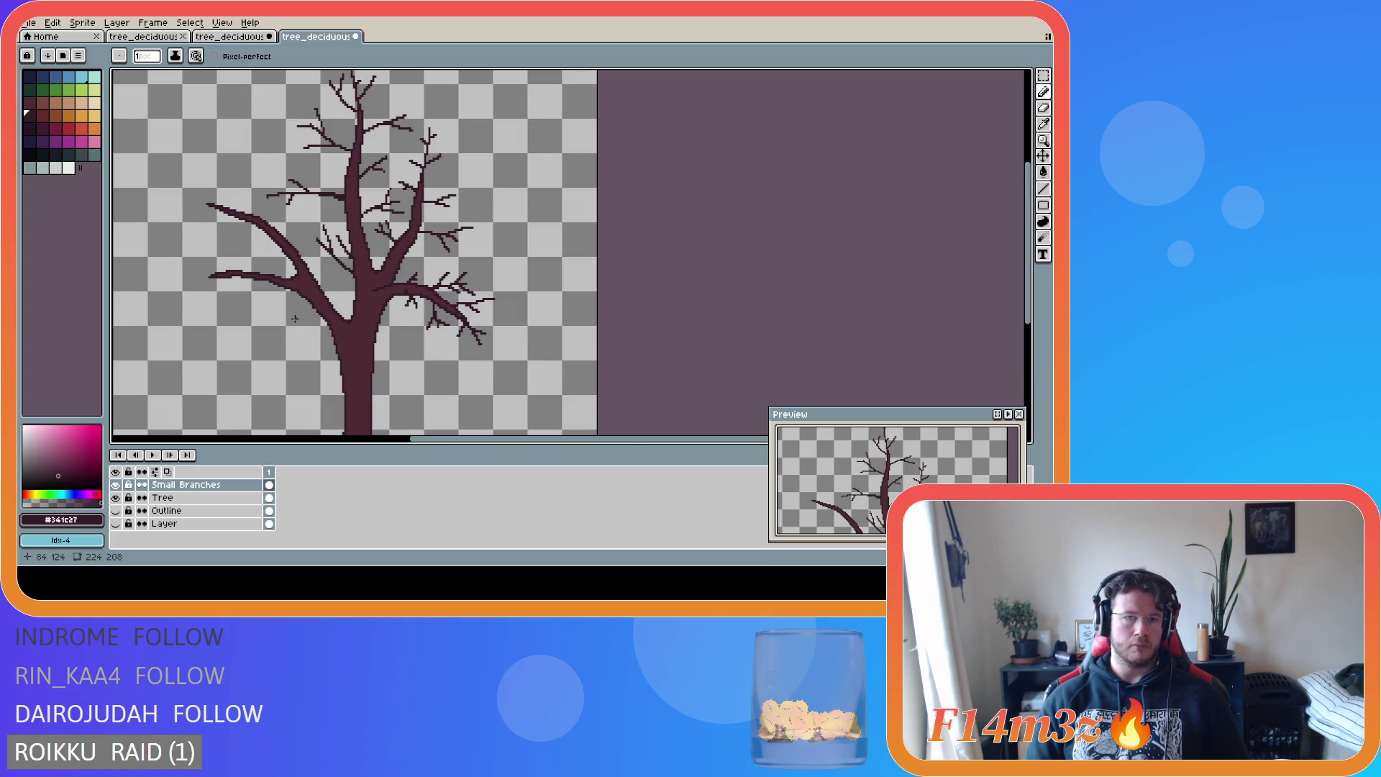
{"action": "key", "text": "i"}
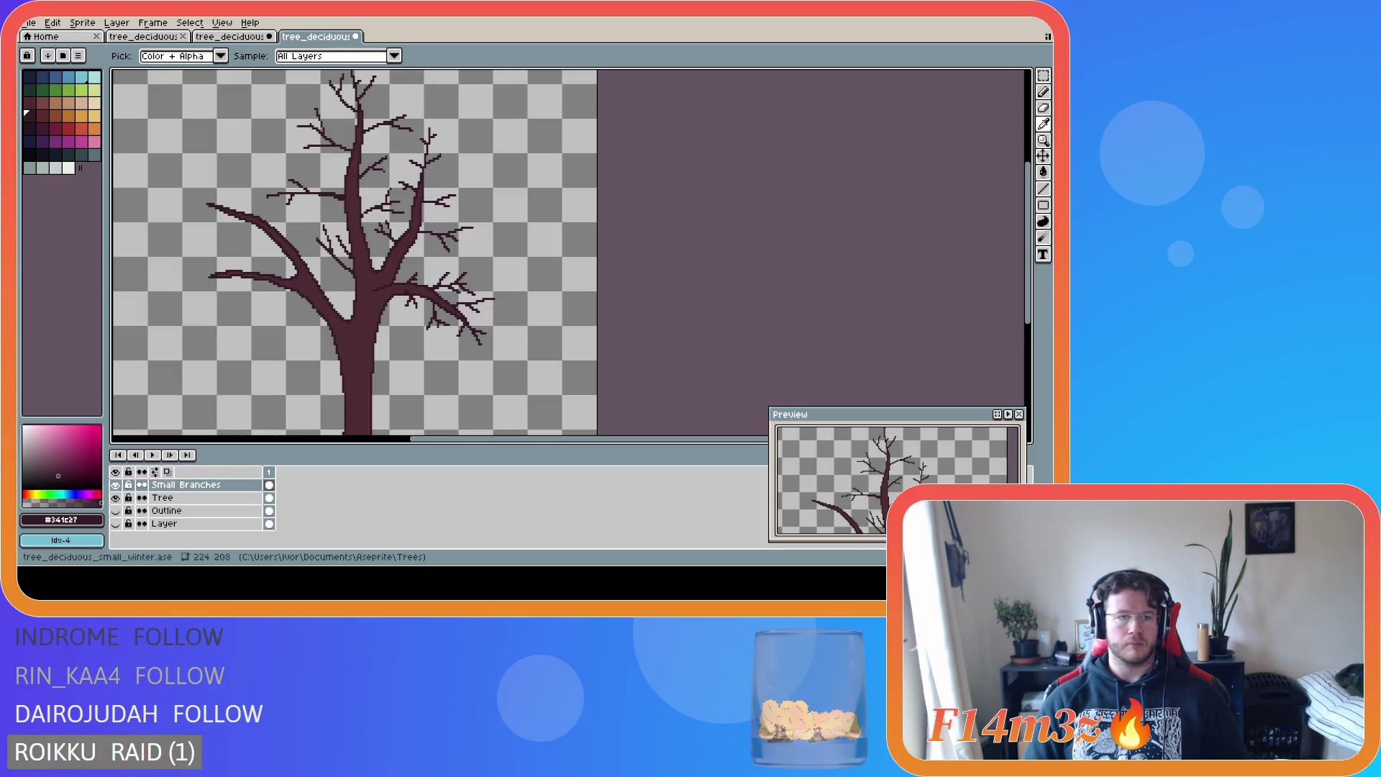
{"action": "key", "text": "b"}
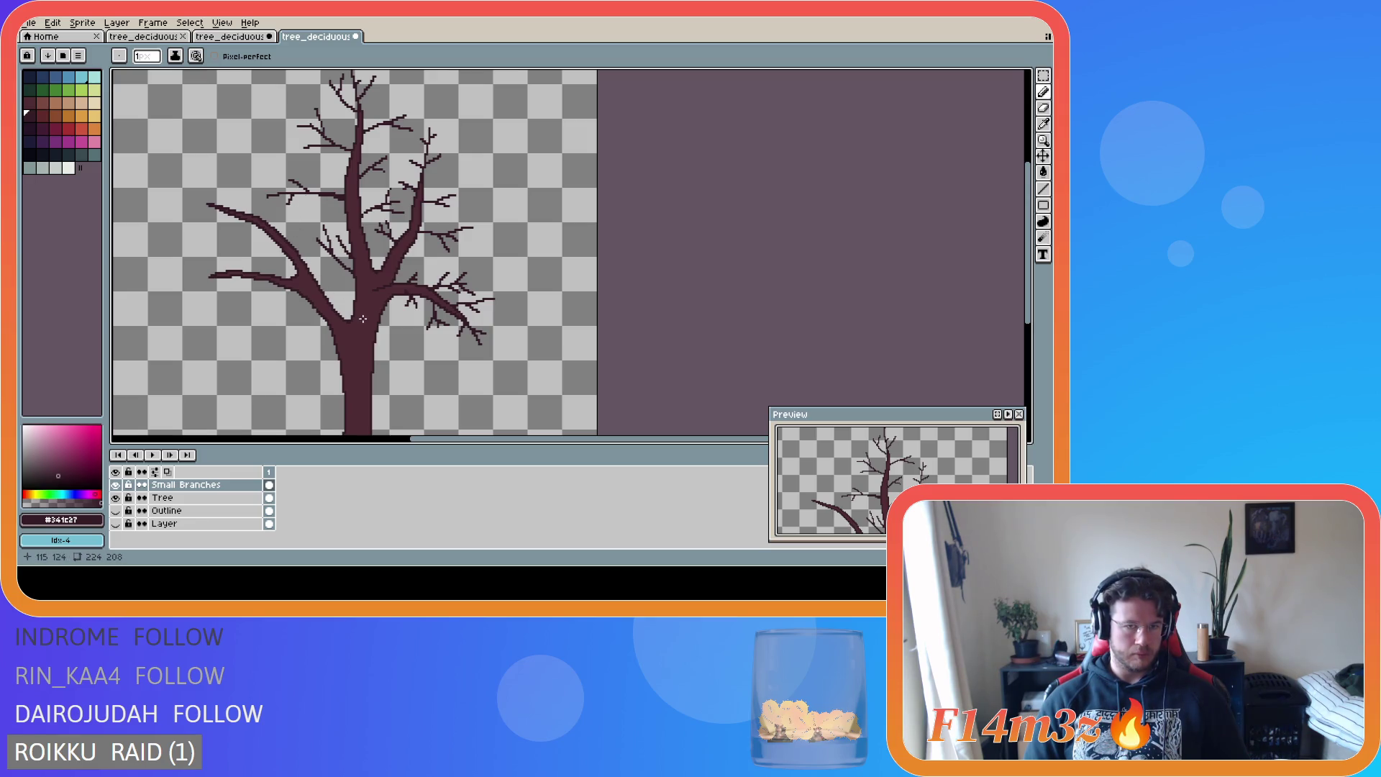
{"action": "key", "text": "v"}
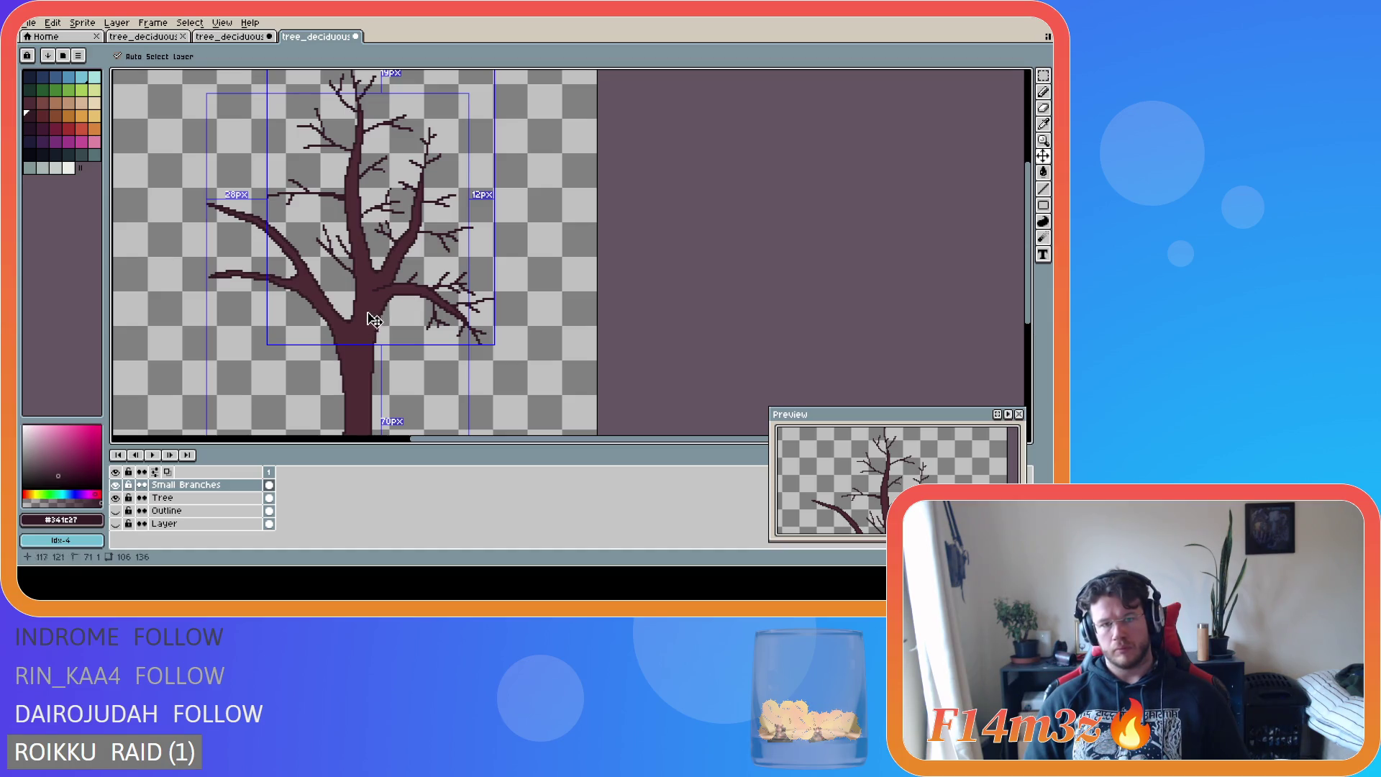
- Draw two thin twigs and a small extra twig on the right branch
{"action": "scroll", "coordinate": [392, 306], "scroll_direction": "up", "scroll_amount": 1}
{"action": "key", "text": "b"}
{"action": "mouse_move", "coordinate": [414, 278]}
{"action": "left_mouse_down"}
{"action": "mouse_move", "coordinate": [448, 245]}
{"action": "mouse_move", "coordinate": [459, 262]}
{"action": "mouse_move", "coordinate": [416, 249]}
{"action": "mouse_move", "coordinate": [445, 230]}
{"action": "left_mouse_up"}
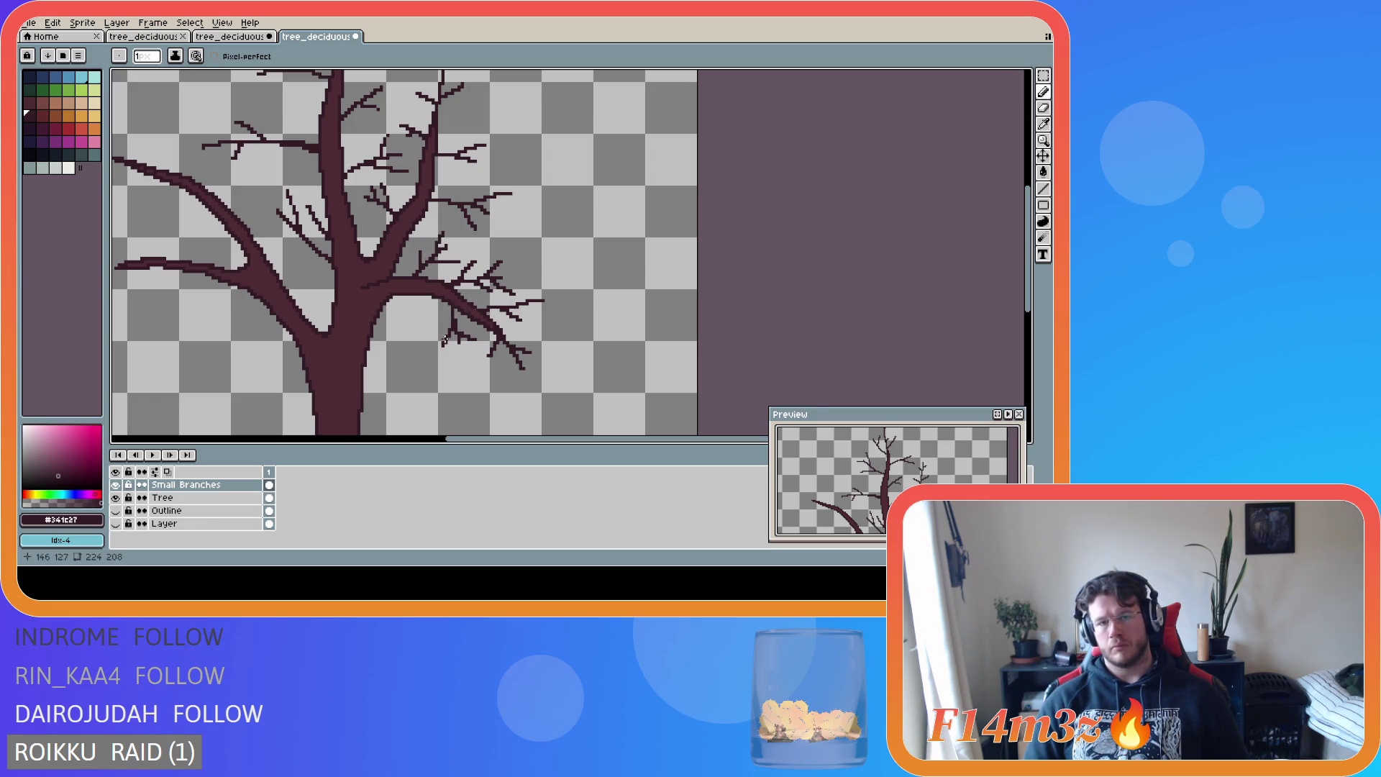
{"action": "scroll", "coordinate": [417, 331], "scroll_direction": "down", "scroll_amount": 1}
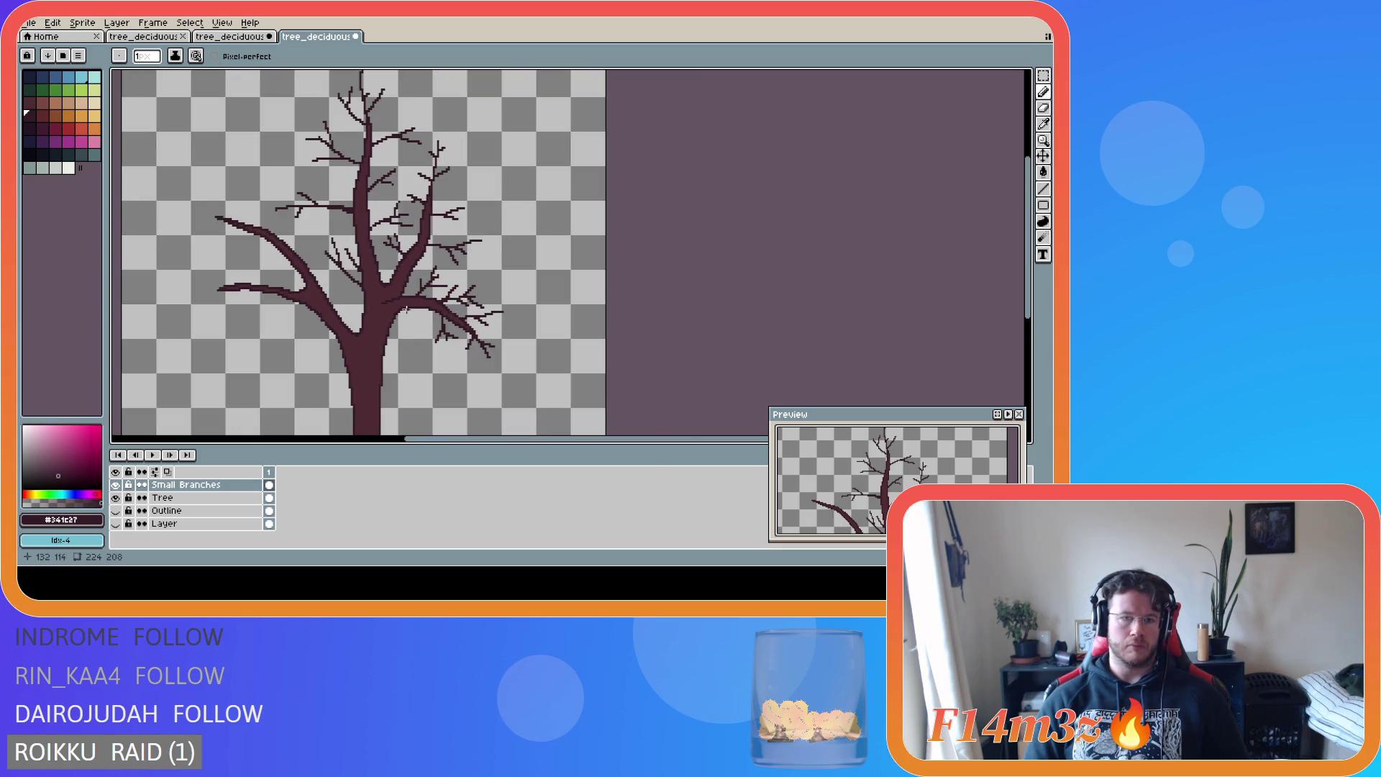
{"action": "scroll", "coordinate": [407, 307], "scroll_direction": "up", "scroll_amount": 1}
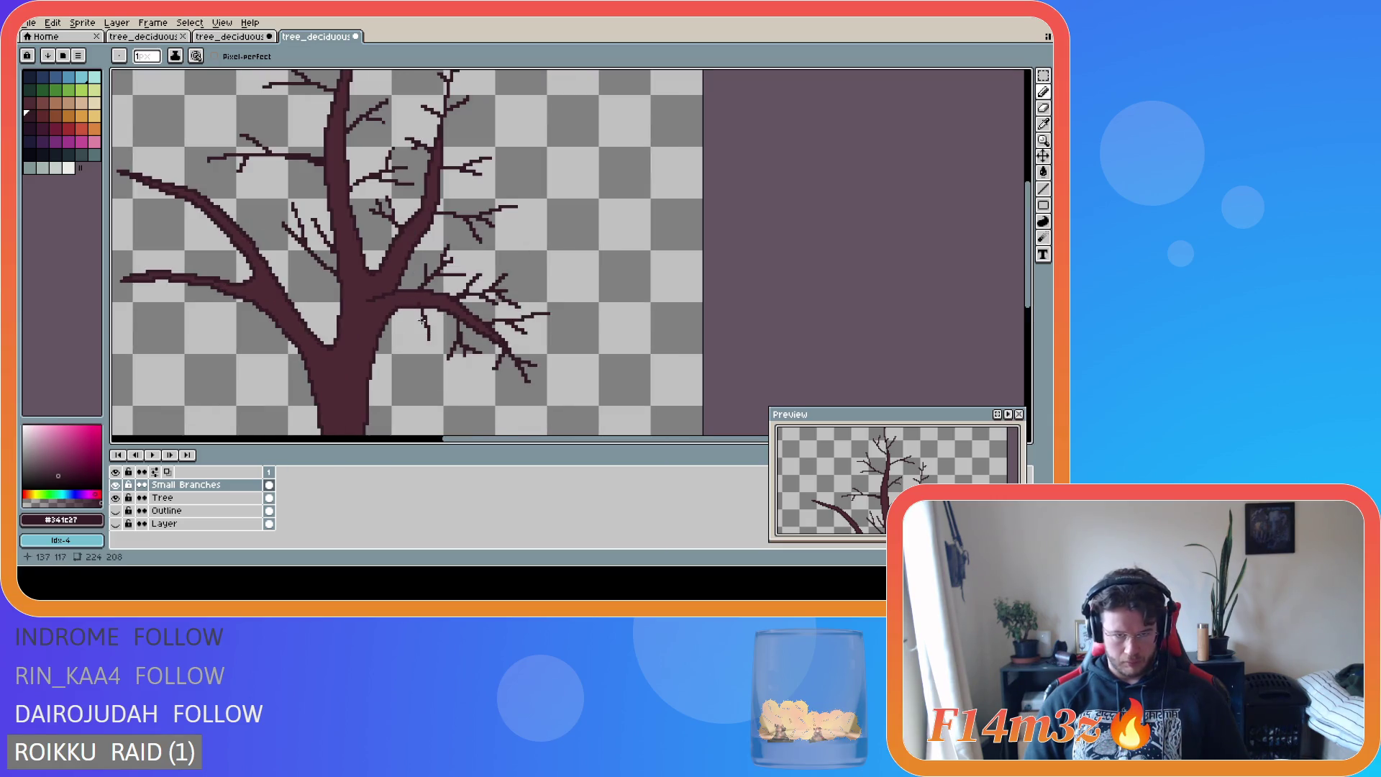
{"action": "mouse_move", "coordinate": [424, 315]}
{"action": "left_mouse_down"}
{"action": "mouse_move", "coordinate": [412, 325]}
{"action": "mouse_move", "coordinate": [436, 335]}
{"action": "left_mouse_up"}
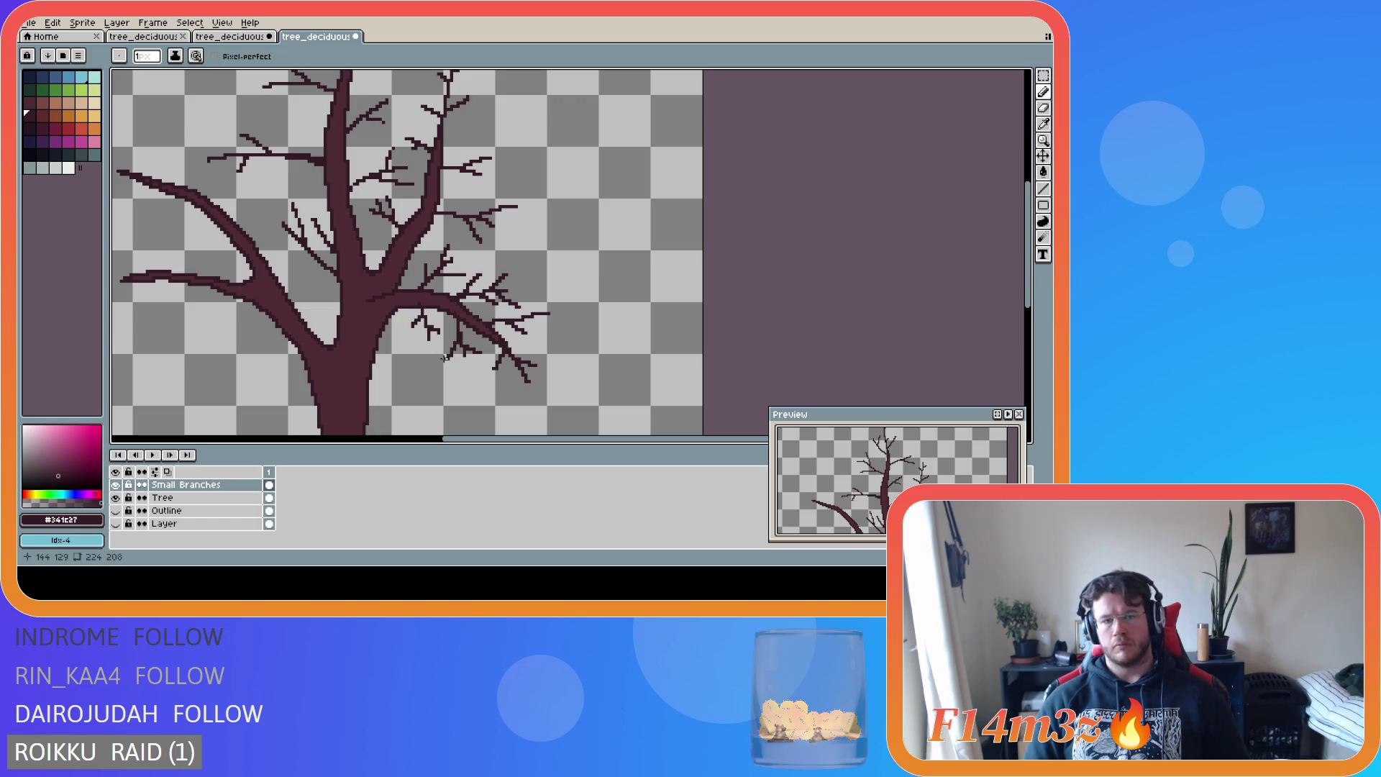
{"action": "scroll", "coordinate": [436, 387], "scroll_direction": "down", "scroll_amount": 1}
{"action": "scroll", "coordinate": [415, 372], "scroll_direction": "up", "scroll_amount": 1}
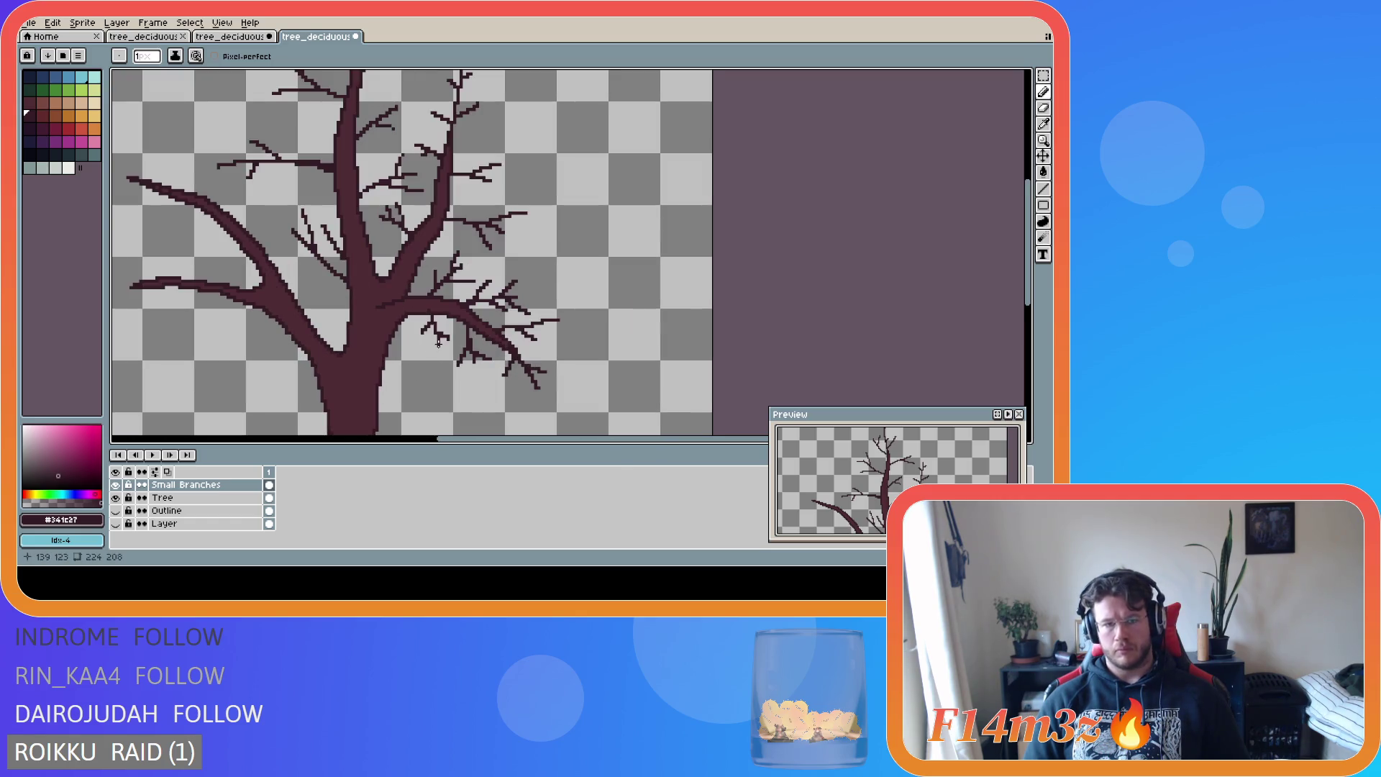
- Add two short twigs hanging beneath the lower right branch
{"action": "left_click_drag", "start_coordinate": [438, 343], "coordinate": [428, 360]}
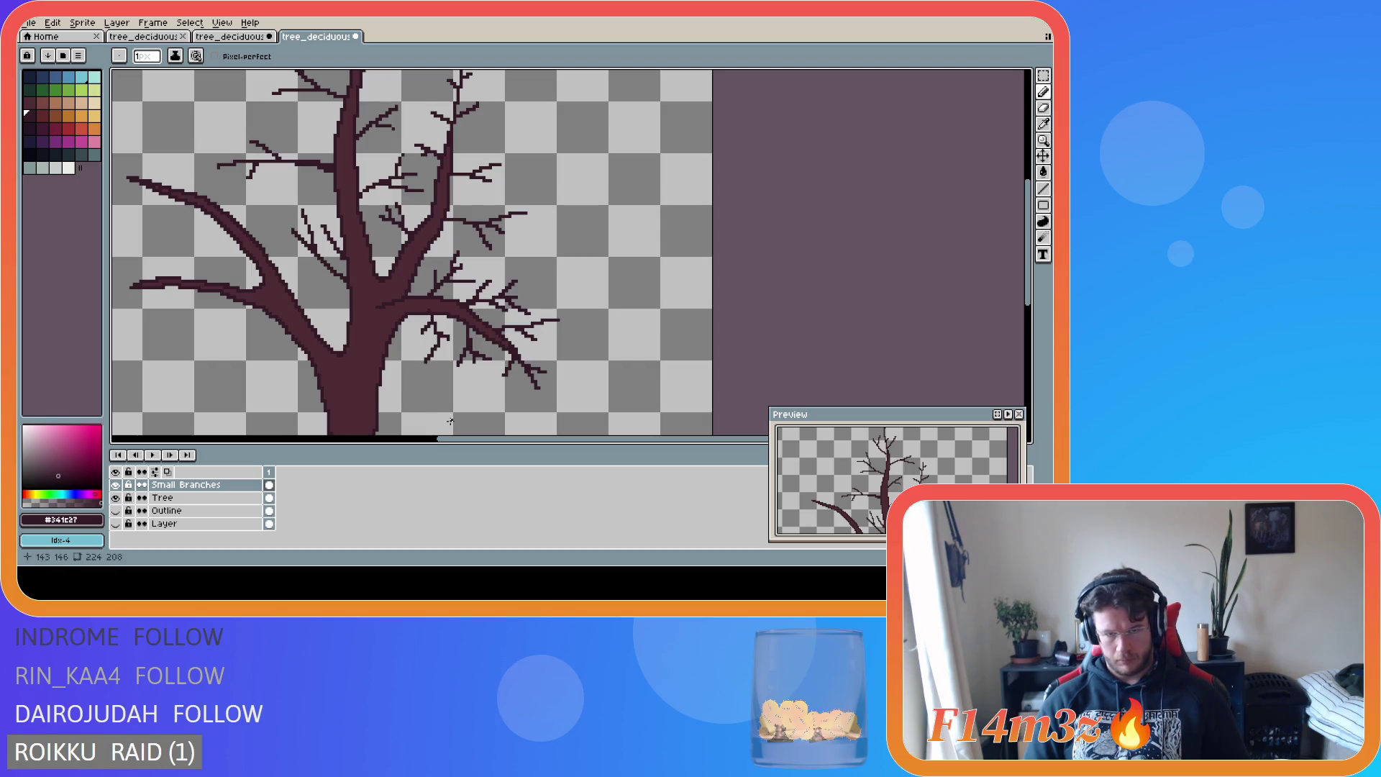
{"action": "scroll", "coordinate": [434, 422], "scroll_direction": "down", "scroll_amount": 1}
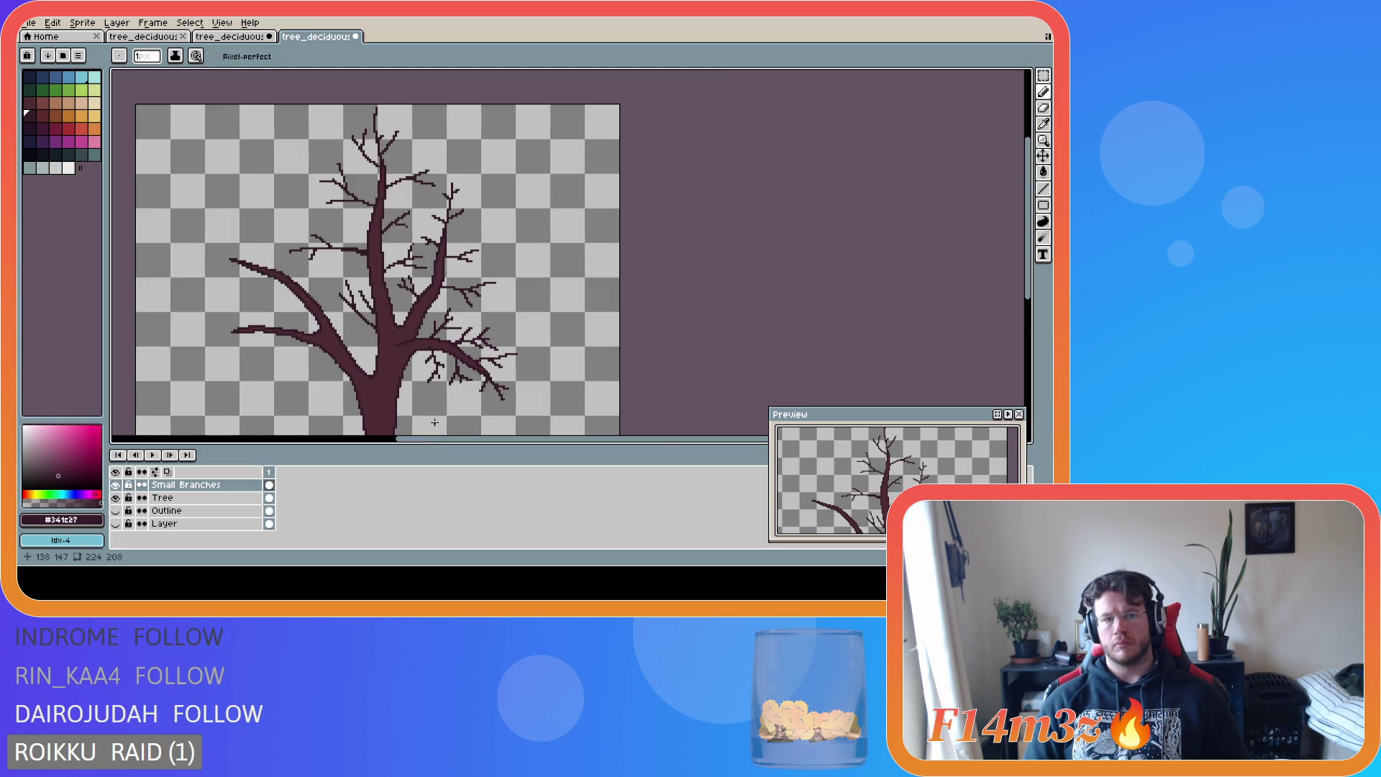
{"action": "scroll", "coordinate": [434, 371], "scroll_direction": "up", "scroll_amount": 1}
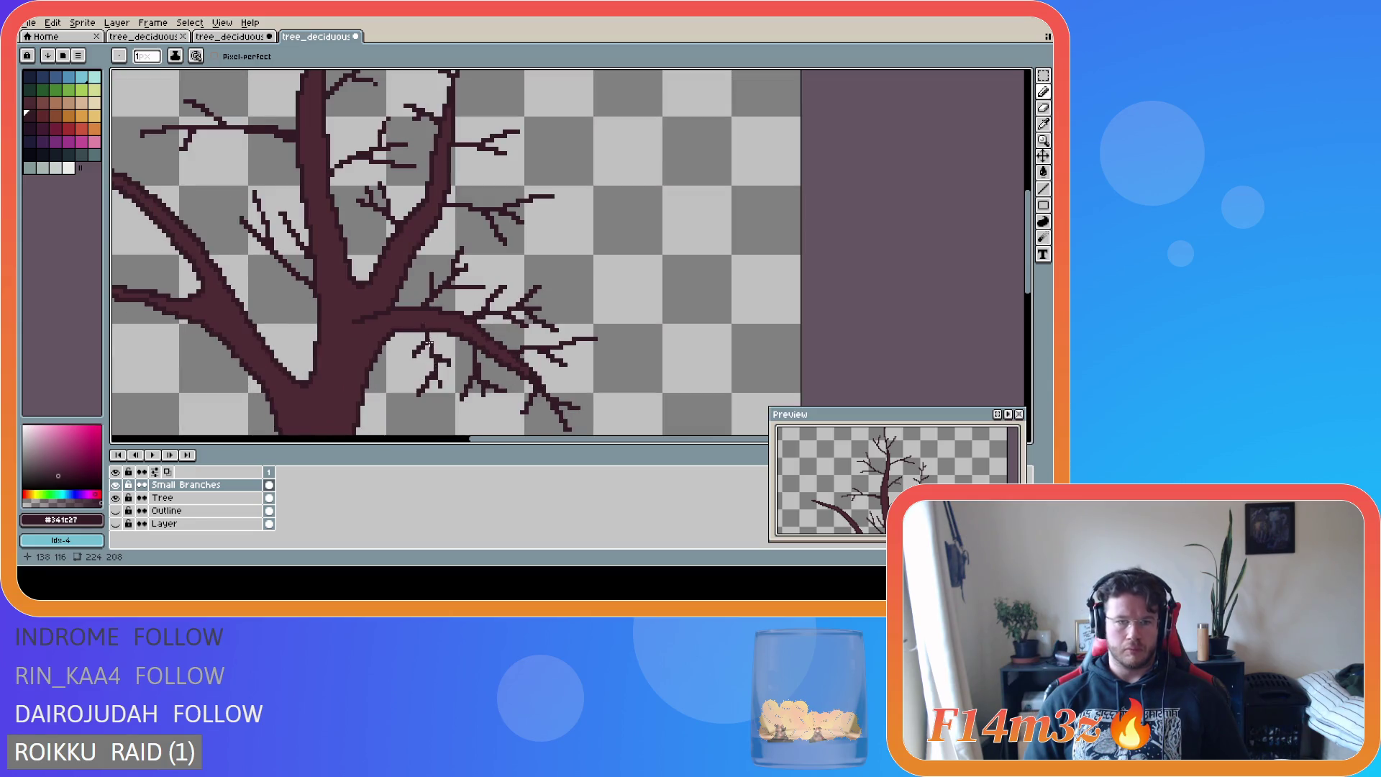
{"action": "left_click_drag", "start_coordinate": [425, 345], "coordinate": [422, 327]}
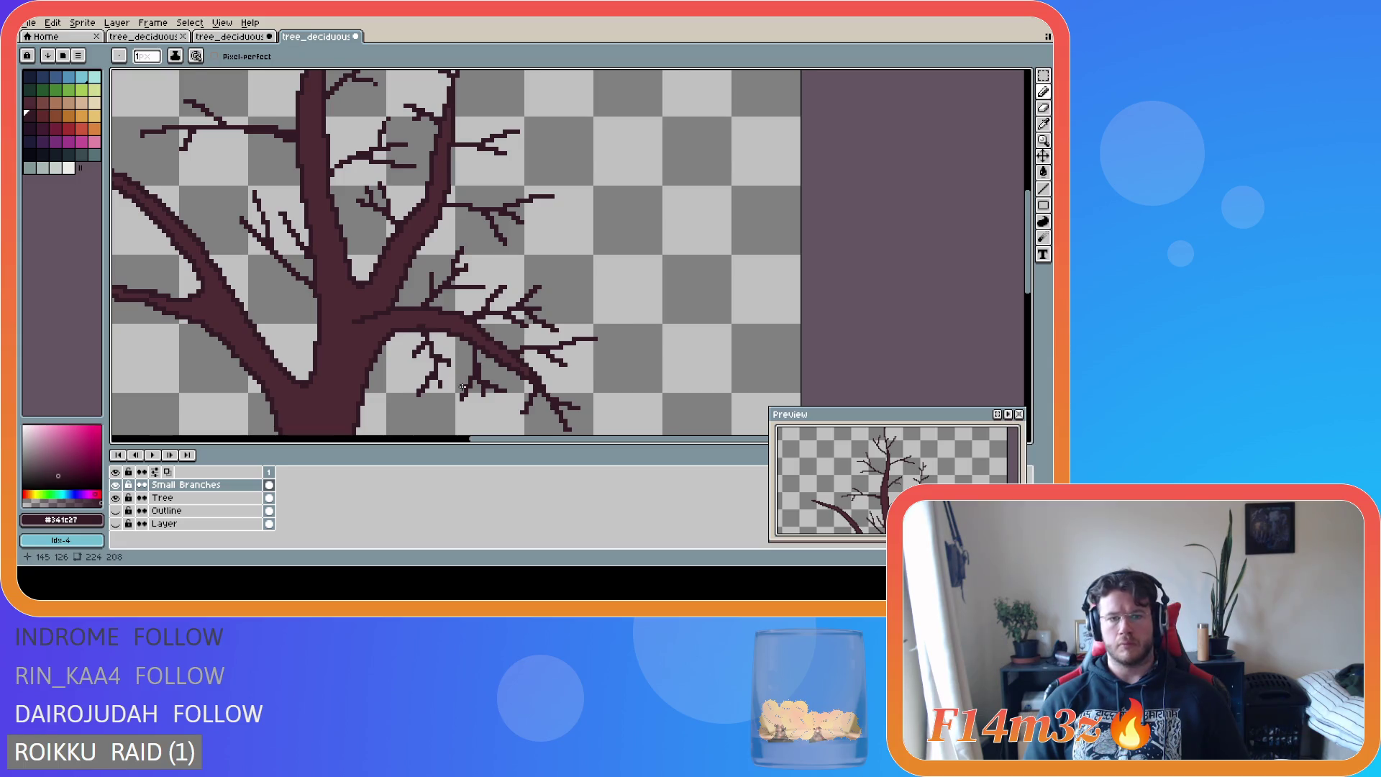
{"action": "scroll", "coordinate": [466, 403], "scroll_direction": "down", "scroll_amount": 1}
{"action": "scroll", "coordinate": [466, 413], "scroll_direction": "down", "scroll_amount": 1}
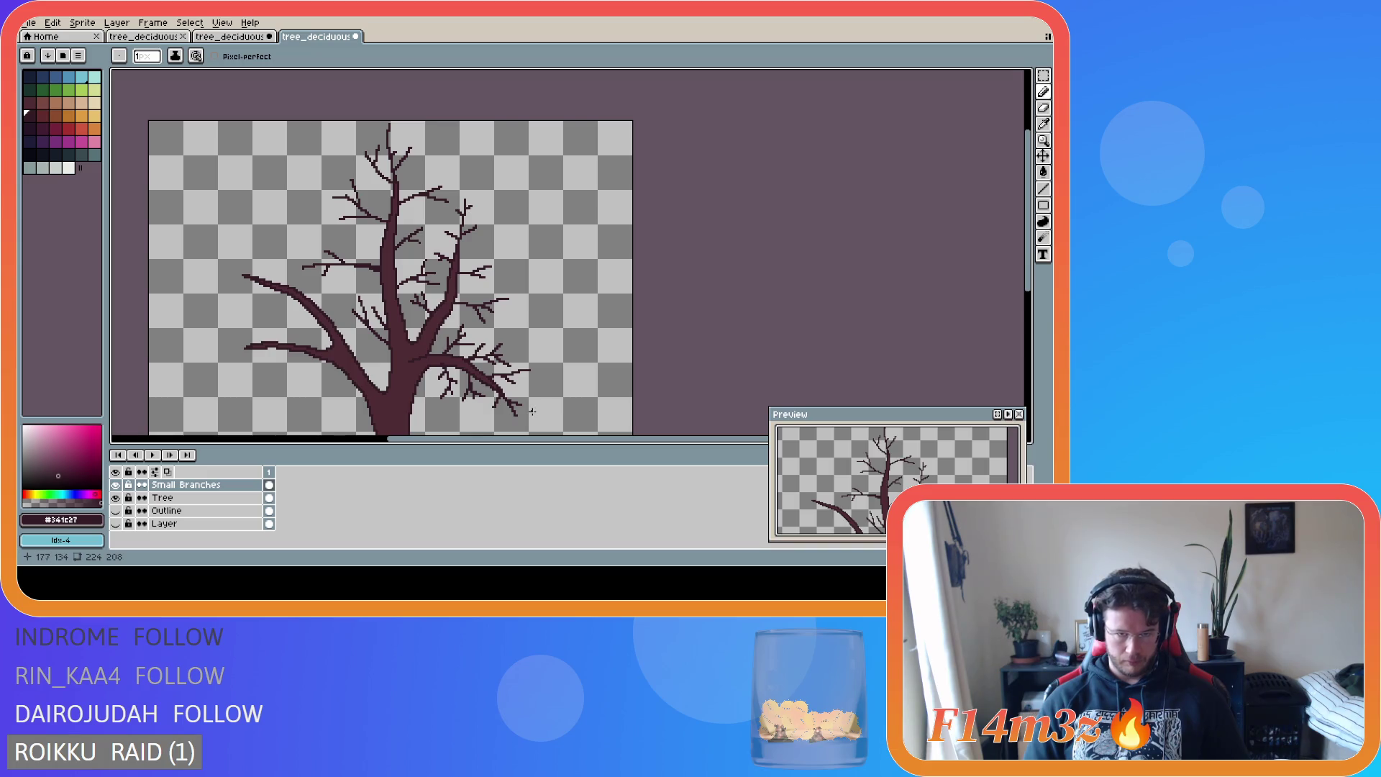
{"action": "scroll", "coordinate": [496, 407], "scroll_direction": "up", "scroll_amount": 1}
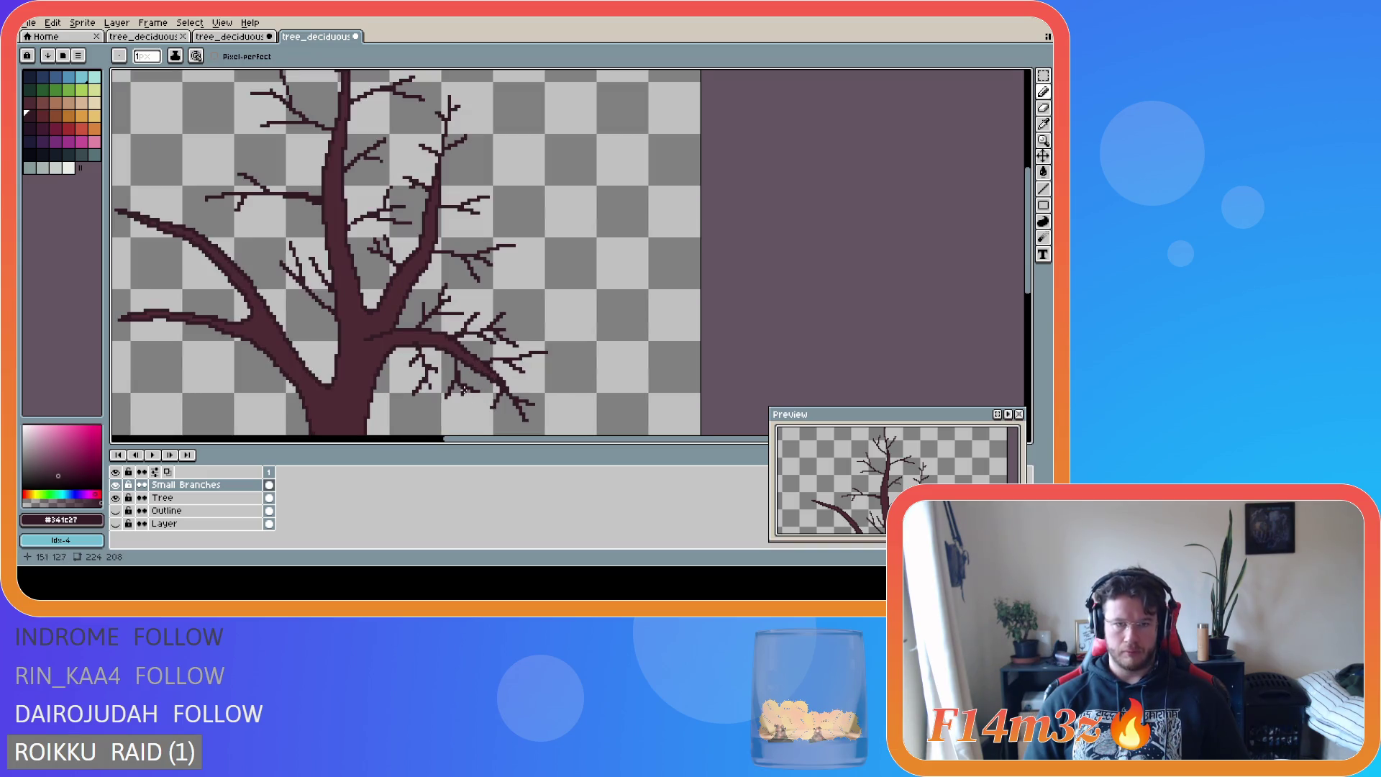
{"action": "key", "text": "e"}
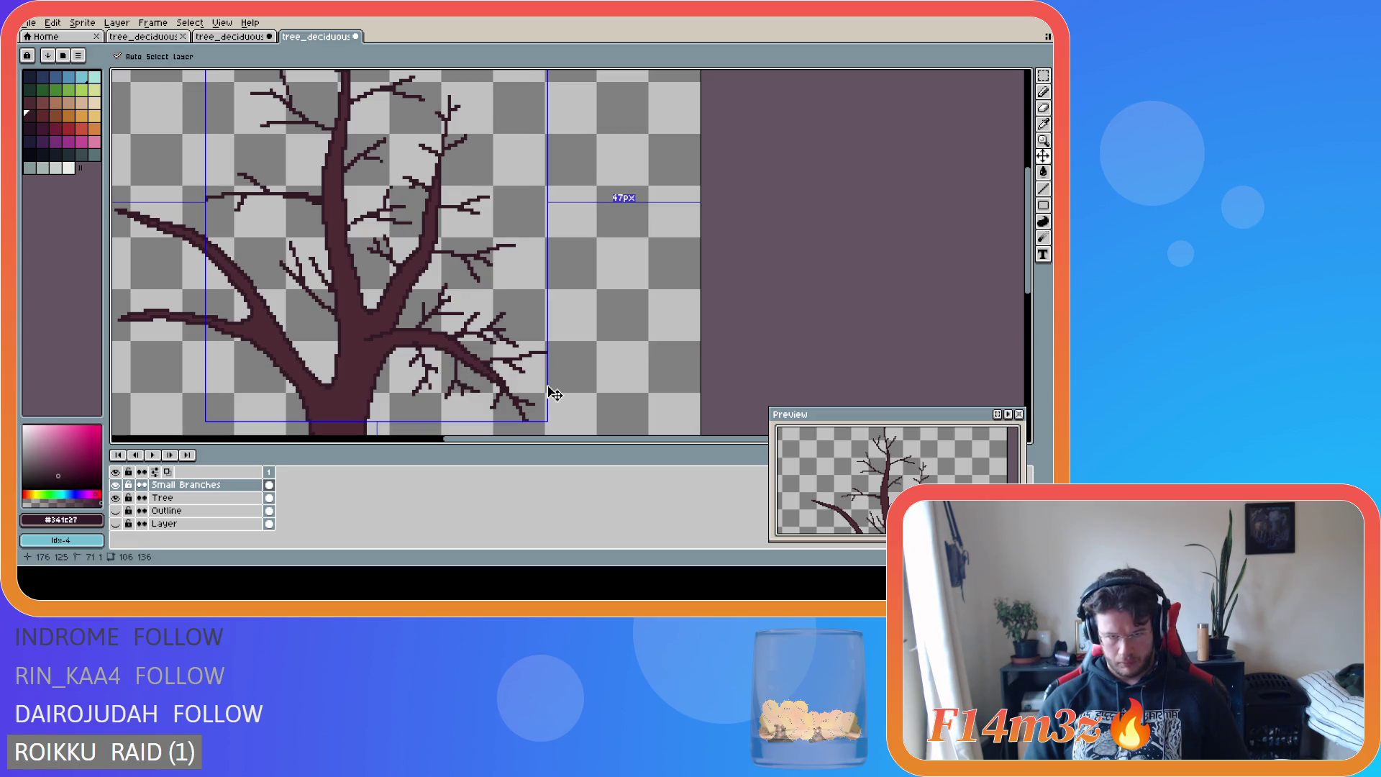
- Draw a small twig from the trunk just above the left main branch
{"action": "scroll", "coordinate": [528, 409], "scroll_direction": "down", "scroll_amount": 1}
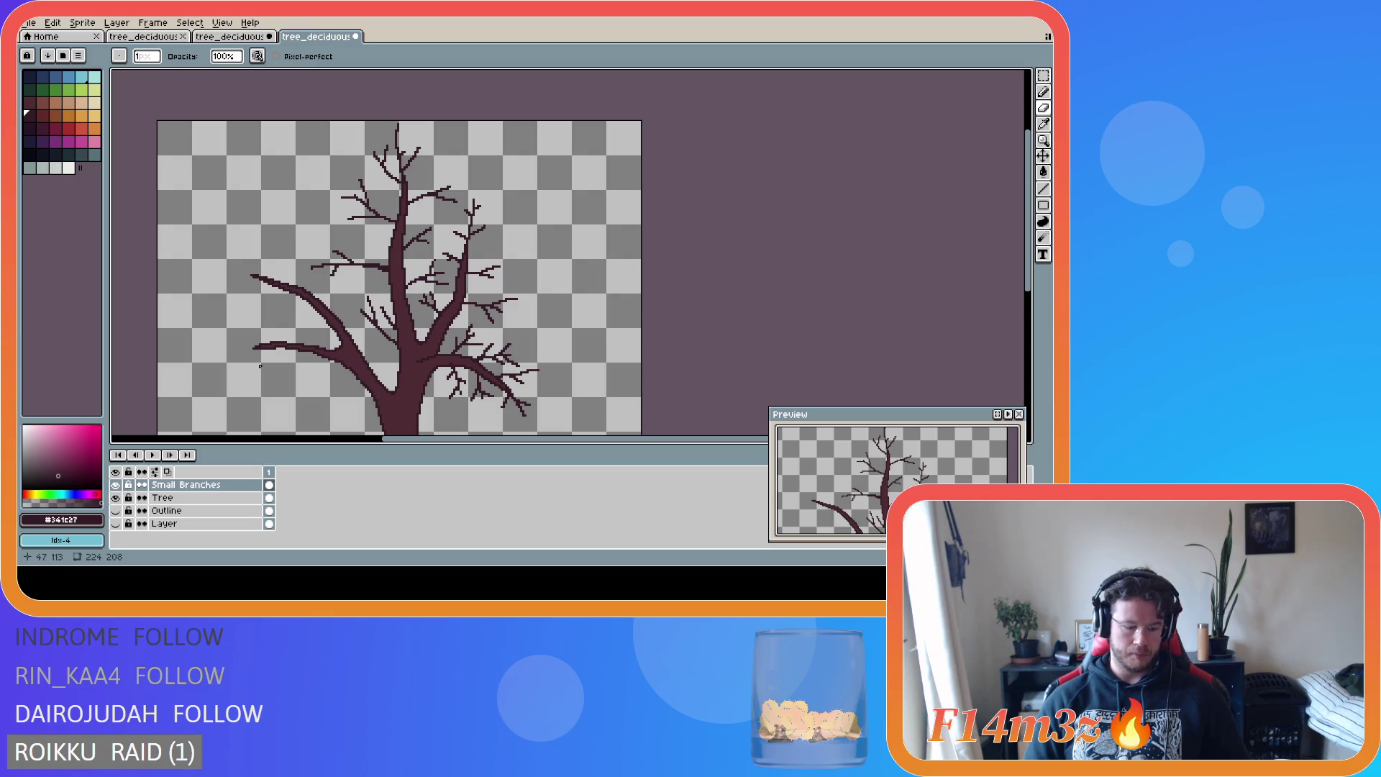
{"action": "key", "text": "e"}
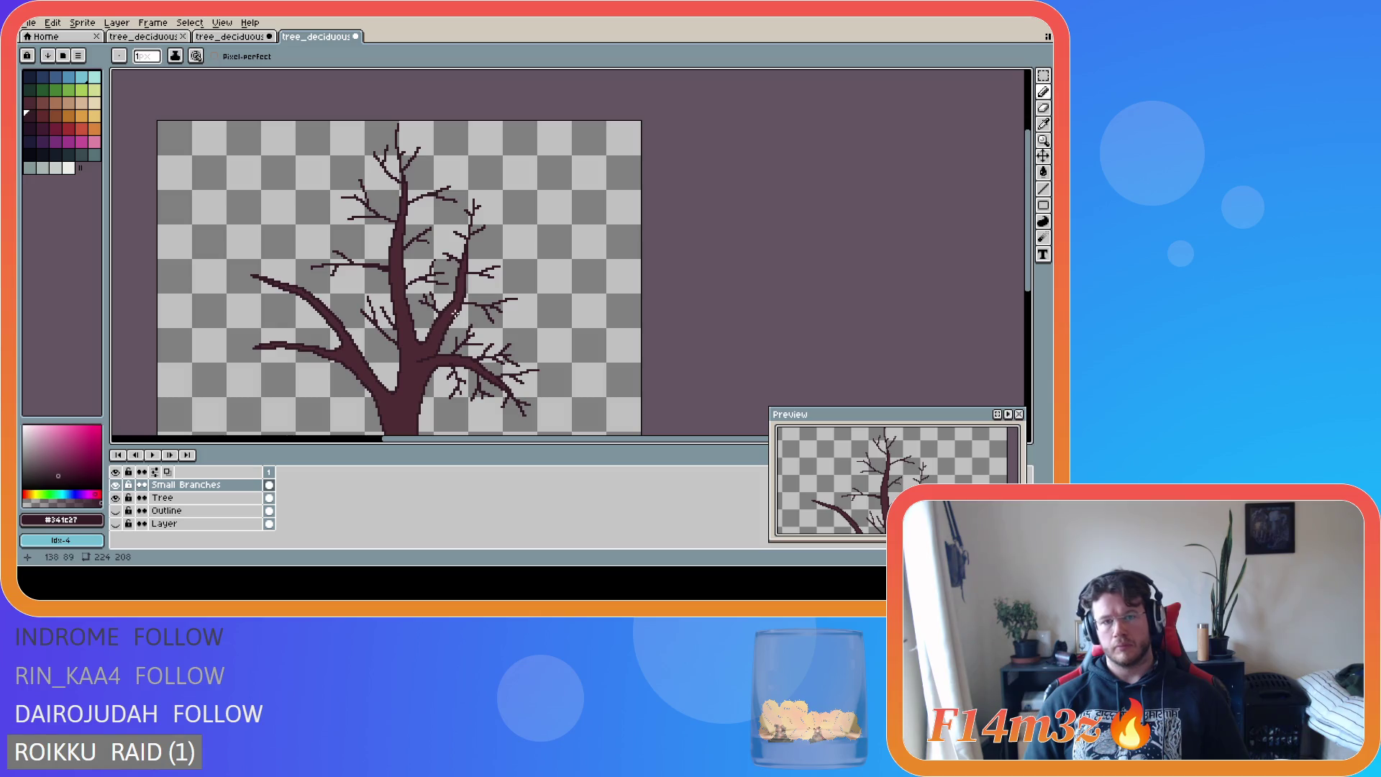
{"action": "scroll", "coordinate": [454, 314], "scroll_direction": "up", "scroll_amount": 1}
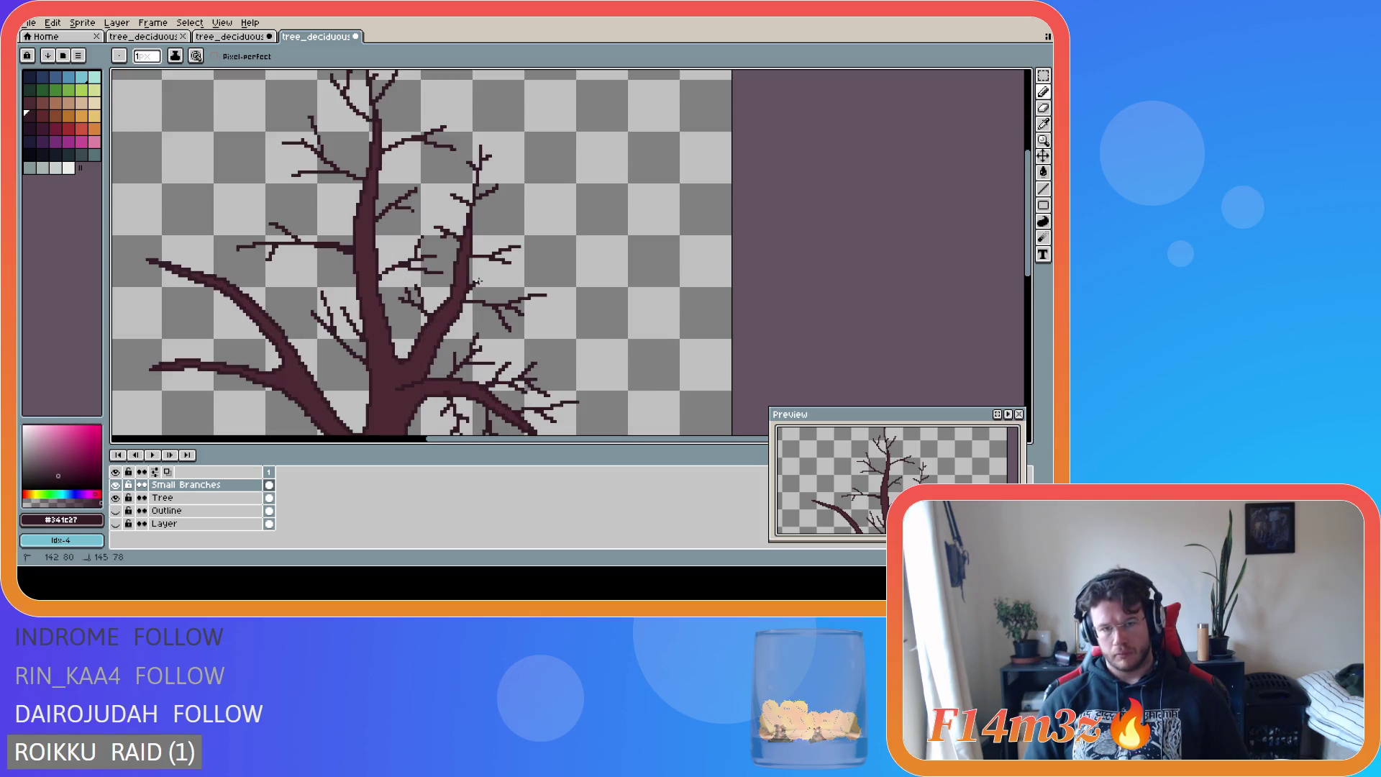
{"action": "scroll", "coordinate": [435, 392], "scroll_direction": "down", "scroll_amount": 1}
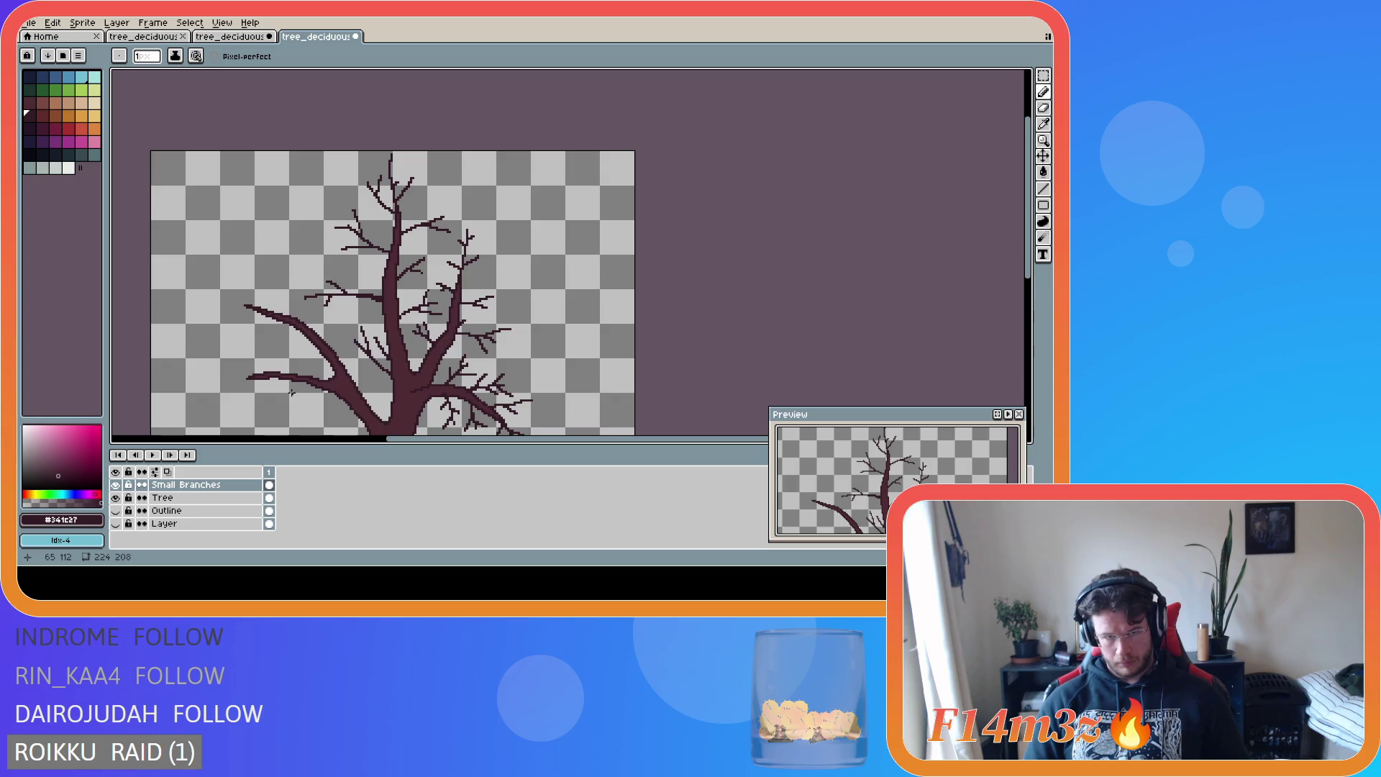
{"action": "left_click_drag", "start_coordinate": [395, 438], "coordinate": [339, 438]}
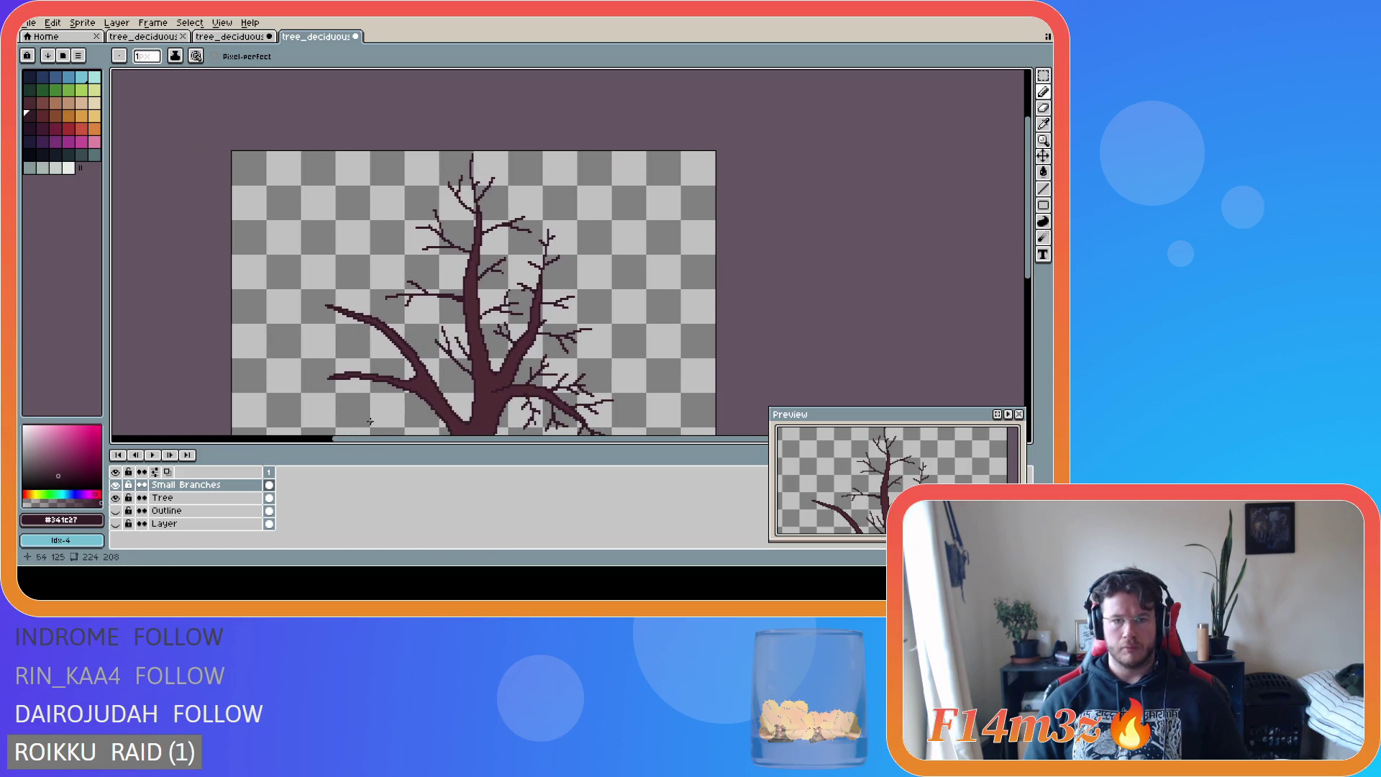
{"action": "scroll", "coordinate": [443, 375], "scroll_direction": "down", "scroll_amount": 2}
{"action": "mouse_move", "coordinate": [1030, 288]}
{"action": "left_mouse_down"}
{"action": "mouse_move", "coordinate": [1038, 308]}
{"action": "mouse_move", "coordinate": [1008, 319]}
{"action": "left_mouse_up"}
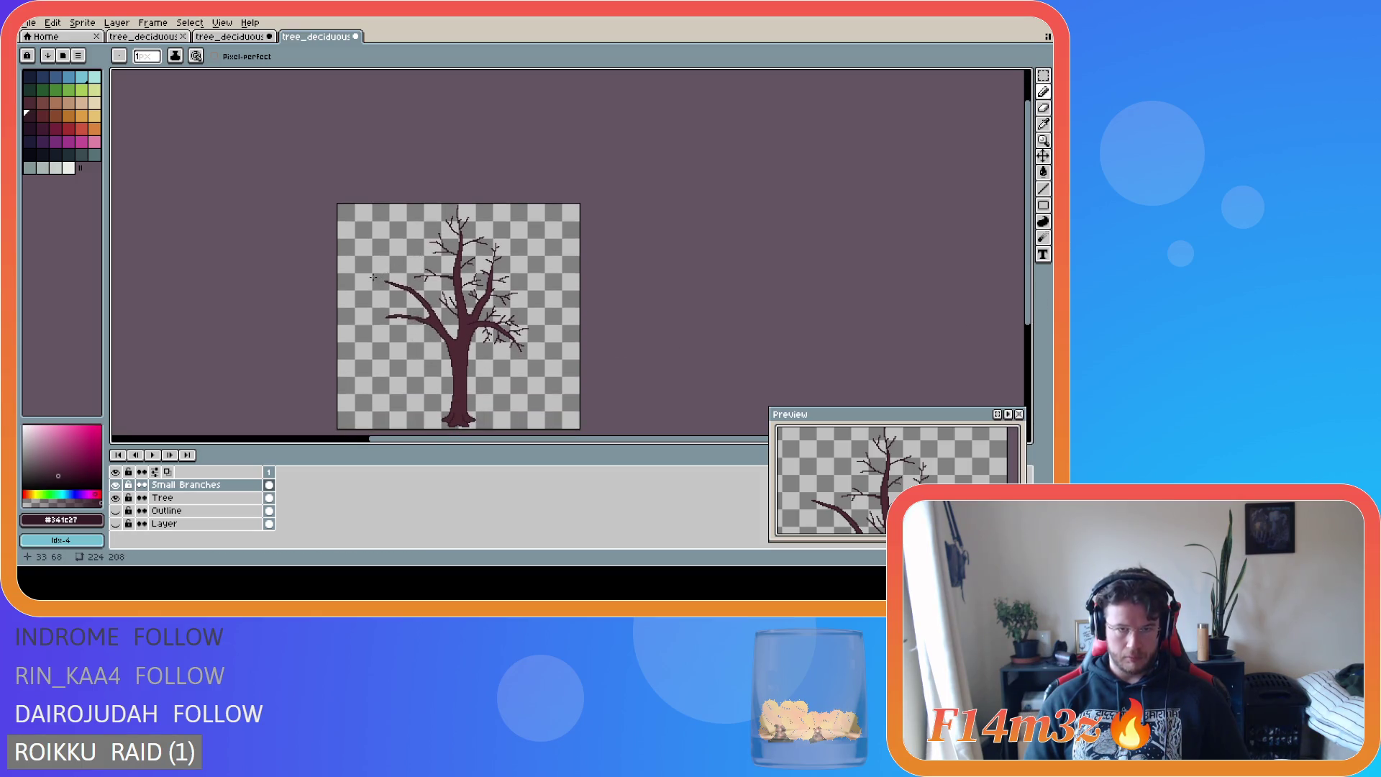
- Check the twig layer's bounds and zoom in and out to inspect the crown
{"action": "scroll", "coordinate": [372, 277], "scroll_direction": "up", "scroll_amount": 2}
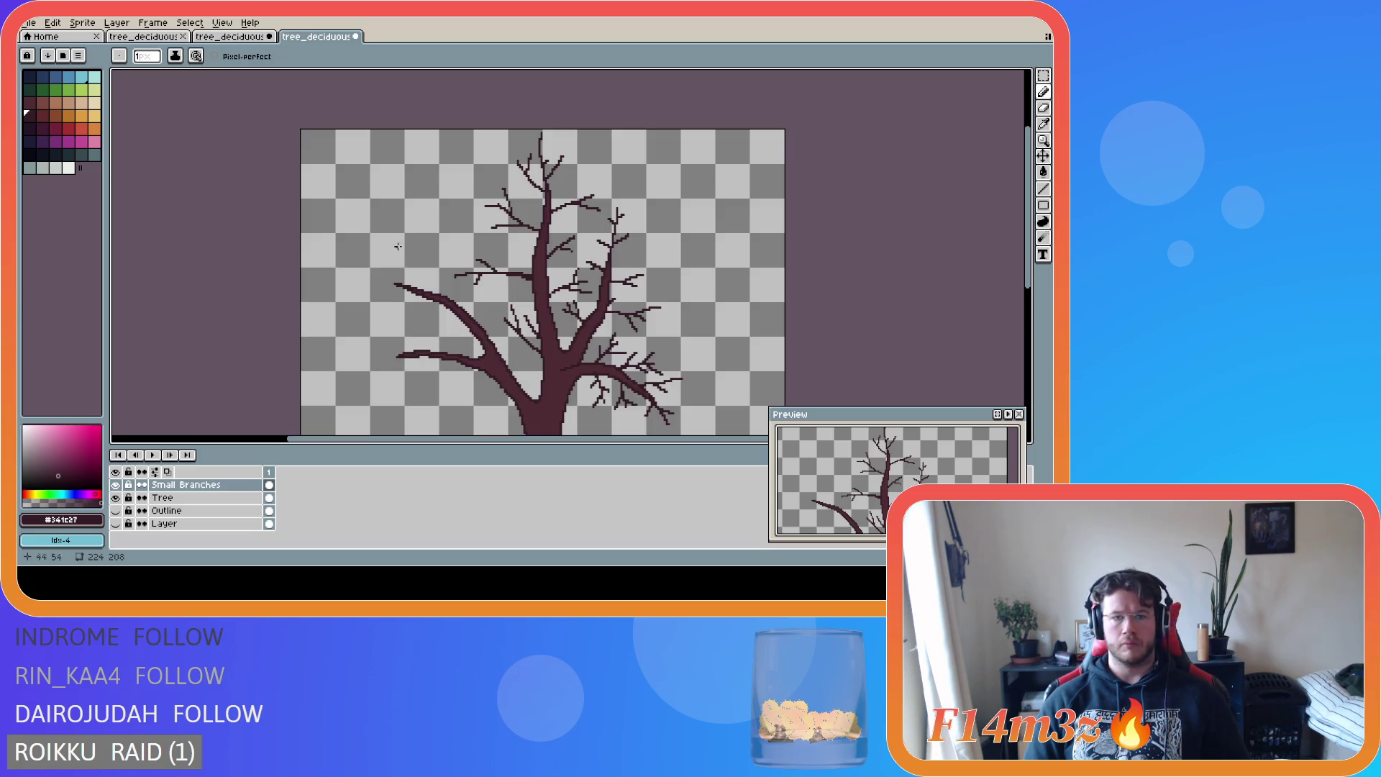
{"action": "key", "text": "v"}
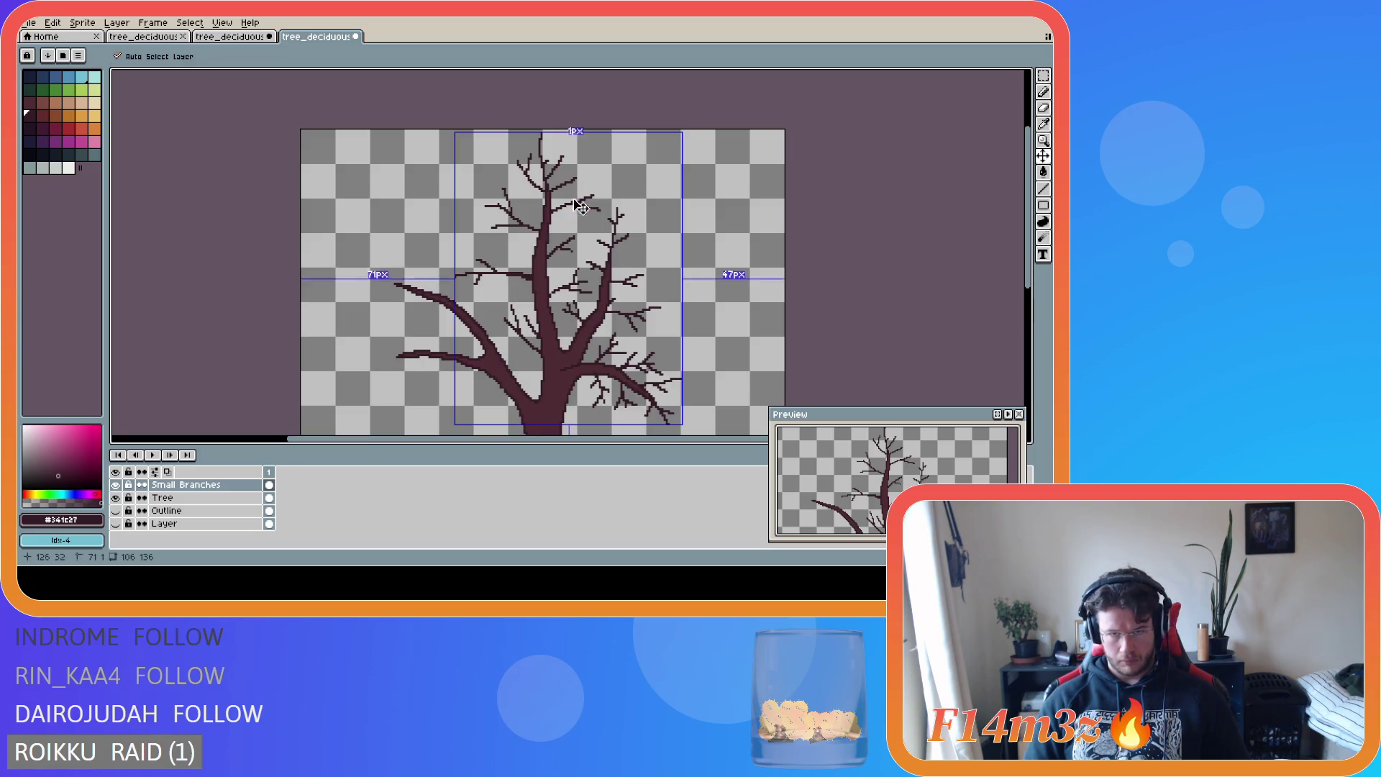
{"action": "key", "text": "ctrl"}
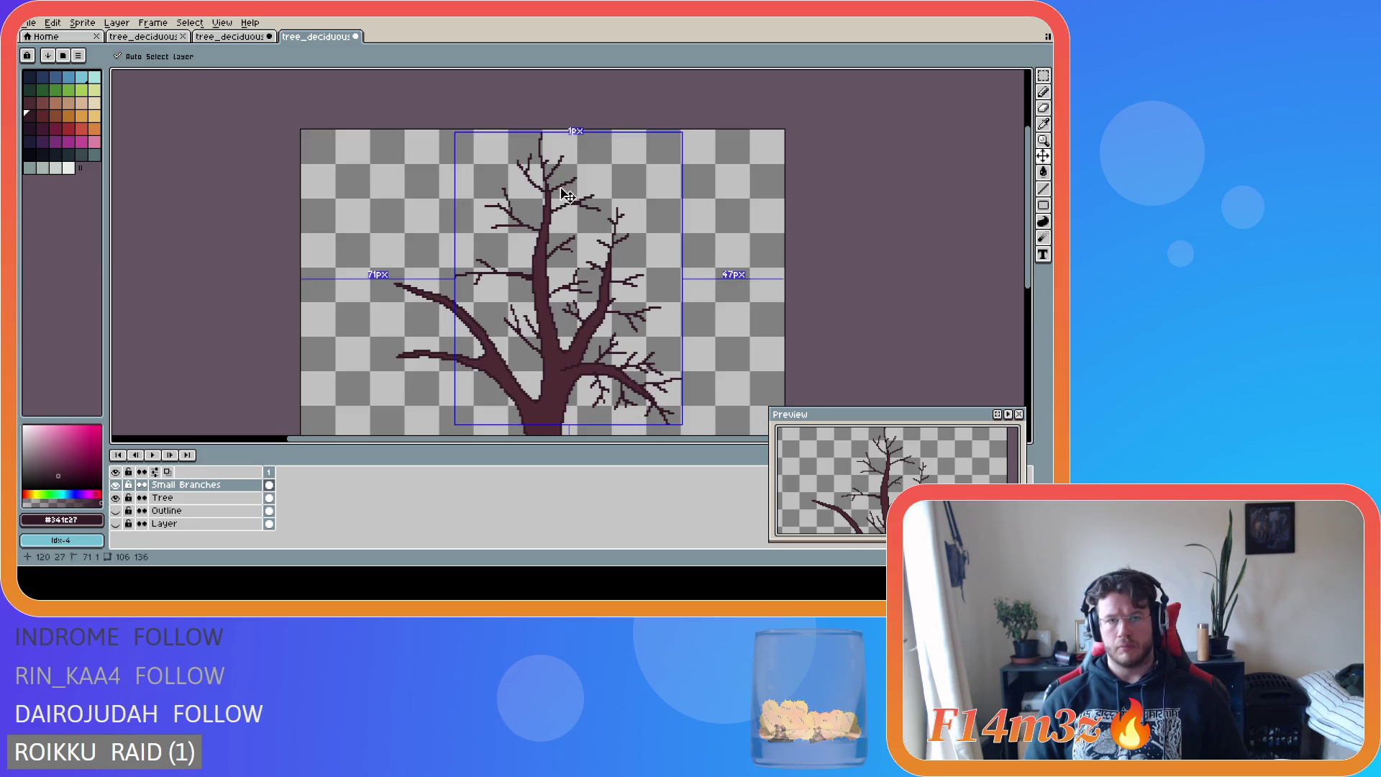
{"action": "key", "text": "ctrl"}
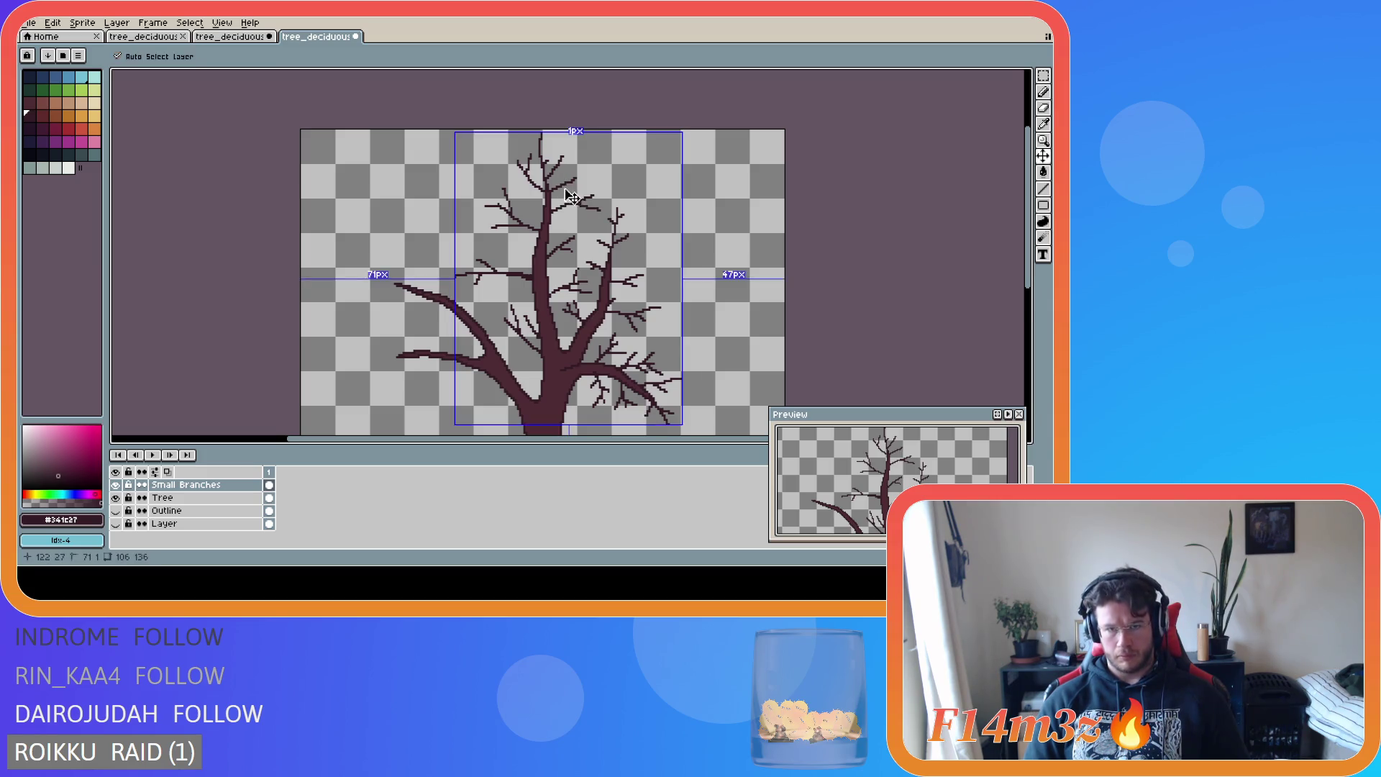
{"action": "key", "text": "ctrl"}
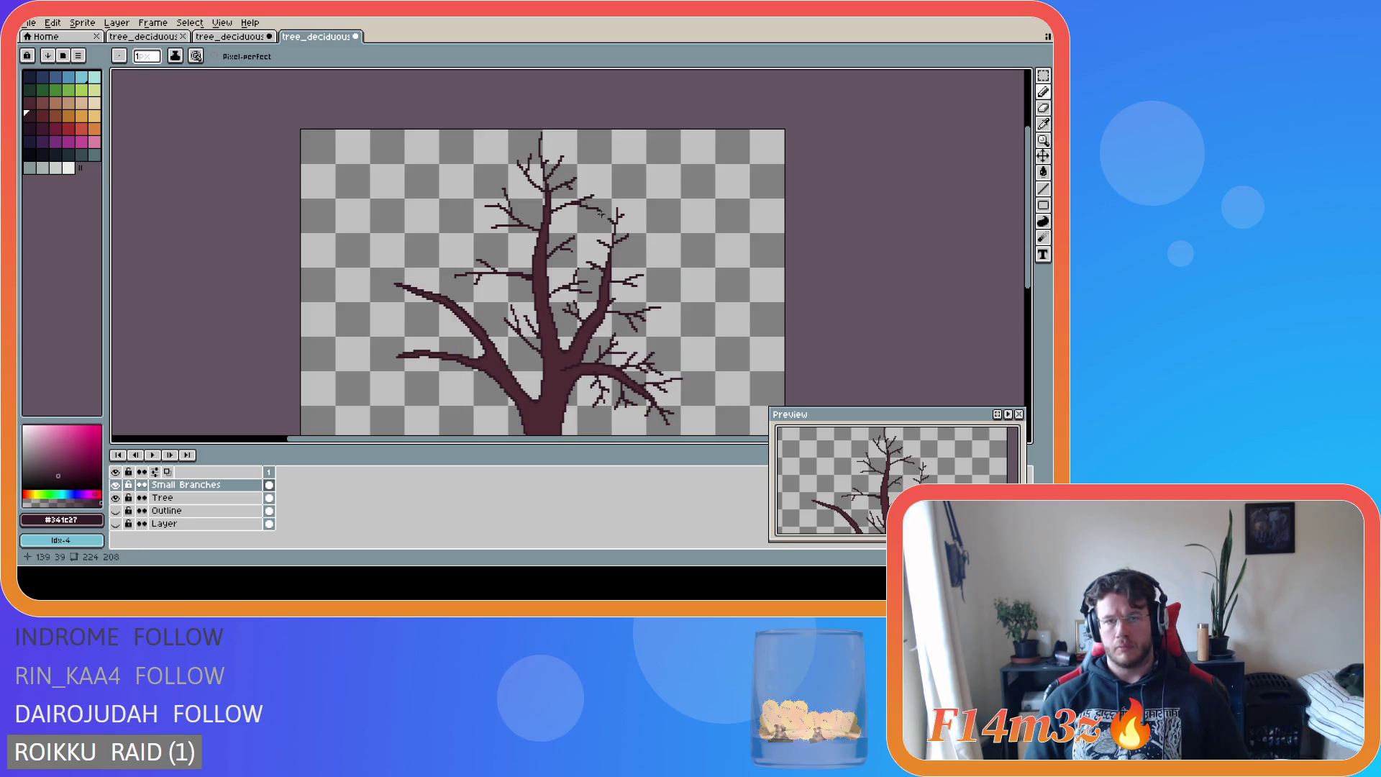
{"action": "scroll", "coordinate": [630, 321], "scroll_direction": "down", "scroll_amount": 2}
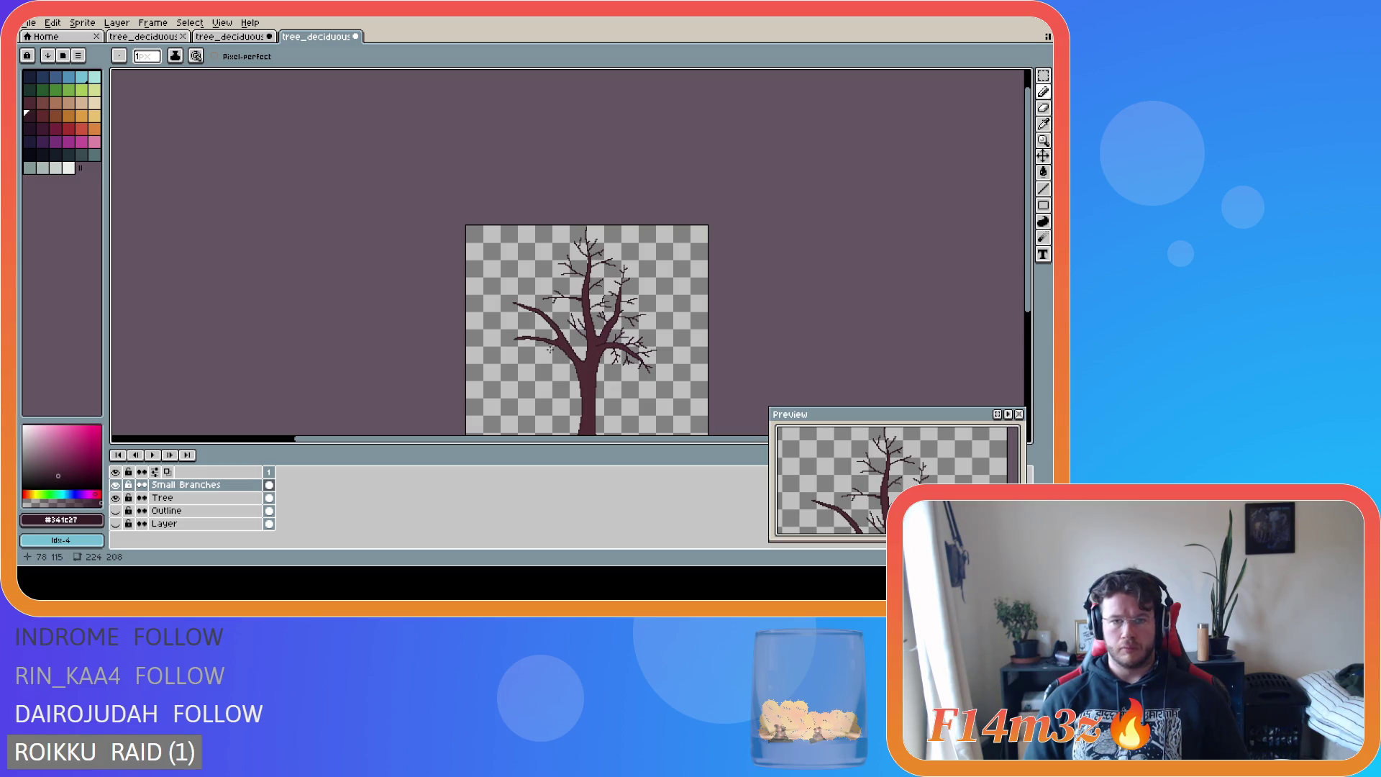
{"action": "scroll", "coordinate": [549, 349], "scroll_direction": "up", "scroll_amount": 2}
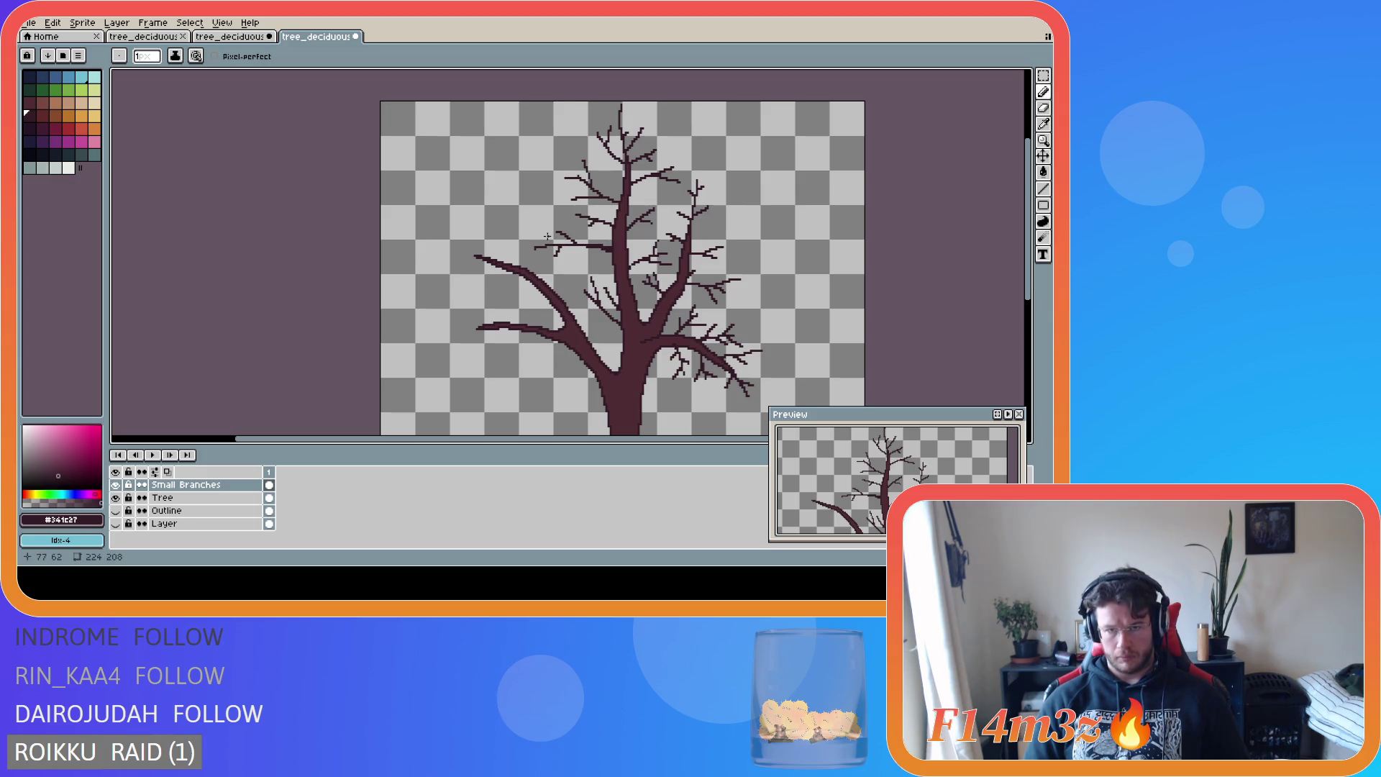
{"action": "scroll", "coordinate": [631, 277], "scroll_direction": "down", "scroll_amount": 2}
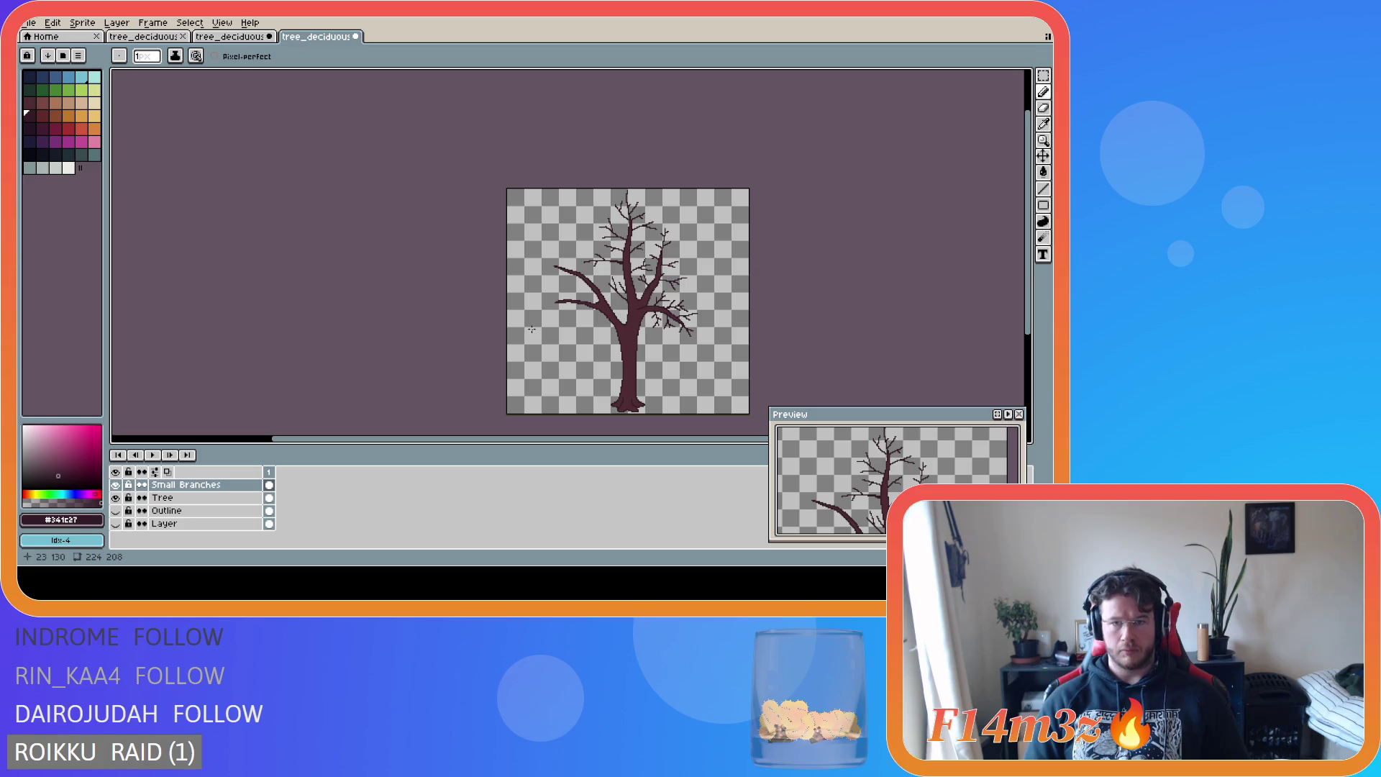
{"action": "scroll", "coordinate": [531, 329], "scroll_direction": "up", "scroll_amount": 2}
{"action": "scroll", "coordinate": [532, 329], "scroll_direction": "down", "scroll_amount": 2}
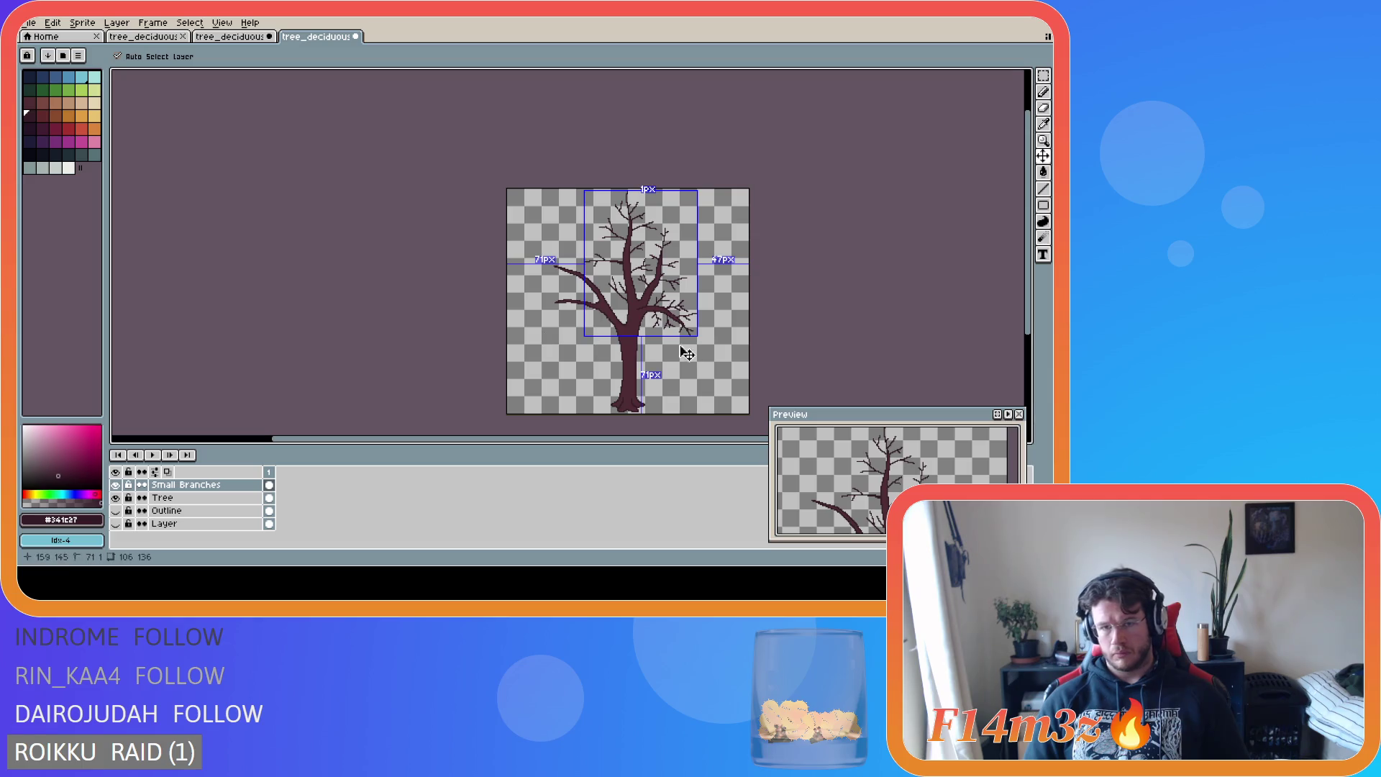
{"action": "scroll", "coordinate": [603, 293], "scroll_direction": "up", "scroll_amount": 2}
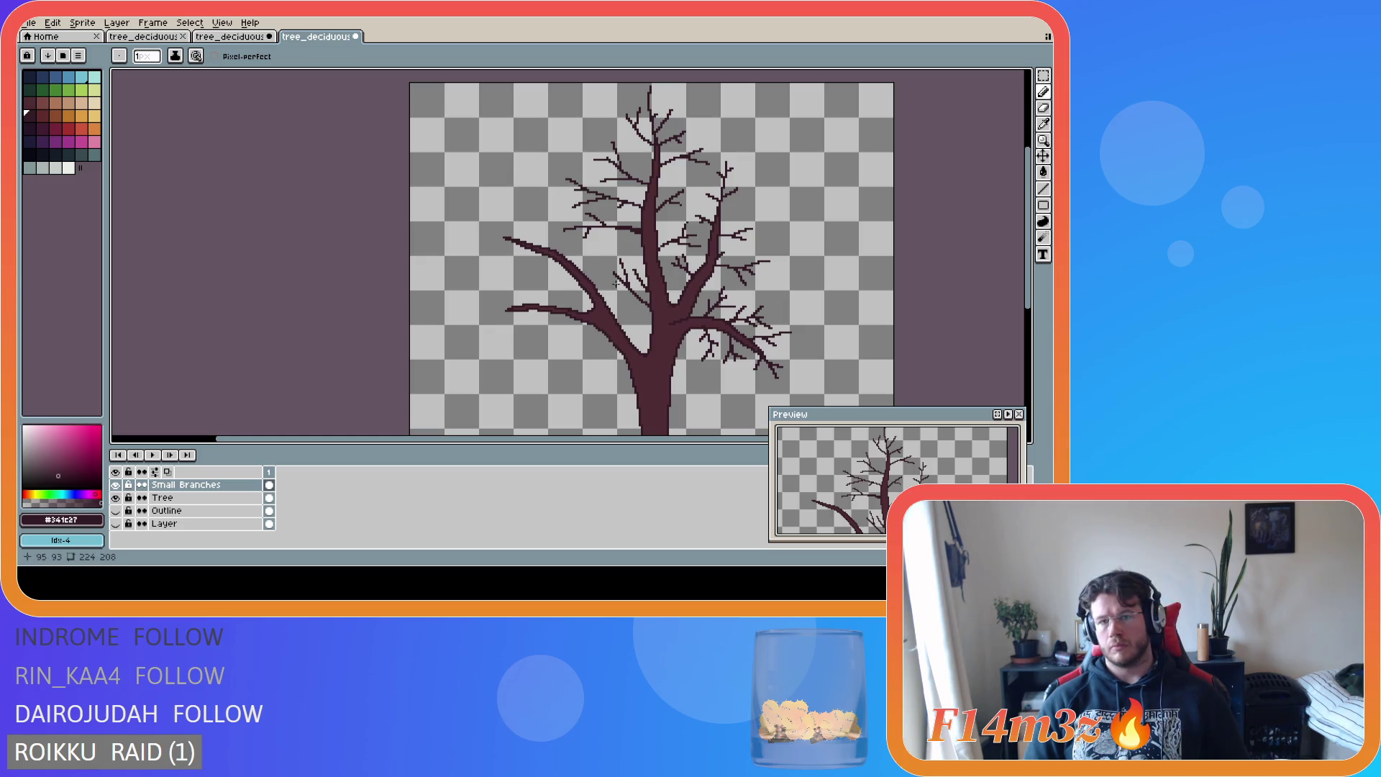
{"action": "scroll", "coordinate": [617, 285], "scroll_direction": "down", "scroll_amount": 2}
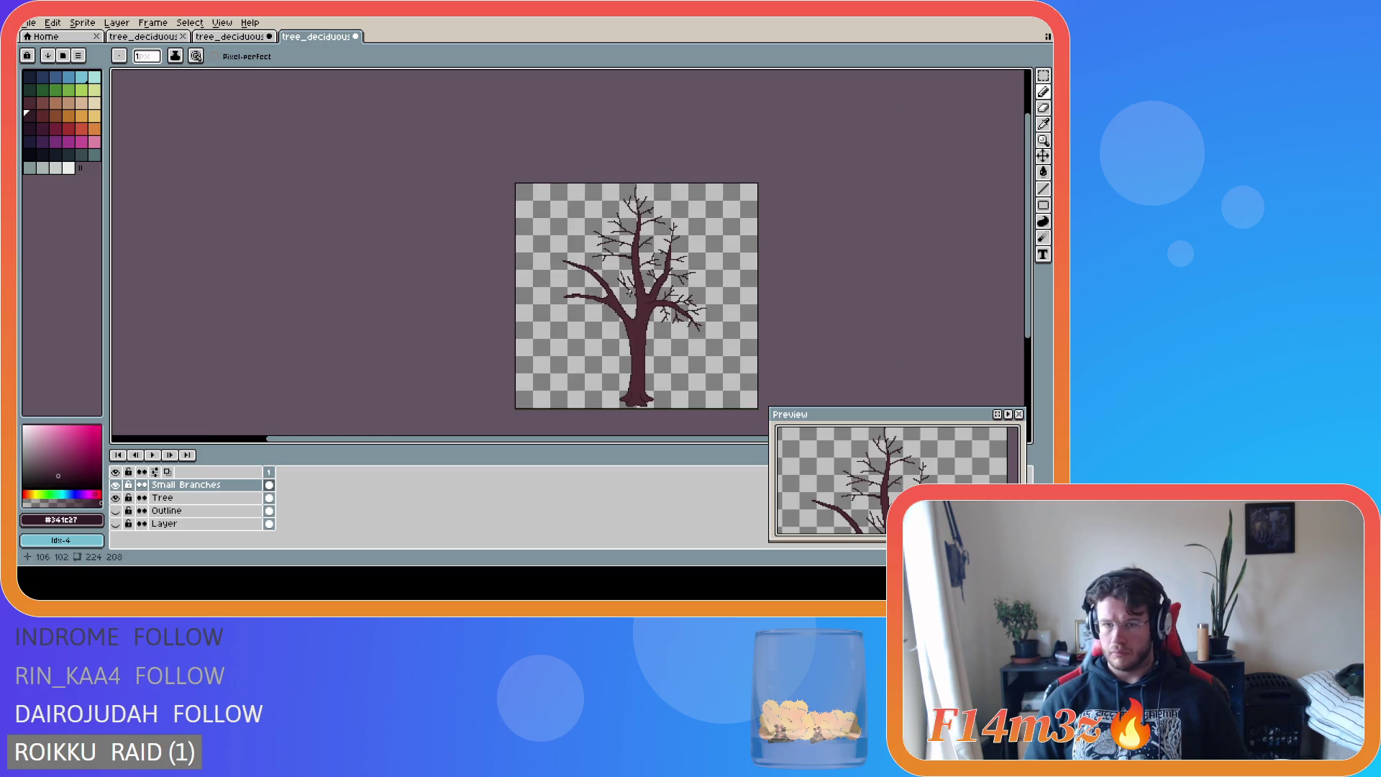
- Draw a new twig off an upper branch and save the sprite
{"action": "scroll", "coordinate": [629, 229], "scroll_direction": "up", "scroll_amount": 3}
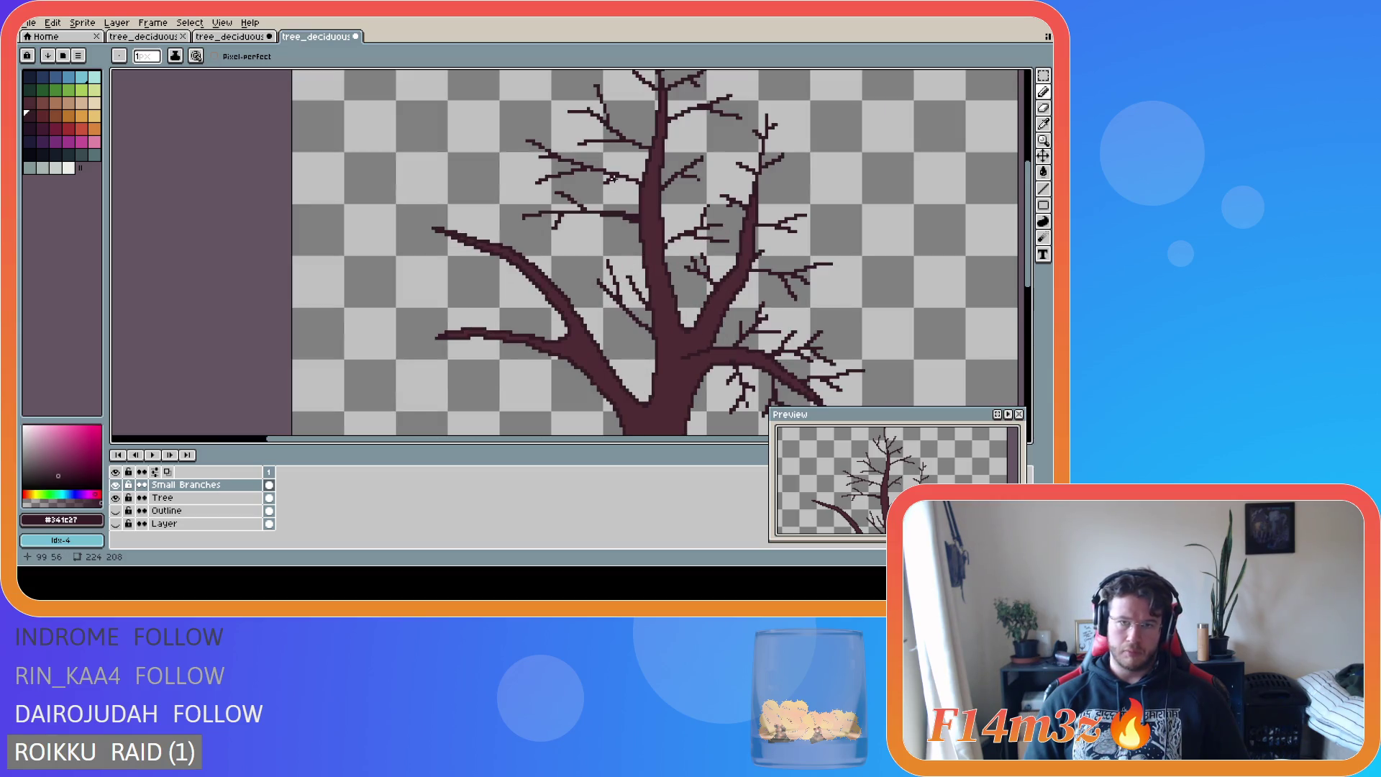
{"action": "left_click_drag", "start_coordinate": [608, 178], "coordinate": [638, 185]}
{"action": "scroll", "coordinate": [665, 295], "scroll_direction": "down", "scroll_amount": 1}
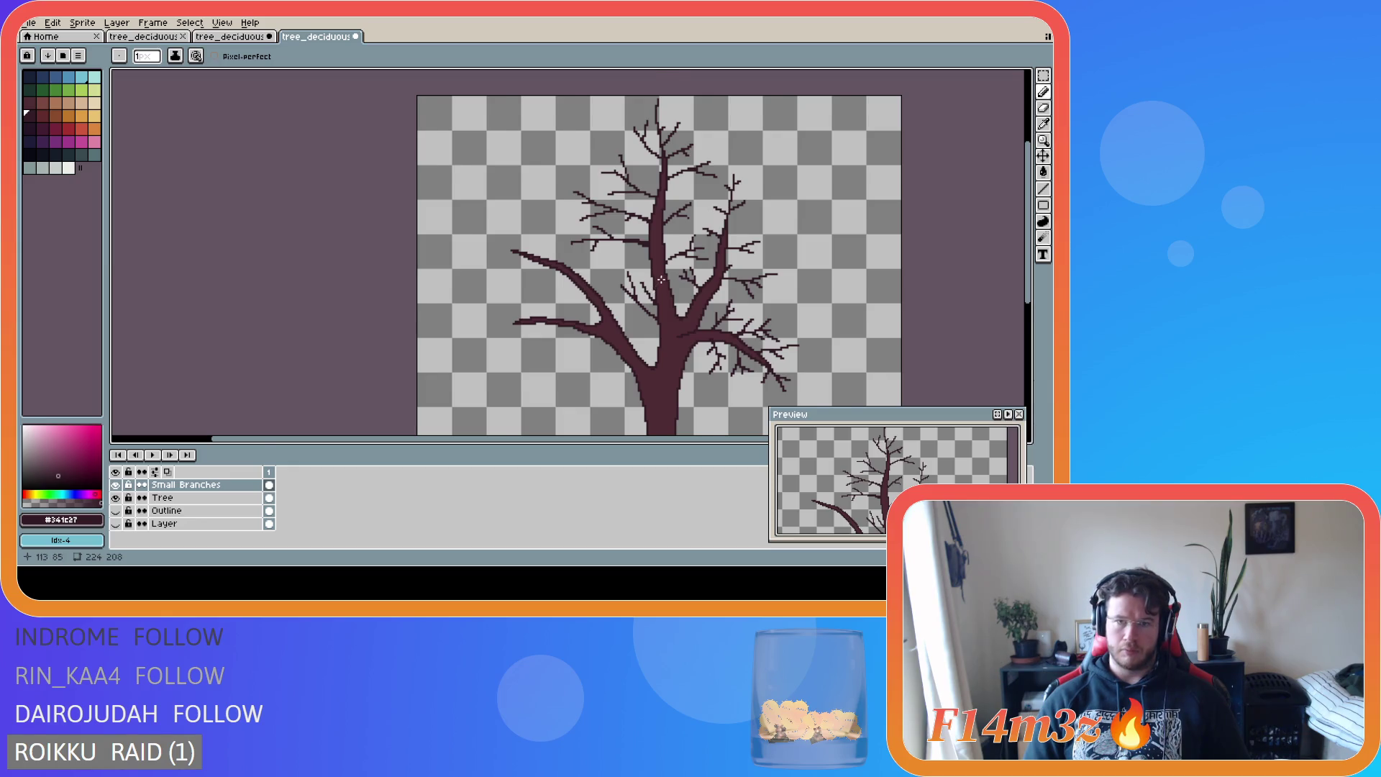
{"action": "scroll", "coordinate": [661, 279], "scroll_direction": "up", "scroll_amount": 1}
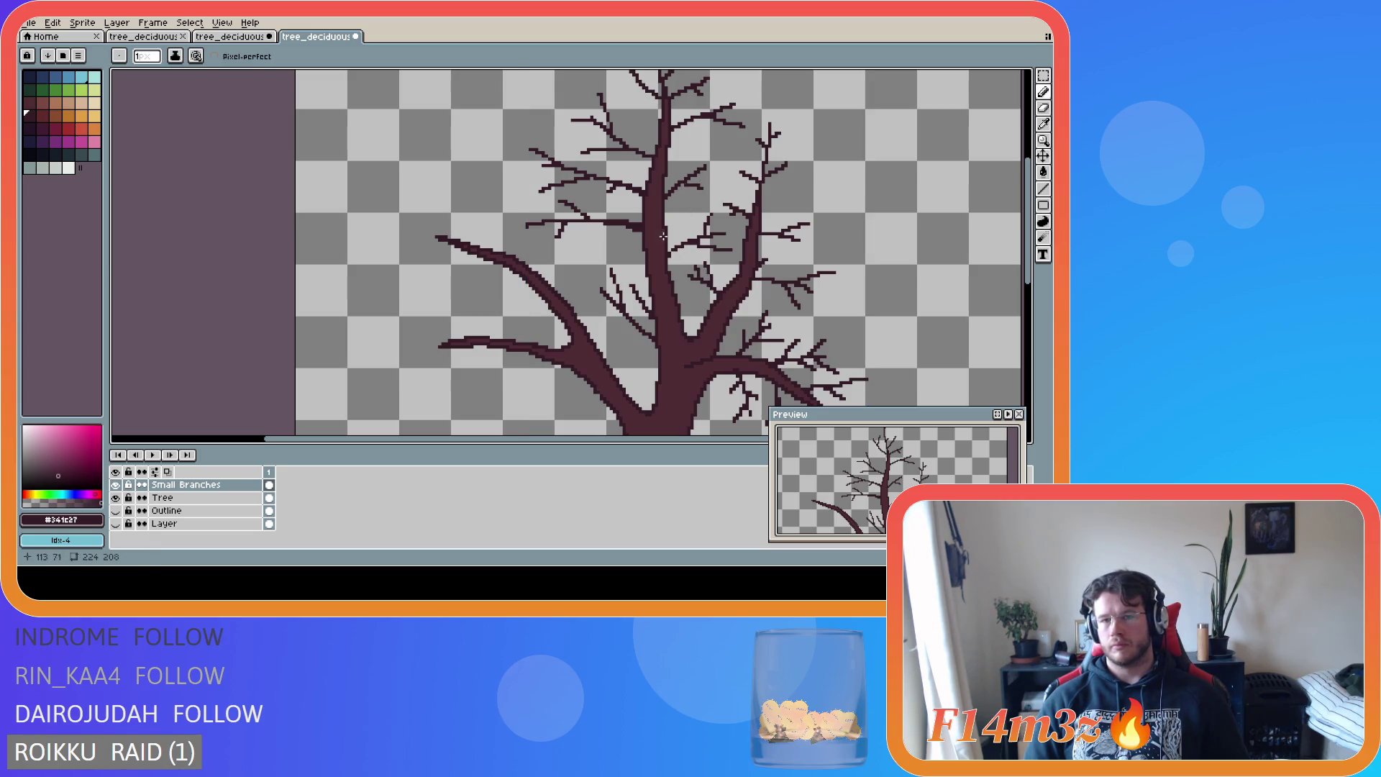
{"action": "scroll", "coordinate": [609, 292], "scroll_direction": "down", "scroll_amount": 1}
{"action": "key", "text": "ctrl+s"}
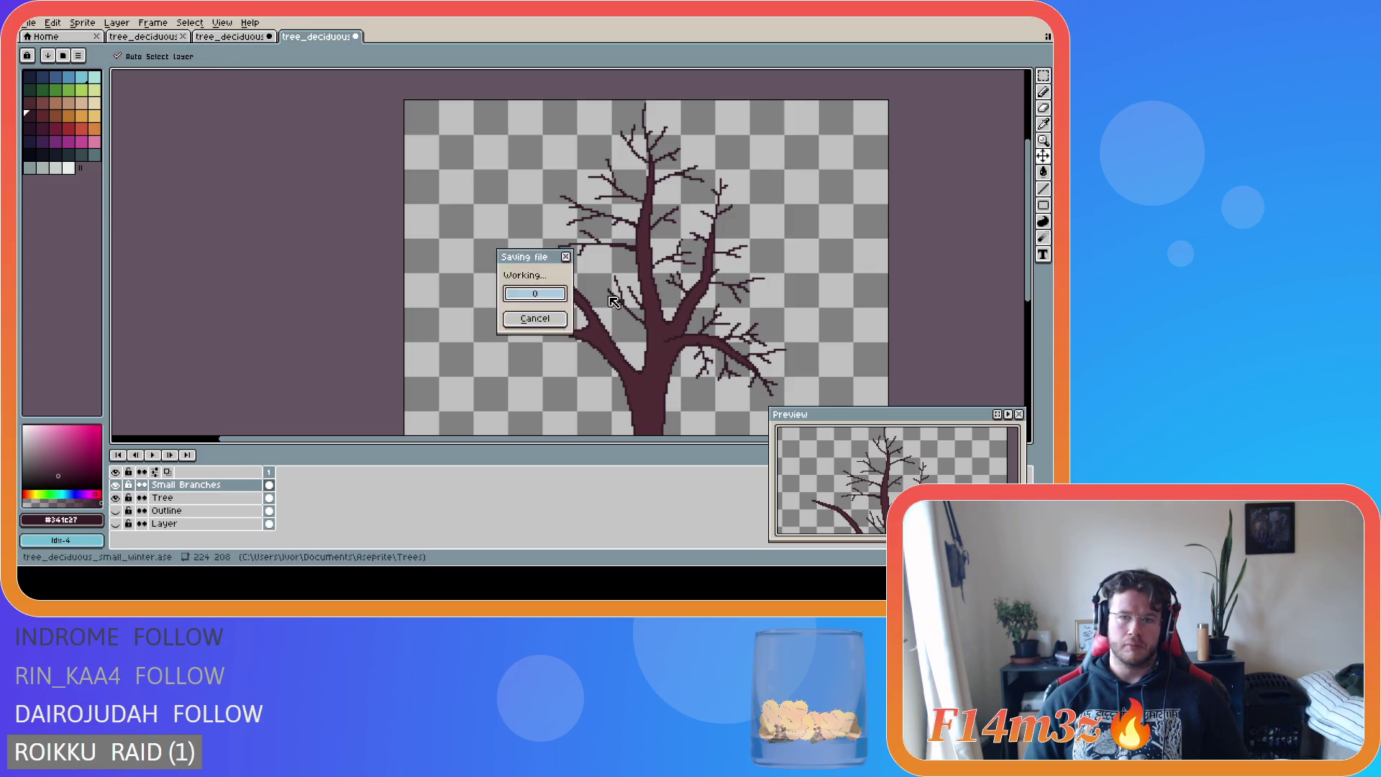
- Add a short horizontal twig segment on an upper branch and save tree_deciduous_small_winter.ase again
{"action": "left_click", "coordinate": [684, 212]}
{"action": "left_click_drag", "start_coordinate": [680, 209], "coordinate": [685, 207]}
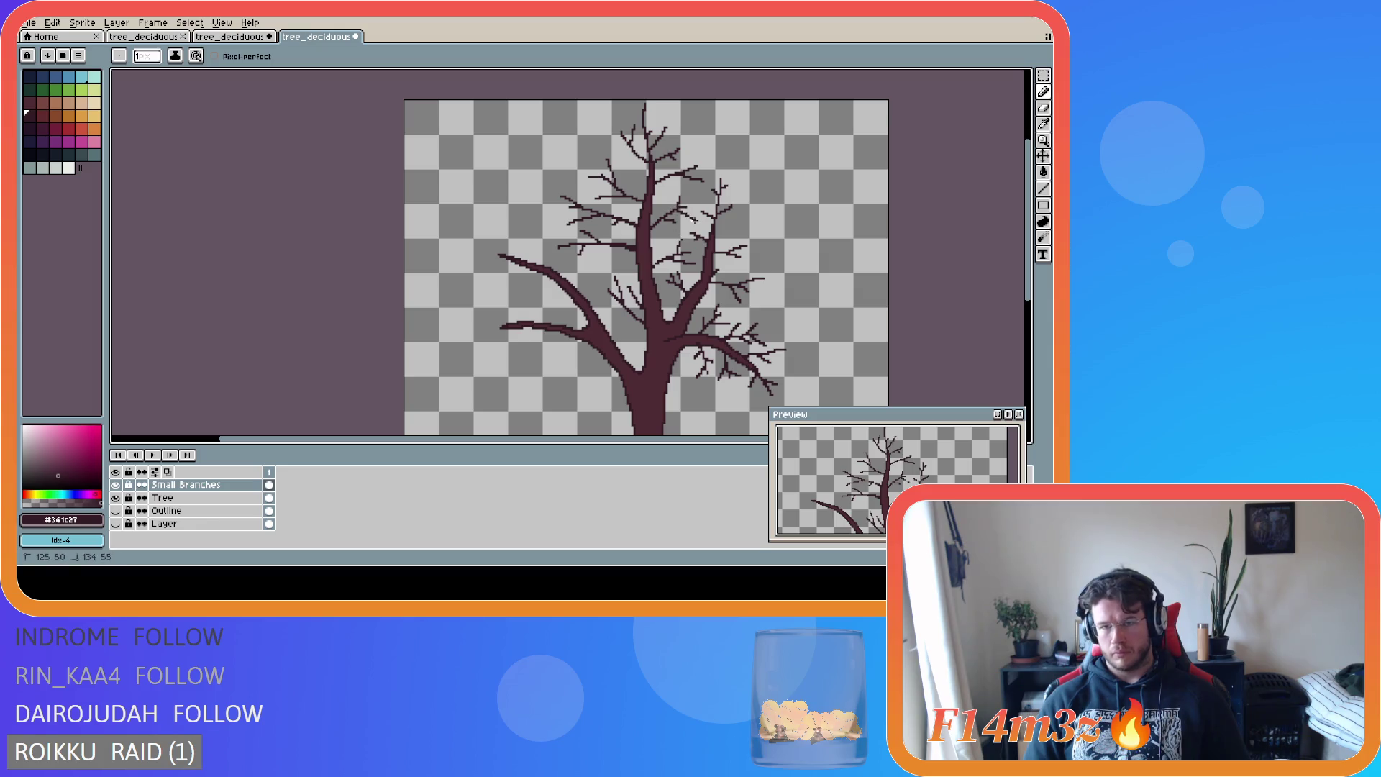
{"action": "scroll", "coordinate": [669, 330], "scroll_direction": "down", "scroll_amount": 2}
{"action": "scroll", "coordinate": [669, 330], "scroll_direction": "up", "scroll_amount": 2}
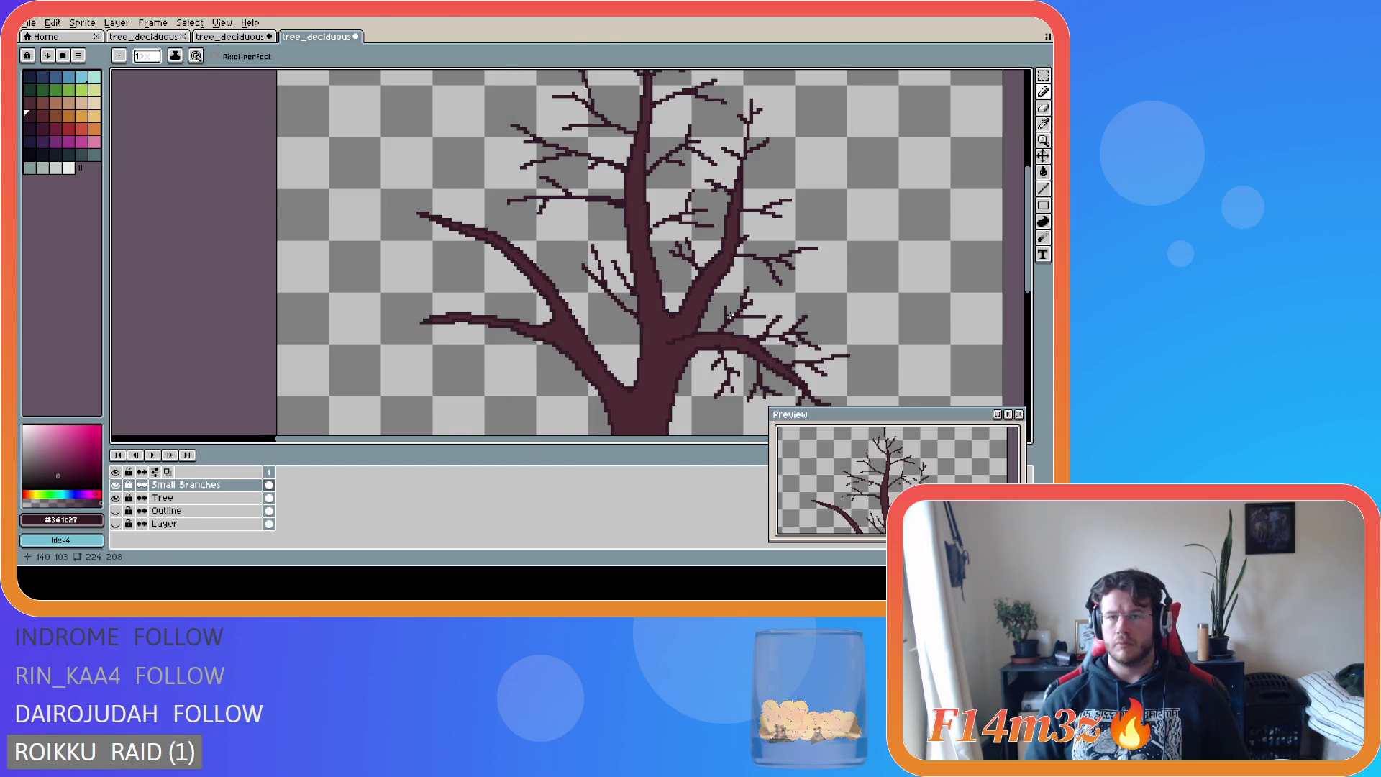
{"action": "scroll", "coordinate": [729, 315], "scroll_direction": "down", "scroll_amount": 1}
{"action": "scroll", "coordinate": [729, 314], "scroll_direction": "up", "scroll_amount": 1}
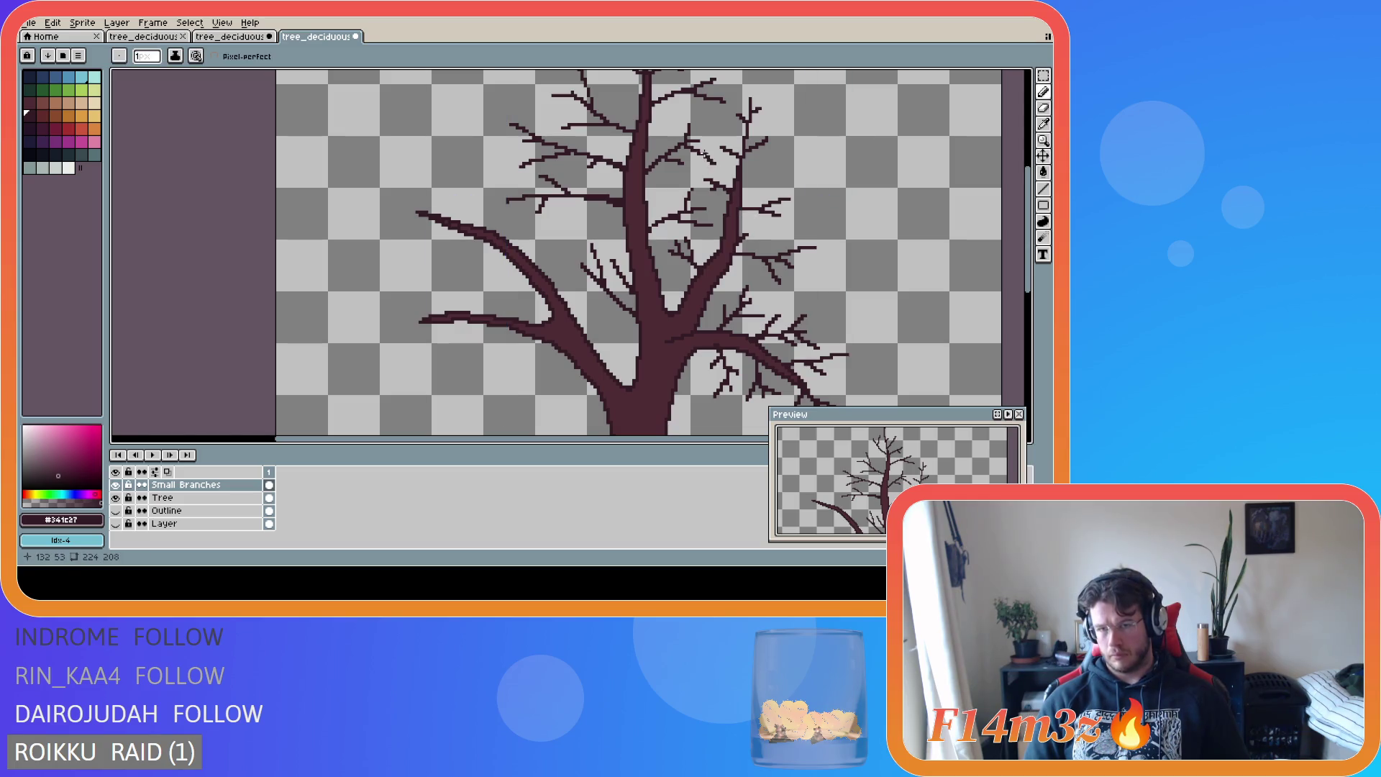
{"action": "scroll", "coordinate": [716, 317], "scroll_direction": "down", "scroll_amount": 1}
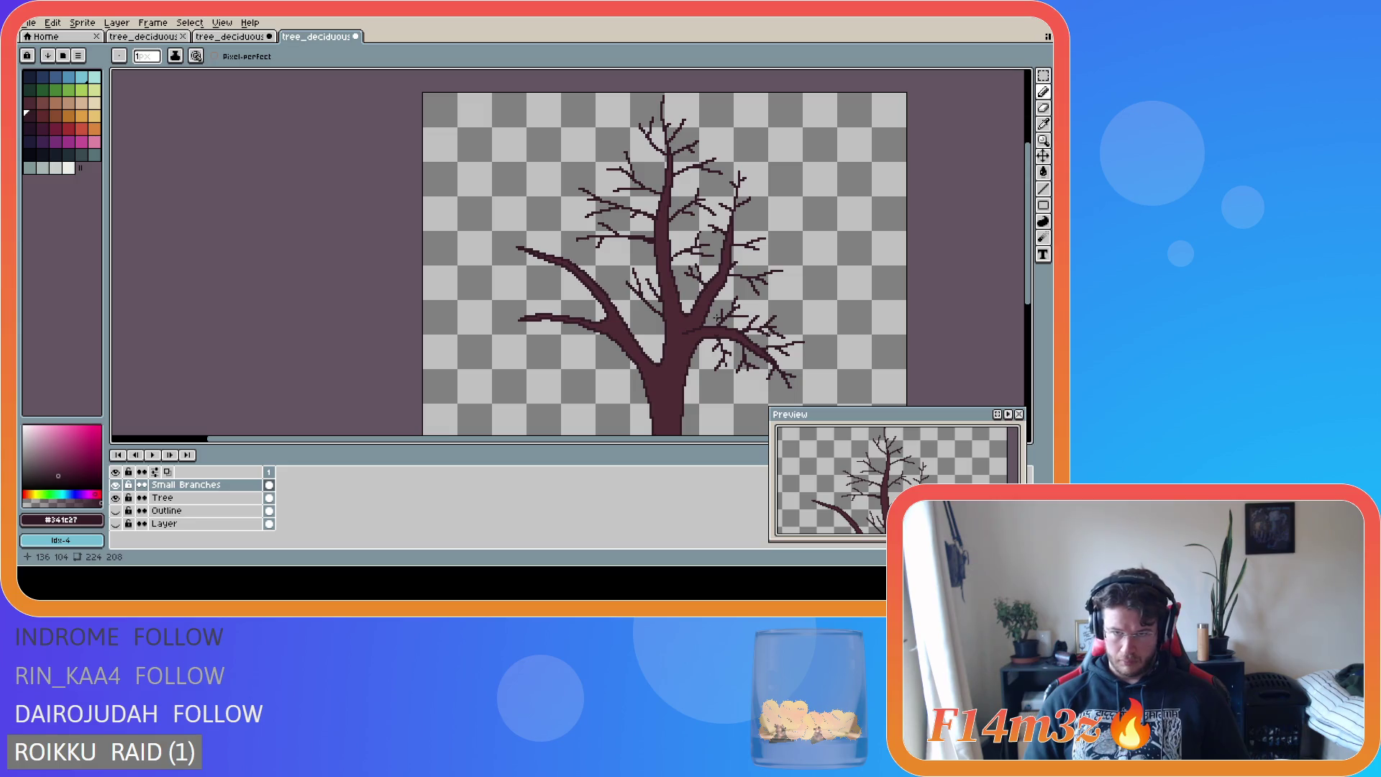
{"action": "scroll", "coordinate": [633, 335], "scroll_direction": "down", "scroll_amount": 2}
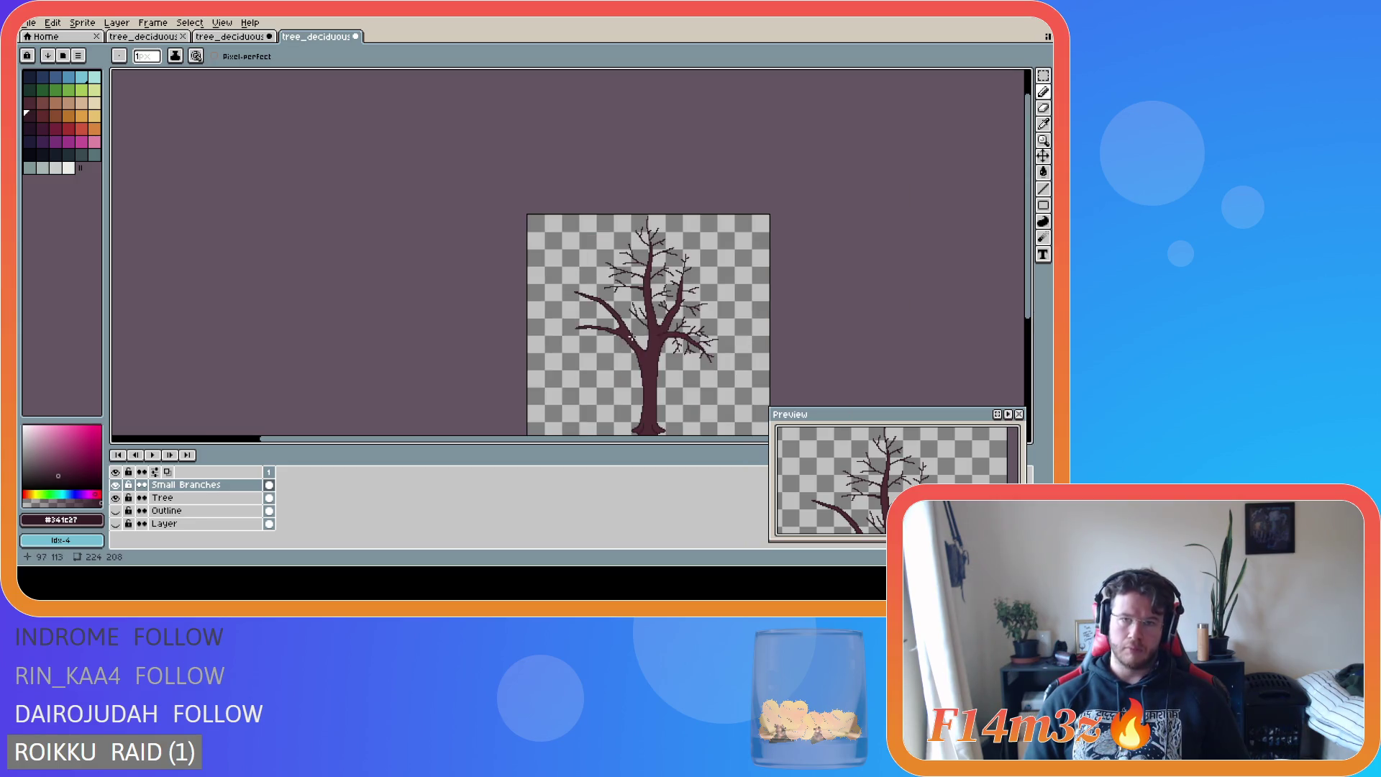
{"action": "scroll", "coordinate": [625, 343], "scroll_direction": "up", "scroll_amount": 3}
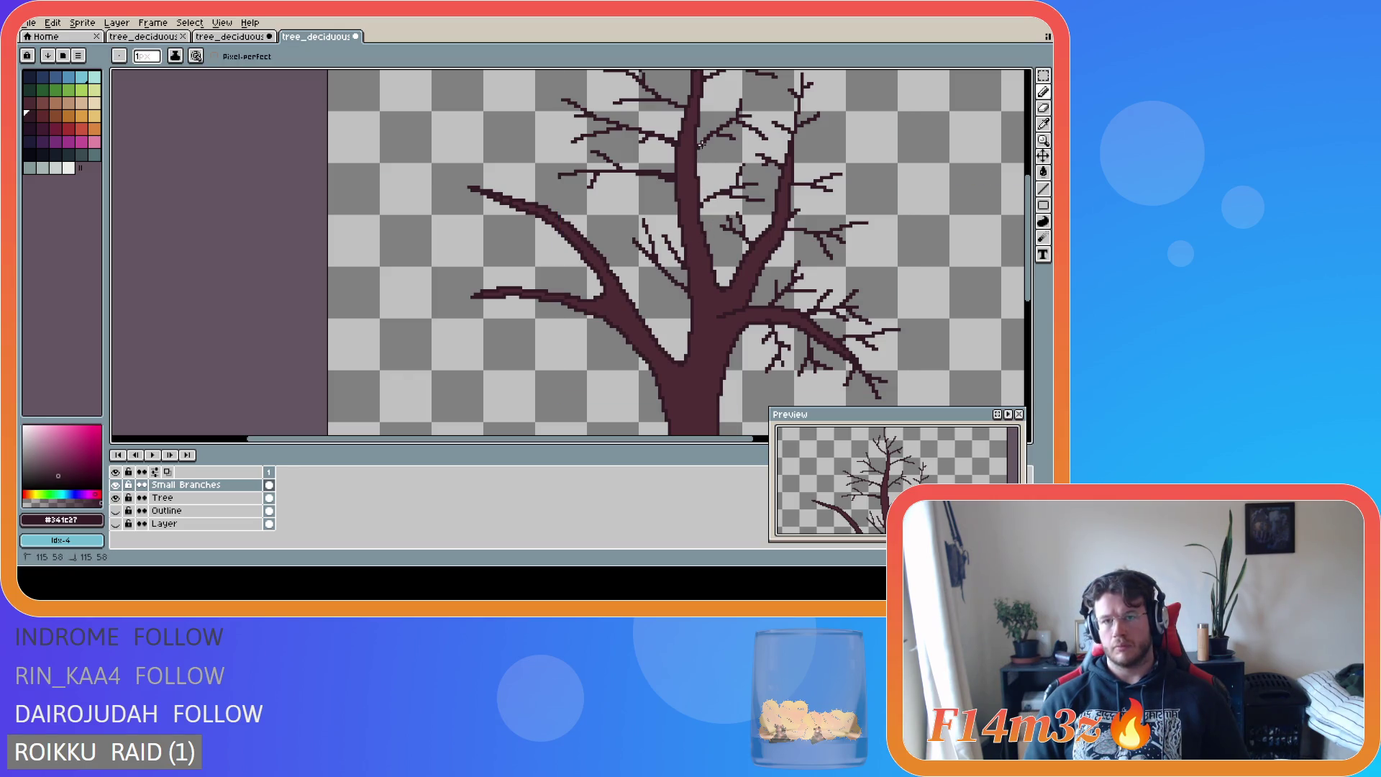
{"action": "scroll", "coordinate": [695, 263], "scroll_direction": "down", "scroll_amount": 2}
{"action": "key", "text": "ctrl+s"}
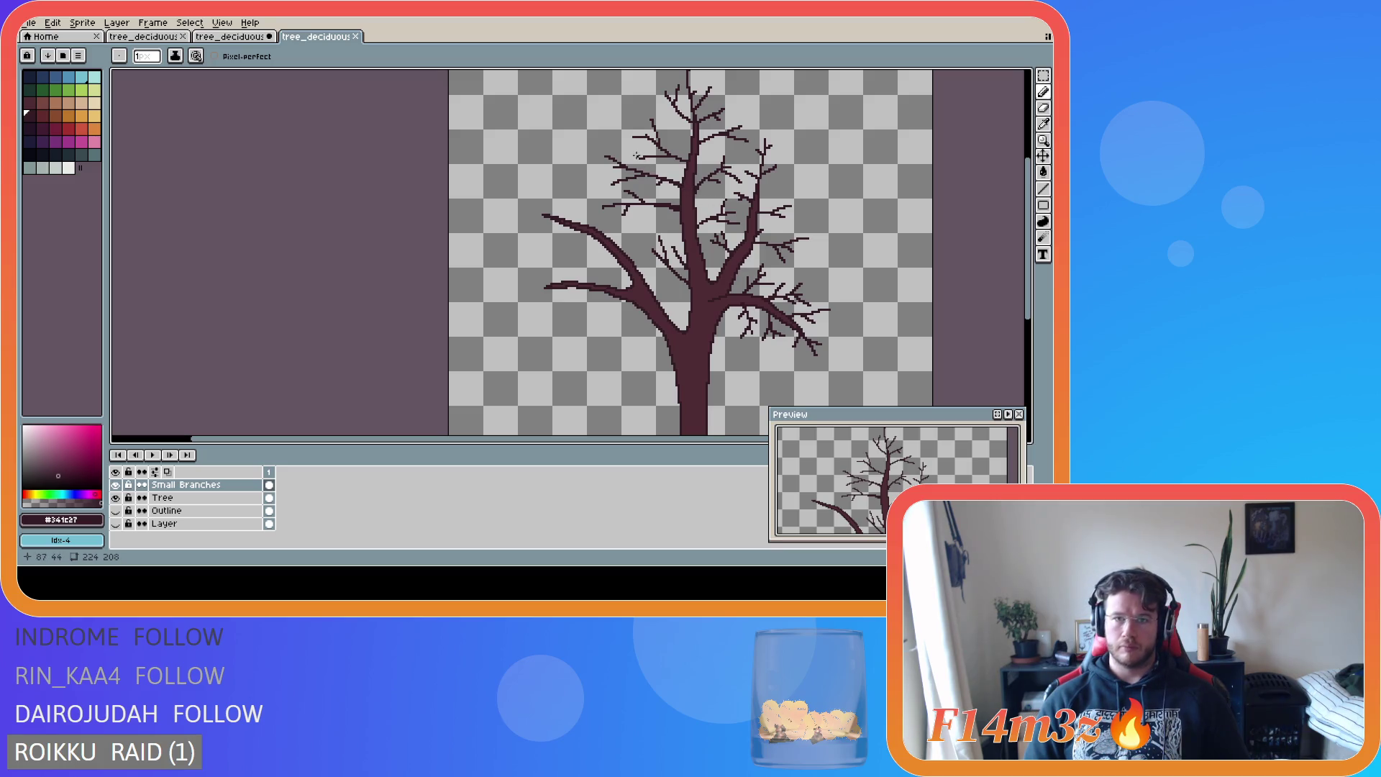
- Nudge a small block of treetop twigs one pixel right, commit it, and save the sprite
{"action": "key", "text": "m"}
{"action": "left_click_drag", "start_coordinate": [630, 115], "coordinate": [687, 164]}
{"action": "scroll", "coordinate": [653, 161], "scroll_direction": "up", "scroll_amount": 1}
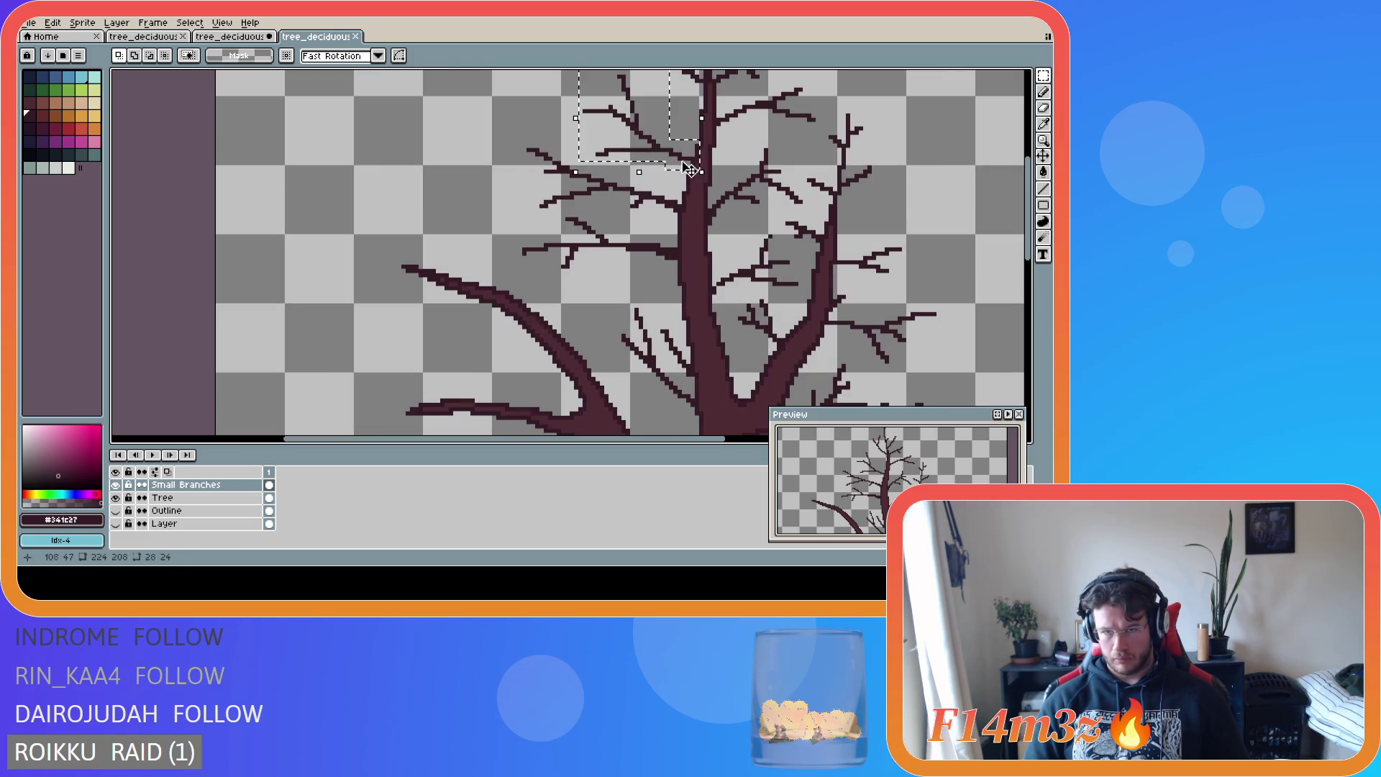
{"action": "left_click", "coordinate": [689, 164]}
{"action": "left_click_drag", "start_coordinate": [690, 163], "coordinate": [693, 156]}
{"action": "scroll", "coordinate": [647, 180], "scroll_direction": "down", "scroll_amount": 1}
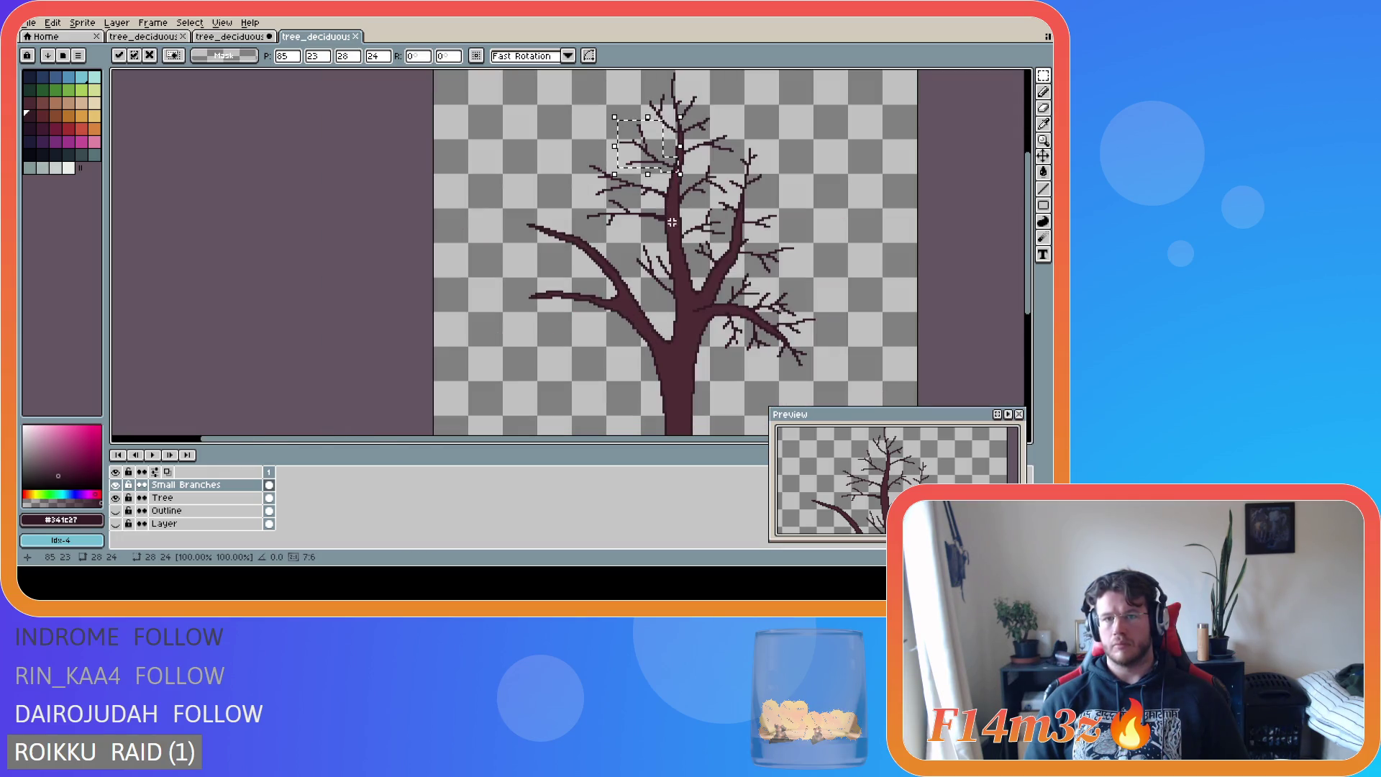
{"action": "left_click", "coordinate": [643, 207]}
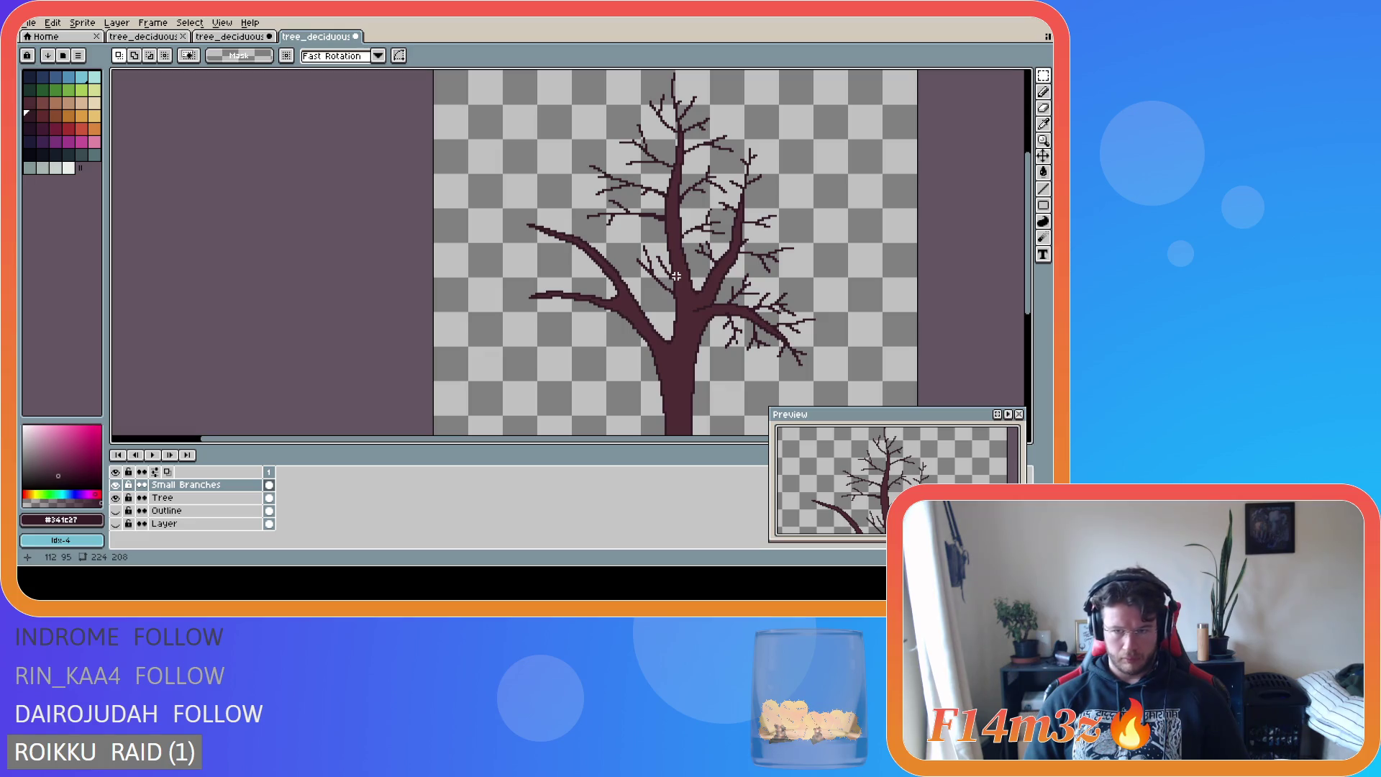
{"action": "key", "text": "ctrl+s"}
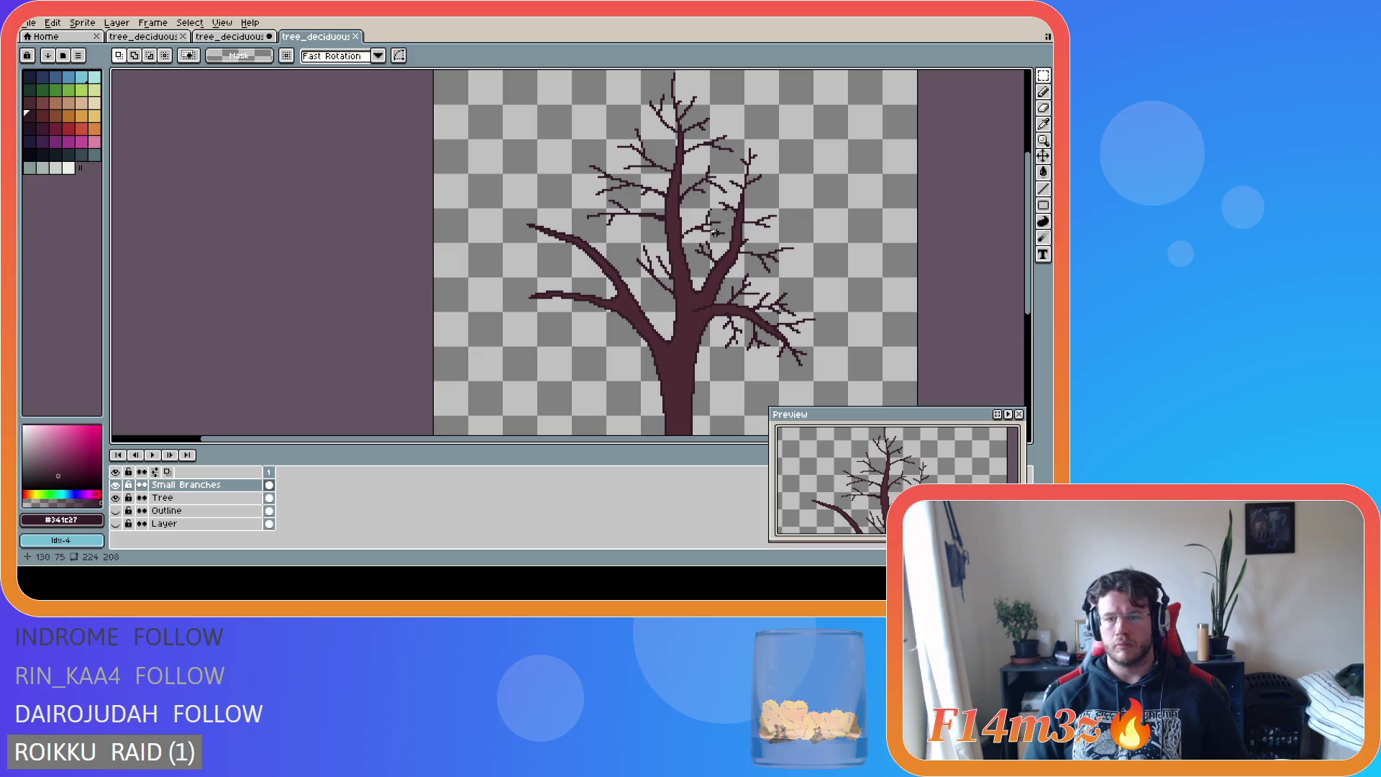
- Select the twigs at the crown's upper-left, drop them, clear the selection, and save again
{"action": "mouse_move", "coordinate": [612, 121]}
{"action": "left_mouse_down"}
{"action": "mouse_move", "coordinate": [678, 178]}
{"action": "mouse_move", "coordinate": [674, 152]}
{"action": "left_mouse_up"}
{"action": "scroll", "coordinate": [665, 173], "scroll_direction": "up", "scroll_amount": 2}
{"action": "scroll", "coordinate": [782, 241], "scroll_direction": "down", "scroll_amount": 1}
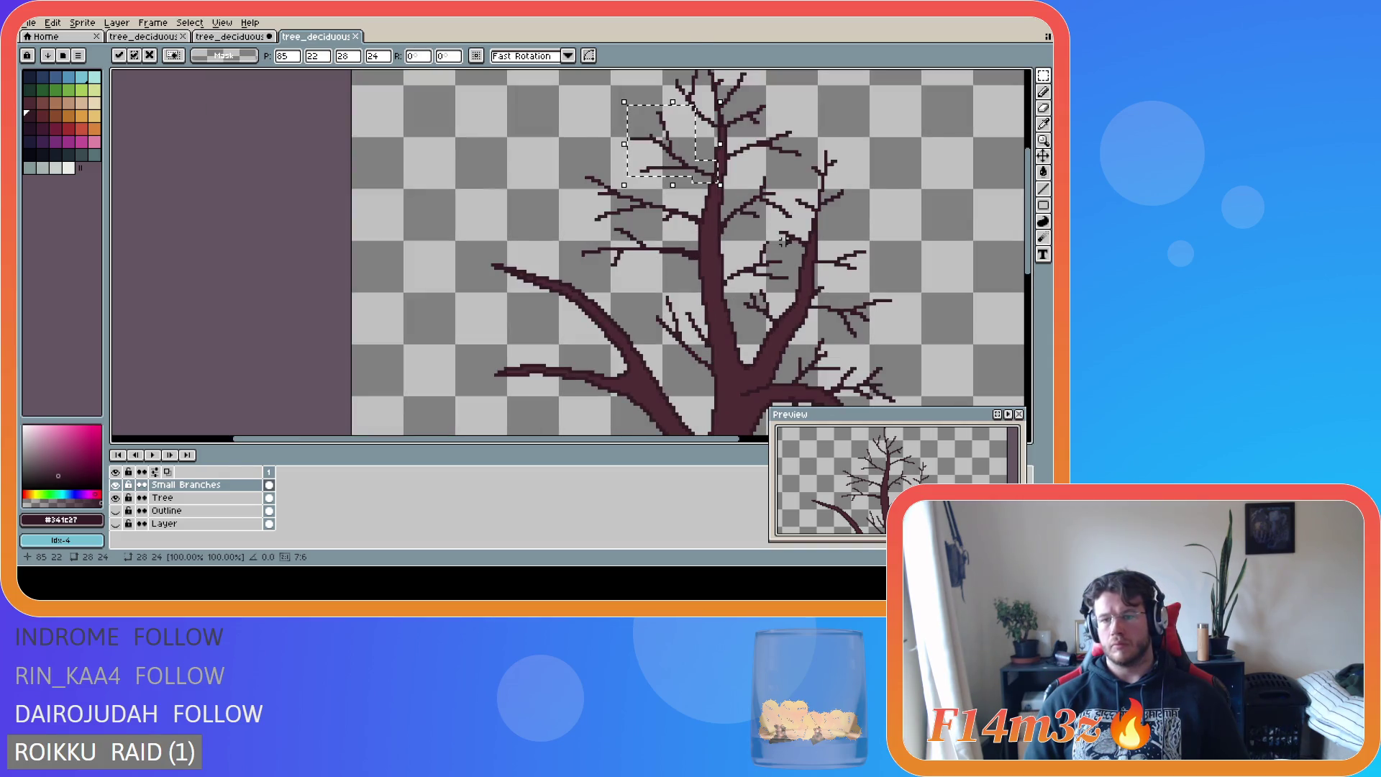
{"action": "scroll", "coordinate": [782, 240], "scroll_direction": "down", "scroll_amount": 1}
{"action": "left_click_drag", "start_coordinate": [677, 439], "coordinate": [774, 446]}
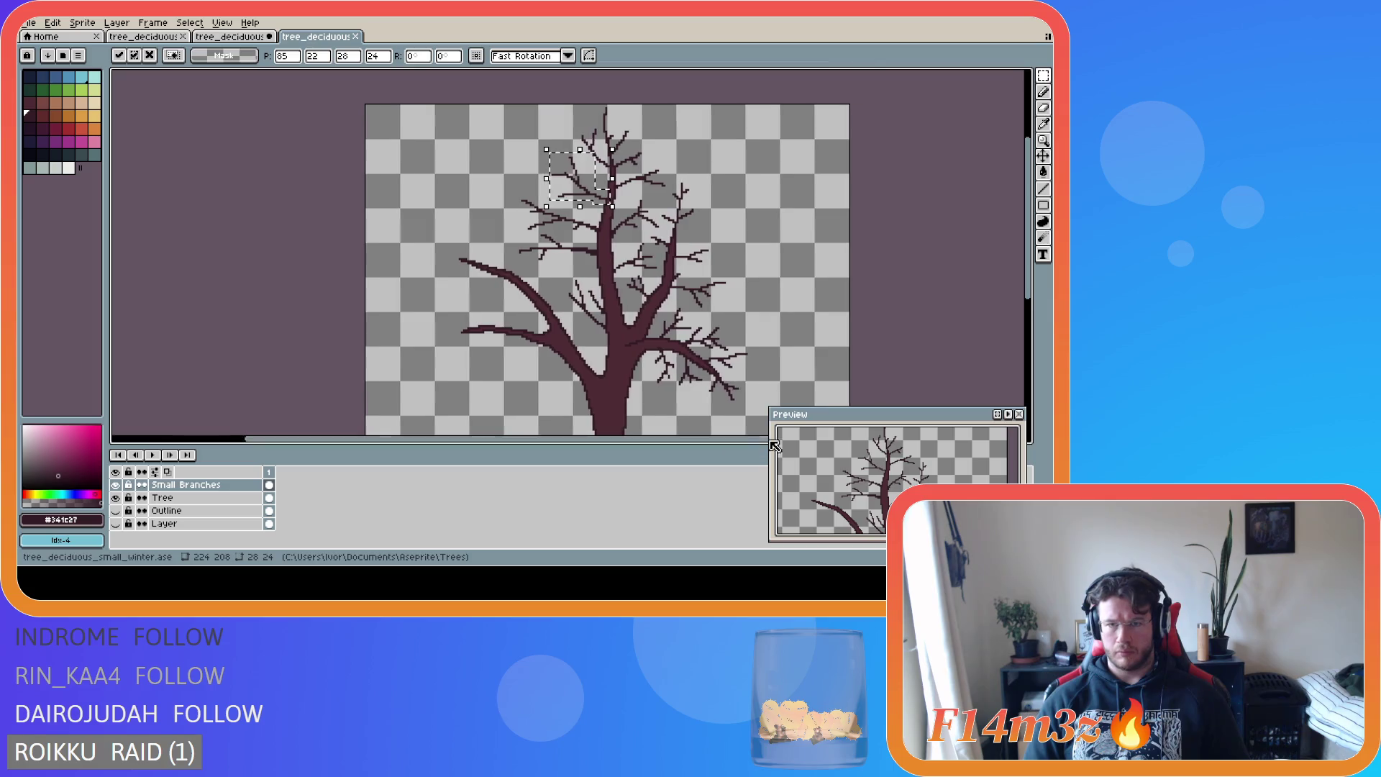
{"action": "scroll", "coordinate": [673, 393], "scroll_direction": "down", "scroll_amount": 2}
{"action": "left_click_drag", "start_coordinate": [1027, 237], "coordinate": [1028, 263]}
{"action": "key", "text": "ctrl+d"}
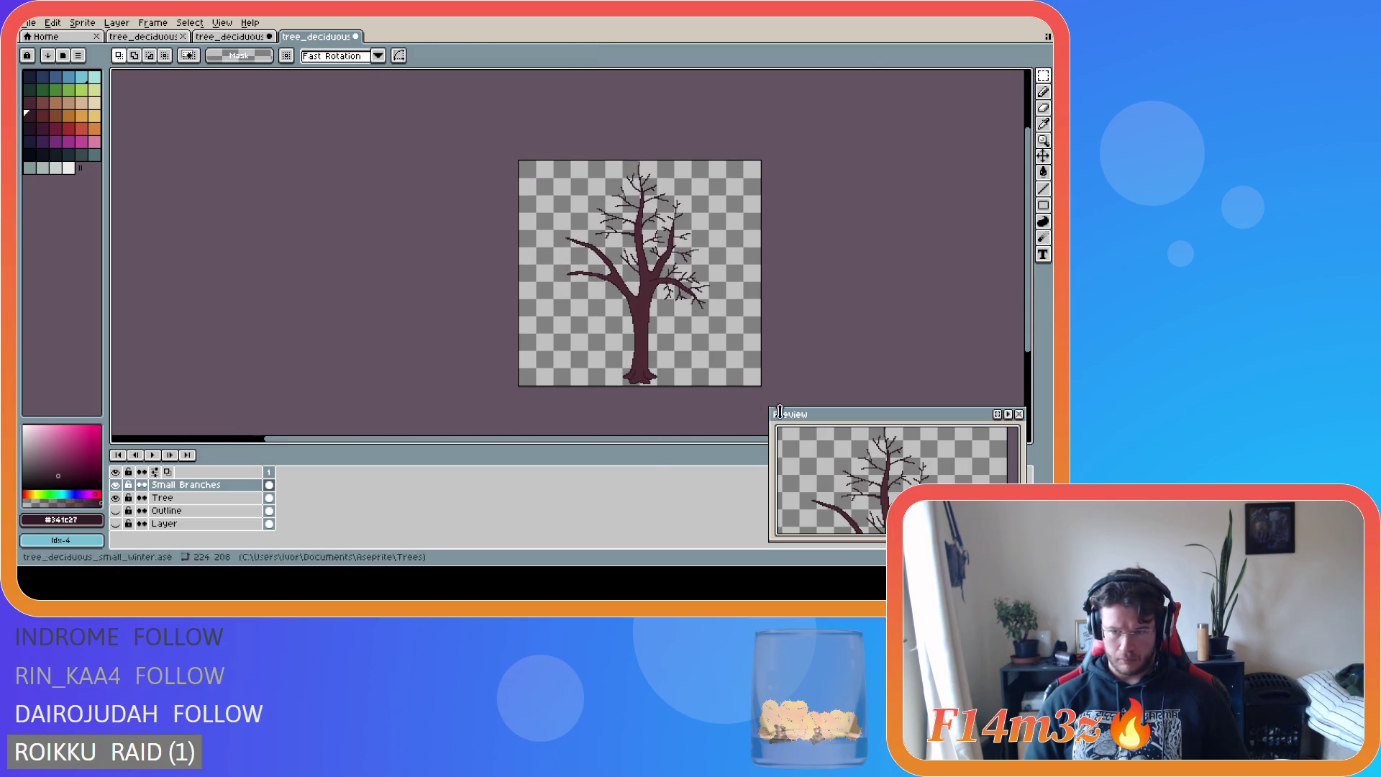
{"action": "left_click_drag", "start_coordinate": [632, 440], "coordinate": [708, 441]}
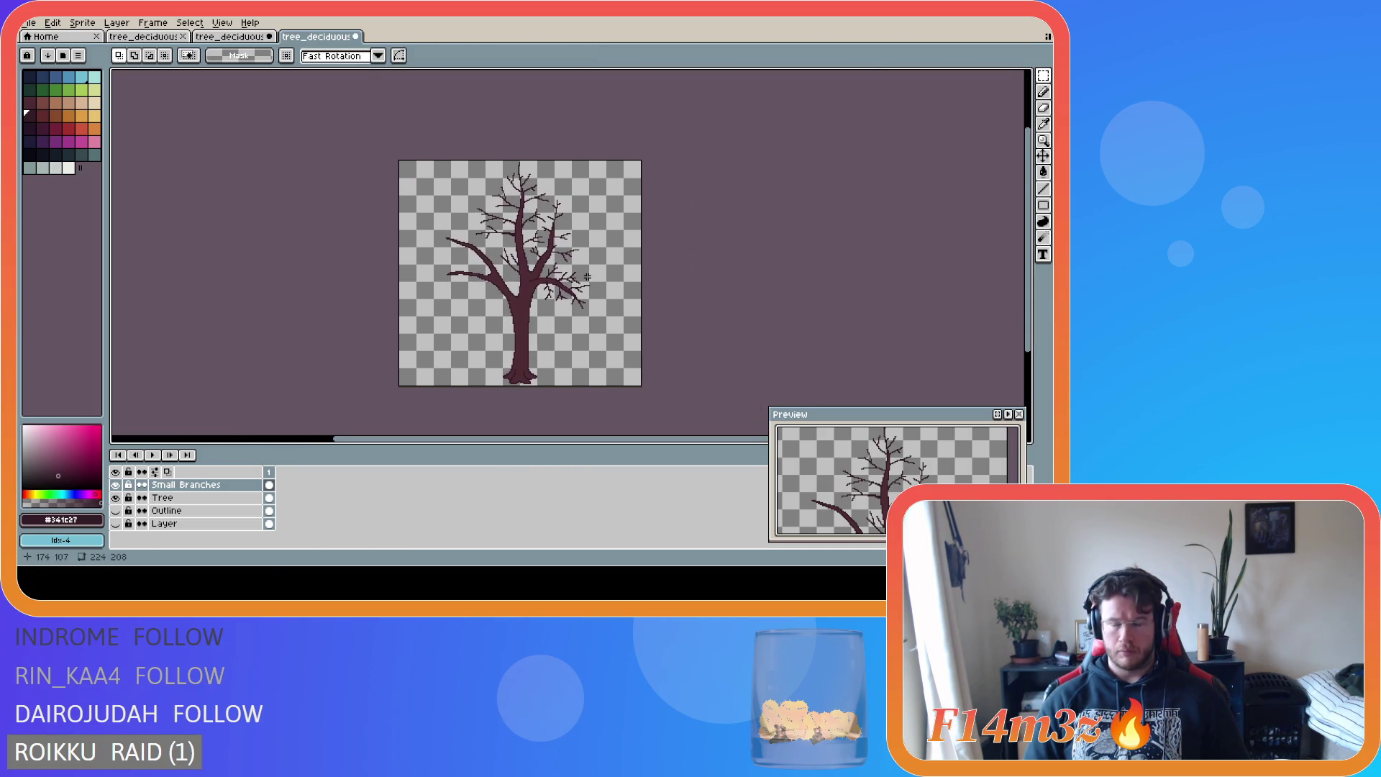
{"action": "key", "text": "ctrl+s"}
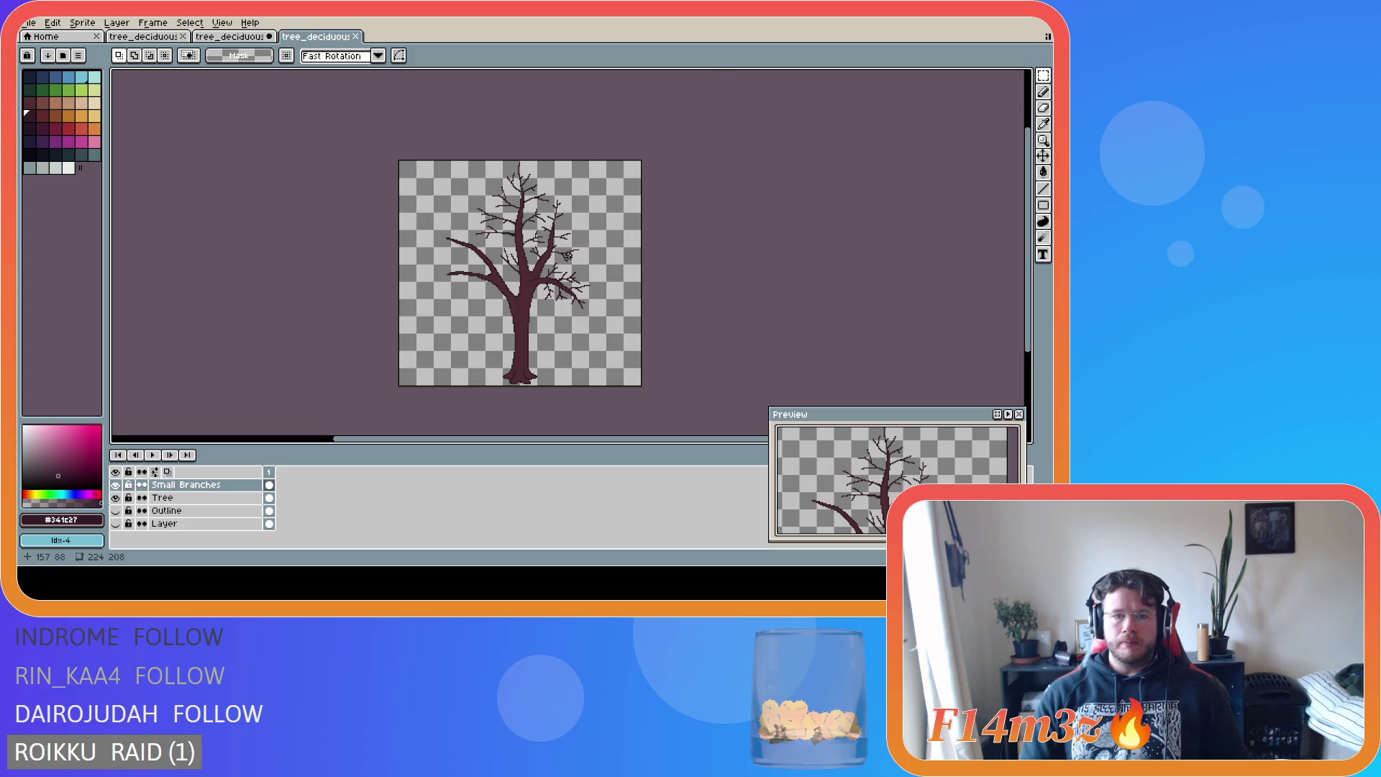
- Thicken a small right-side branch with dark pencil pixels on the Small Branches layer
{"action": "scroll", "coordinate": [567, 254], "scroll_direction": "up", "scroll_amount": 2}
{"action": "scroll", "coordinate": [513, 227], "scroll_direction": "up", "scroll_amount": 1}
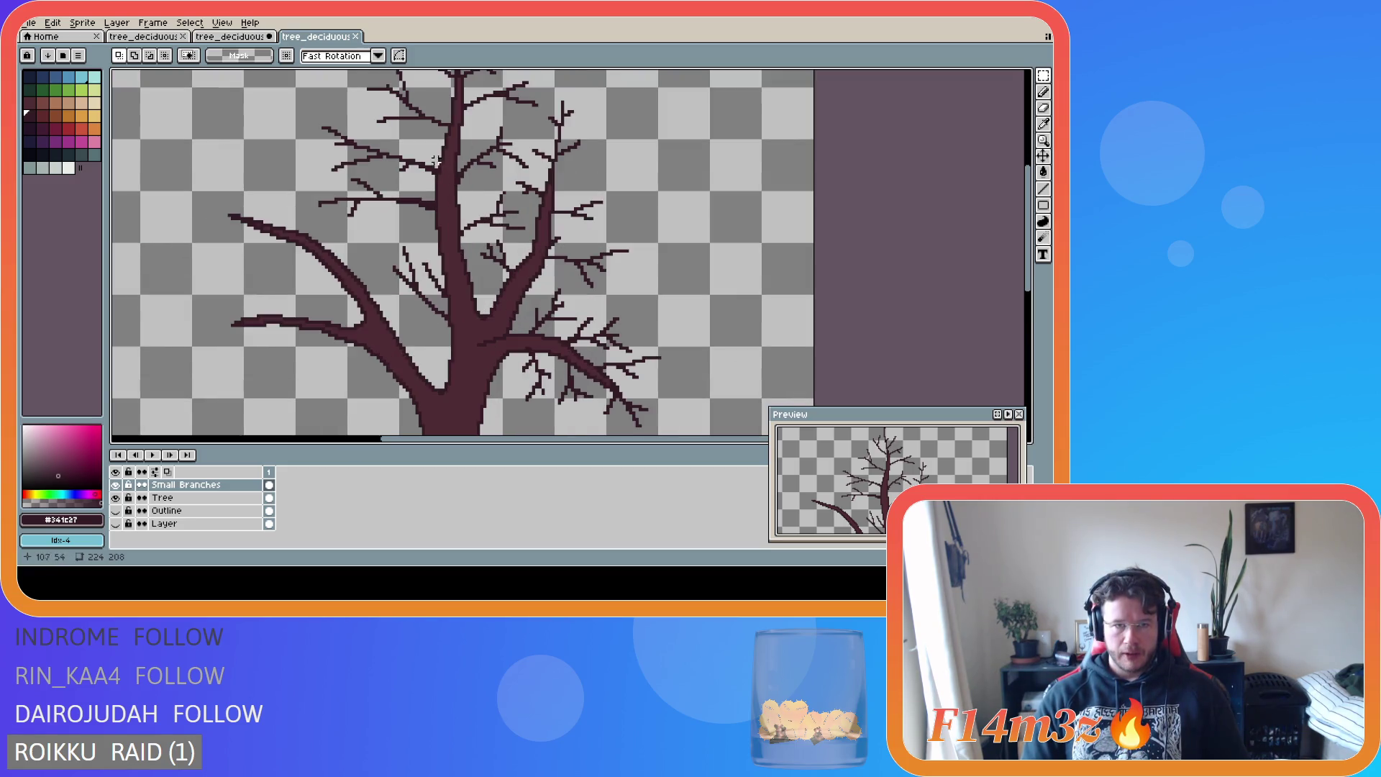
{"action": "scroll", "coordinate": [410, 311], "scroll_direction": "down", "scroll_amount": 3}
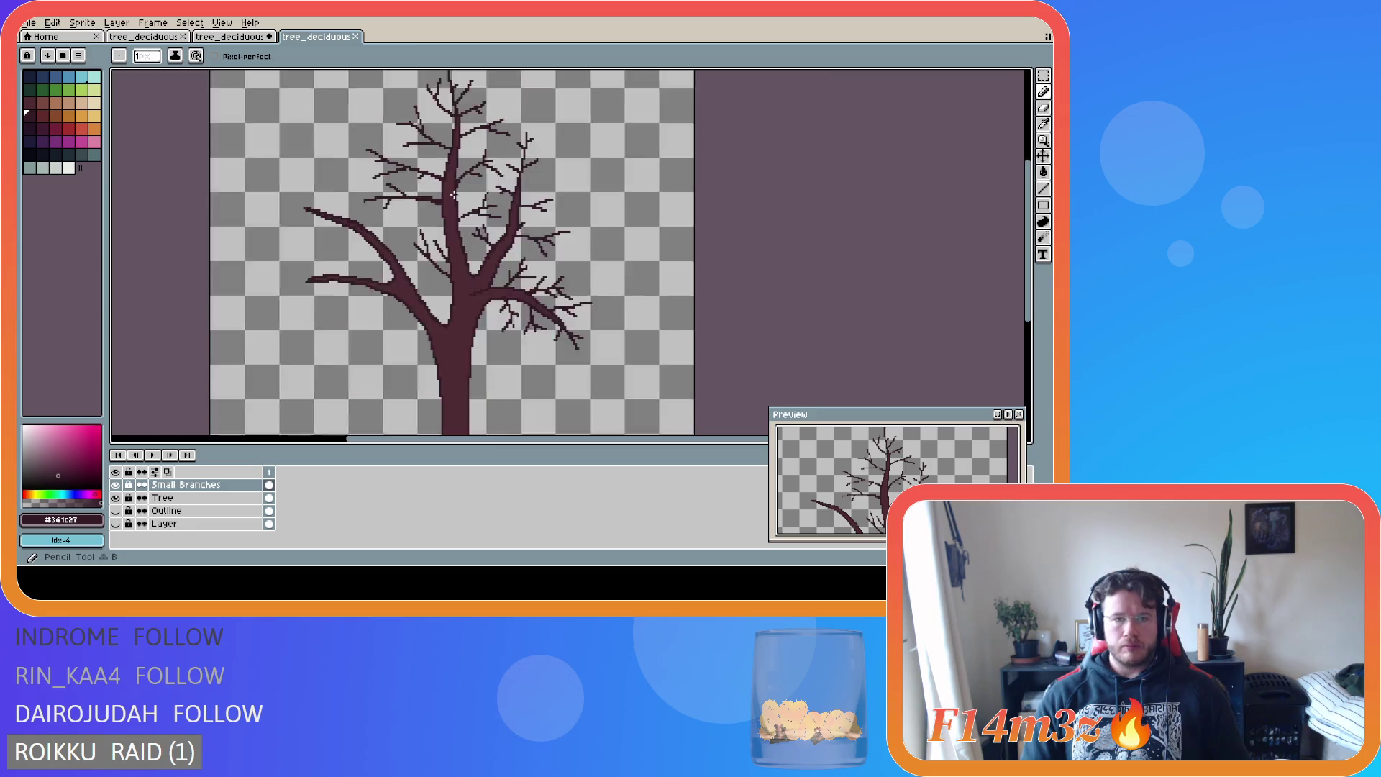
{"action": "scroll", "coordinate": [410, 312], "scroll_direction": "up", "scroll_amount": 1}
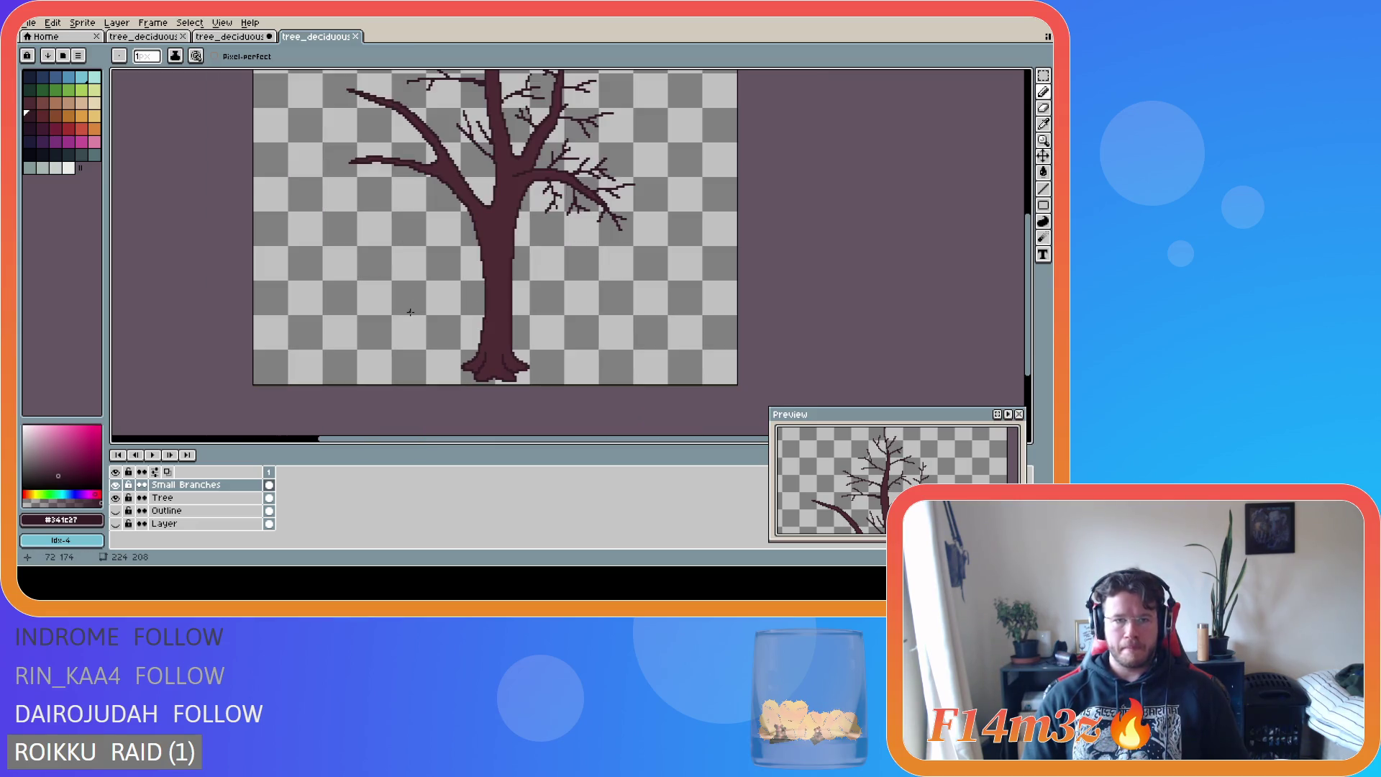
{"action": "scroll", "coordinate": [410, 307], "scroll_direction": "down", "scroll_amount": 1}
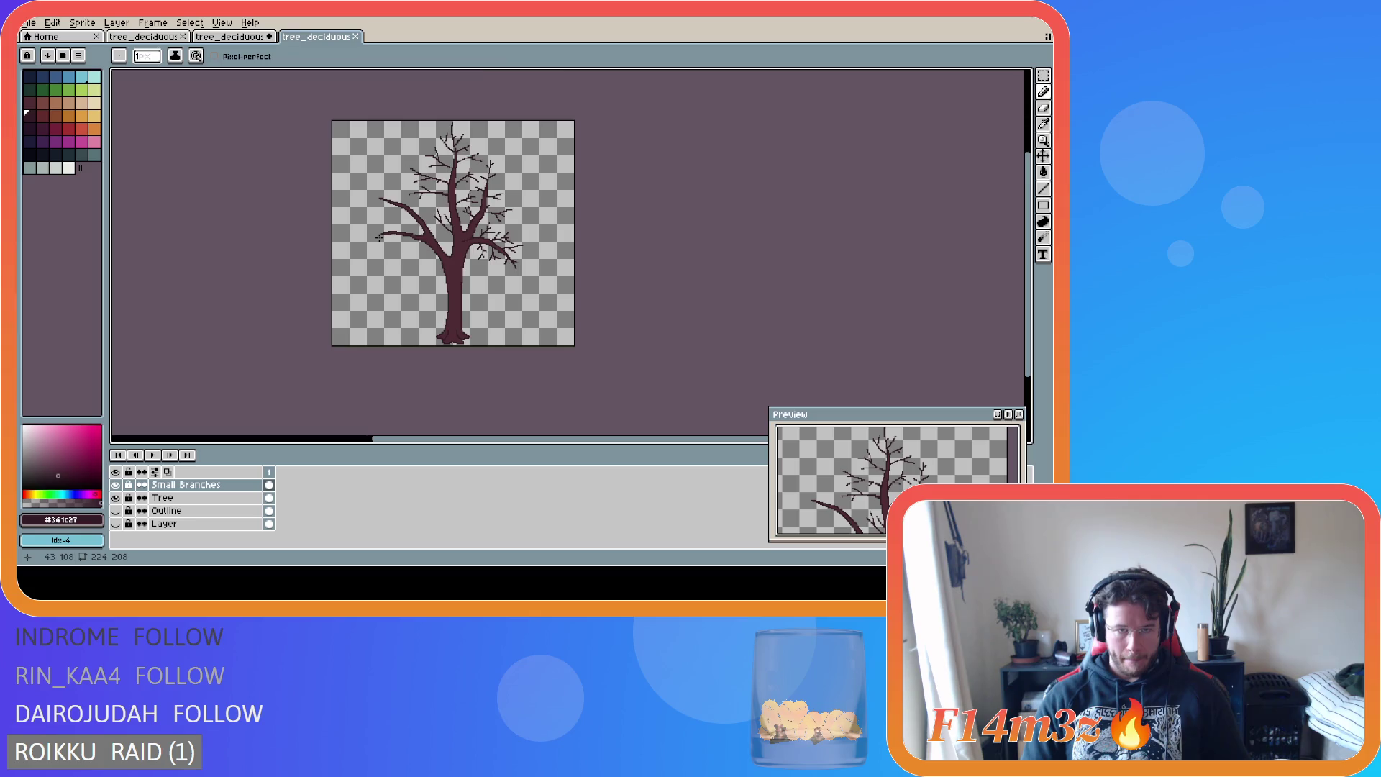
{"action": "scroll", "coordinate": [379, 237], "scroll_direction": "up", "scroll_amount": 1}
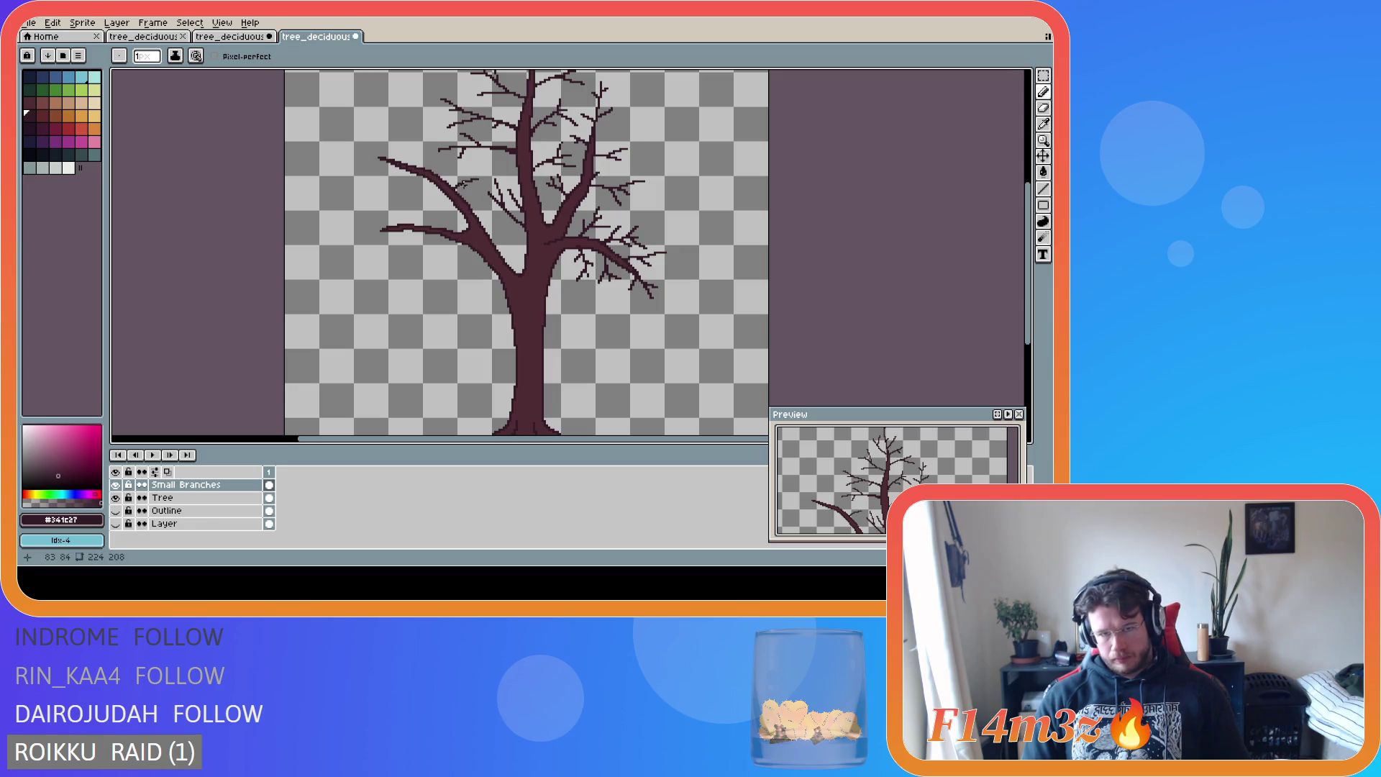
{"action": "left_click", "coordinate": [475, 182]}
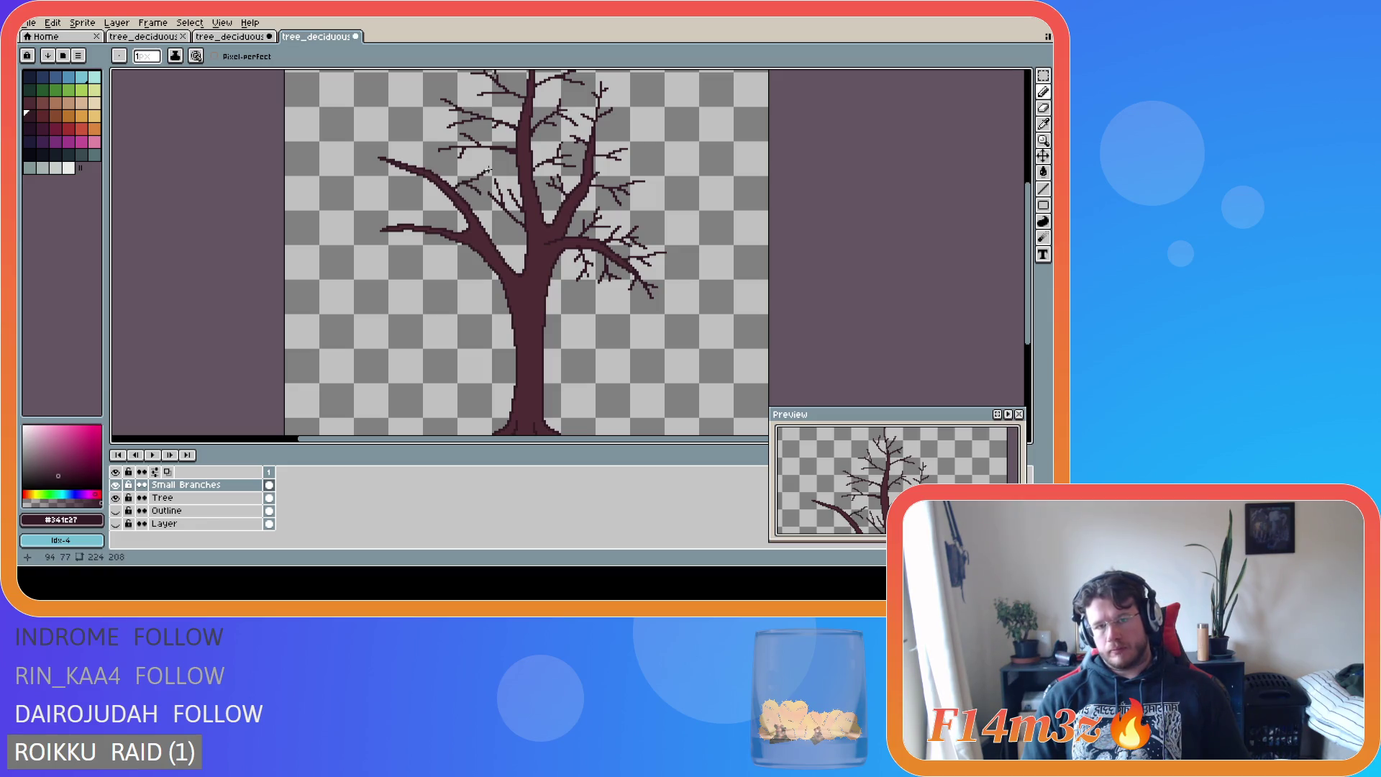
{"action": "mouse_move", "coordinate": [475, 182]}
{"action": "left_mouse_down"}
{"action": "mouse_move", "coordinate": [464, 176]}
{"action": "mouse_move", "coordinate": [478, 160]}
{"action": "left_mouse_up"}
- Zoom in and out repeatedly to check the twigs along the main branches
{"action": "scroll", "coordinate": [444, 229], "scroll_direction": "down", "scroll_amount": 2}
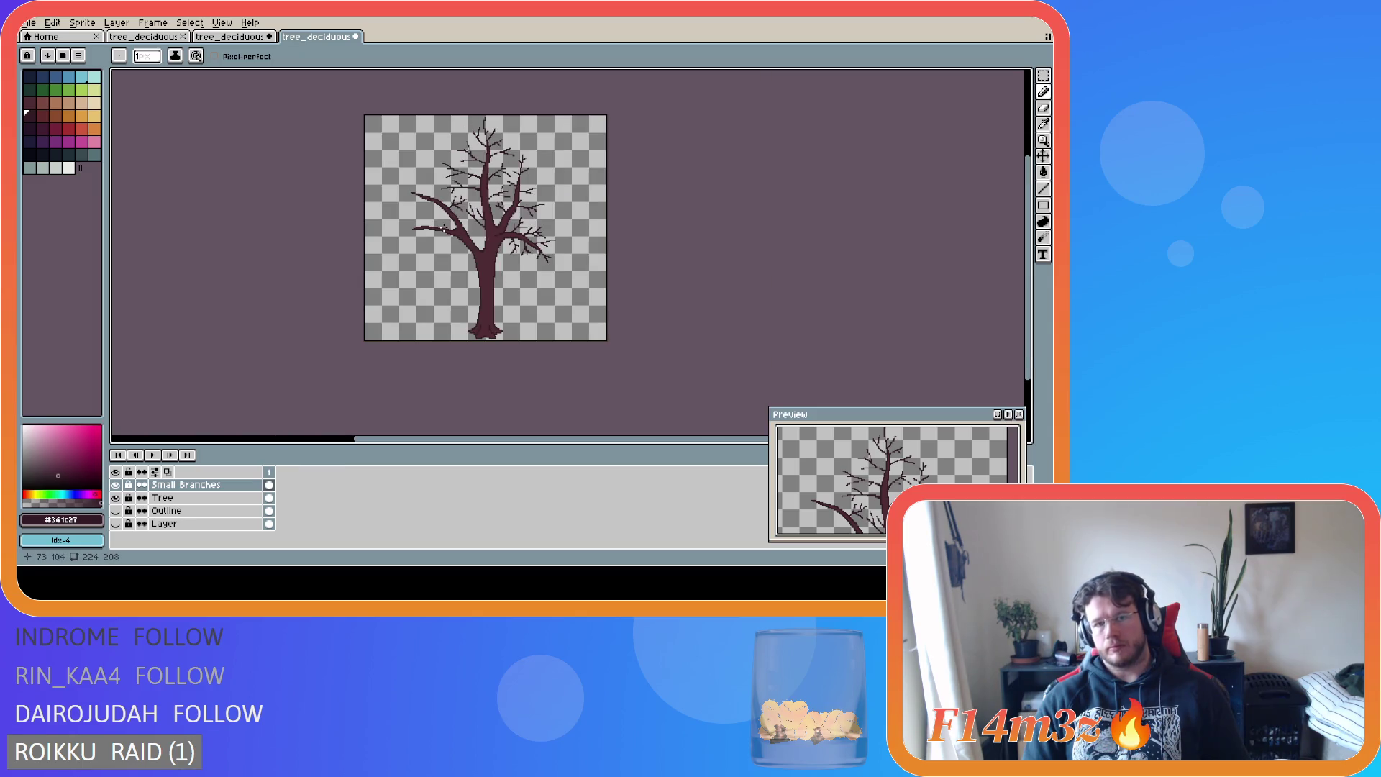
{"action": "scroll", "coordinate": [448, 231], "scroll_direction": "up", "scroll_amount": 3}
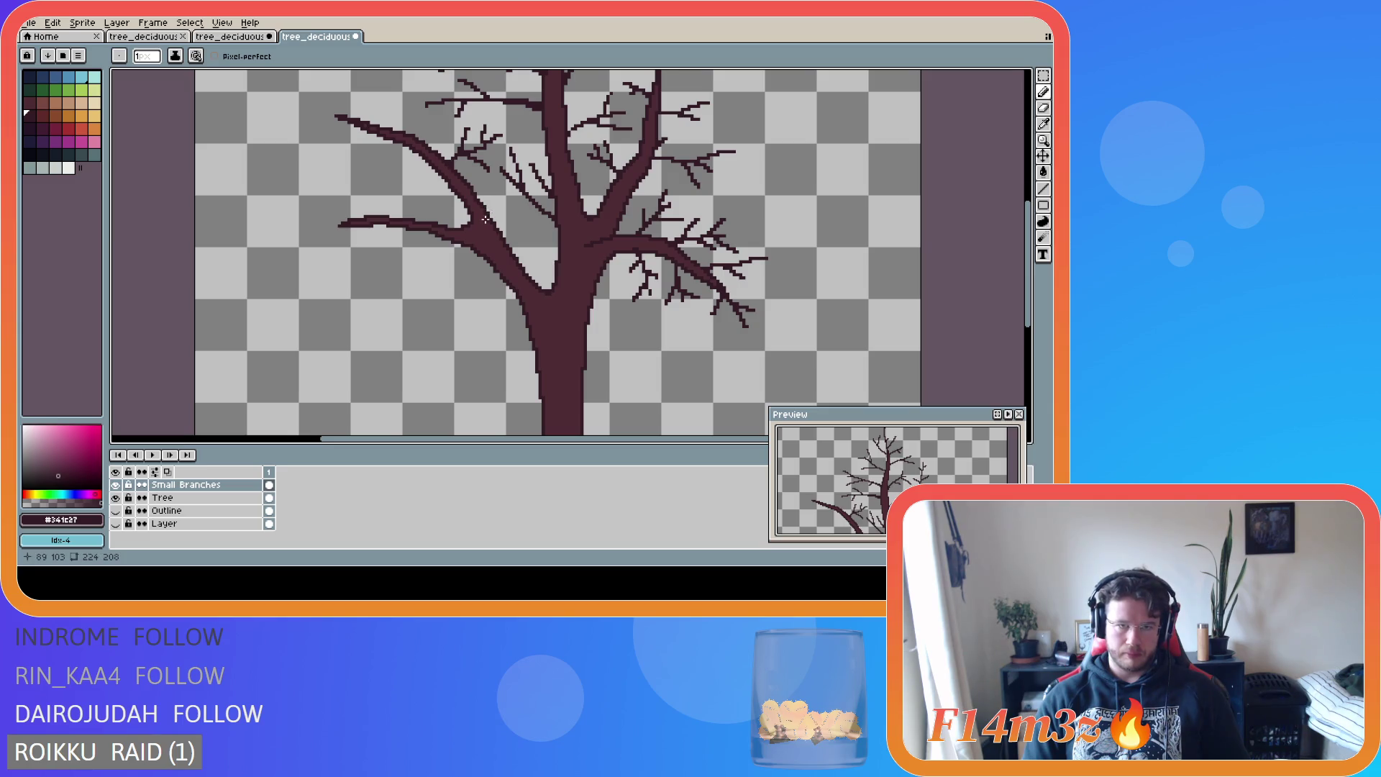
{"action": "scroll", "coordinate": [485, 218], "scroll_direction": "down", "scroll_amount": 3}
{"action": "scroll", "coordinate": [484, 219], "scroll_direction": "up", "scroll_amount": 3}
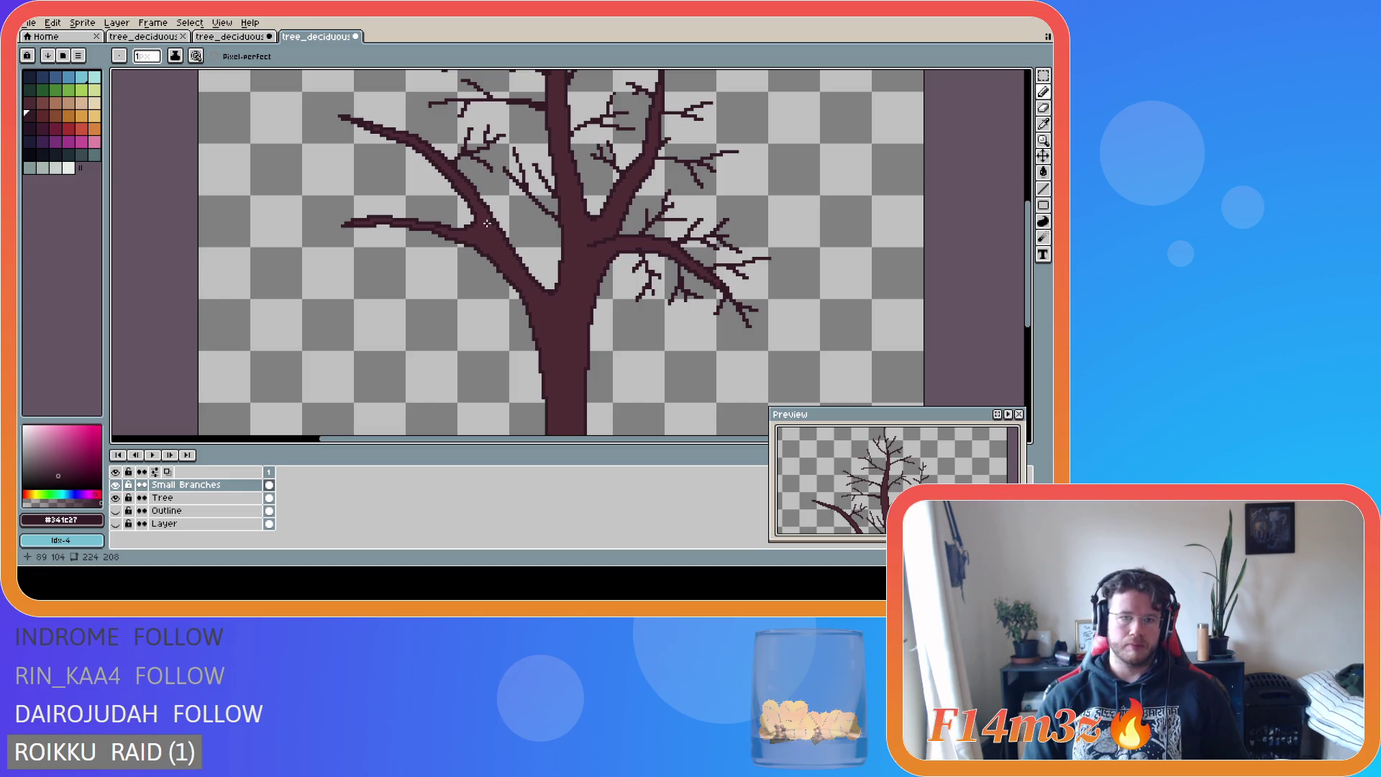
{"action": "scroll", "coordinate": [402, 234], "scroll_direction": "down", "scroll_amount": 3}
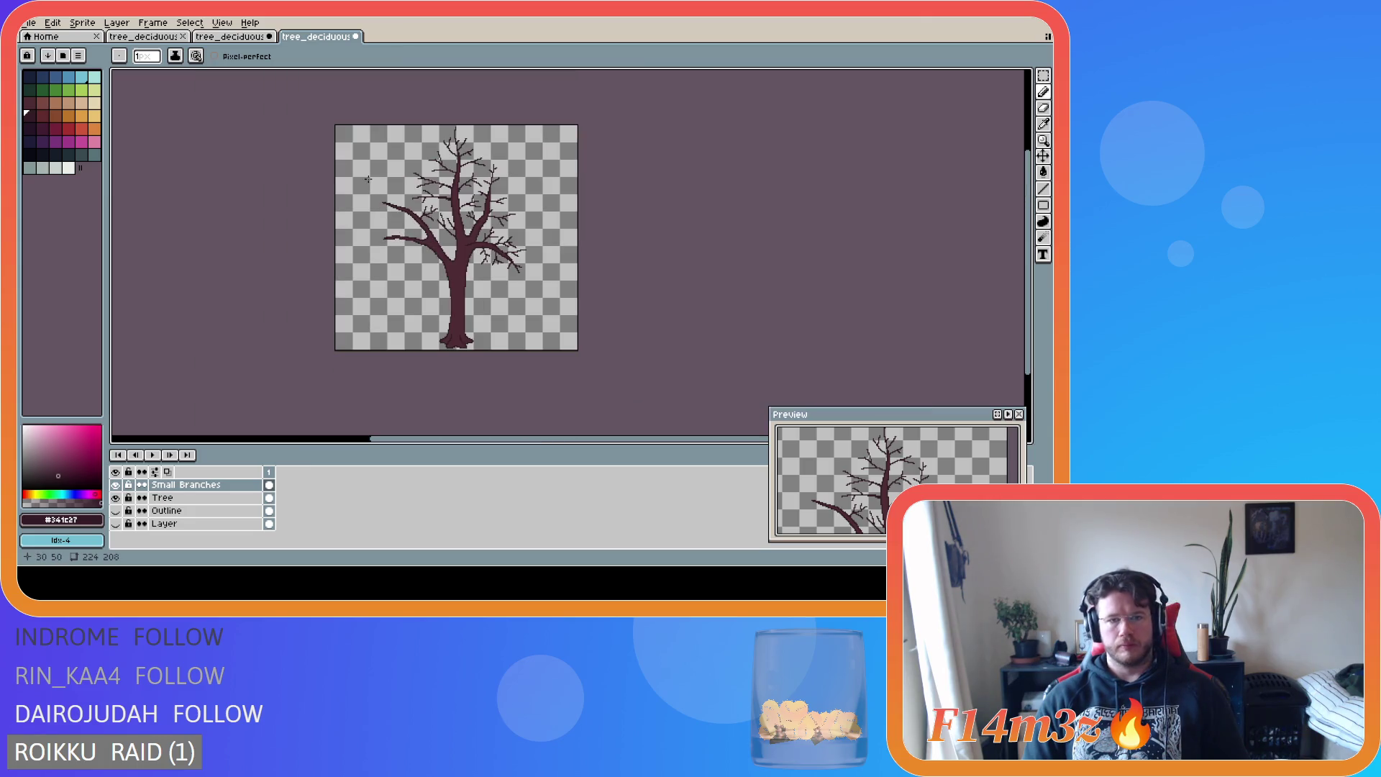
{"action": "scroll", "coordinate": [368, 183], "scroll_direction": "up", "scroll_amount": 3}
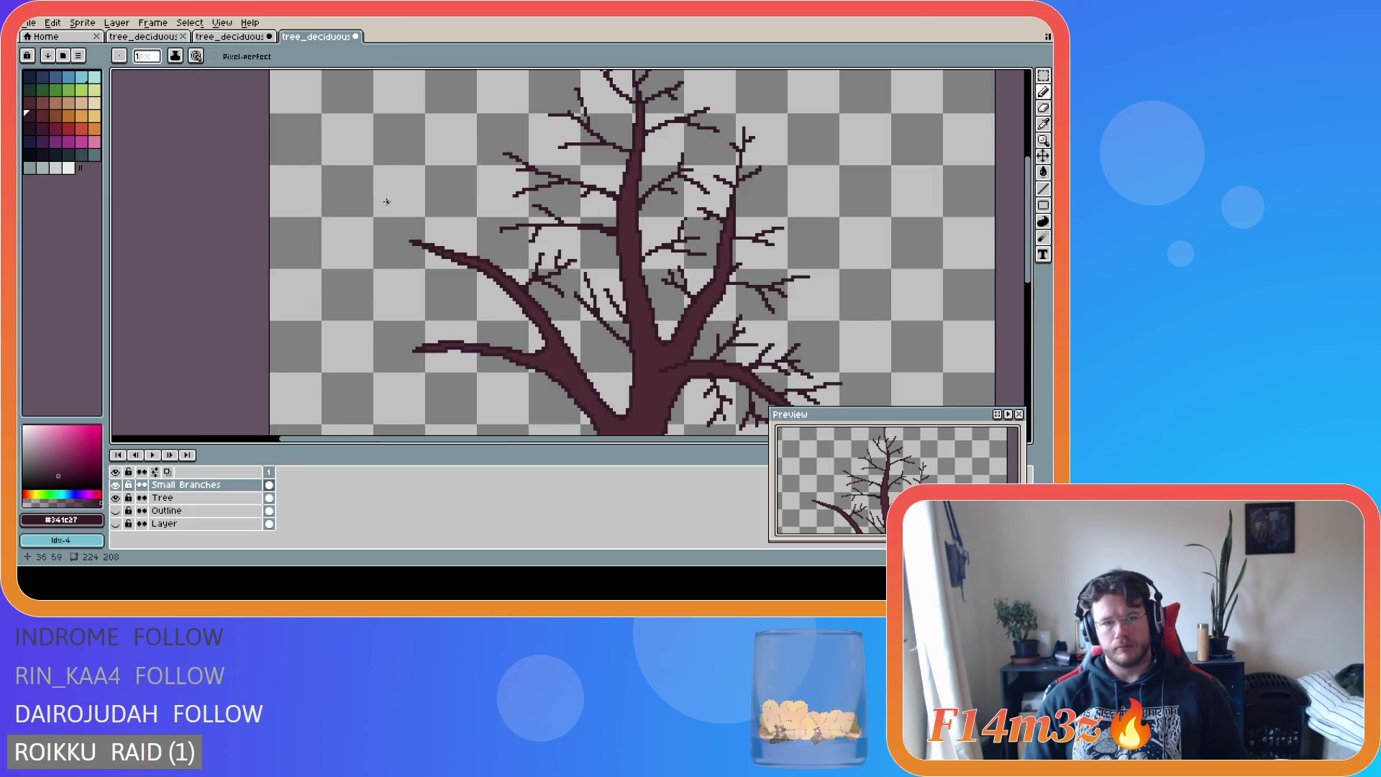
{"action": "scroll", "coordinate": [484, 307], "scroll_direction": "down", "scroll_amount": 3}
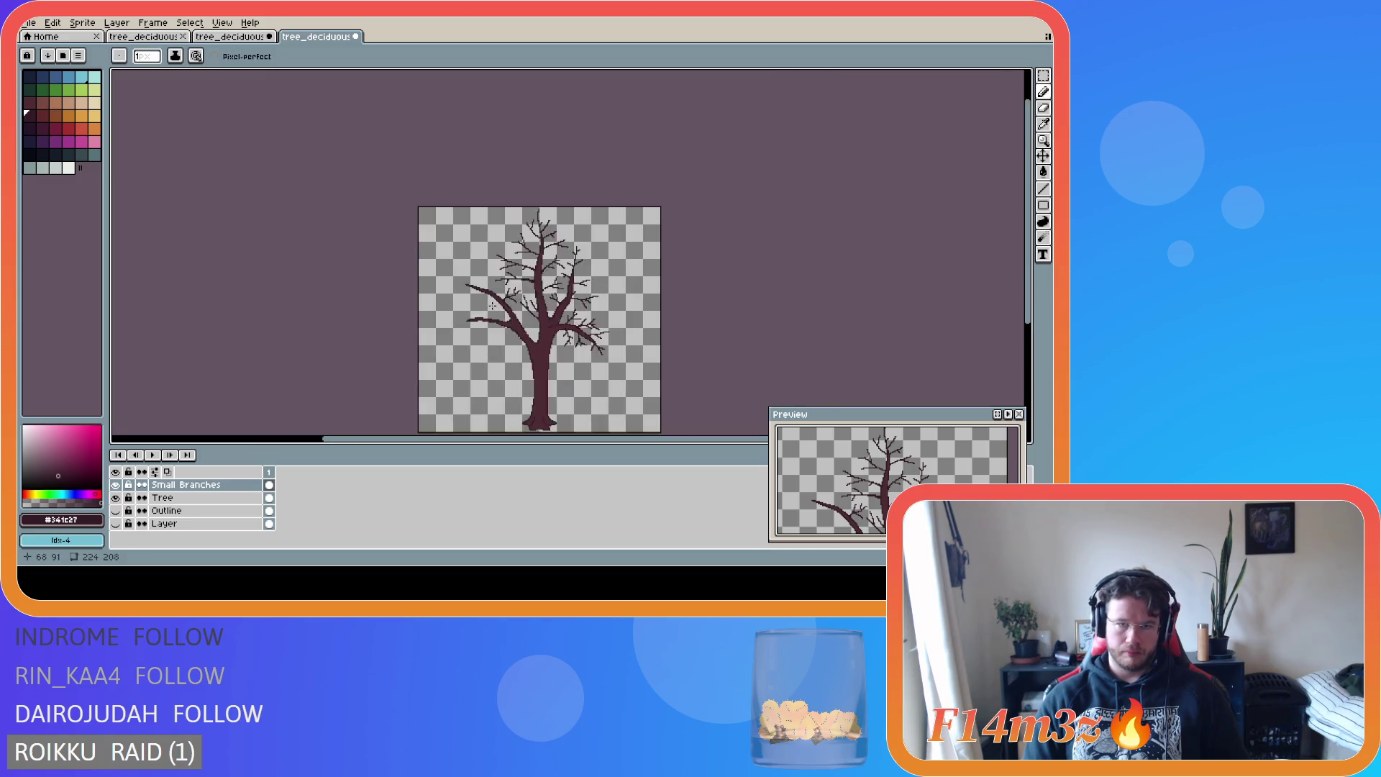
- With the Pencil, draw a small twig running up-left along the left branch
{"action": "scroll", "coordinate": [524, 322], "scroll_direction": "up", "scroll_amount": 2}
{"action": "key", "text": "v"}
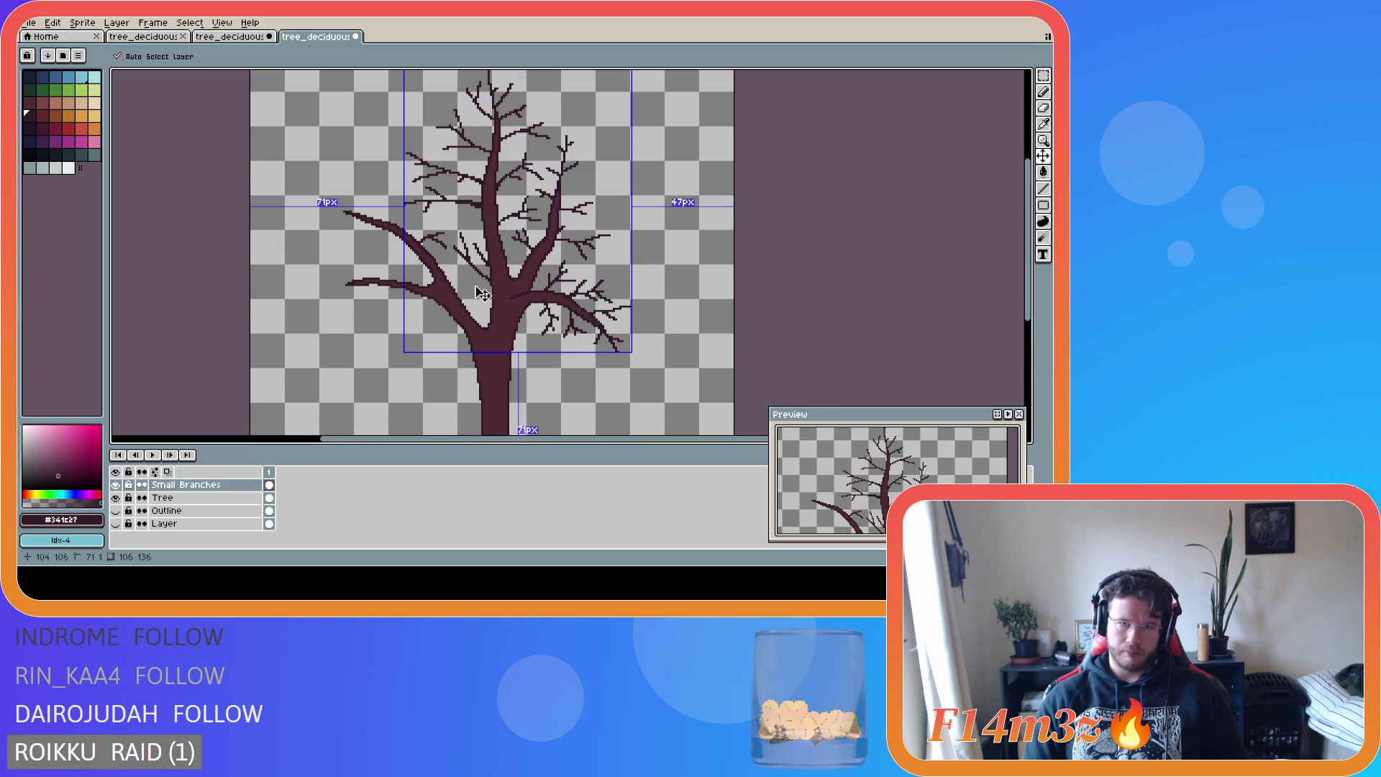
{"action": "key", "text": "b"}
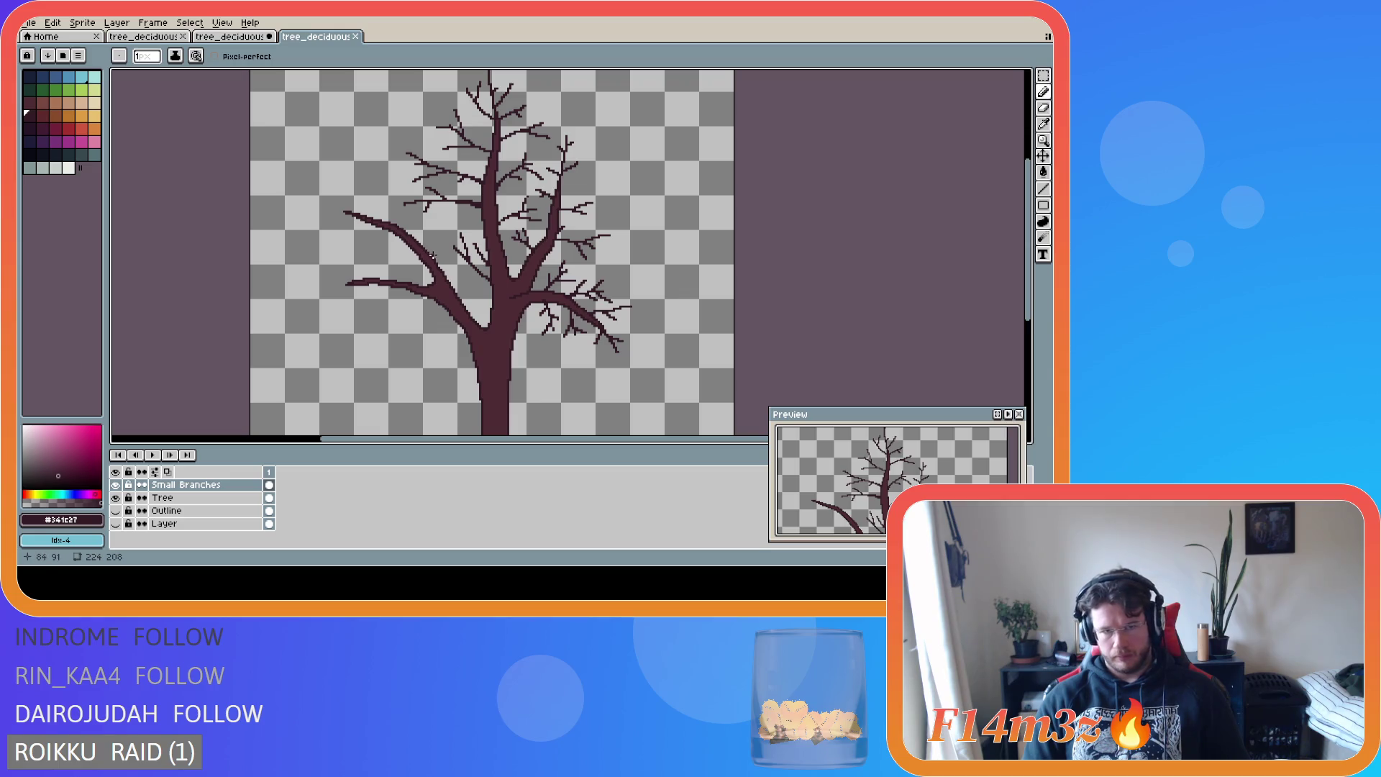
{"action": "left_click", "coordinate": [434, 256]}
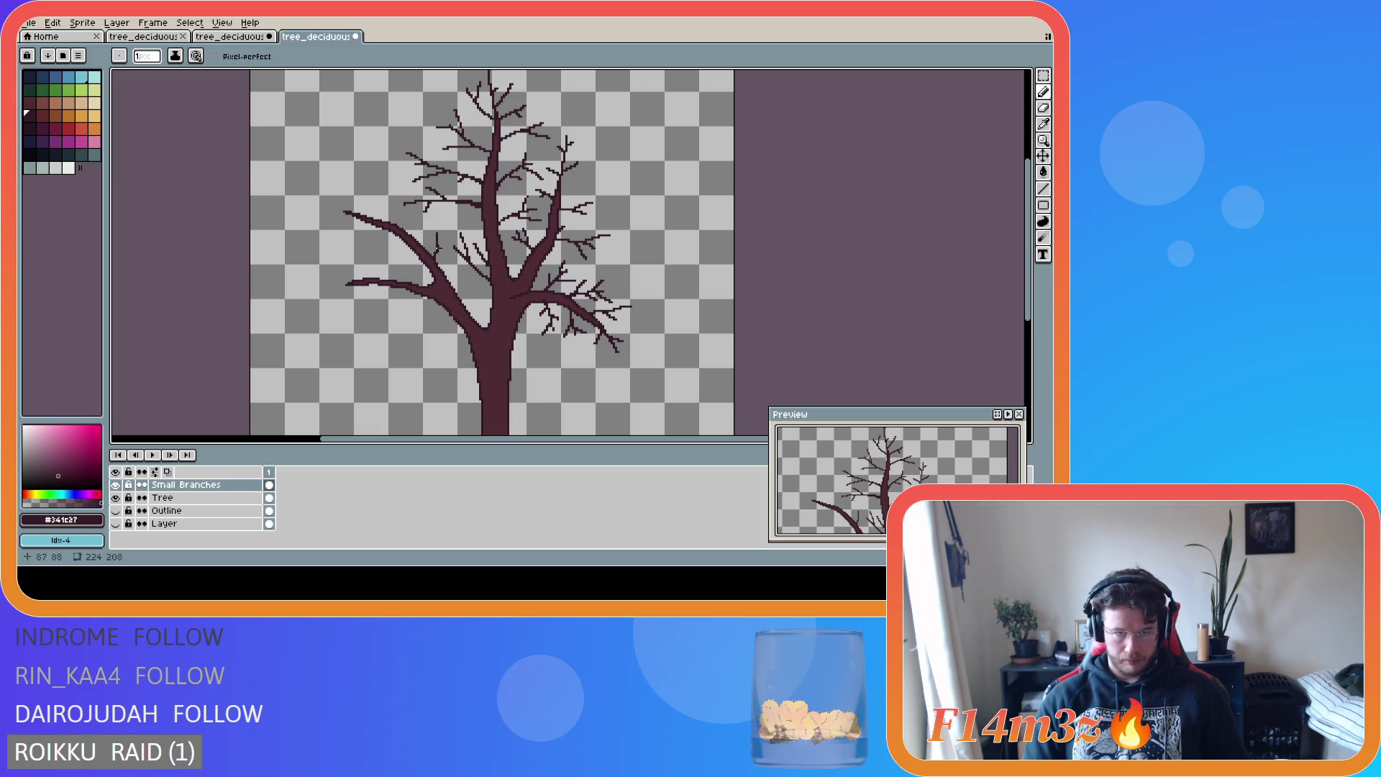
{"action": "key", "text": "v"}
{"action": "key", "text": "b"}
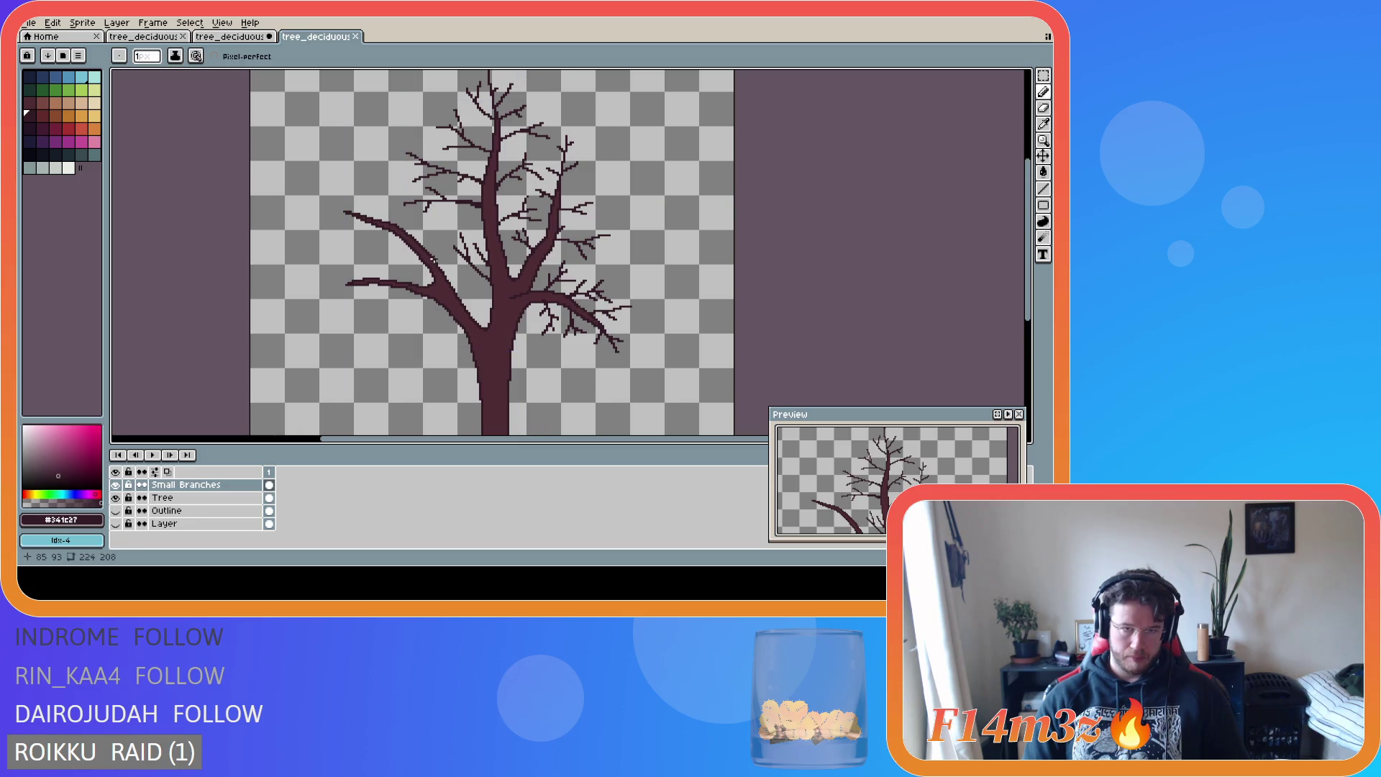
{"action": "left_click_drag", "start_coordinate": [431, 241], "coordinate": [420, 232]}
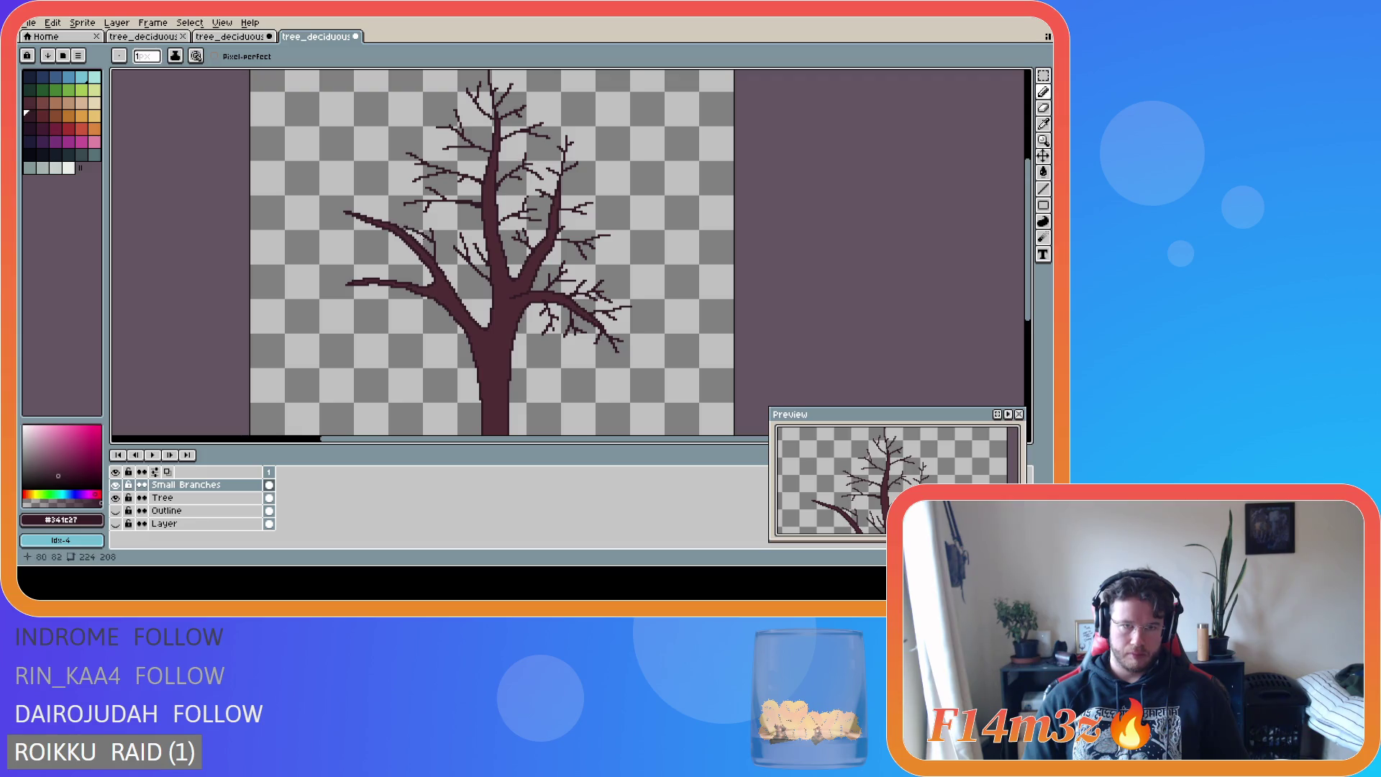
{"action": "key", "text": "v"}
{"action": "key", "text": "b"}
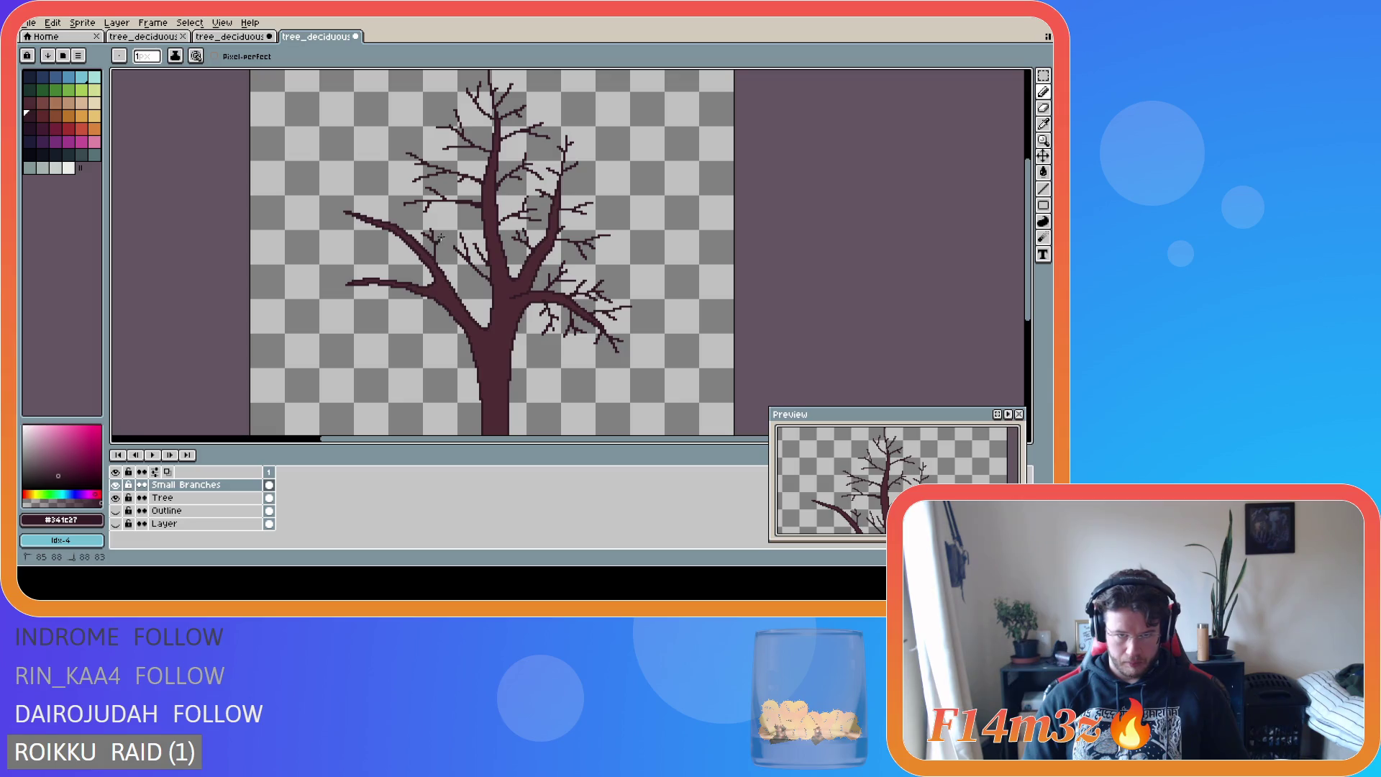
- Extend the left branch tip farther left and add a small twig beside it
{"action": "key", "text": "ctrl"}
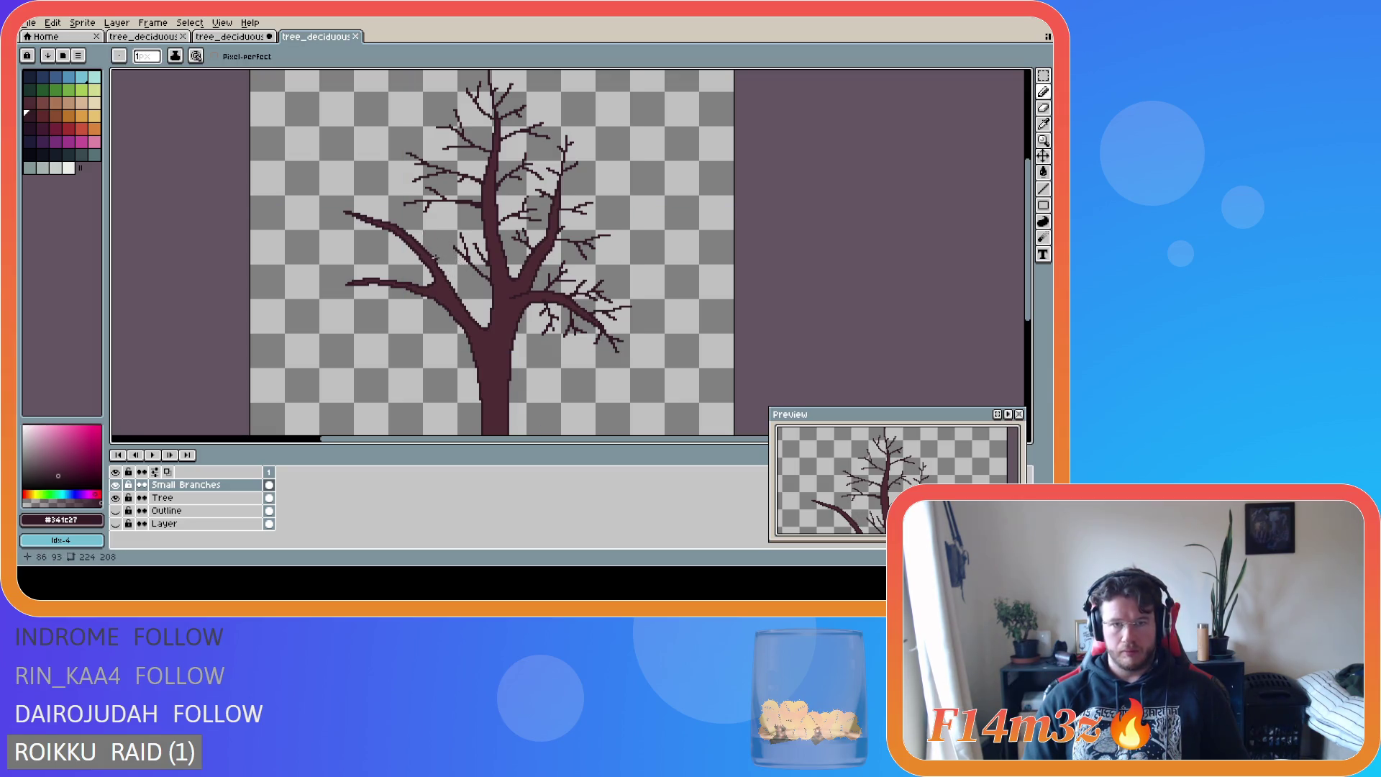
{"action": "key", "text": "ctrl"}
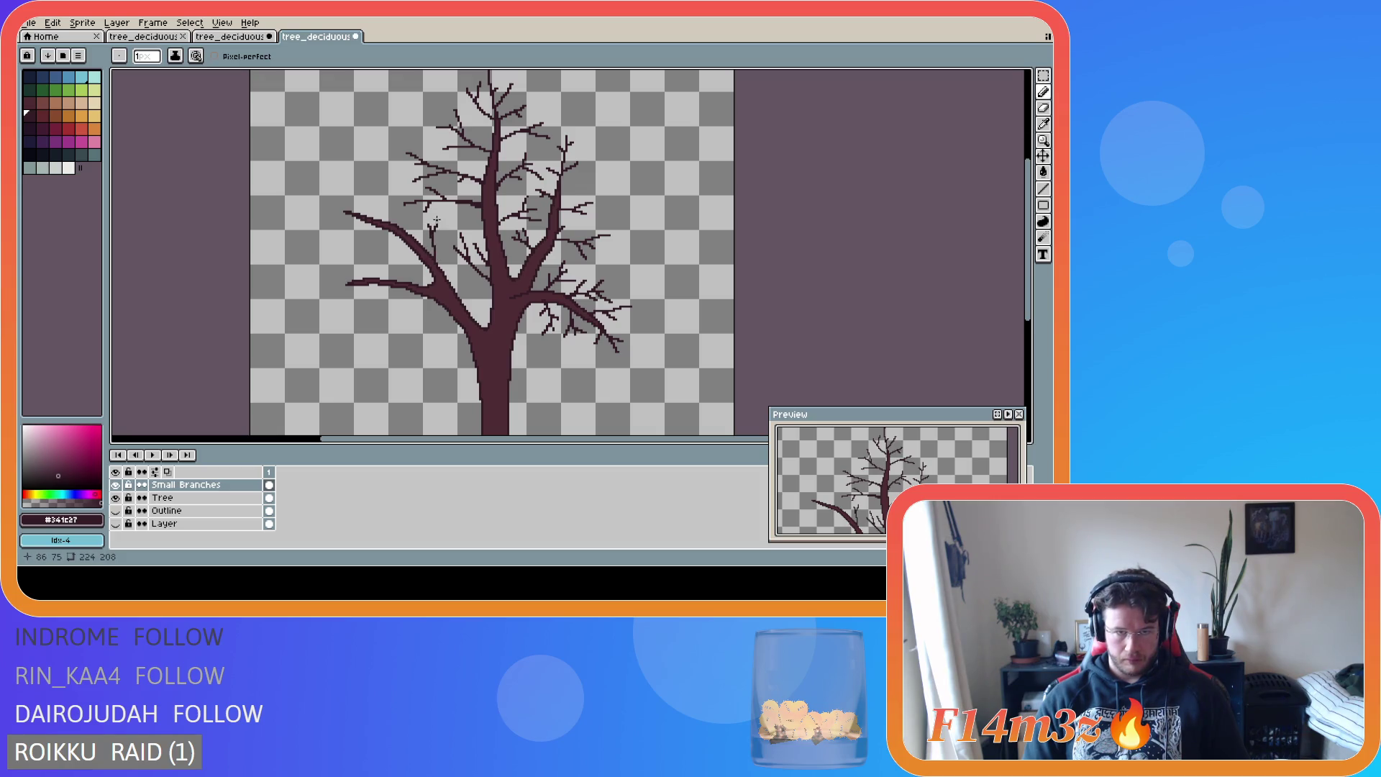
{"action": "key", "text": "ctrl"}
{"action": "key", "text": "ctrl"}
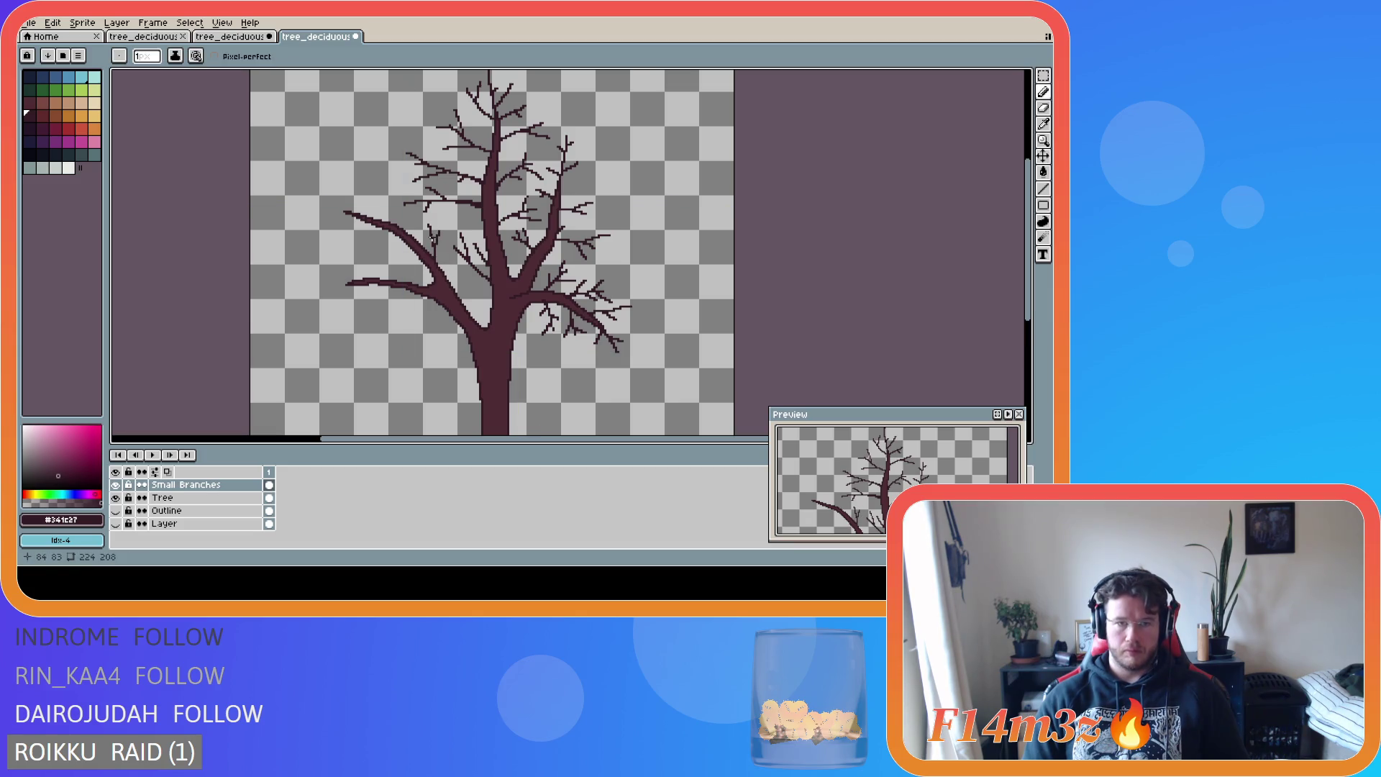
{"action": "key", "text": "ctrl"}
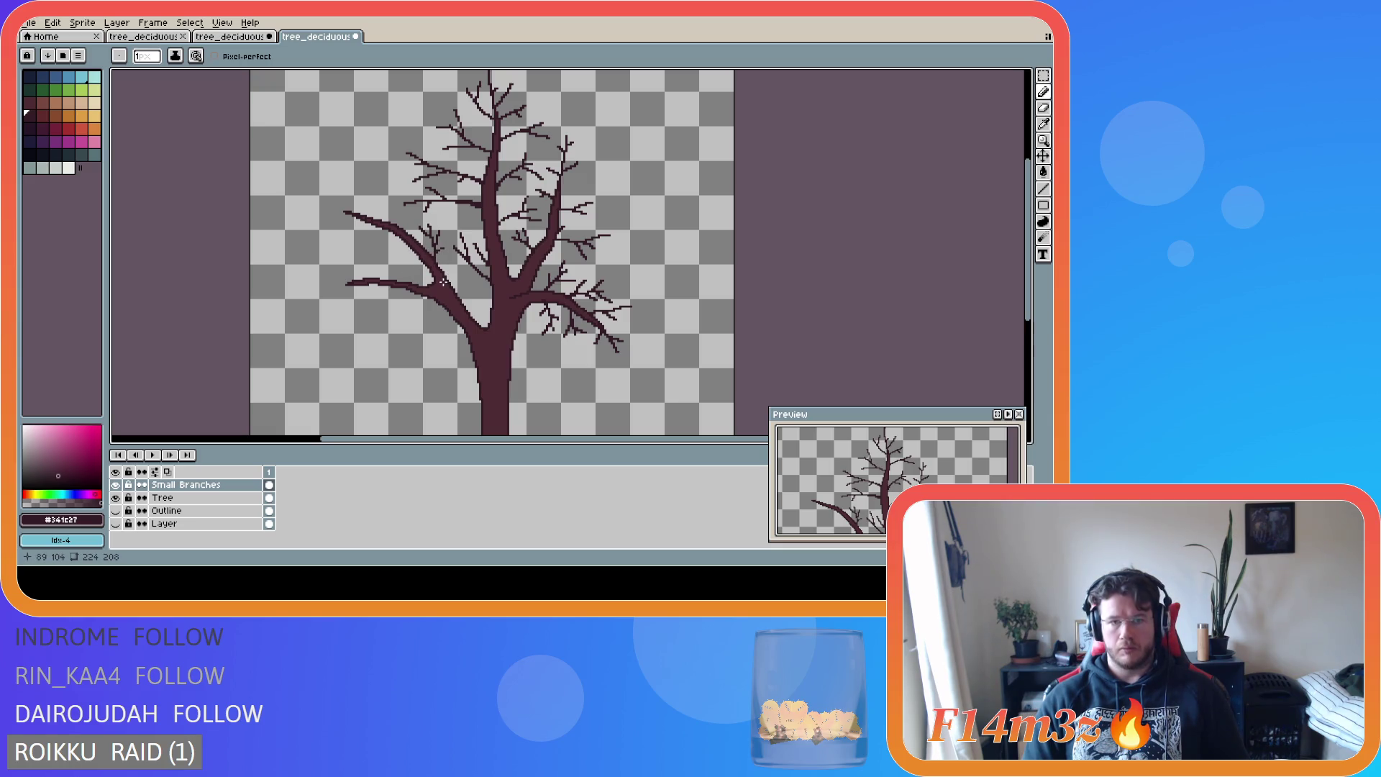
{"action": "key", "text": "ctrl"}
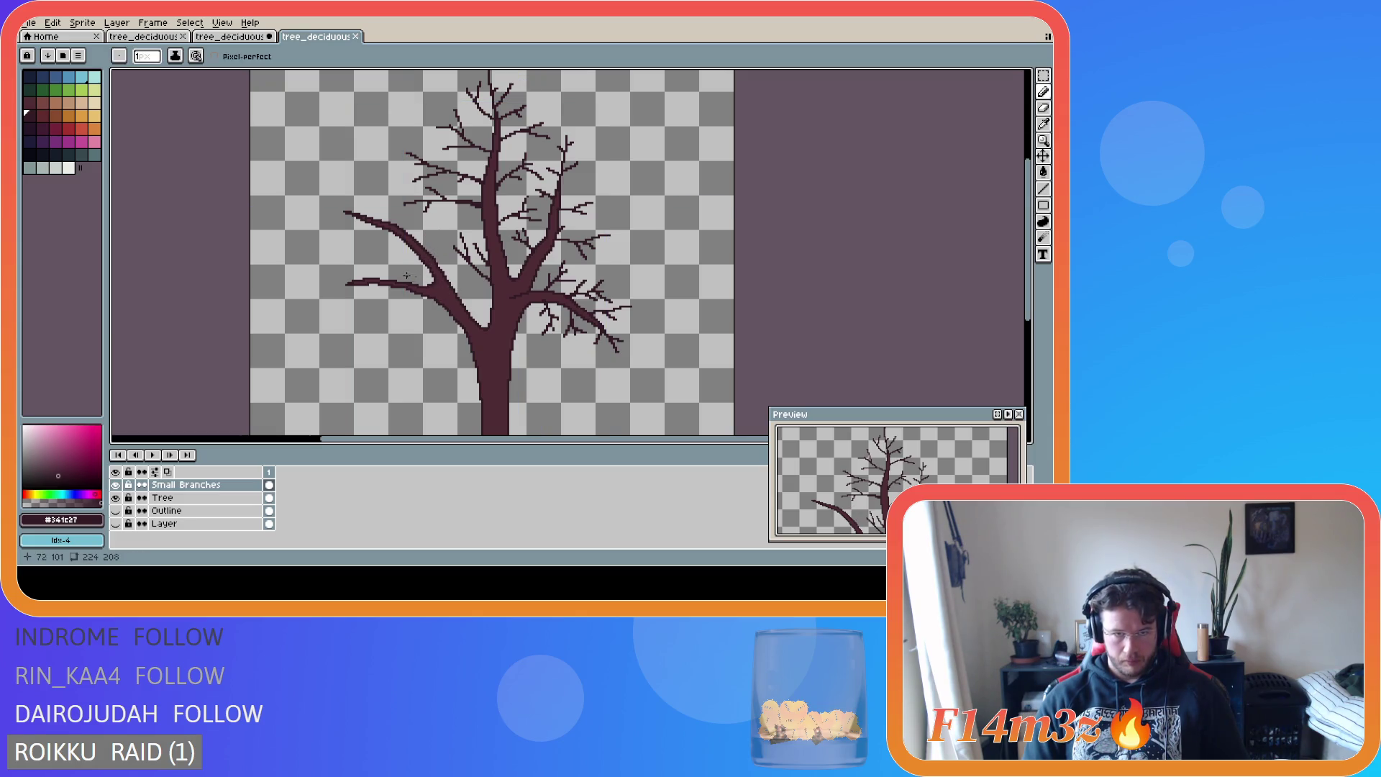
{"action": "scroll", "coordinate": [391, 268], "scroll_direction": "down", "scroll_amount": 2}
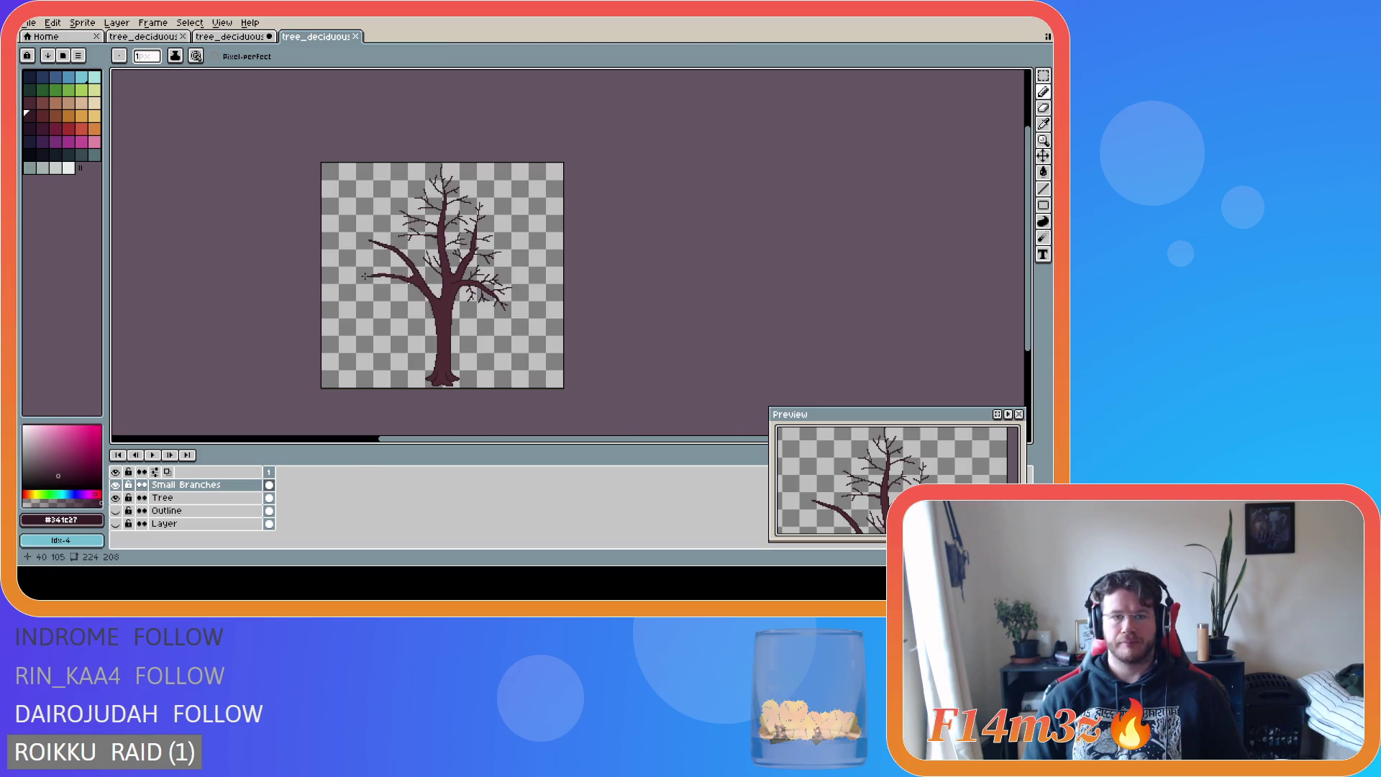
{"action": "scroll", "coordinate": [362, 274], "scroll_direction": "up", "scroll_amount": 1}
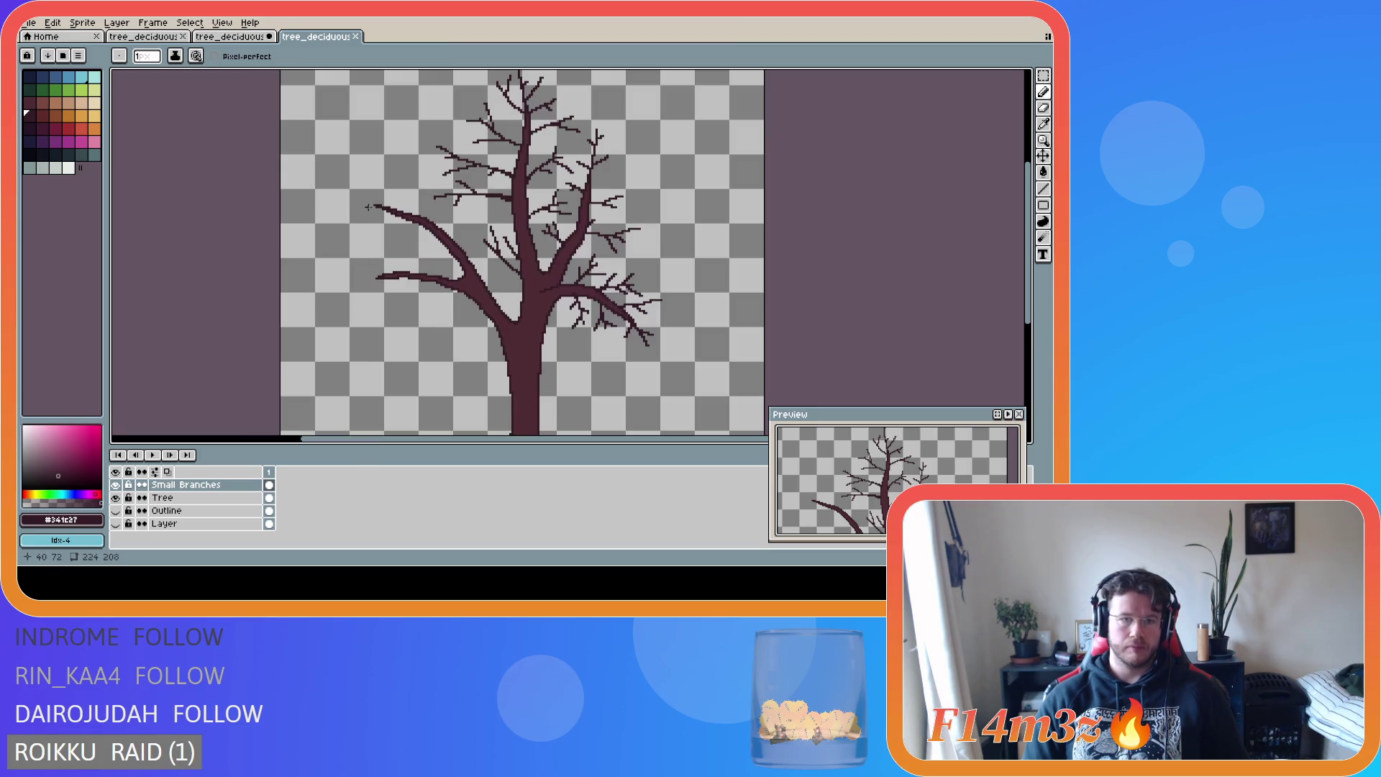
{"action": "left_click_drag", "start_coordinate": [373, 204], "coordinate": [332, 210]}
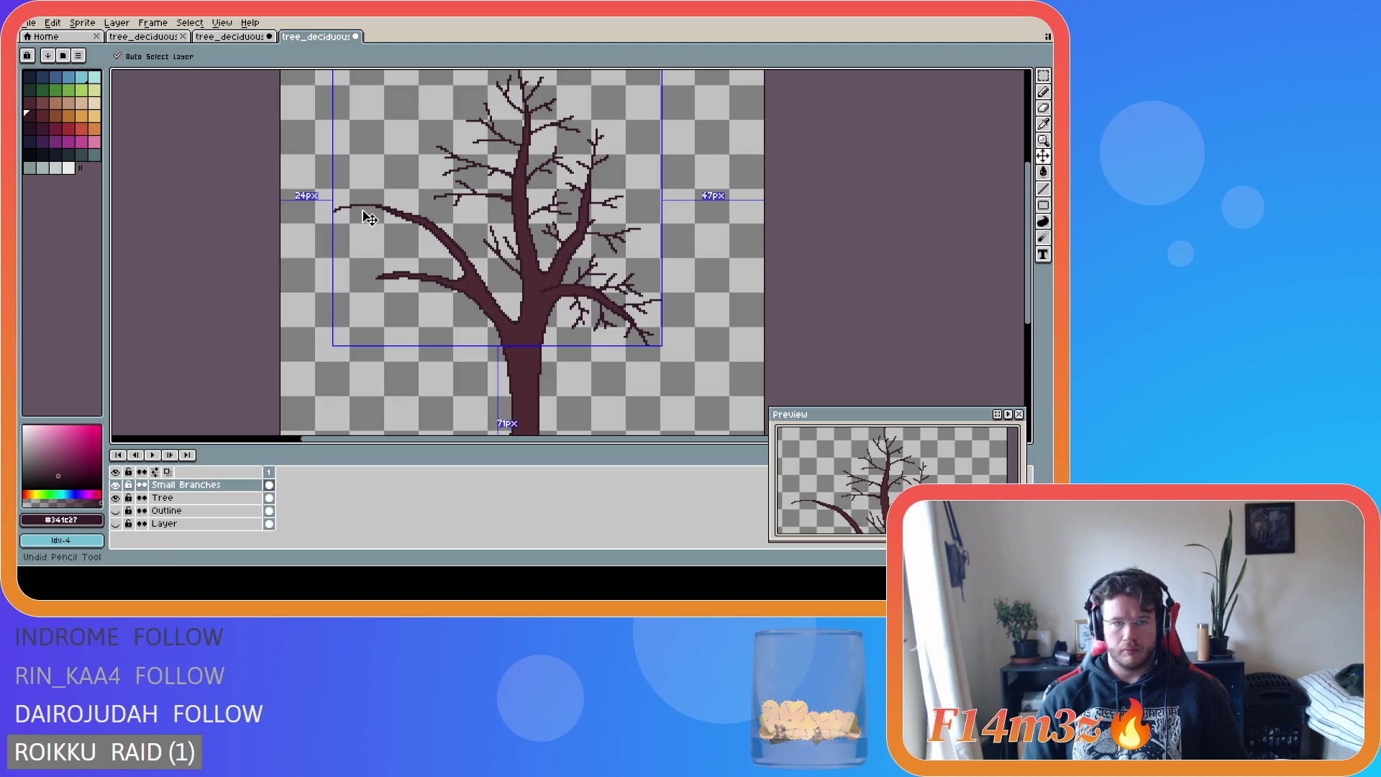
{"action": "left_click", "coordinate": [350, 217], "text": "shift"}
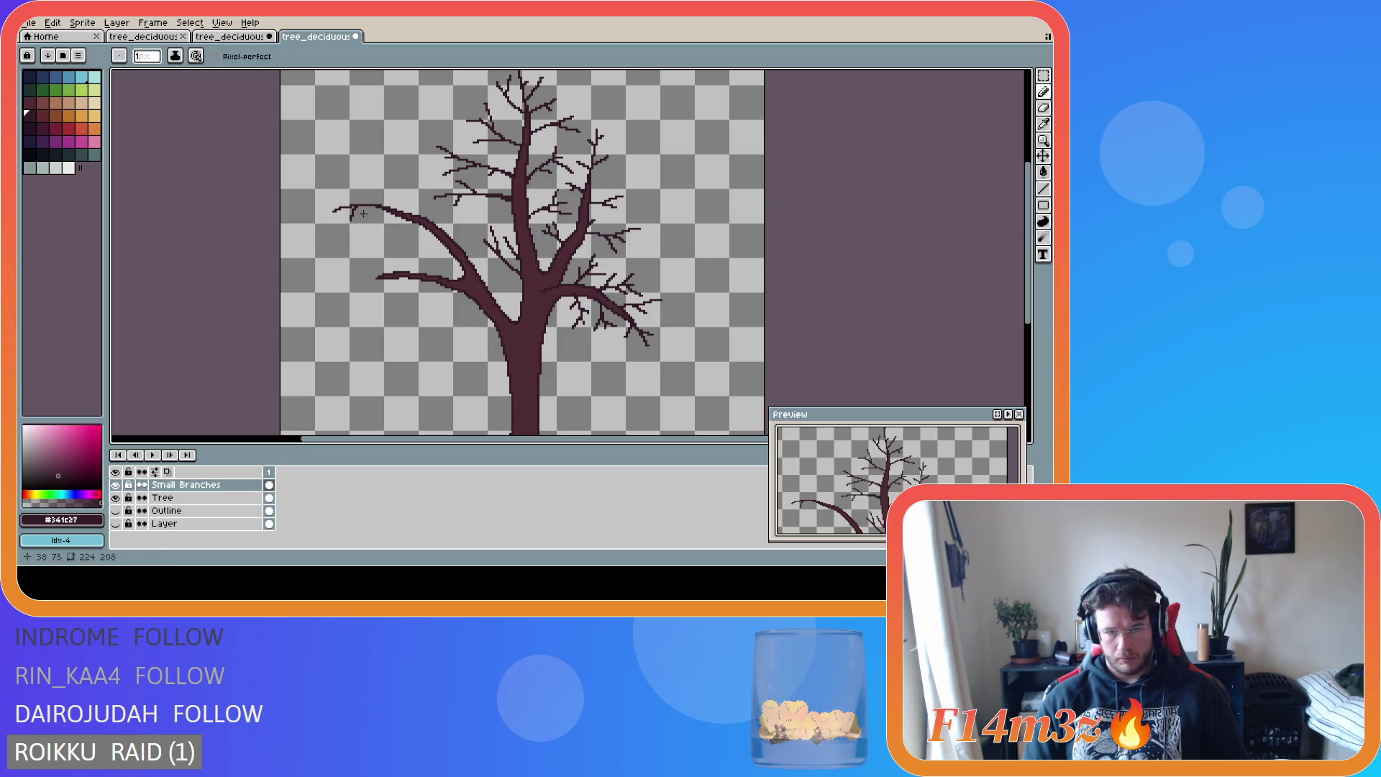
- Add two small twigs at the end of the left branch
{"action": "scroll", "coordinate": [364, 214], "scroll_direction": "down", "scroll_amount": 3}
{"action": "scroll", "coordinate": [394, 189], "scroll_direction": "up", "scroll_amount": 2}
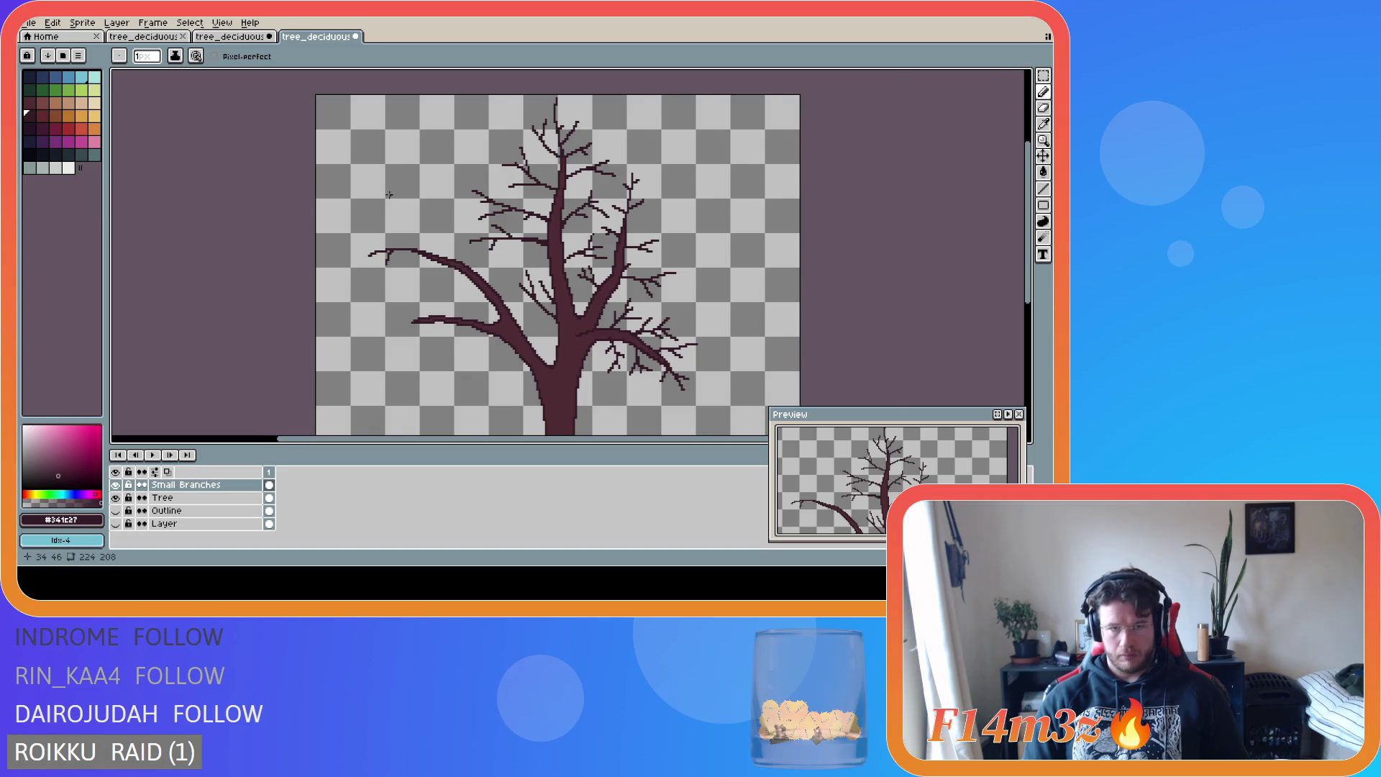
{"action": "scroll", "coordinate": [389, 194], "scroll_direction": "up", "scroll_amount": 1}
{"action": "mouse_move", "coordinate": [402, 273]}
{"action": "left_mouse_down"}
{"action": "mouse_move", "coordinate": [374, 264]}
{"action": "mouse_move", "coordinate": [375, 303]}
{"action": "left_mouse_up"}
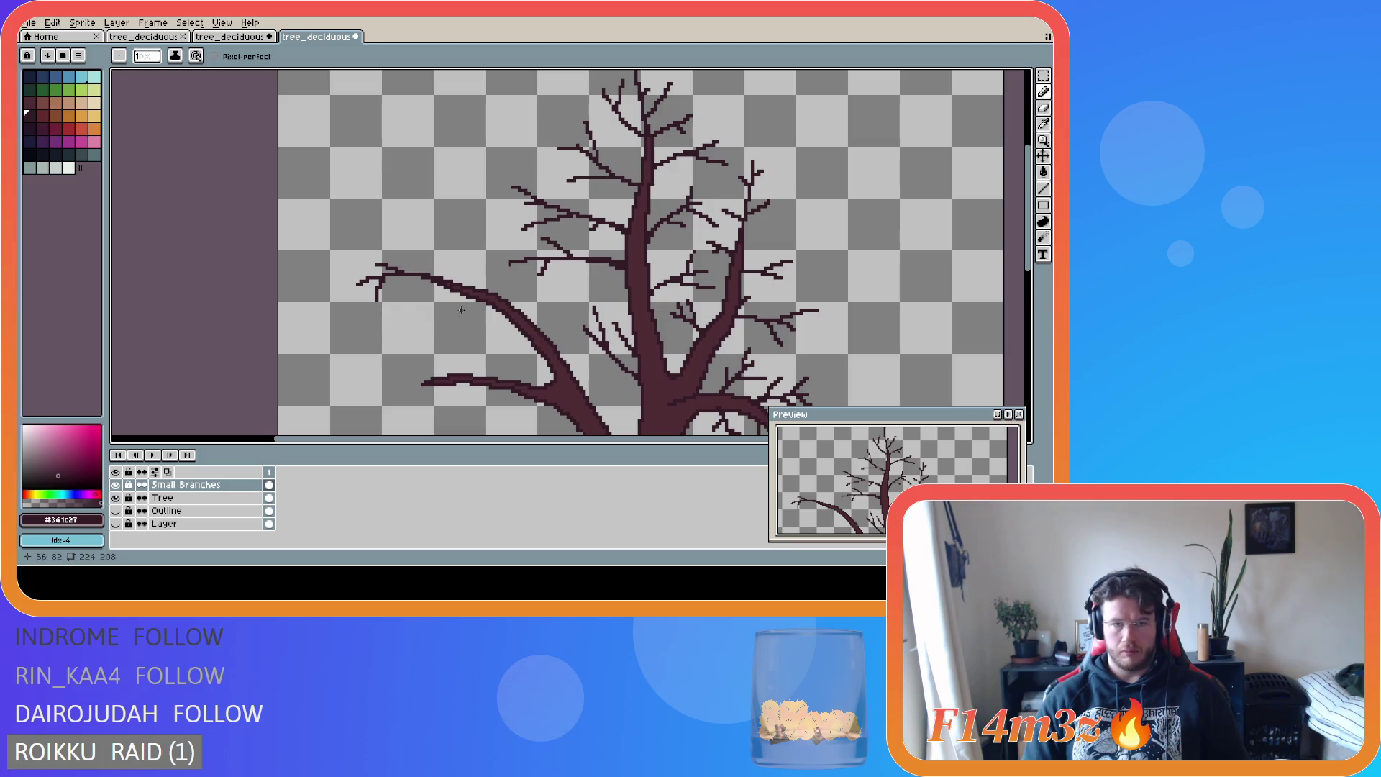
- Add a twig hanging down-left from the left limb, undoing a second unwanted stroke
{"action": "scroll", "coordinate": [466, 311], "scroll_direction": "down", "scroll_amount": 1}
{"action": "left_click_drag", "start_coordinate": [437, 288], "coordinate": [426, 307]}
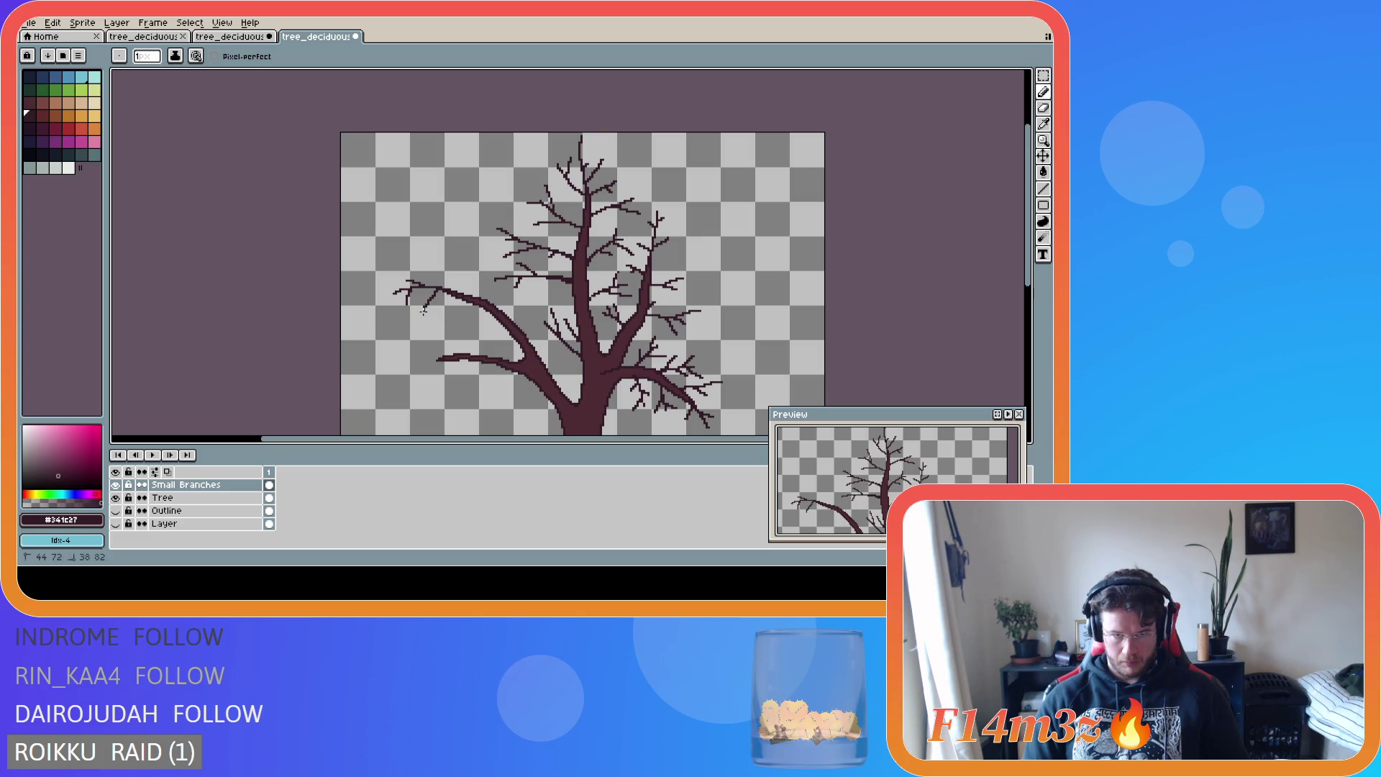
{"action": "left_click_drag", "start_coordinate": [434, 289], "coordinate": [419, 303]}
{"action": "key", "text": "ctrl+z"}
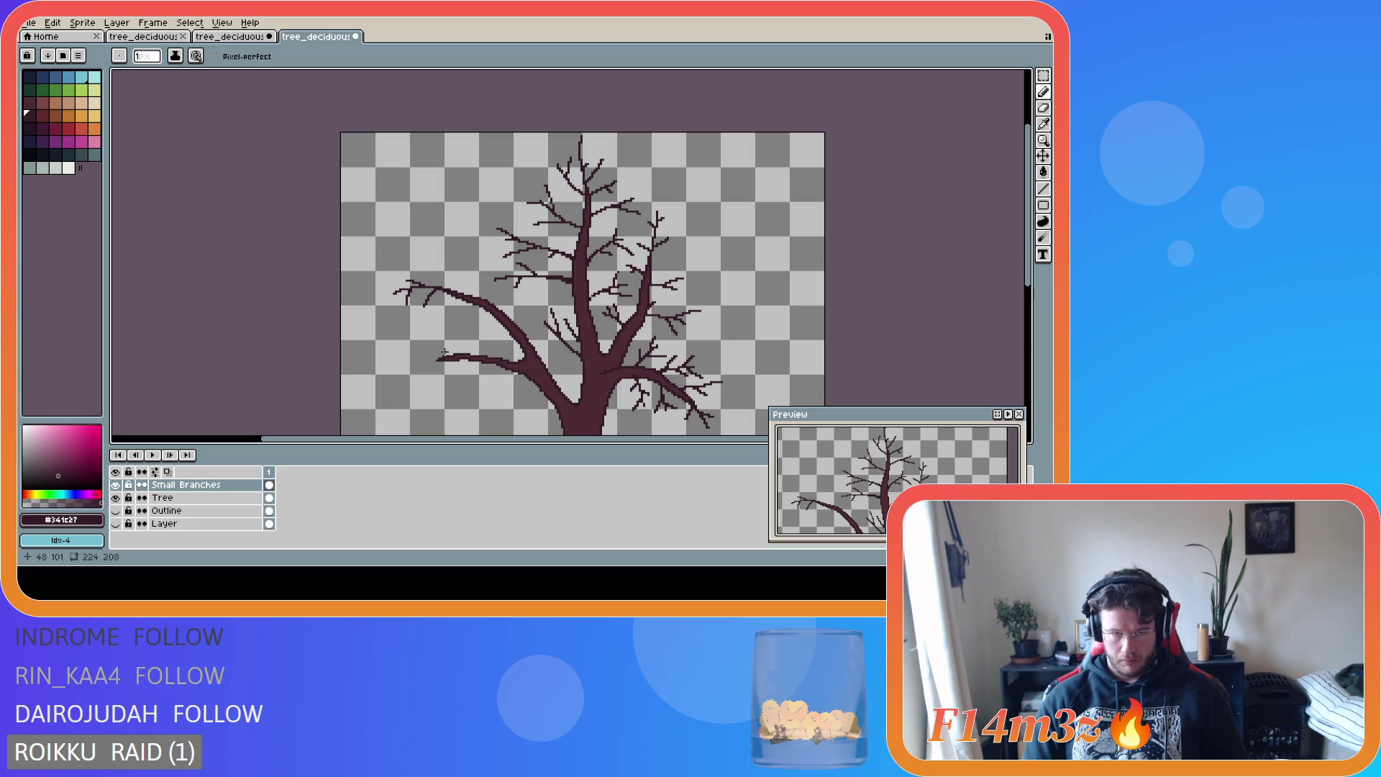
{"action": "scroll", "coordinate": [460, 356], "scroll_direction": "down", "scroll_amount": 1}
{"action": "scroll", "coordinate": [510, 357], "scroll_direction": "up", "scroll_amount": 1}
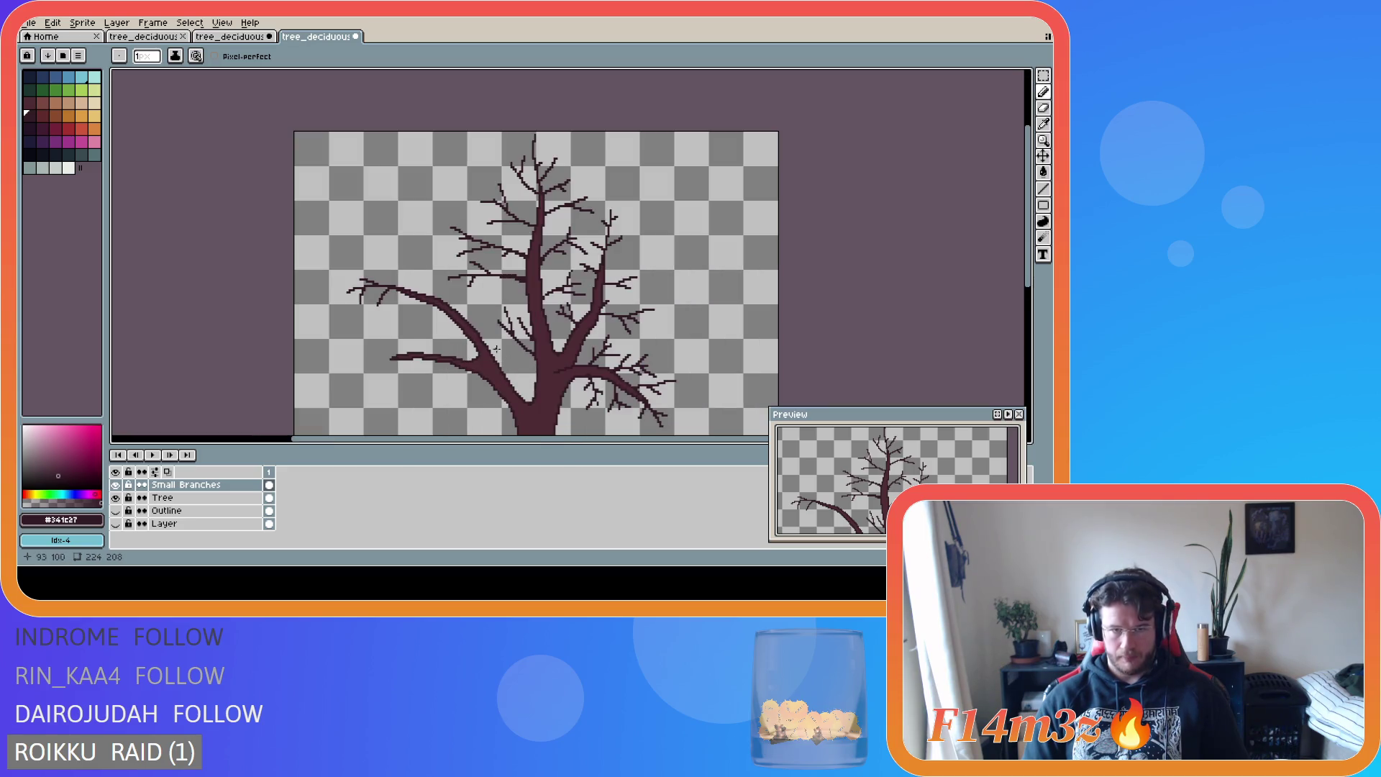
- Draw a thin rising branch and short down-left twigs off the left limb, undoing poor strokes
{"action": "mouse_move", "coordinate": [415, 293]}
{"action": "left_mouse_down"}
{"action": "mouse_move", "coordinate": [397, 255]}
{"action": "mouse_move", "coordinate": [384, 265]}
{"action": "left_mouse_up"}
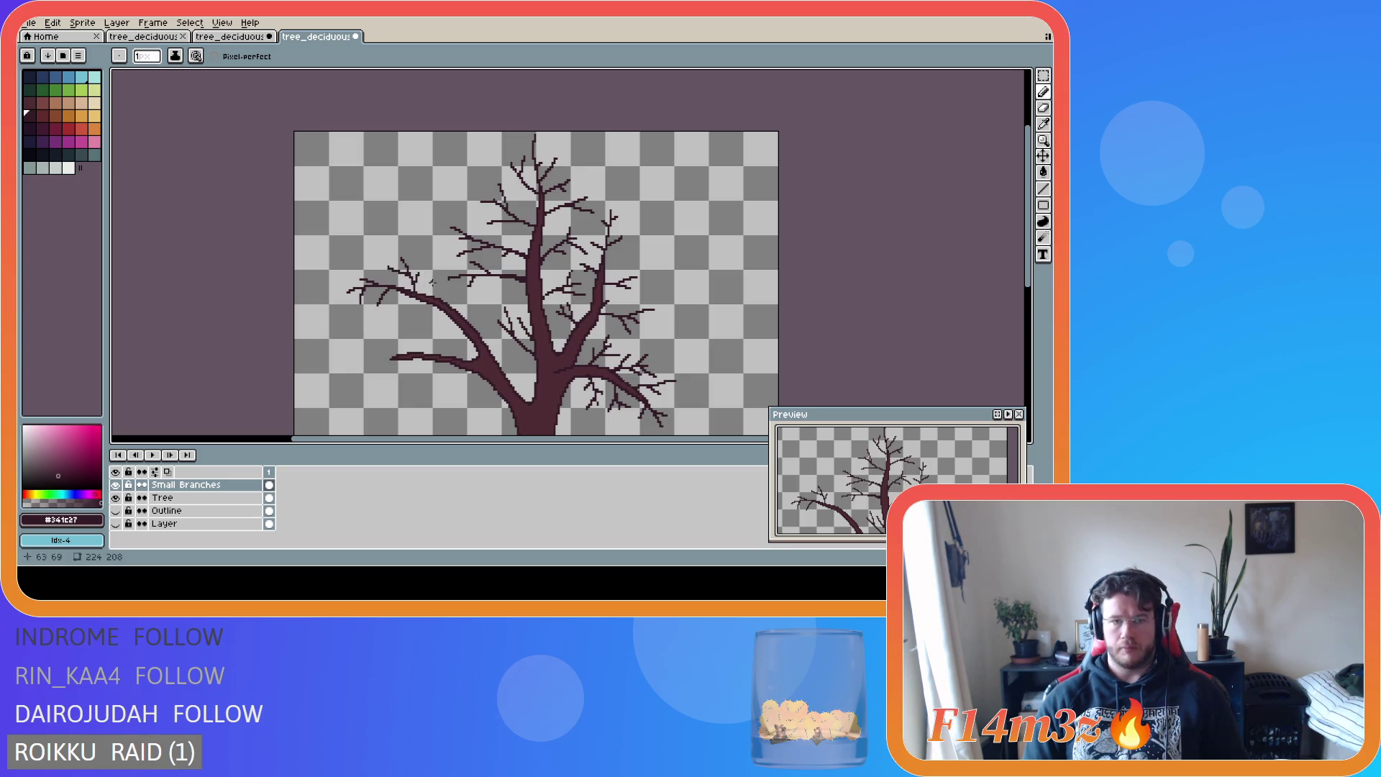
{"action": "scroll", "coordinate": [430, 309], "scroll_direction": "down", "scroll_amount": 1}
{"action": "scroll", "coordinate": [430, 309], "scroll_direction": "up", "scroll_amount": 1}
{"action": "mouse_move", "coordinate": [421, 297]}
{"action": "left_mouse_down"}
{"action": "mouse_move", "coordinate": [386, 323]}
{"action": "mouse_move", "coordinate": [408, 321]}
{"action": "left_mouse_up"}
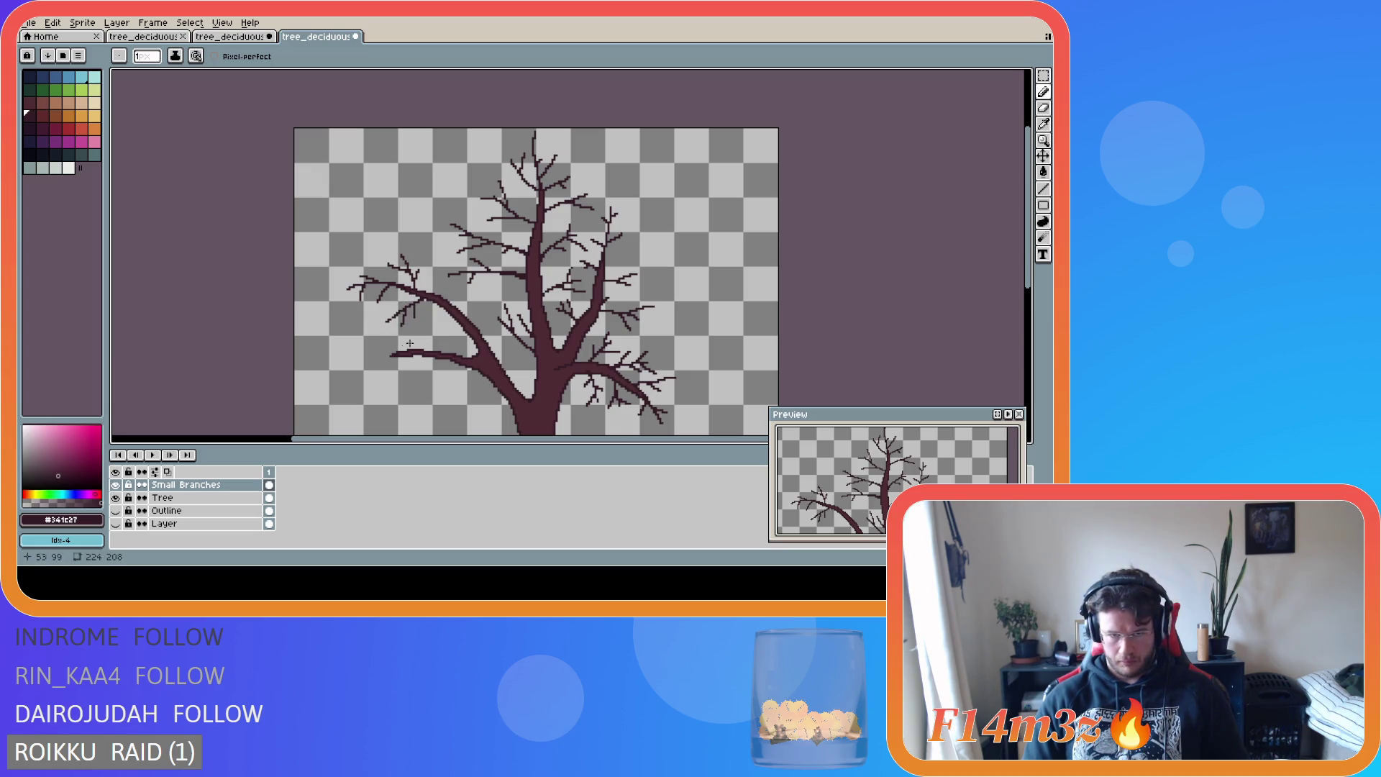
{"action": "scroll", "coordinate": [393, 342], "scroll_direction": "down", "scroll_amount": 1}
{"action": "scroll", "coordinate": [403, 324], "scroll_direction": "up", "scroll_amount": 3}
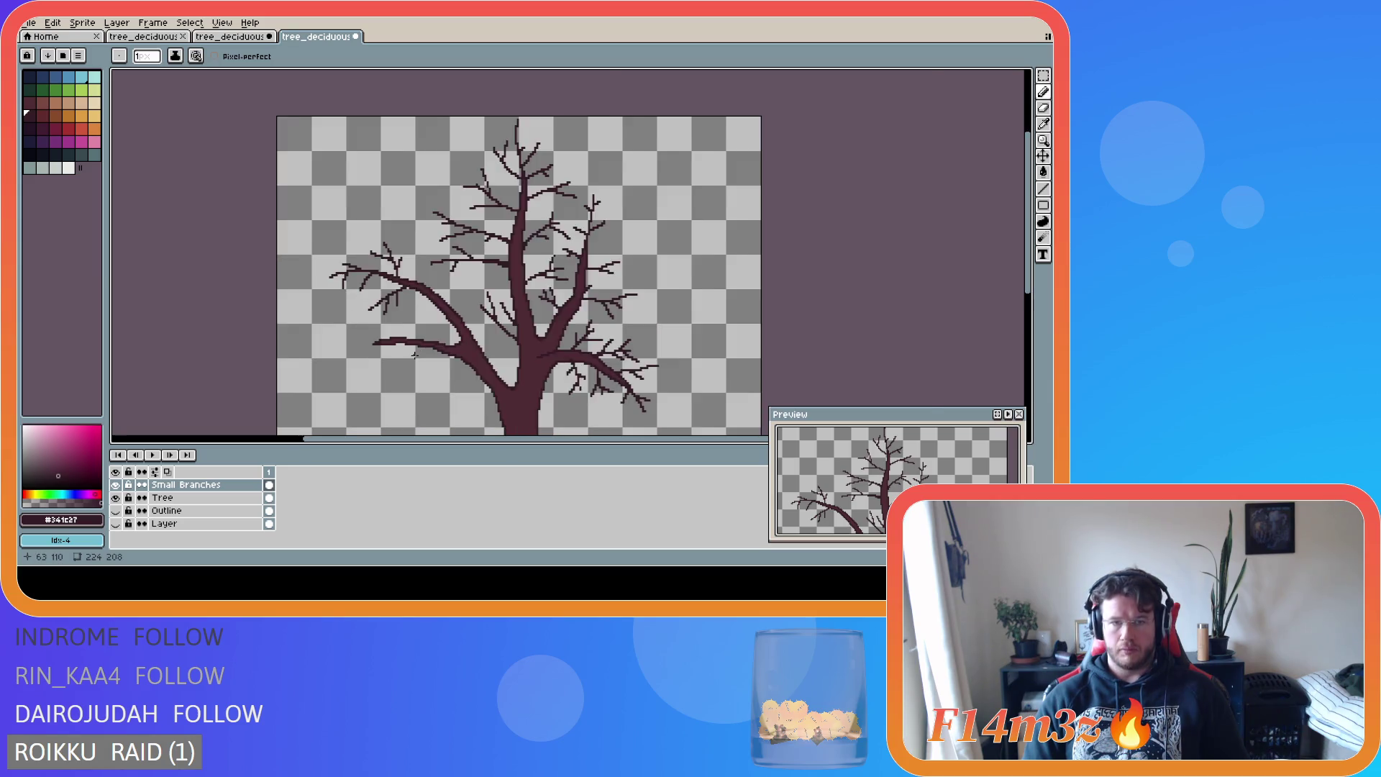
{"action": "key", "text": "ctrl+z"}
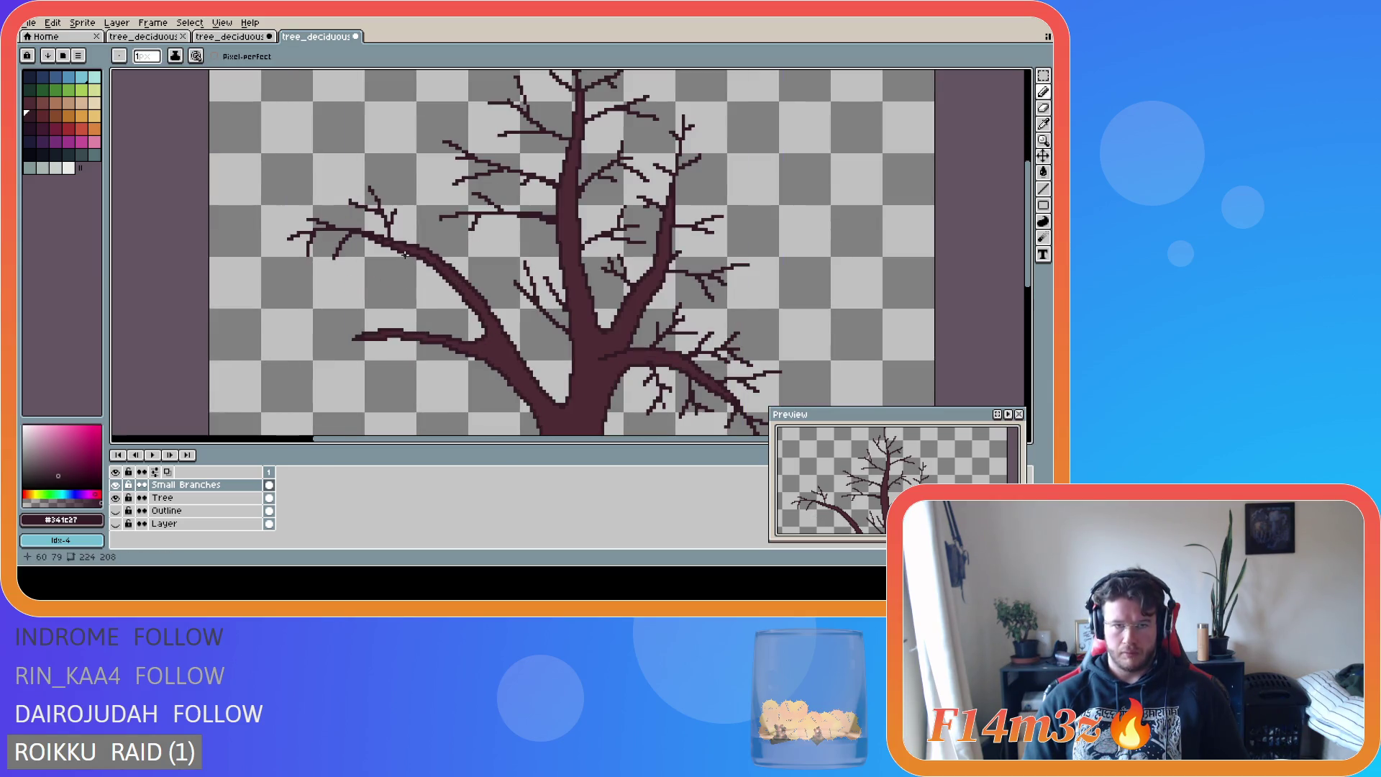
{"action": "mouse_move", "coordinate": [407, 253]}
{"action": "left_mouse_down"}
{"action": "mouse_move", "coordinate": [353, 277]}
{"action": "mouse_move", "coordinate": [374, 264]}
{"action": "mouse_move", "coordinate": [358, 273]}
{"action": "mouse_move", "coordinate": [374, 264]}
{"action": "mouse_move", "coordinate": [375, 301]}
{"action": "left_mouse_up"}
{"action": "key", "text": "ctrl+z"}
{"action": "key", "text": "ctrl+z"}
{"action": "key", "text": "ctrl+z"}
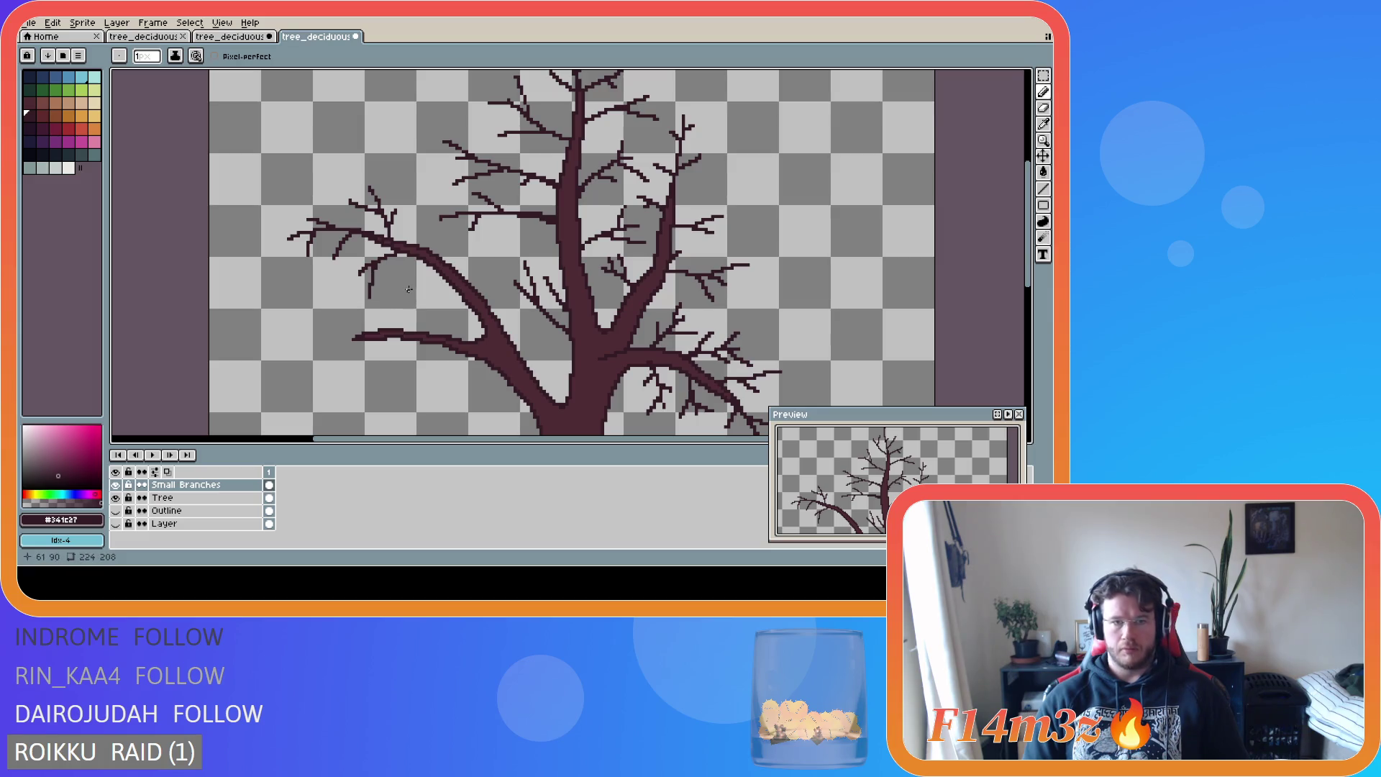
{"action": "scroll", "coordinate": [409, 289], "scroll_direction": "down", "scroll_amount": 2}
{"action": "scroll", "coordinate": [425, 295], "scroll_direction": "down", "scroll_amount": 2}
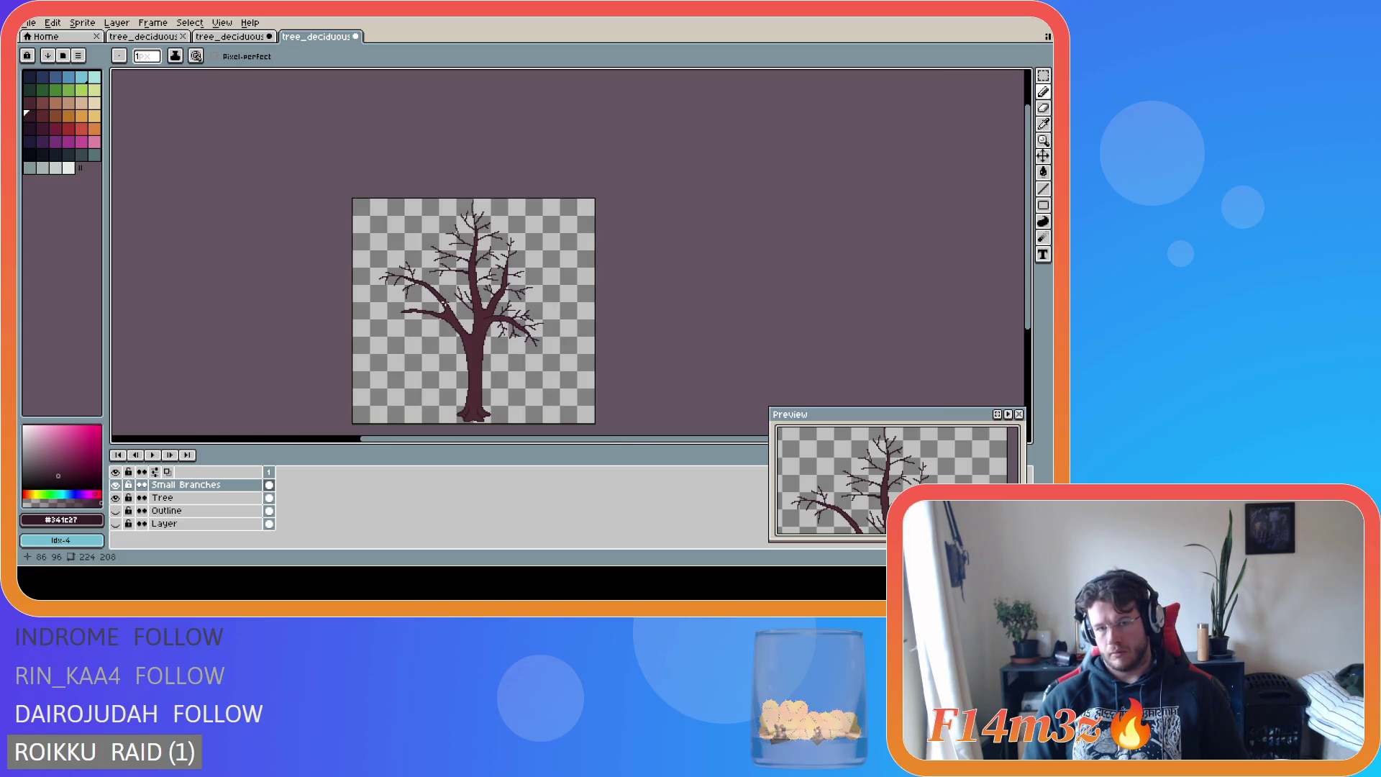
- Draw two hanging twigs, undo both, and redraw one short twig angling down-left from the branch
{"action": "scroll", "coordinate": [443, 302], "scroll_direction": "up", "scroll_amount": 2}
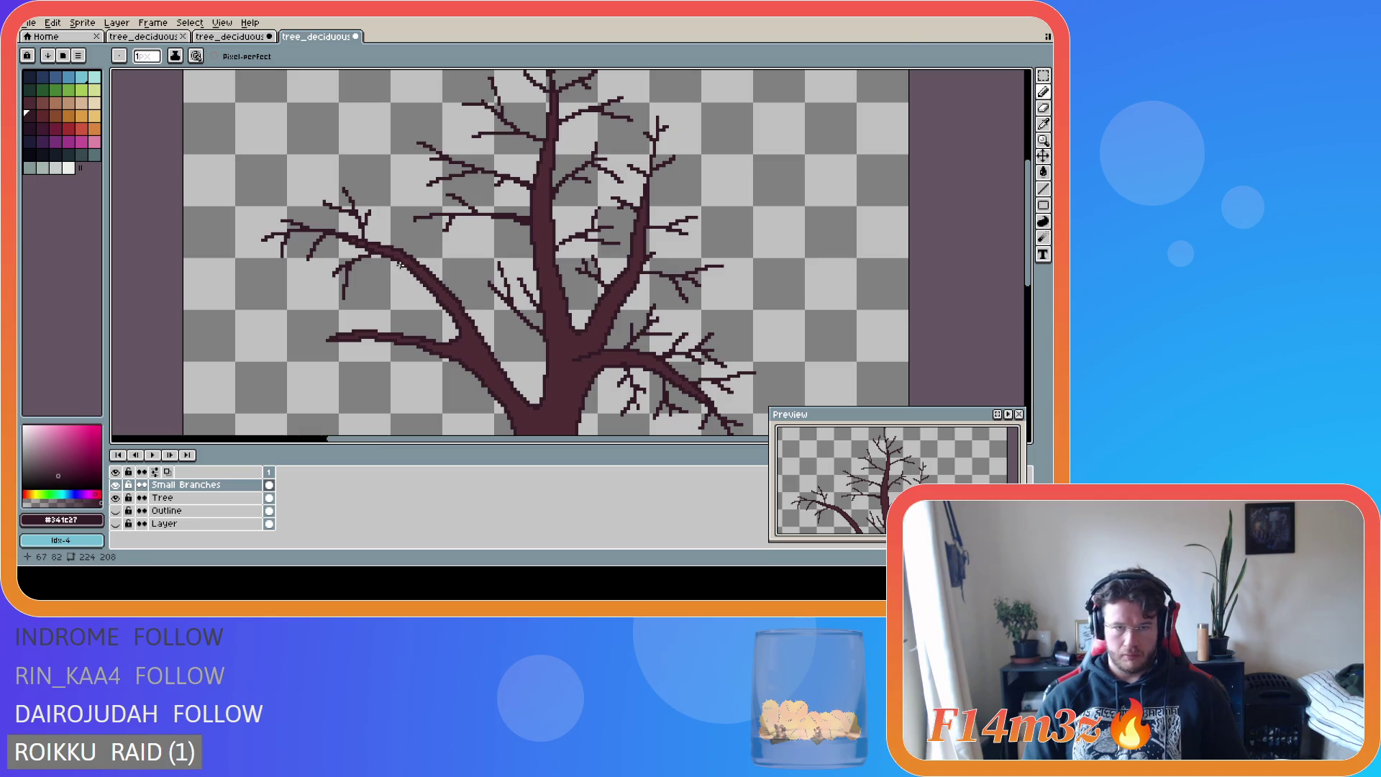
{"action": "left_click_drag", "start_coordinate": [387, 272], "coordinate": [384, 304]}
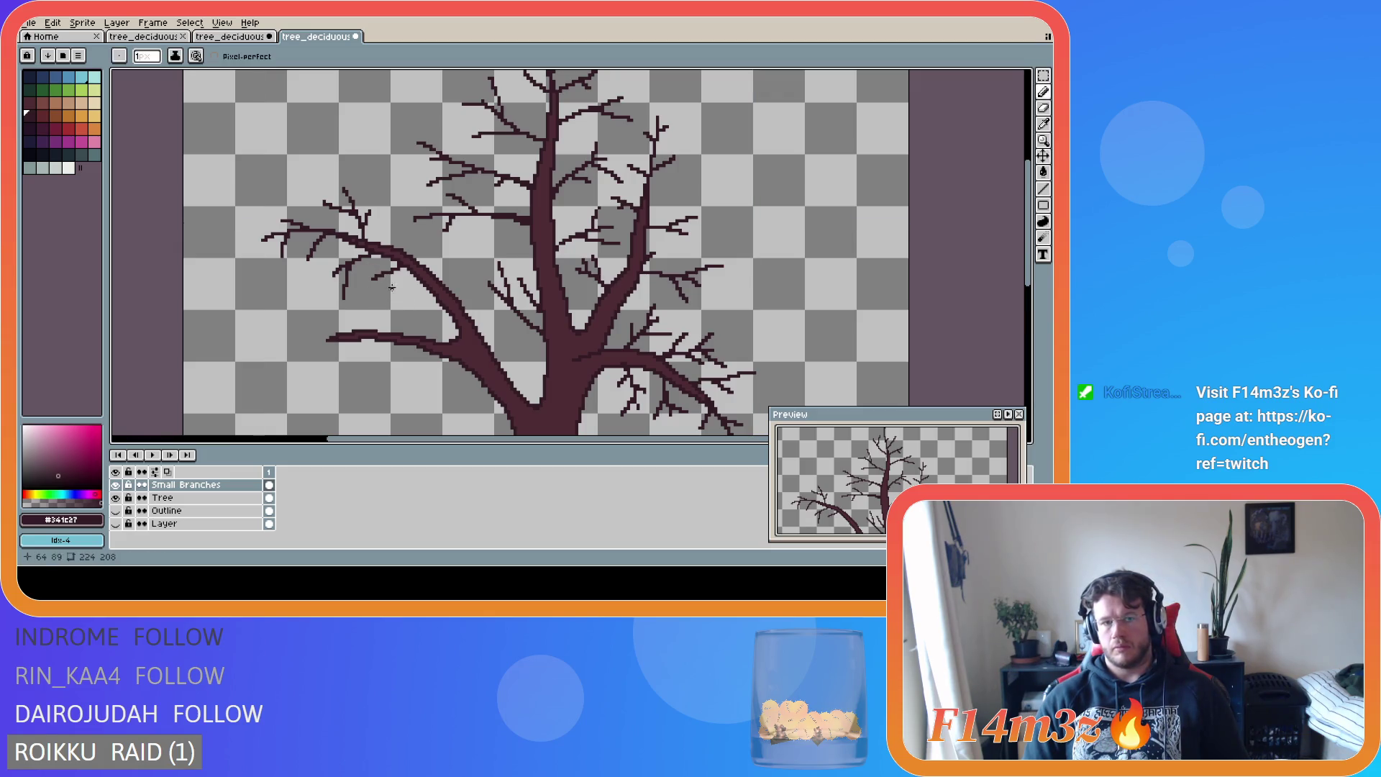
{"action": "scroll", "coordinate": [397, 300], "scroll_direction": "down", "scroll_amount": 2}
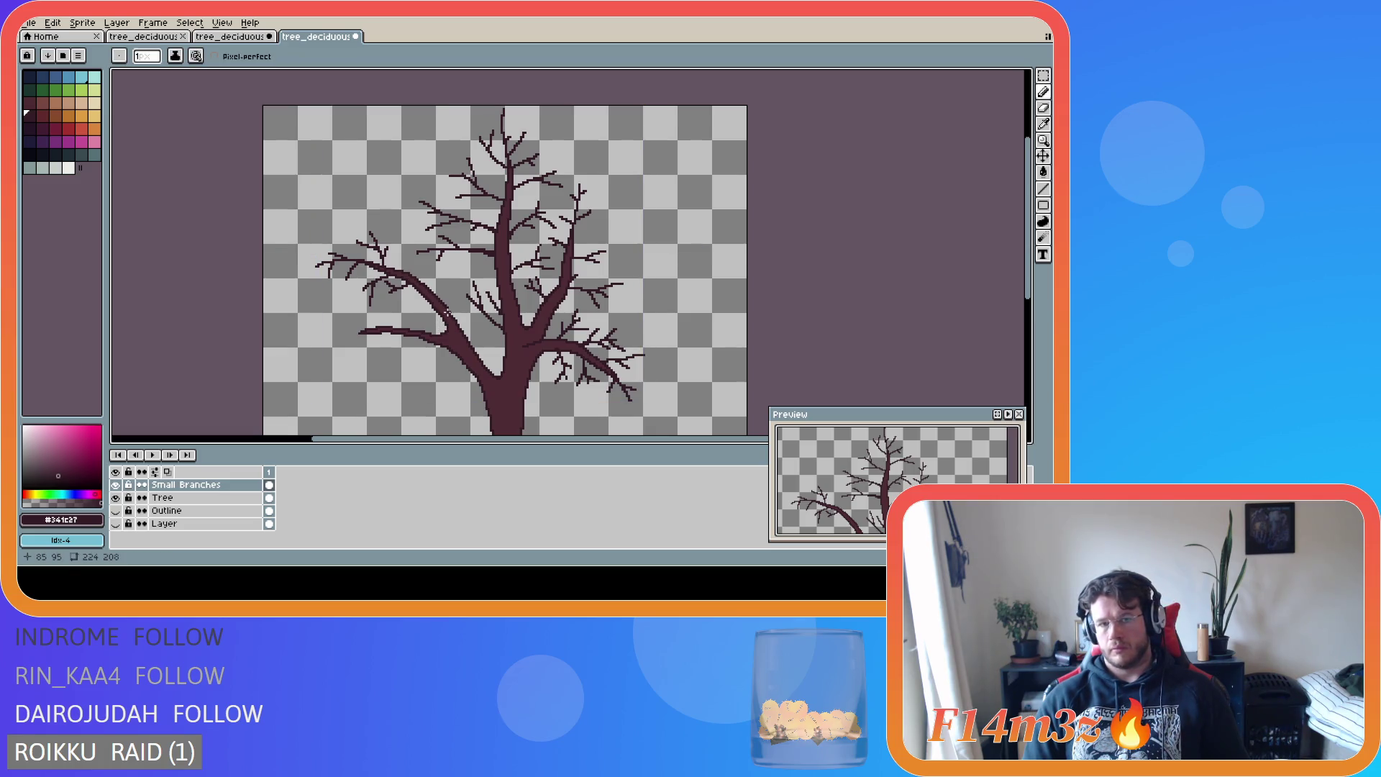
{"action": "scroll", "coordinate": [449, 329], "scroll_direction": "down", "scroll_amount": 1}
{"action": "scroll", "coordinate": [448, 329], "scroll_direction": "up", "scroll_amount": 2}
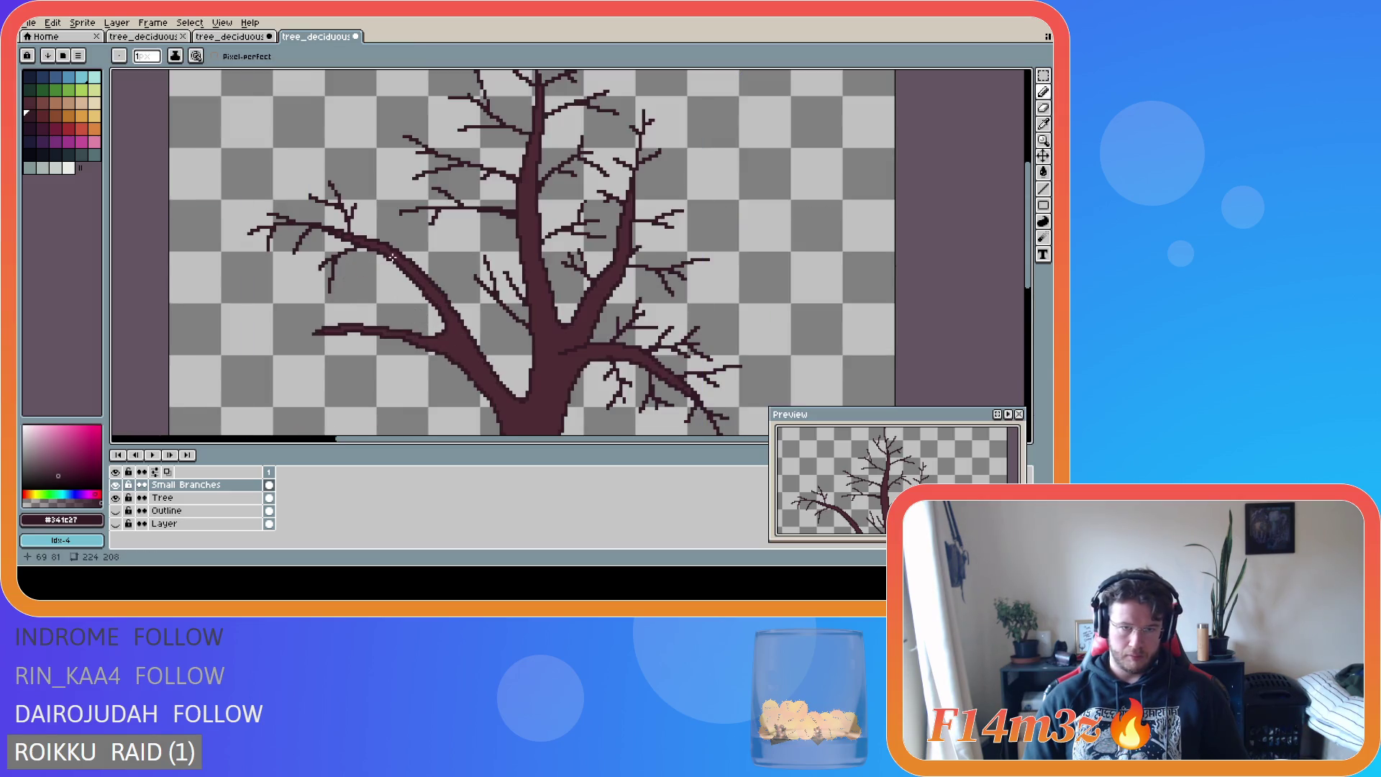
{"action": "mouse_move", "coordinate": [391, 266]}
{"action": "left_mouse_down"}
{"action": "mouse_move", "coordinate": [382, 294]}
{"action": "mouse_move", "coordinate": [362, 283]}
{"action": "left_mouse_up"}
{"action": "key", "text": "ctrl+z"}
{"action": "key", "text": "ctrl+z"}
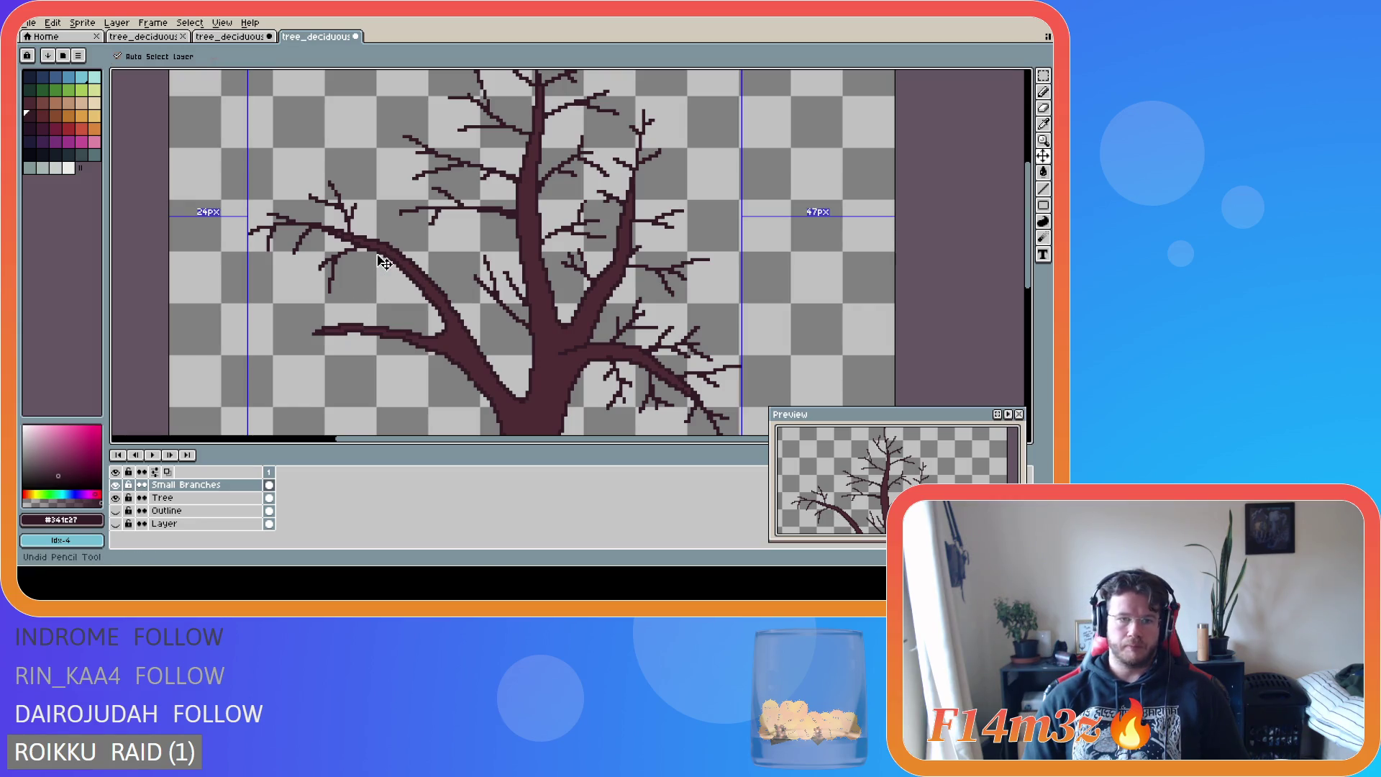
{"action": "mouse_move", "coordinate": [382, 260]}
{"action": "left_mouse_down"}
{"action": "mouse_move", "coordinate": [375, 278]}
{"action": "mouse_move", "coordinate": [347, 275]}
{"action": "left_mouse_up"}
{"action": "scroll", "coordinate": [415, 321], "scroll_direction": "down", "scroll_amount": 1}
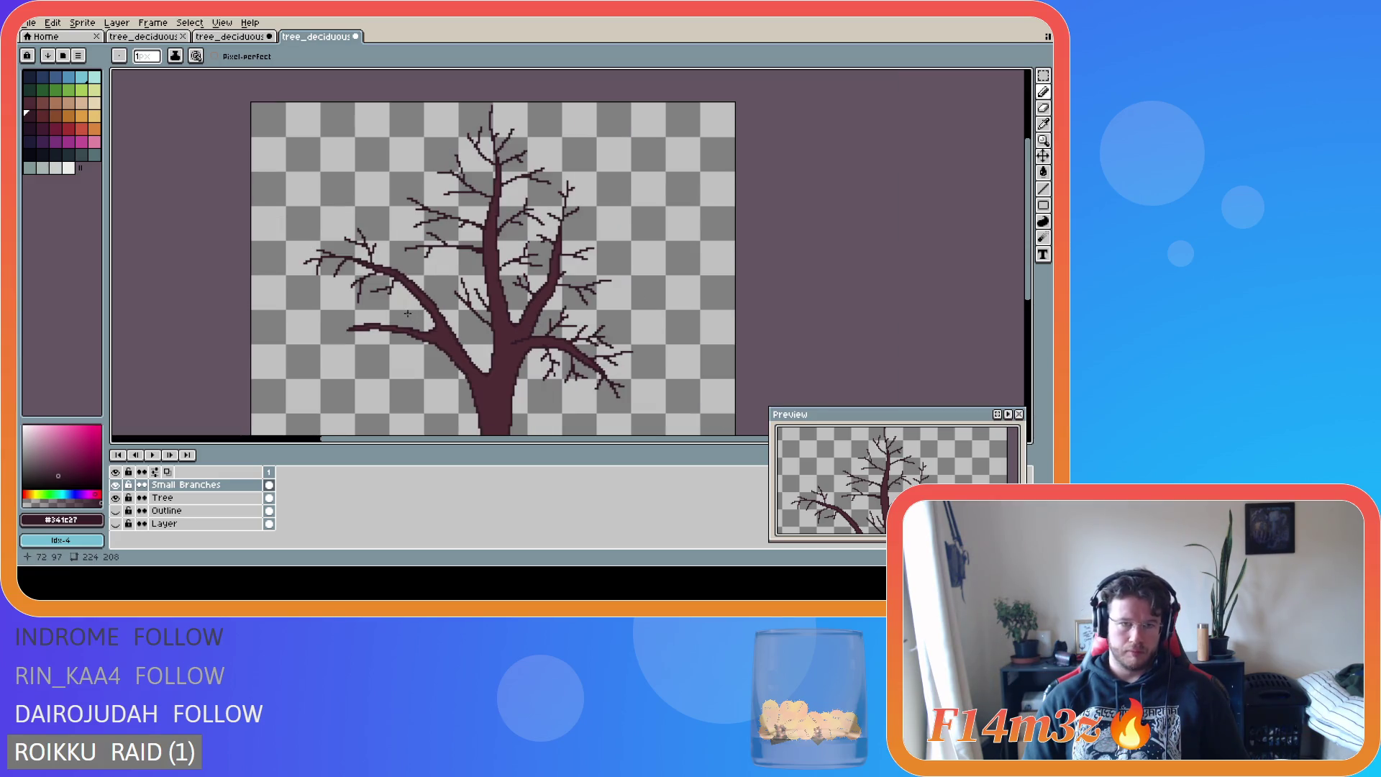
- Add a short upright twig to the left branch
{"action": "scroll", "coordinate": [407, 314], "scroll_direction": "up", "scroll_amount": 1}
{"action": "scroll", "coordinate": [402, 310], "scroll_direction": "down", "scroll_amount": 1}
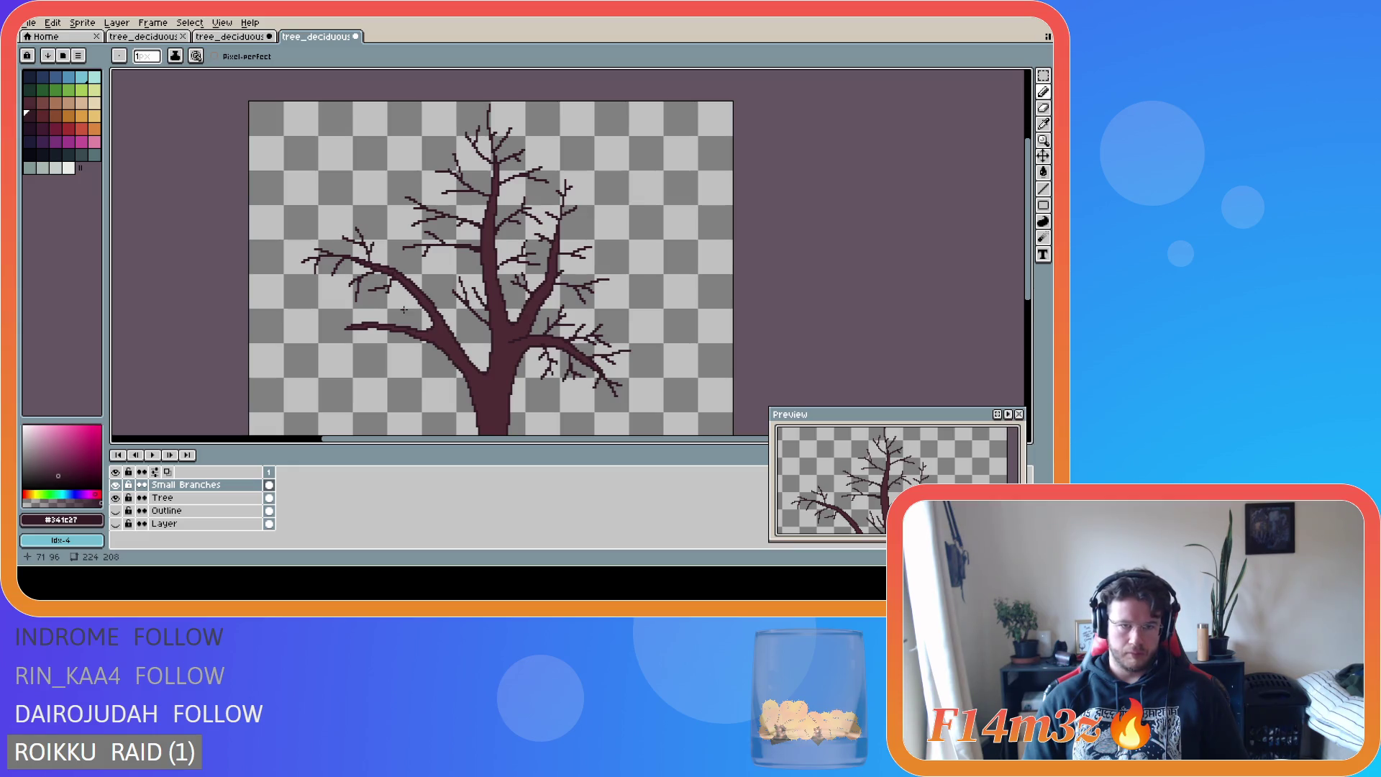
{"action": "left_click", "coordinate": [389, 301], "text": "shift"}
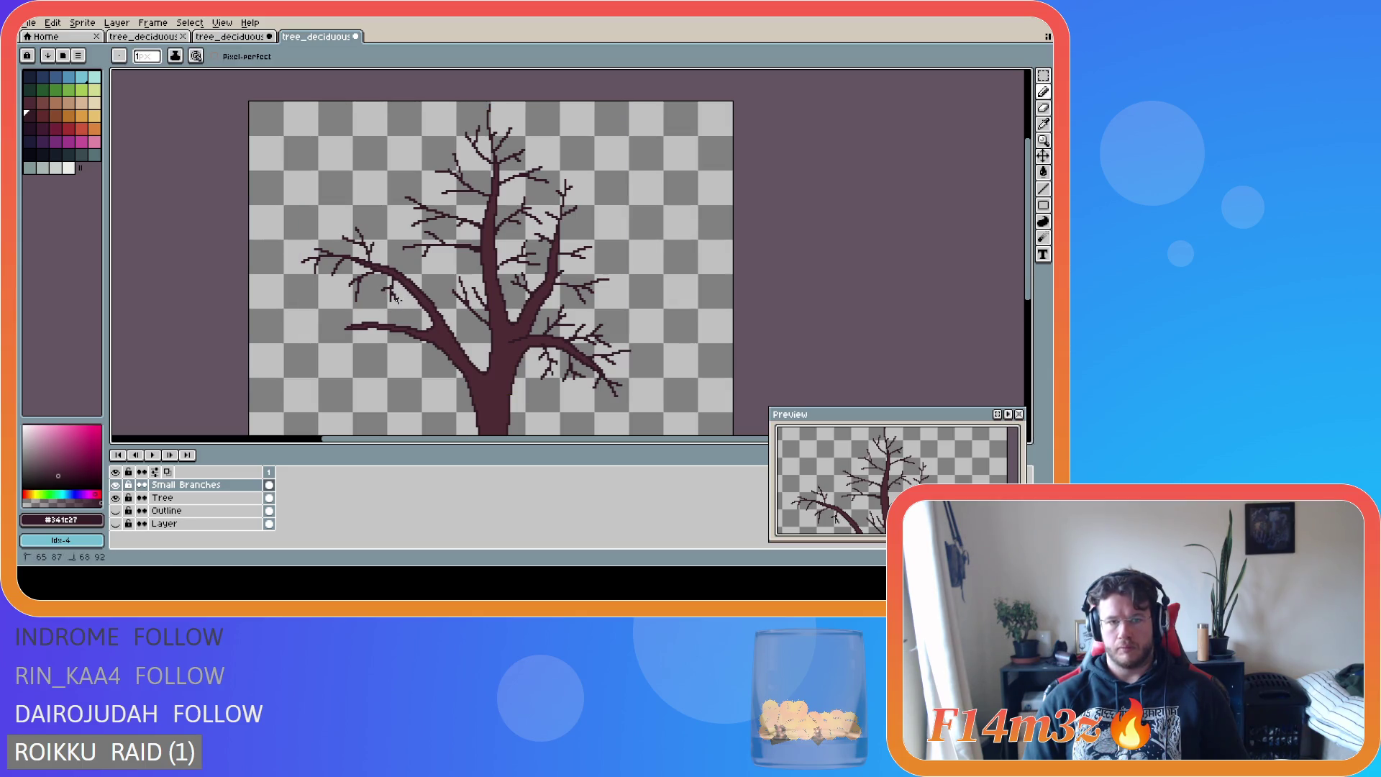
{"action": "key", "text": "ctrl+a"}
{"action": "key", "text": "ctrl+d"}
{"action": "key", "text": "ctrl+a"}
{"action": "key", "text": "ctrl+d"}
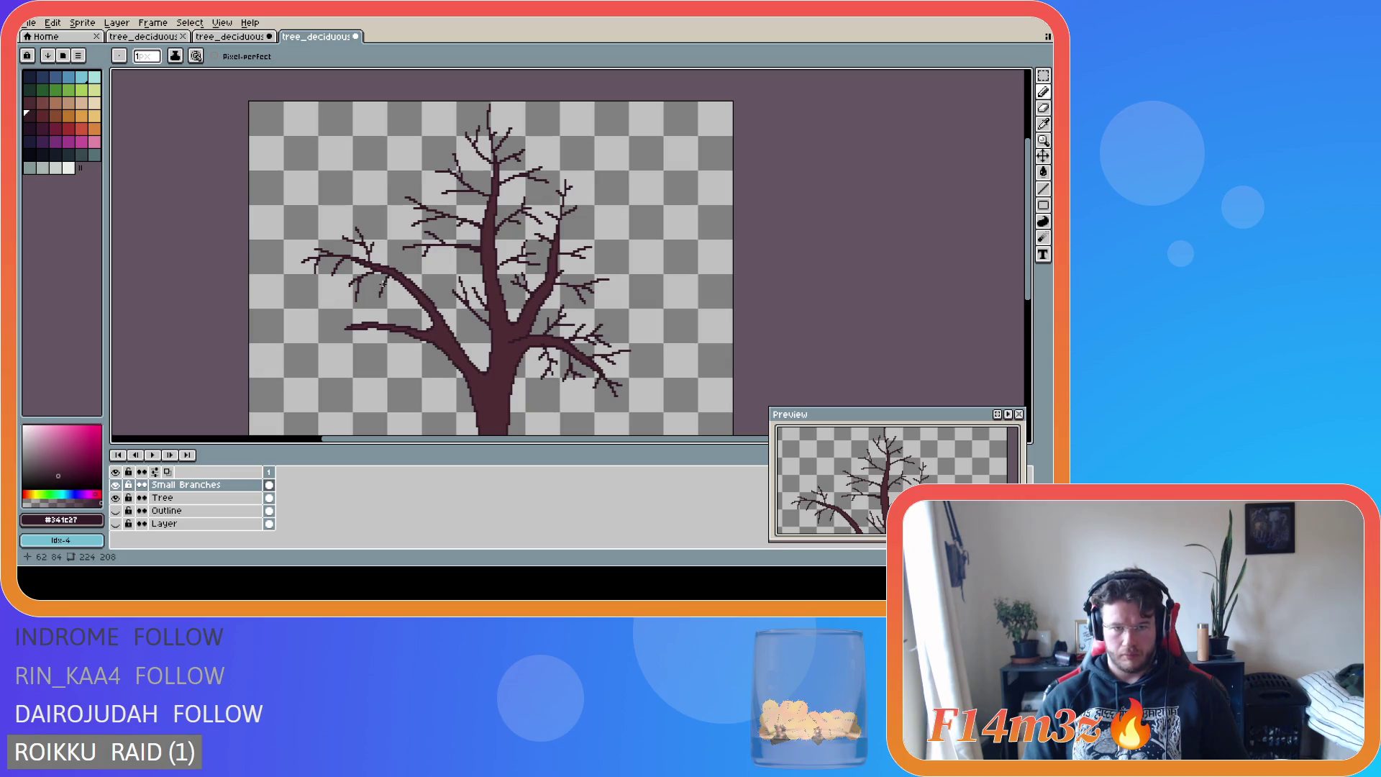
{"action": "key", "text": "ctrl+a"}
{"action": "key", "text": "ctrl+d"}
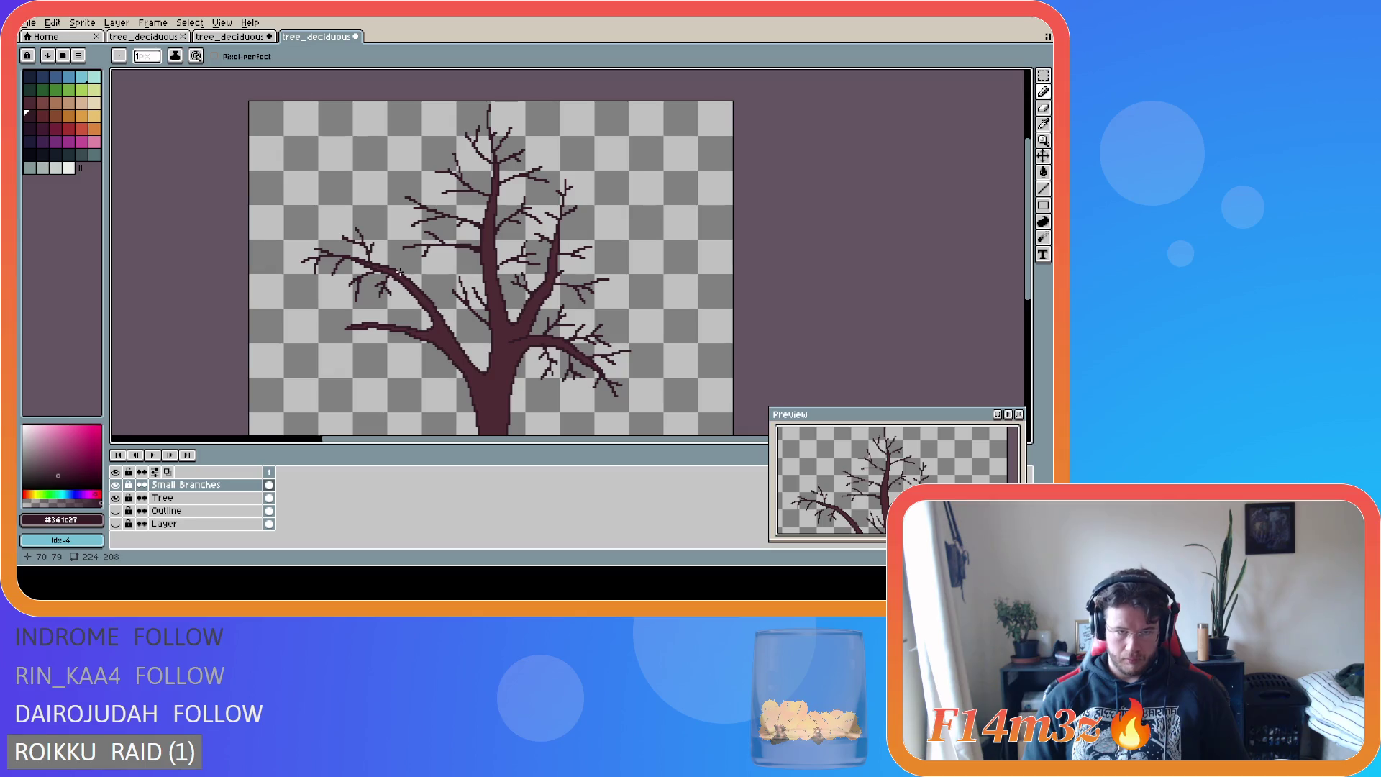
- Add a few twig pixels and a short stroke to the branches, then undo the last stroke
{"action": "mouse_move", "coordinate": [400, 271]}
{"action": "left_mouse_down"}
{"action": "mouse_move", "coordinate": [399, 258]}
{"action": "mouse_move", "coordinate": [378, 261]}
{"action": "mouse_move", "coordinate": [393, 263]}
{"action": "left_mouse_up"}
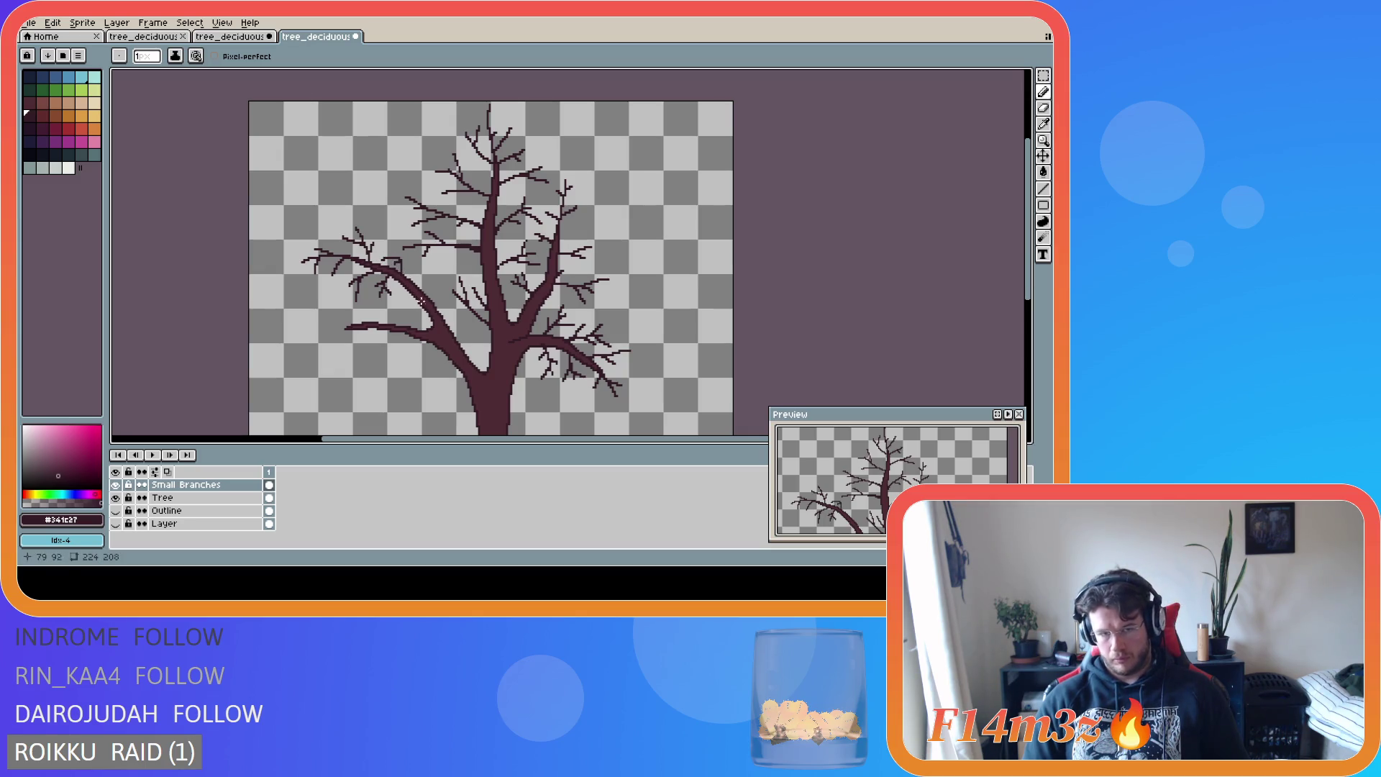
{"action": "key", "text": "v"}
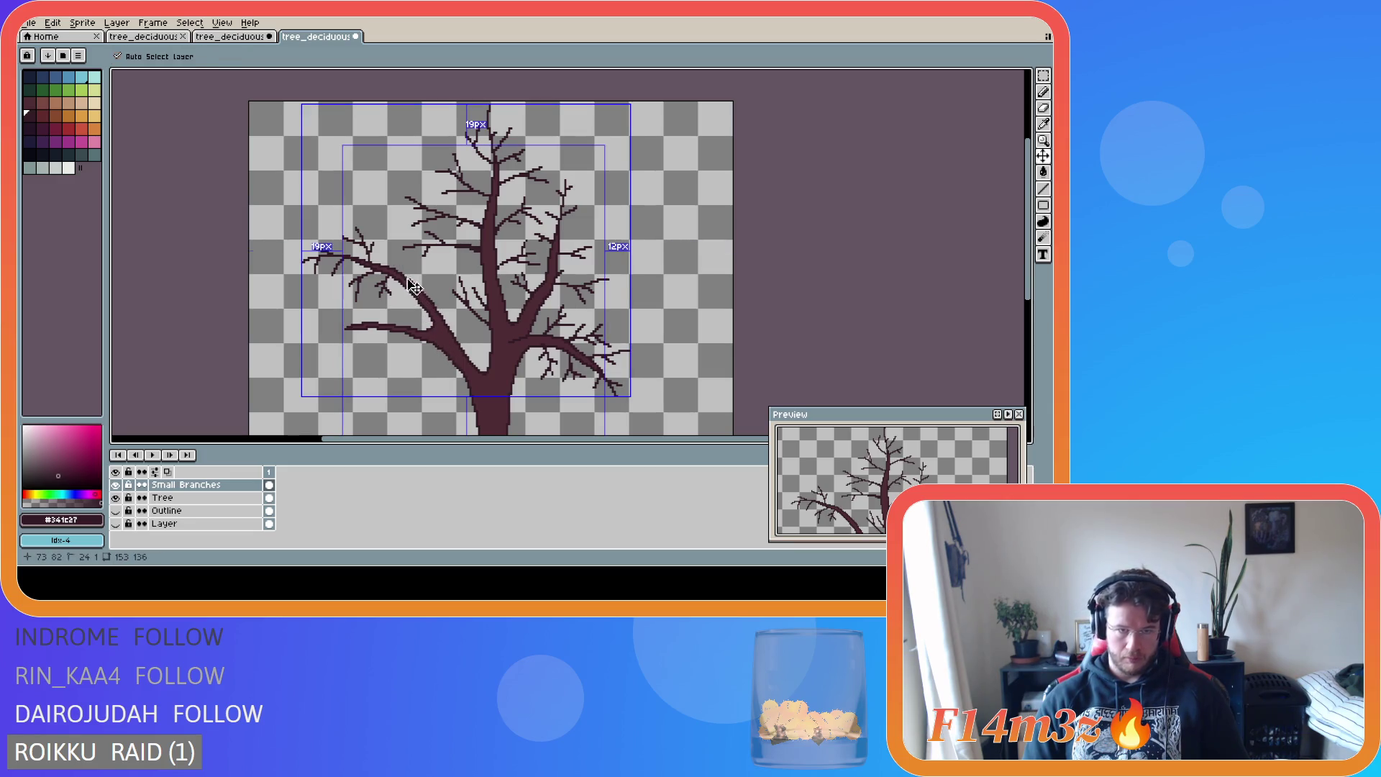
{"action": "key", "text": "b"}
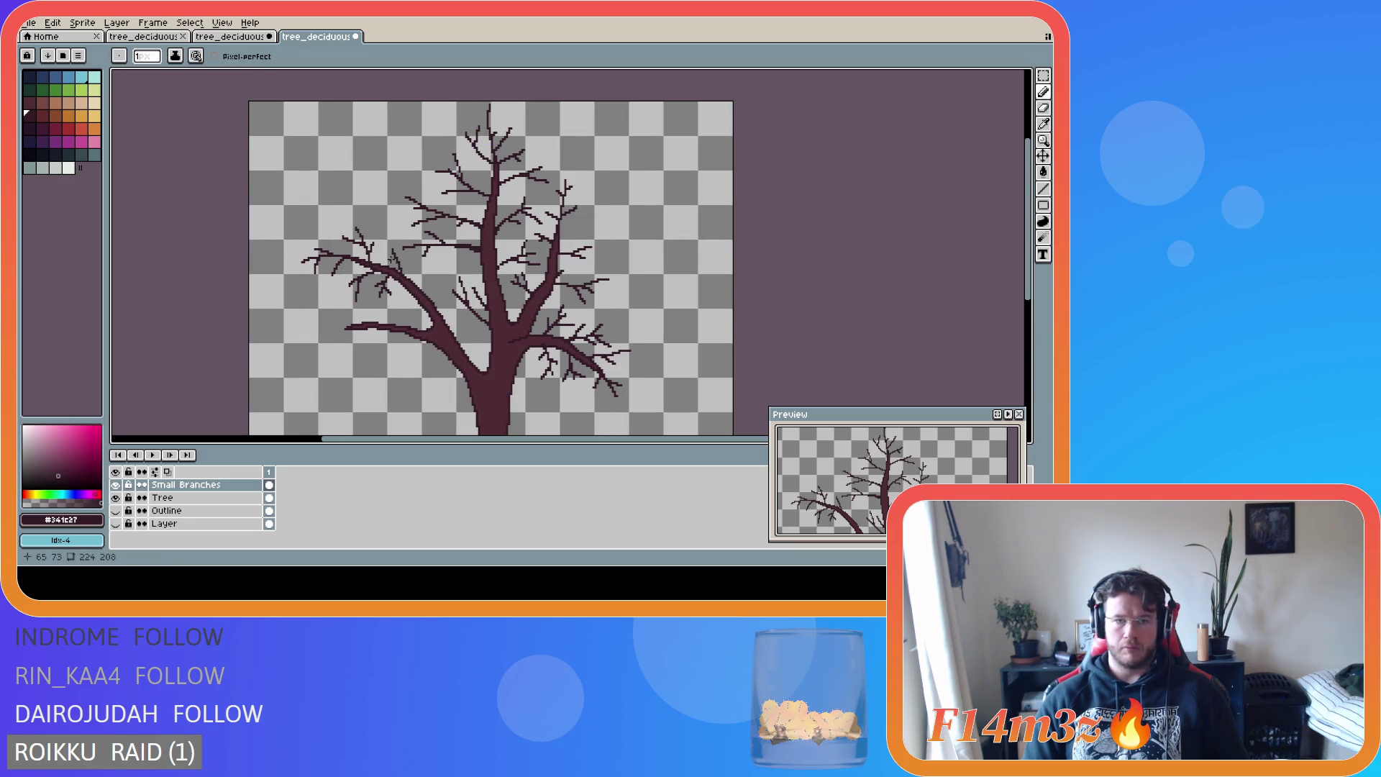
{"action": "left_click_drag", "start_coordinate": [374, 261], "coordinate": [376, 254]}
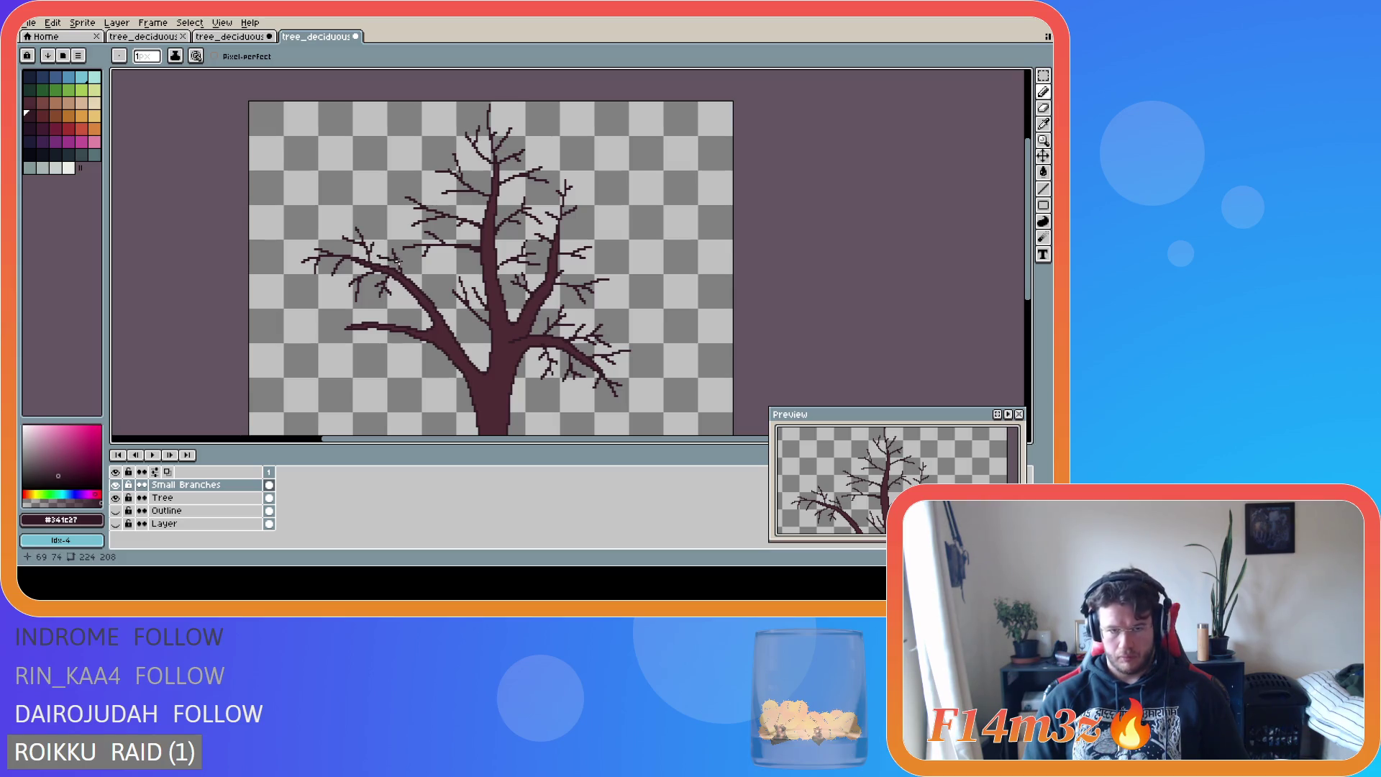
{"action": "key", "text": "v"}
{"action": "key", "text": "b"}
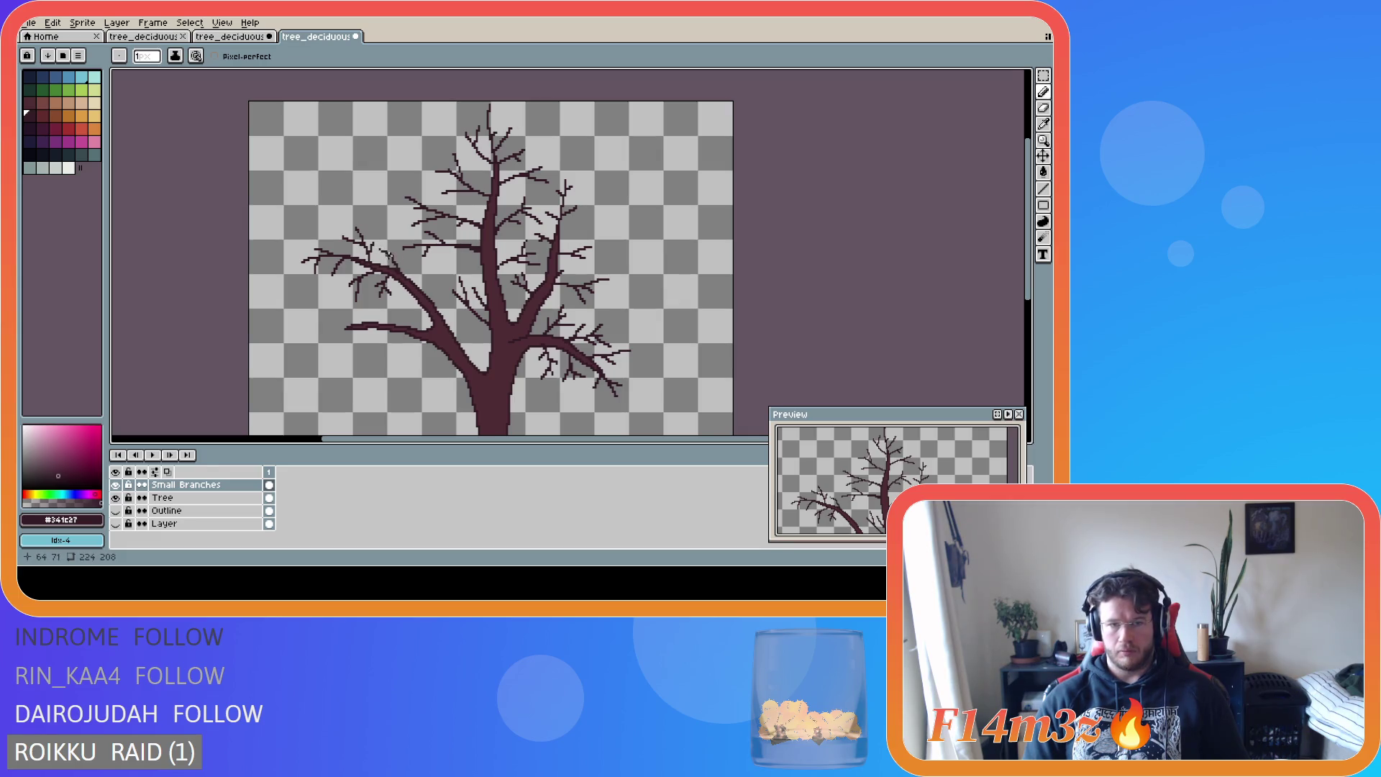
{"action": "key", "text": "ctrl"}
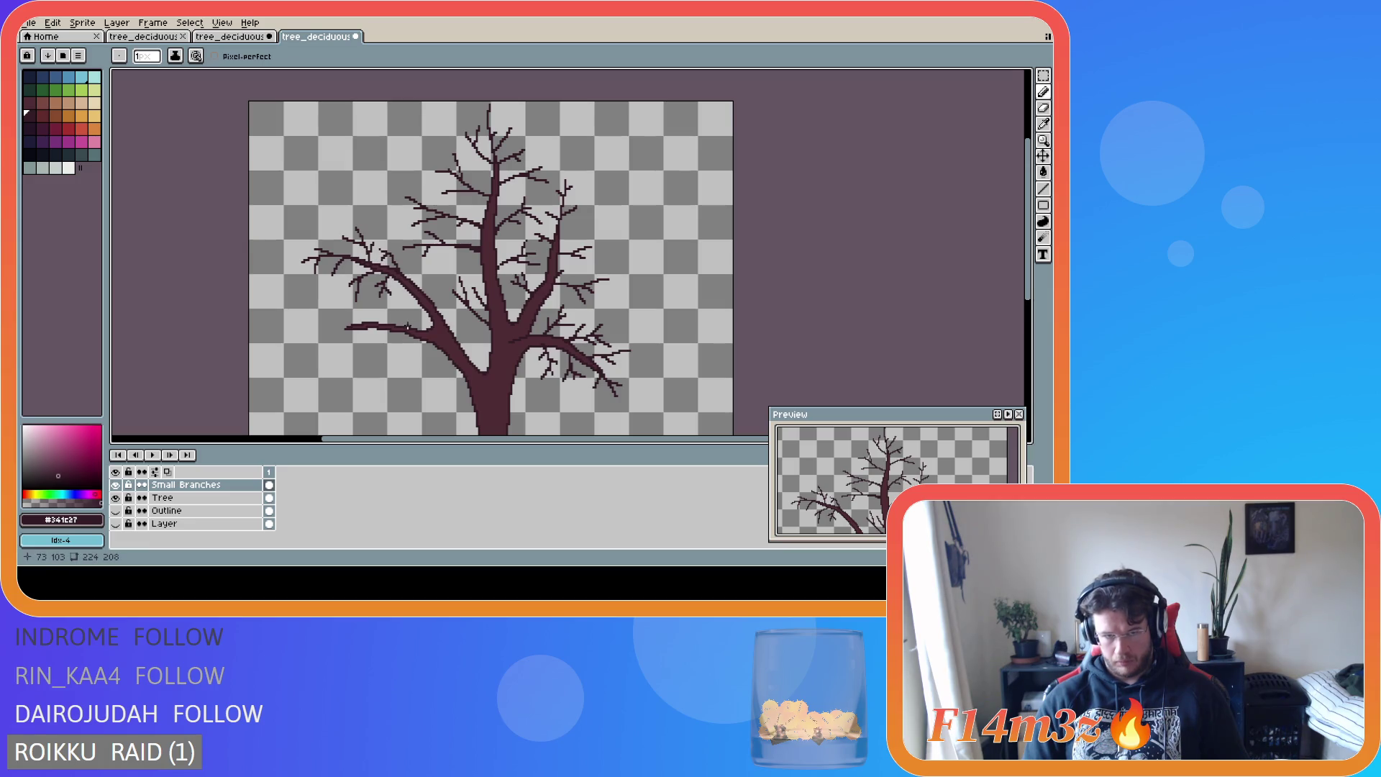
{"action": "key", "text": "ctrl+z"}
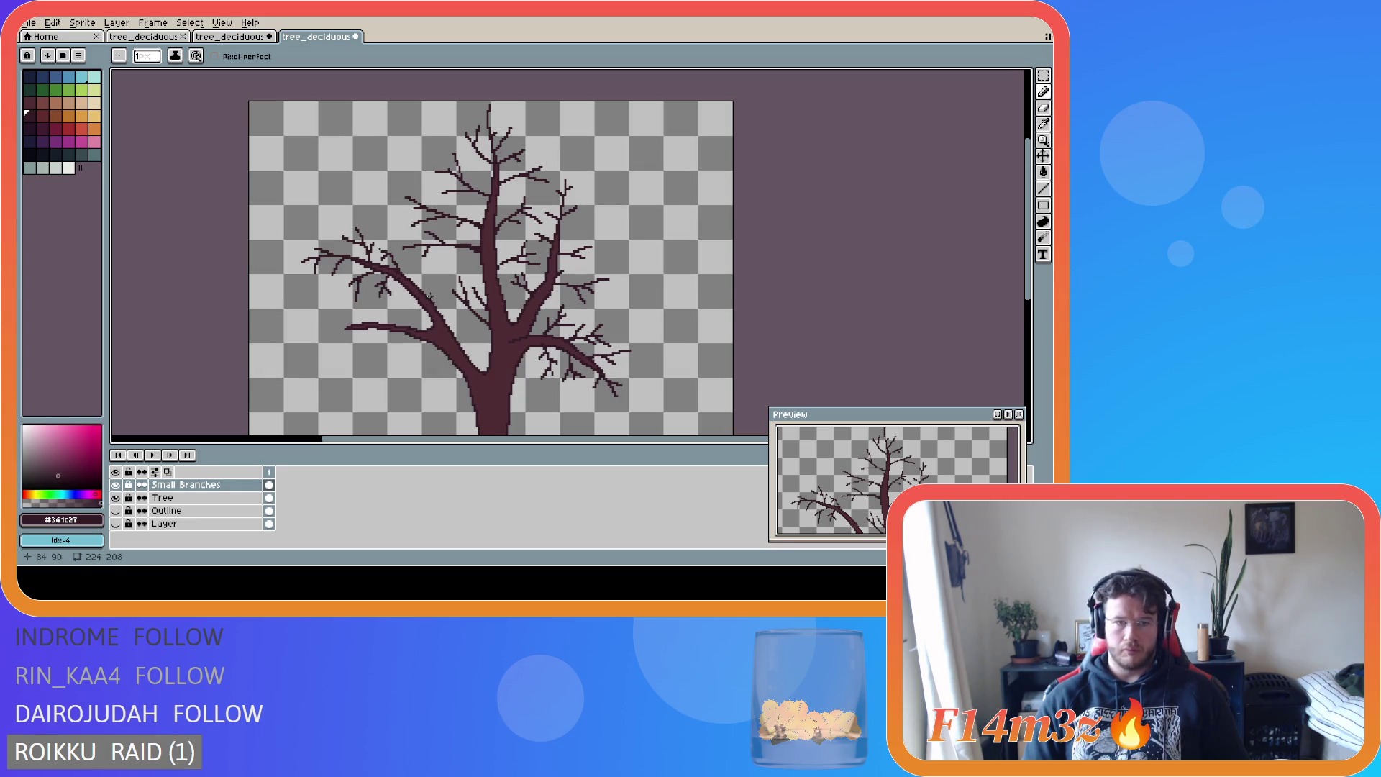
- Draw another short twig extending right on the tree
{"action": "mouse_move", "coordinate": [420, 265]}
{"action": "left_mouse_down"}
{"action": "mouse_move", "coordinate": [434, 293]}
{"action": "mouse_move", "coordinate": [432, 269]}
{"action": "left_mouse_up"}
{"action": "key", "text": "ctrl+a"}
{"action": "key", "text": "ctrl+d"}
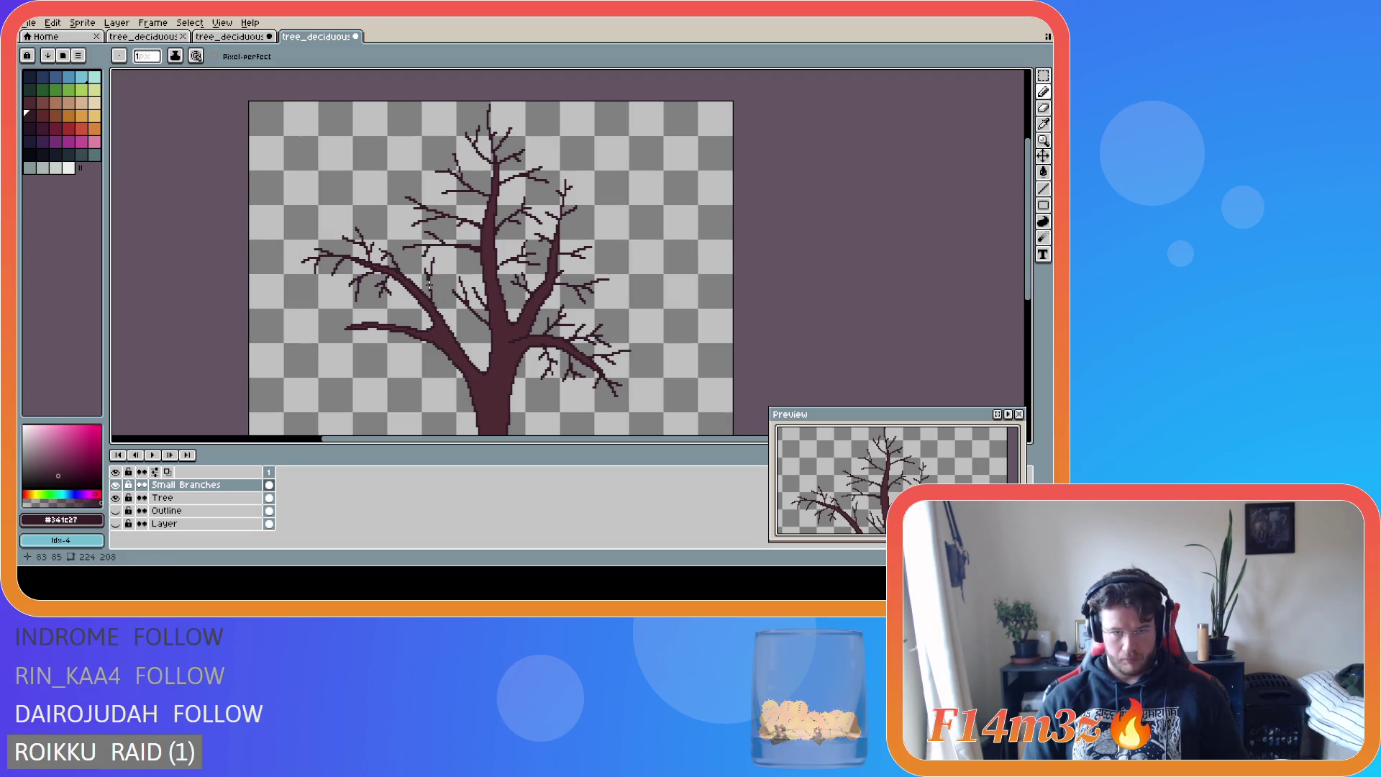
{"action": "scroll", "coordinate": [450, 359], "scroll_direction": "down", "scroll_amount": 2}
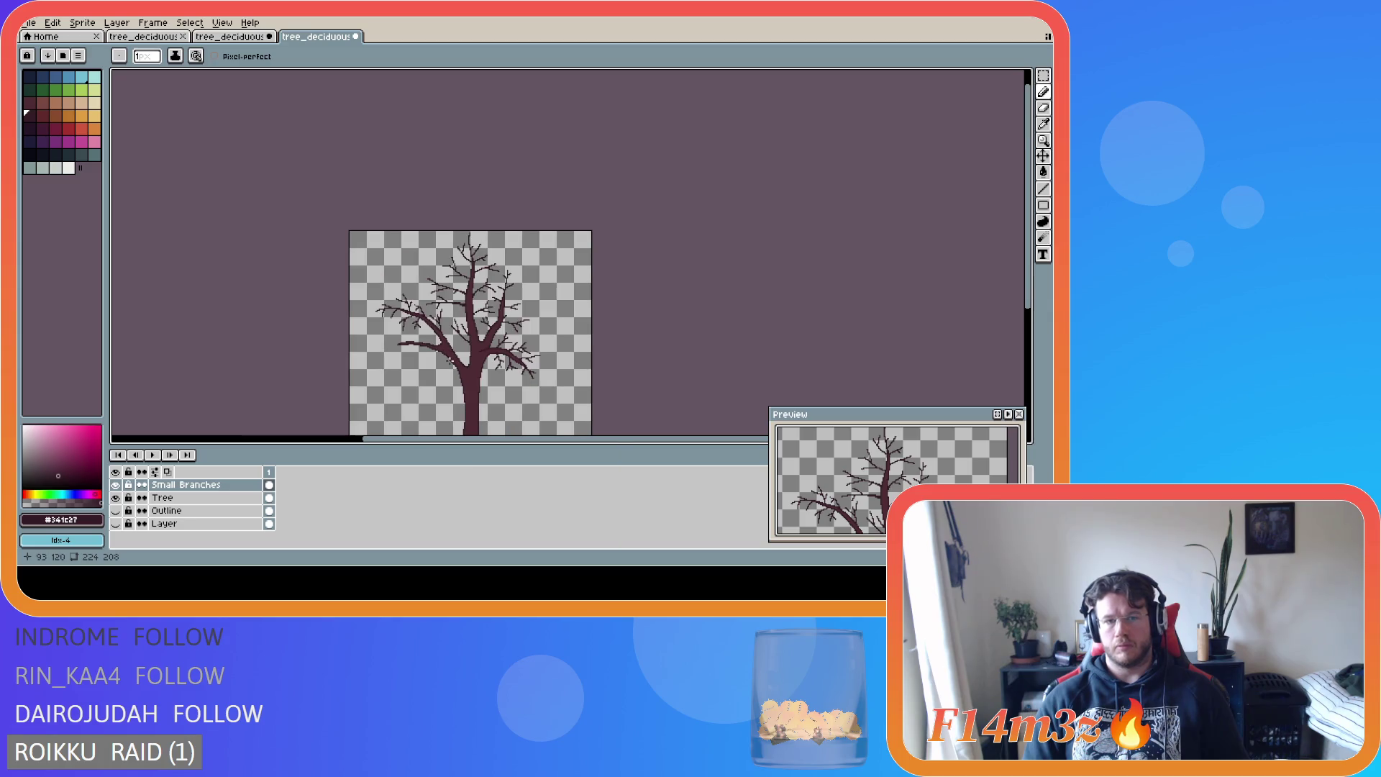
- Undo the last stroke, redraw a small twig on the left main branch, and zoom out to the whole sprite
{"action": "scroll", "coordinate": [450, 359], "scroll_direction": "up", "scroll_amount": 3}
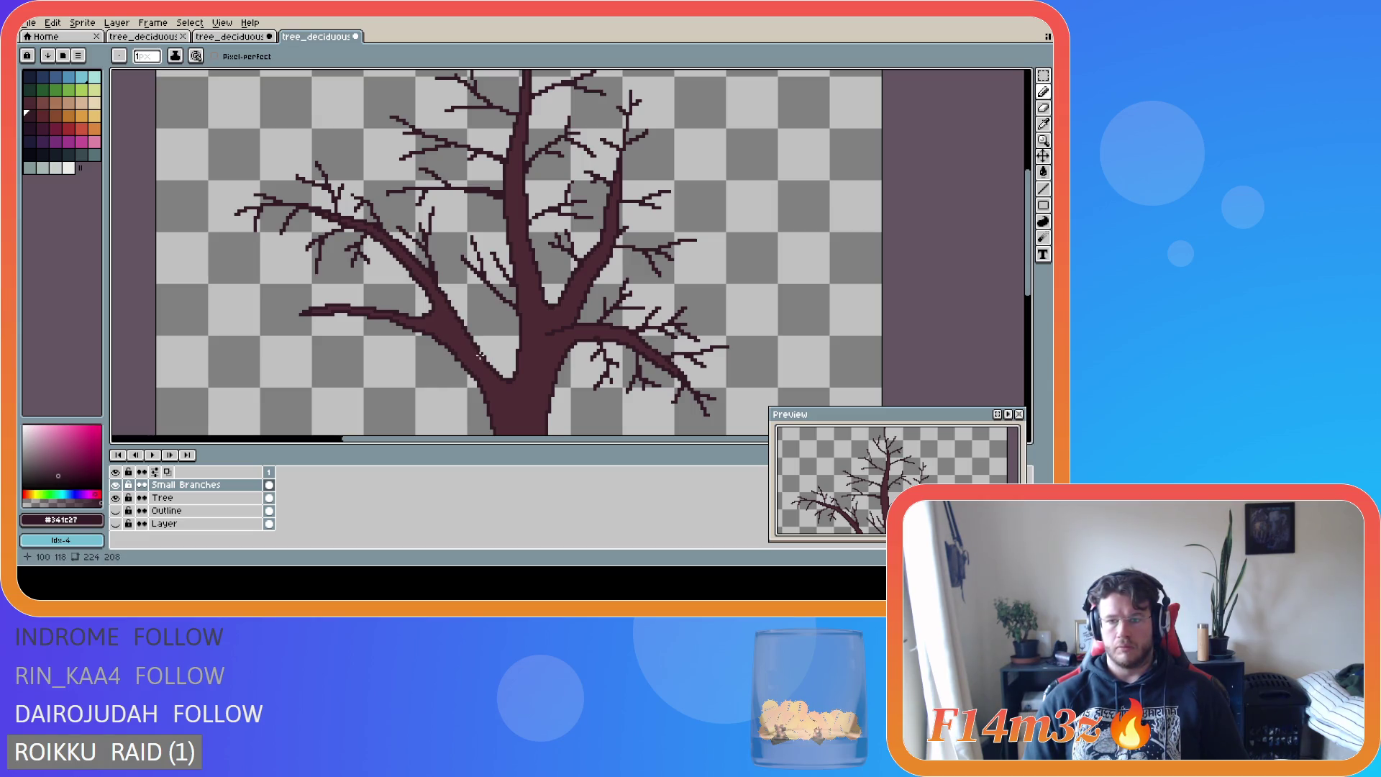
{"action": "key", "text": "ctrl+z"}
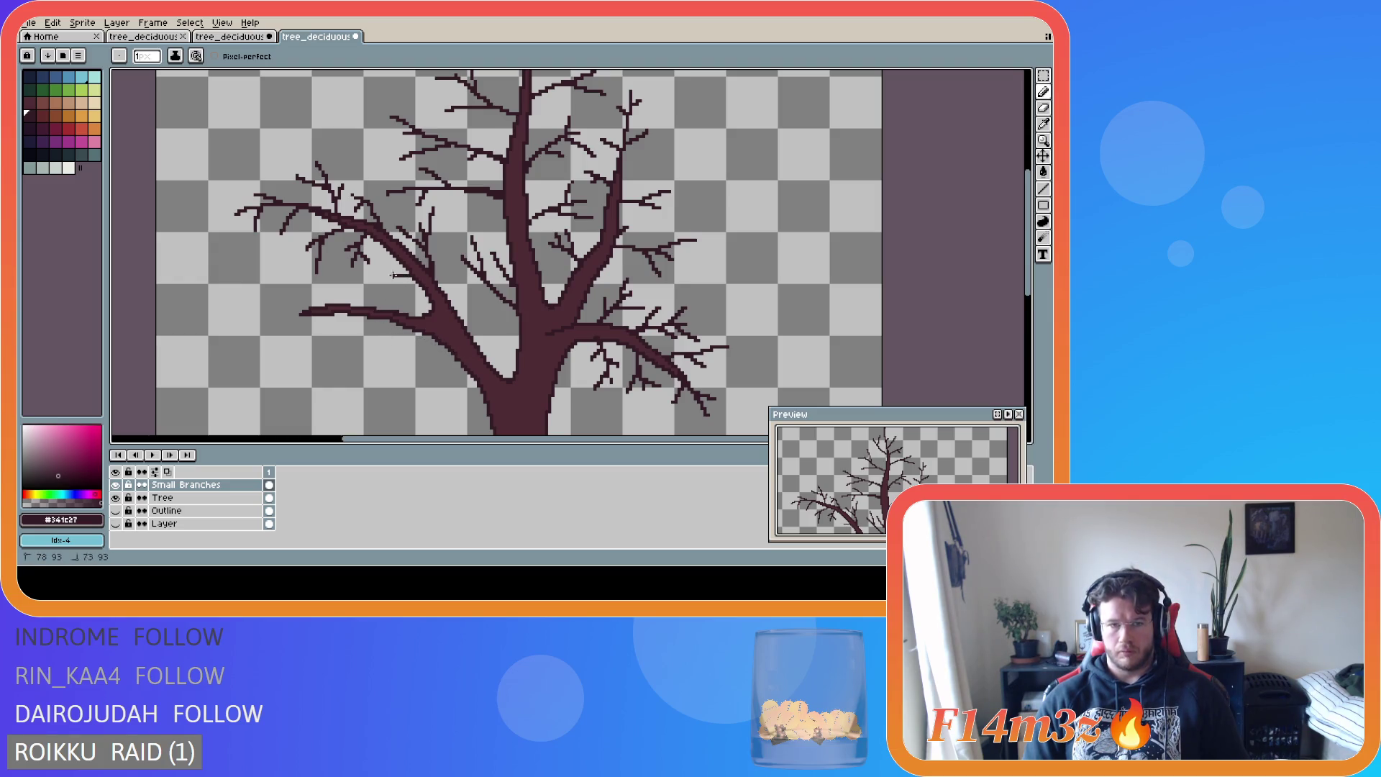
{"action": "left_click_drag", "start_coordinate": [385, 285], "coordinate": [398, 276]}
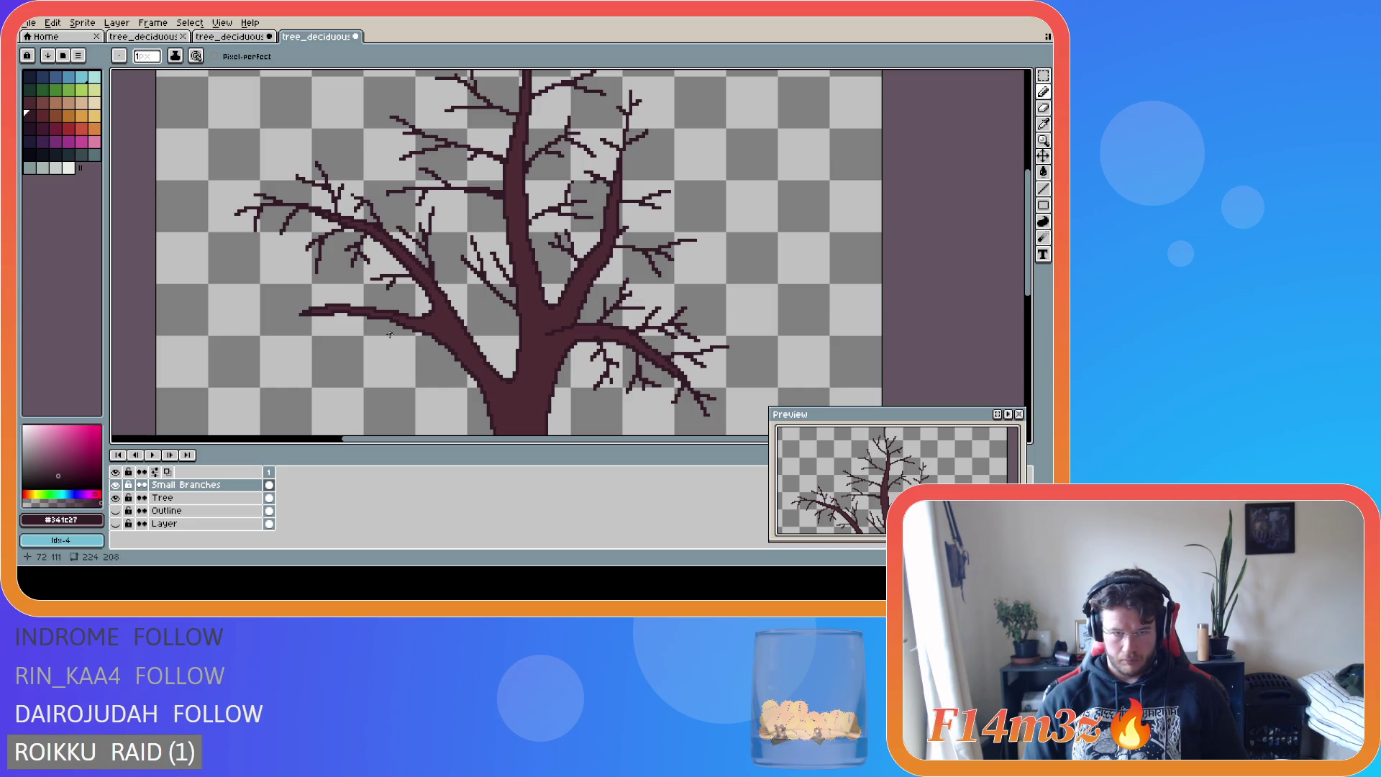
{"action": "scroll", "coordinate": [428, 349], "scroll_direction": "down", "scroll_amount": 1}
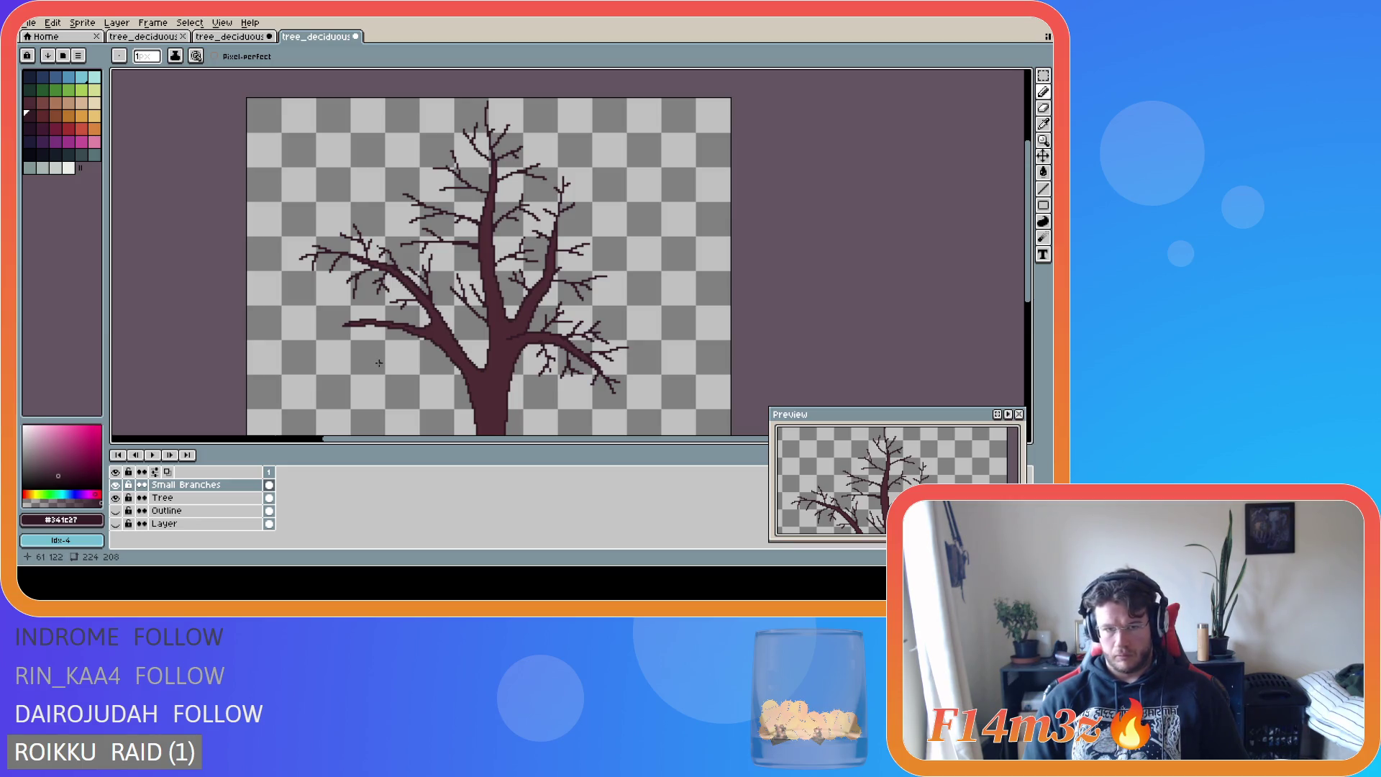
{"action": "scroll", "coordinate": [379, 362], "scroll_direction": "down", "scroll_amount": 1}
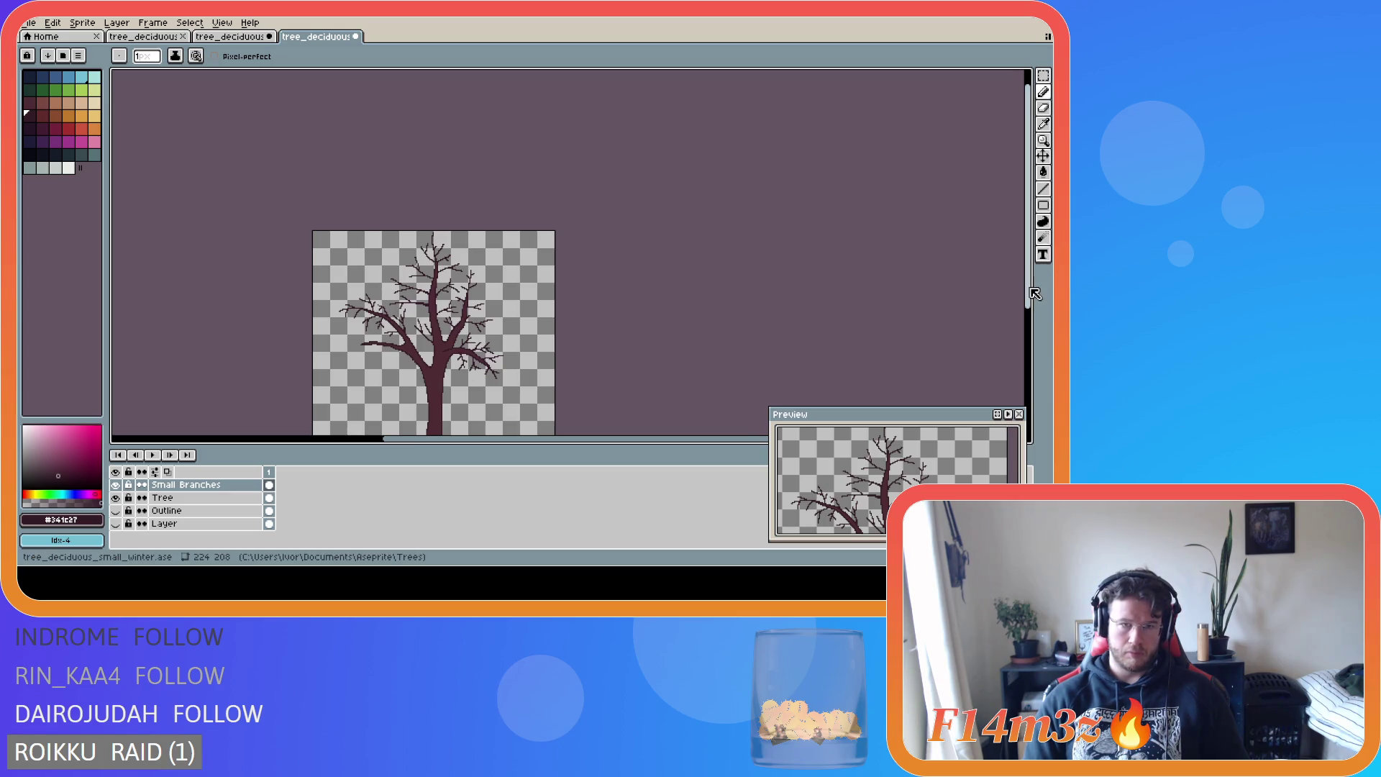
{"action": "left_click_drag", "start_coordinate": [1028, 288], "coordinate": [1038, 333]}
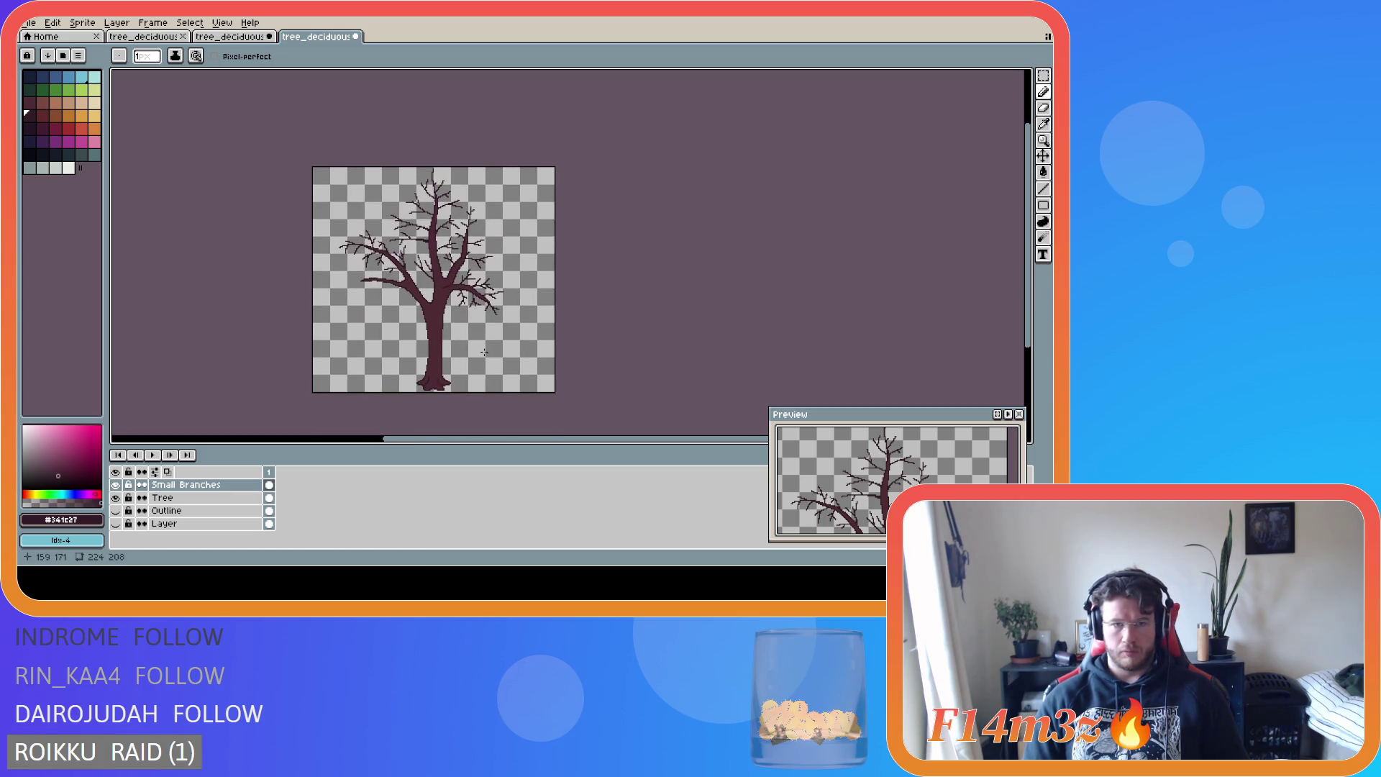
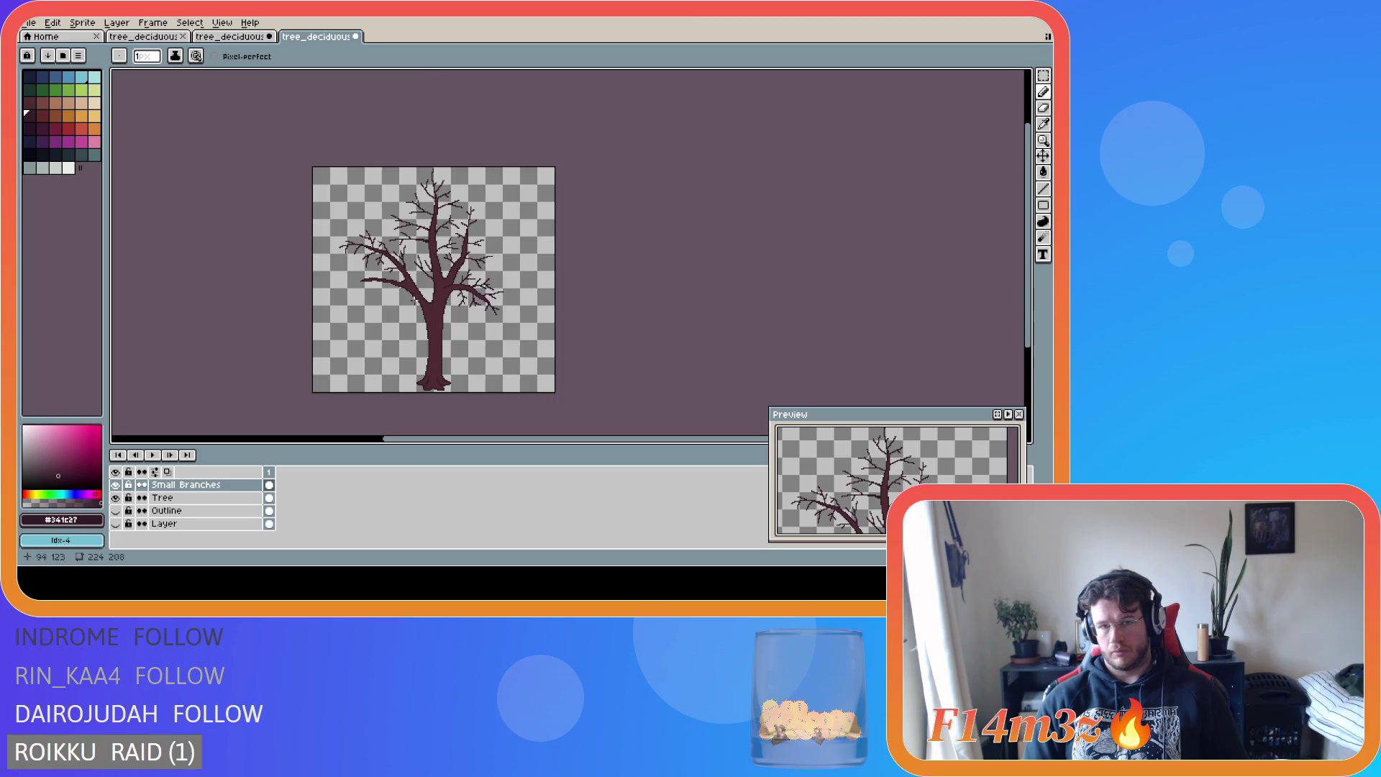
- Add a short twig sprouting from the right branch
{"action": "scroll", "coordinate": [422, 292], "scroll_direction": "up", "scroll_amount": 2}
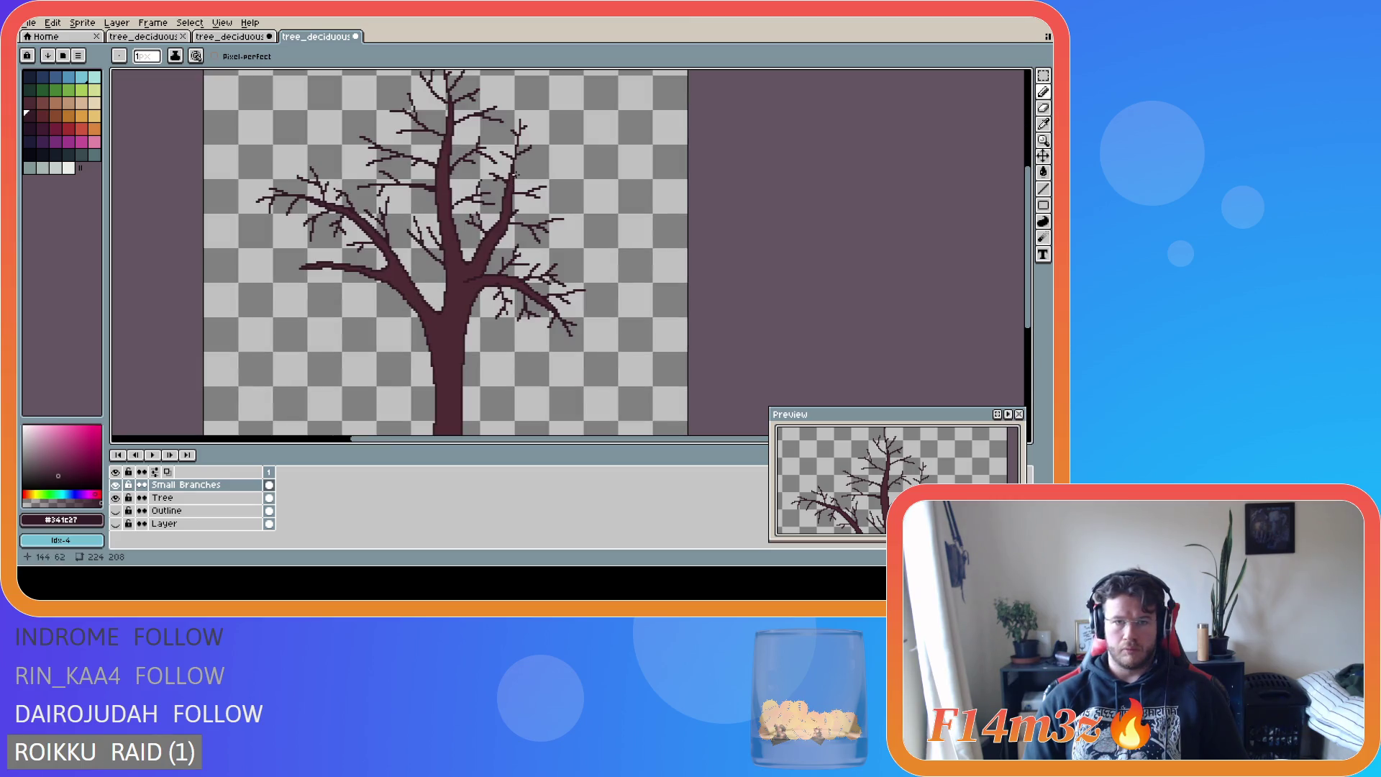
{"action": "key", "text": "ctrl"}
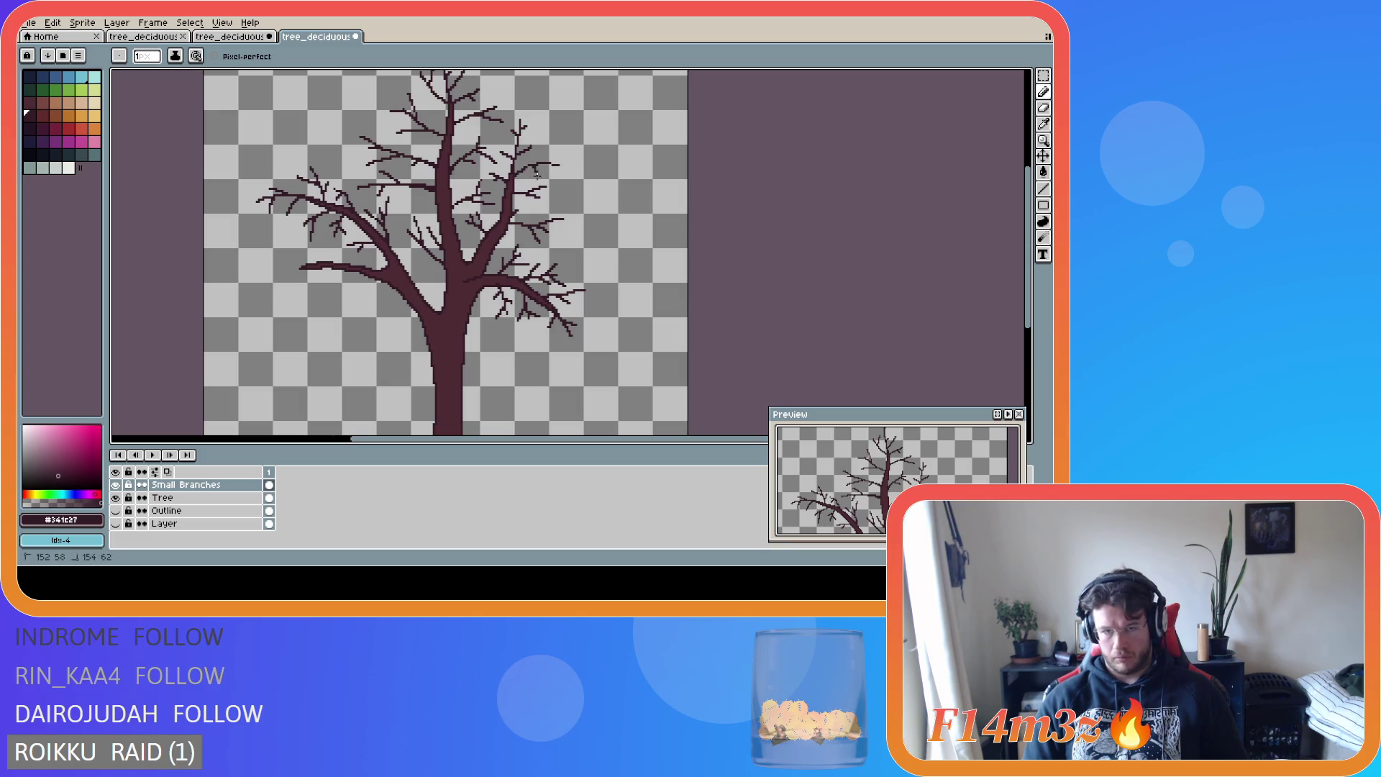
{"action": "left_click_drag", "start_coordinate": [544, 163], "coordinate": [559, 156]}
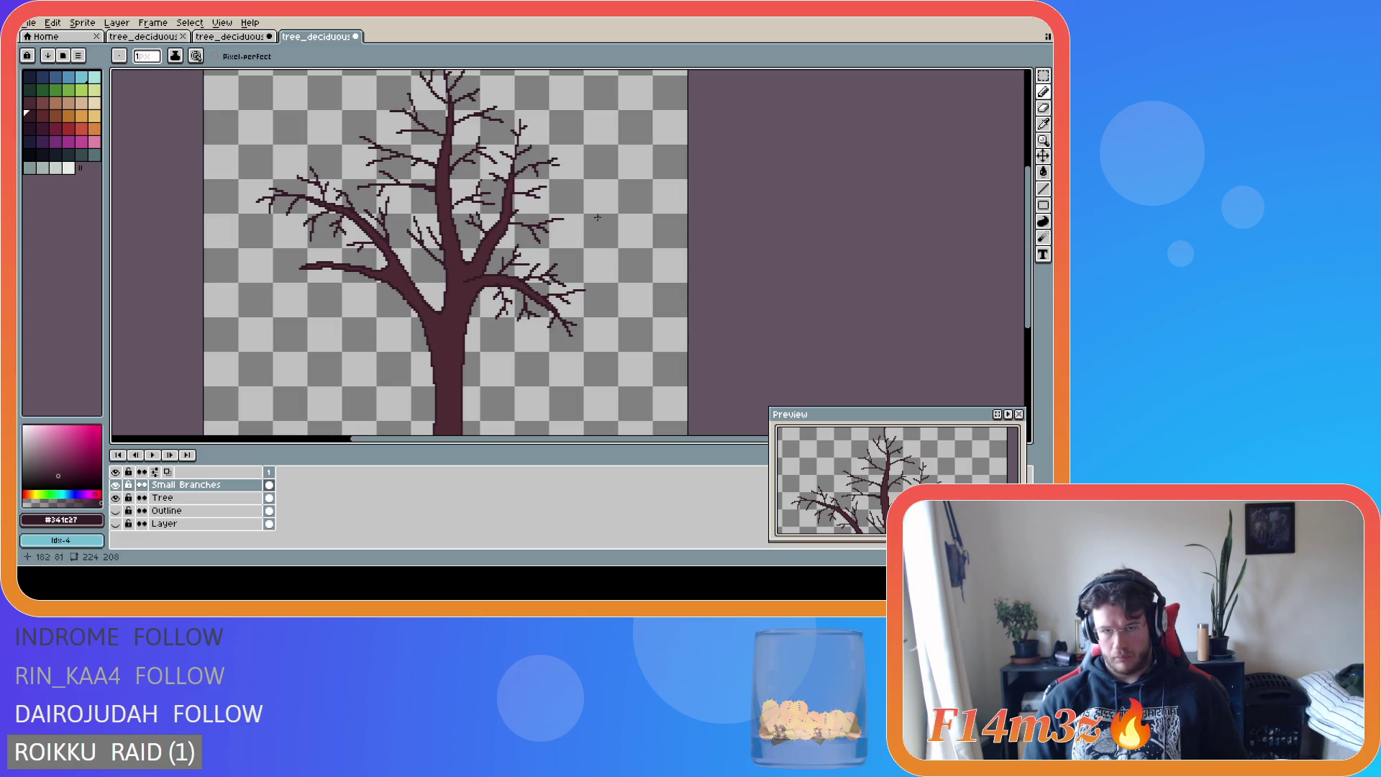
{"action": "scroll", "coordinate": [601, 251], "scroll_direction": "down", "scroll_amount": 2}
{"action": "scroll", "coordinate": [559, 267], "scroll_direction": "up", "scroll_amount": 2}
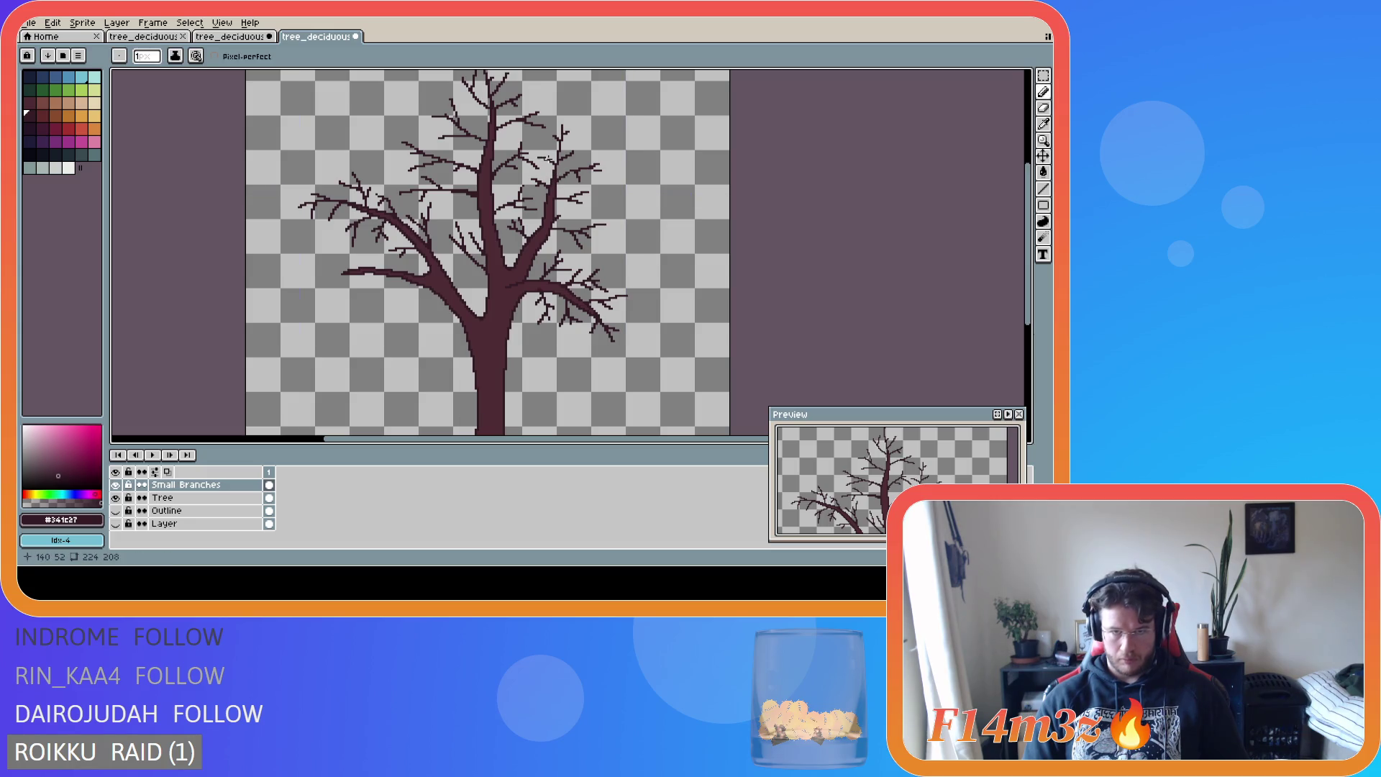
{"action": "scroll", "coordinate": [581, 190], "scroll_direction": "down", "scroll_amount": 2}
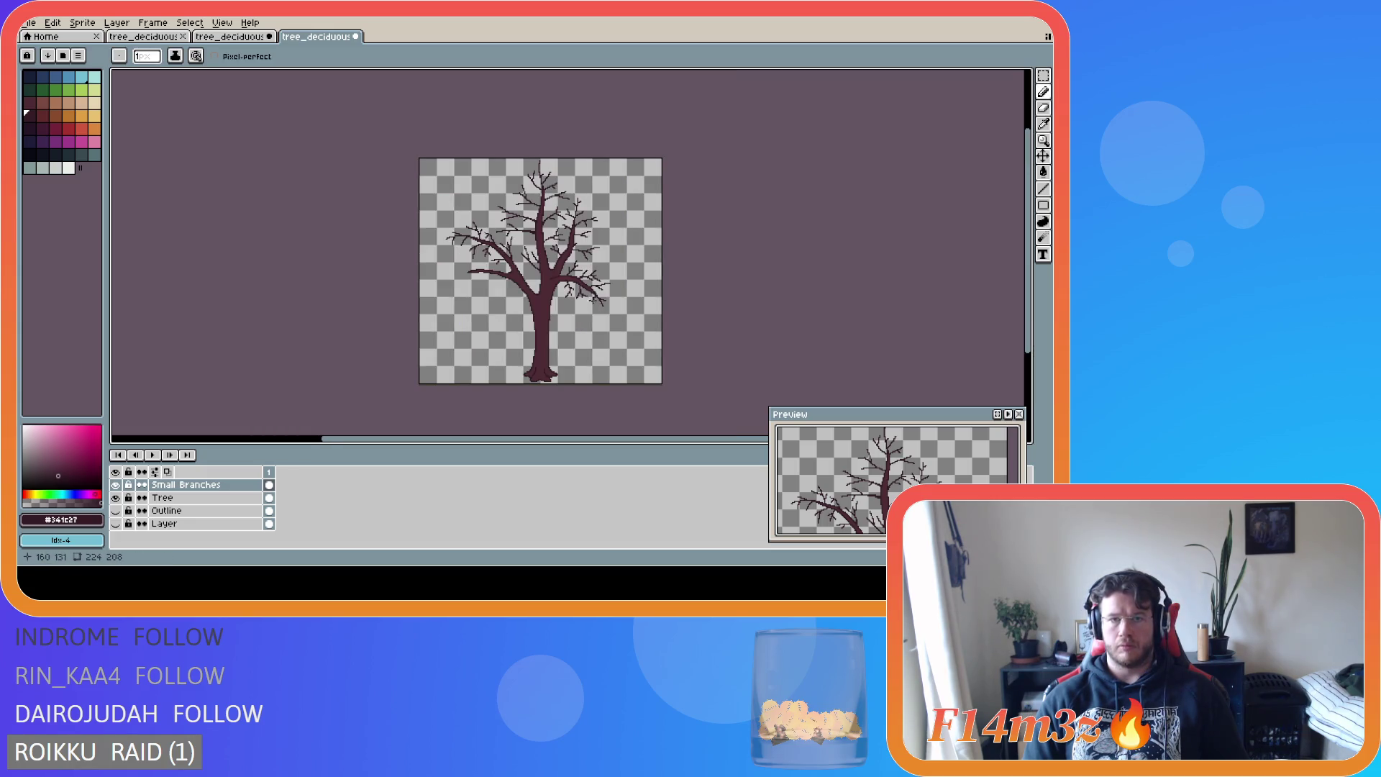
{"action": "scroll", "coordinate": [589, 331], "scroll_direction": "up", "scroll_amount": 2}
{"action": "scroll", "coordinate": [590, 330], "scroll_direction": "down", "scroll_amount": 2}
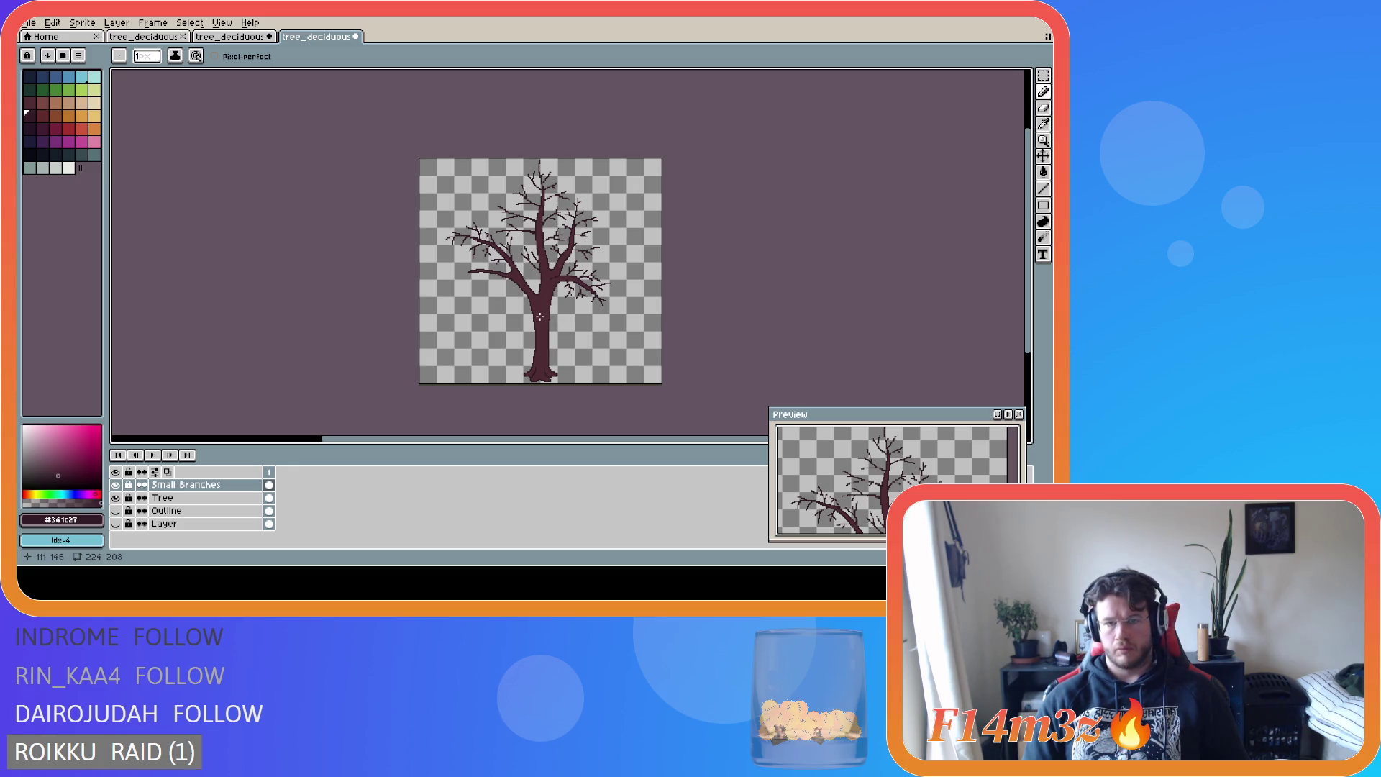
{"action": "scroll", "coordinate": [539, 316], "scroll_direction": "up", "scroll_amount": 2}
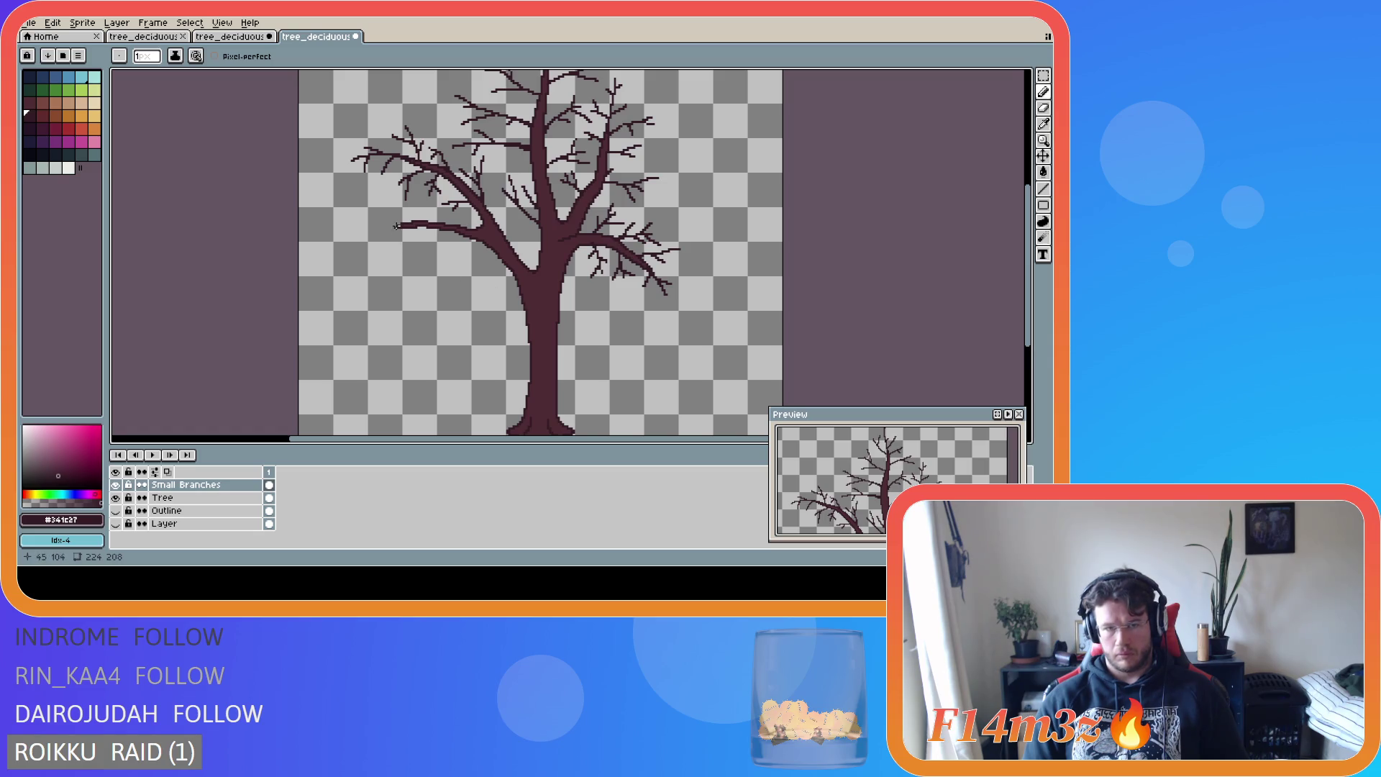
- Extend the left branch tip down-left and add a small twig beneath it
{"action": "key", "text": "v"}
{"action": "key", "text": "b"}
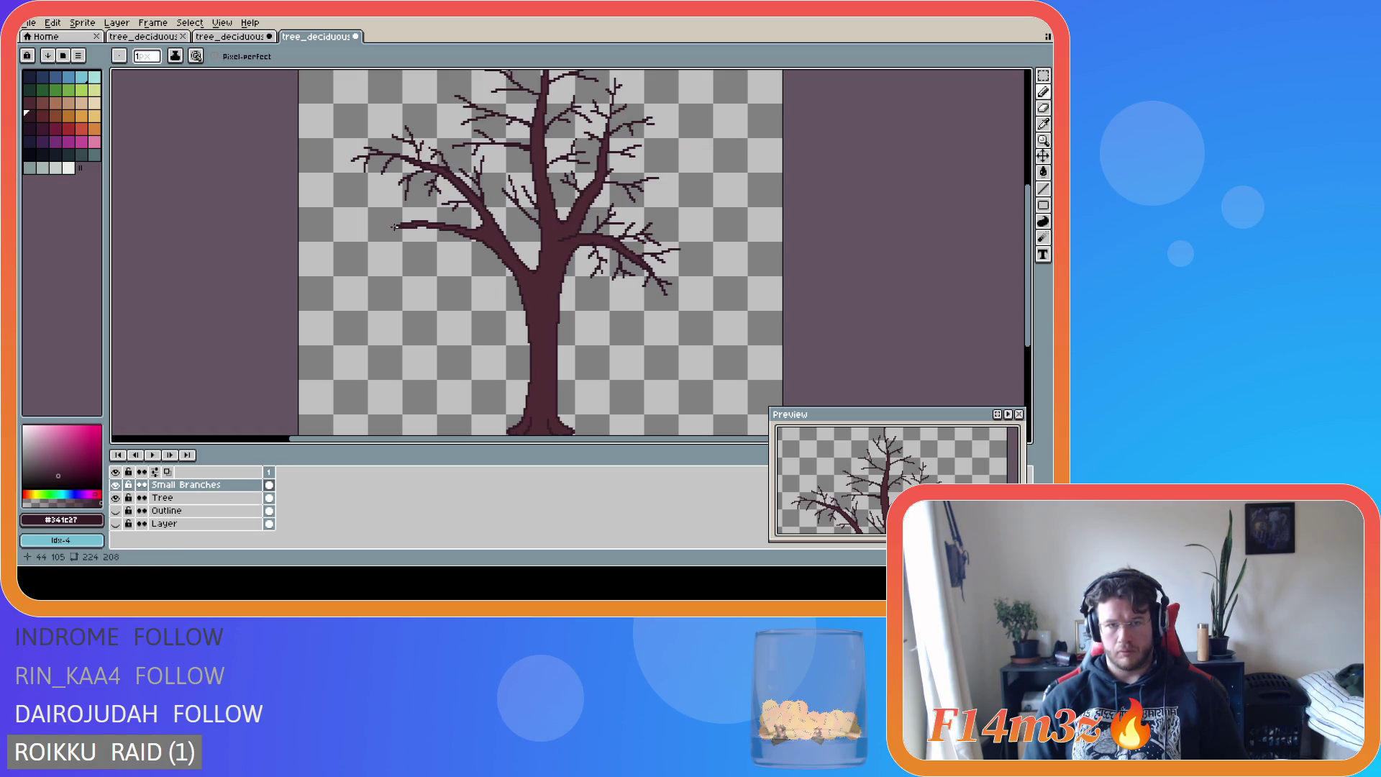
{"action": "left_click_drag", "start_coordinate": [393, 227], "coordinate": [367, 240]}
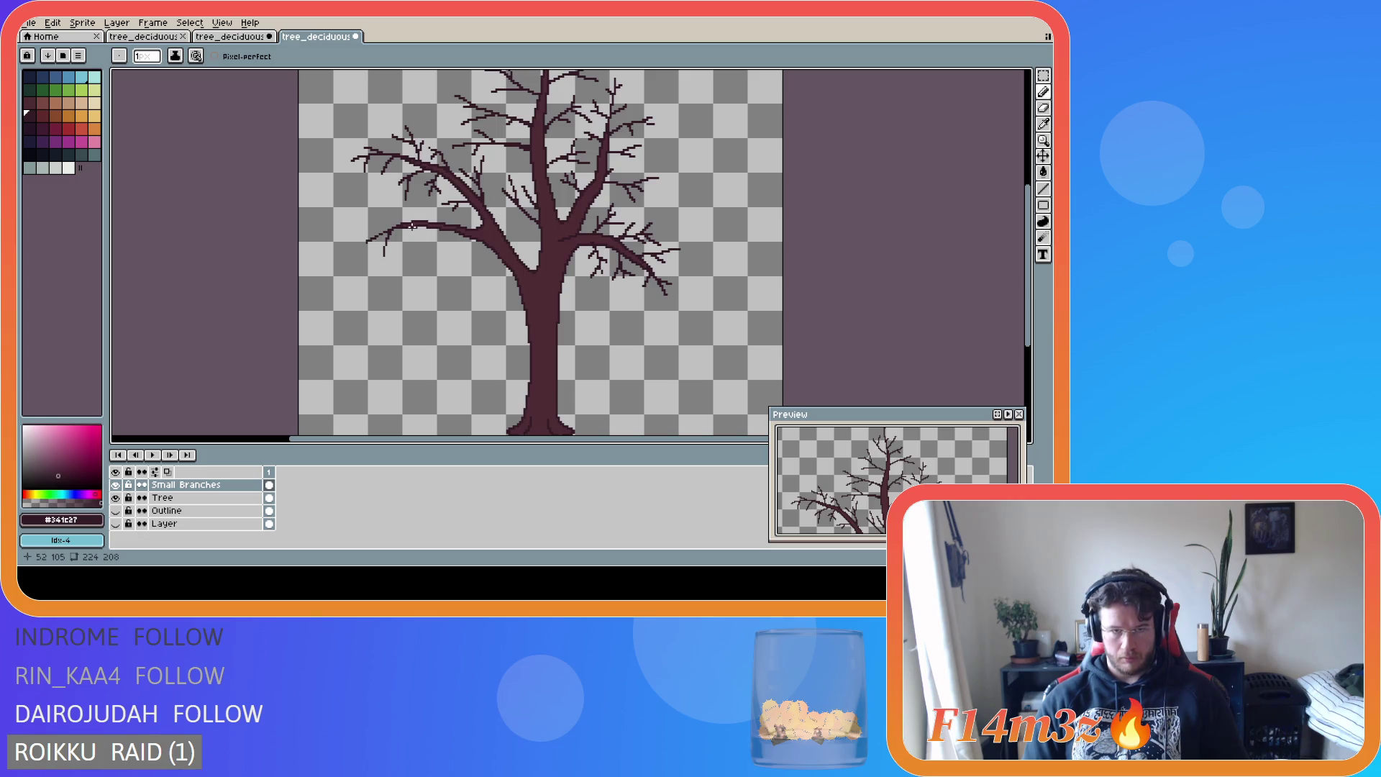
{"action": "left_click_drag", "start_coordinate": [415, 226], "coordinate": [423, 241]}
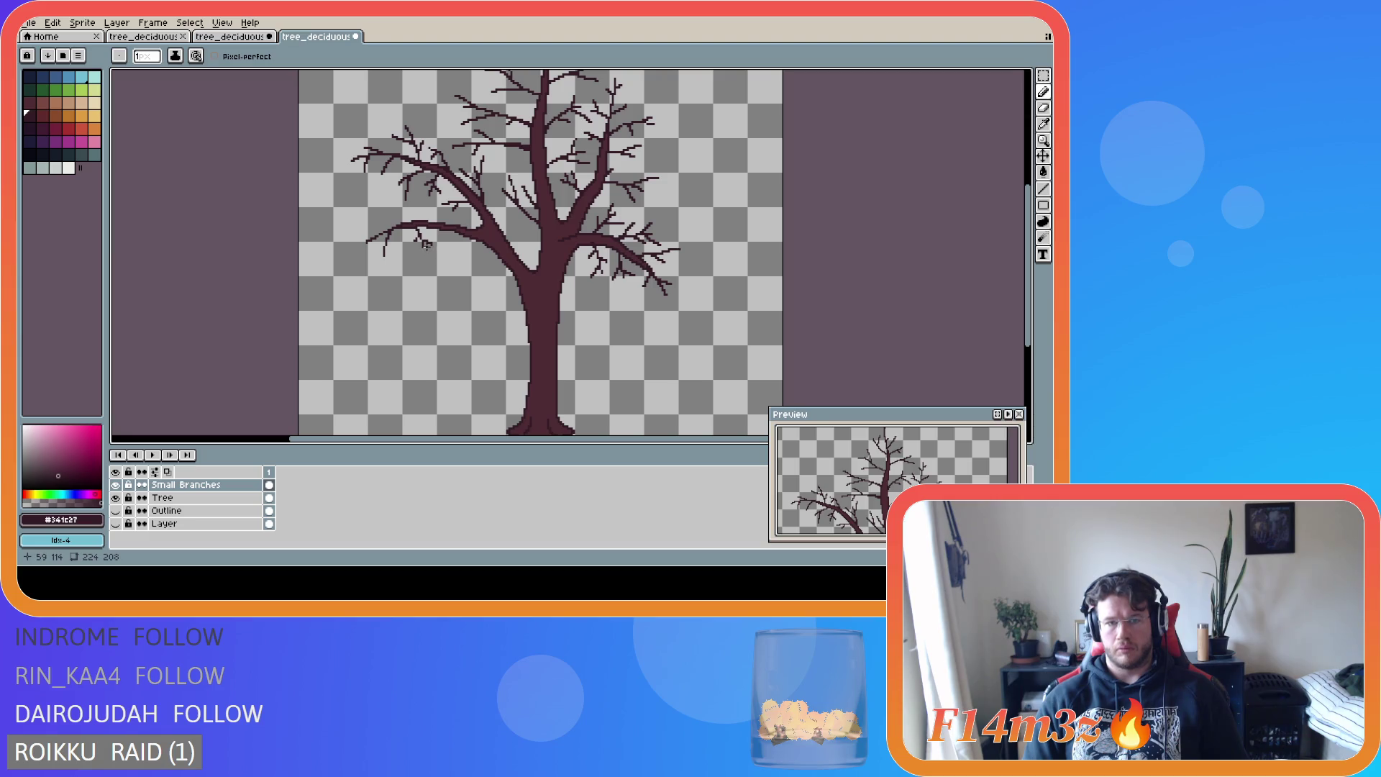
{"action": "key", "text": "e"}
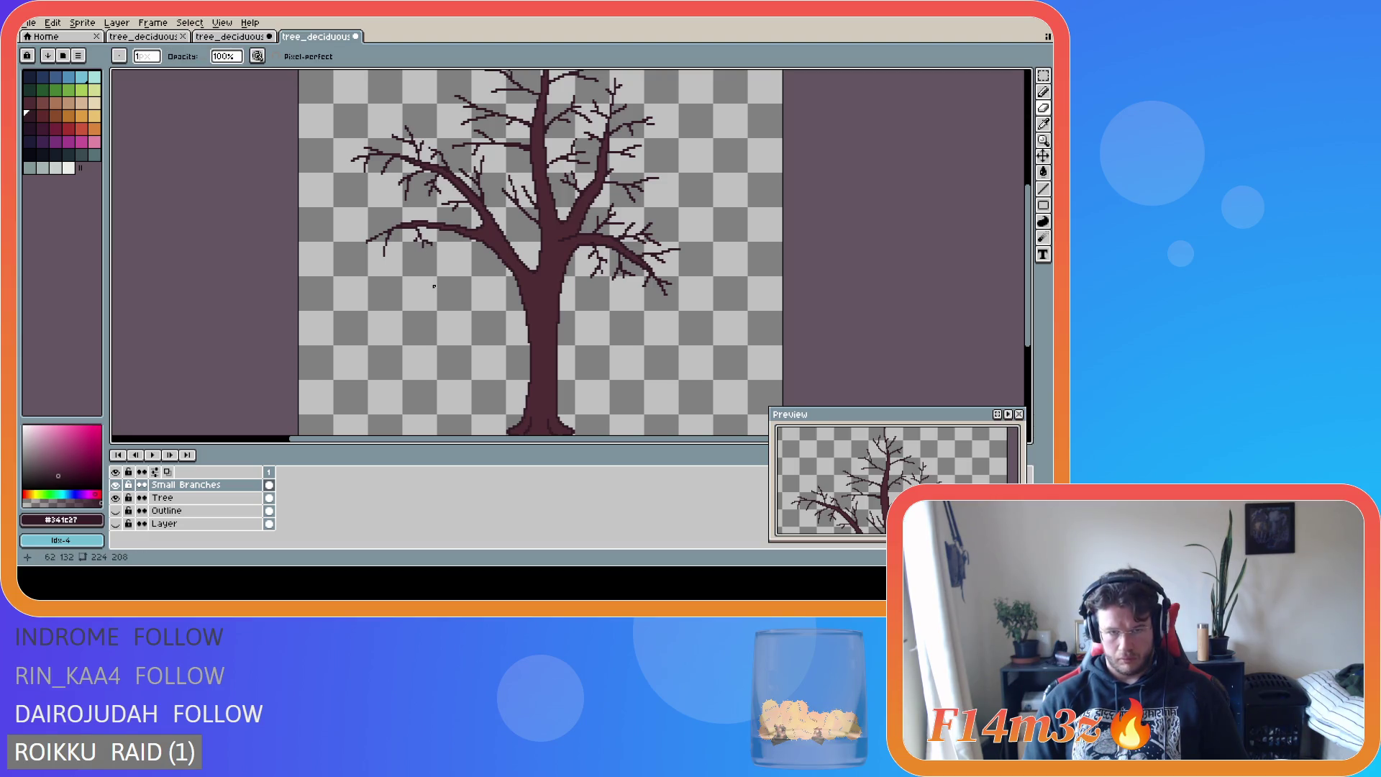
- Zoom in on the long left branch and add a few pixels to its tip
{"action": "scroll", "coordinate": [429, 272], "scroll_direction": "up", "scroll_amount": 1}
{"action": "key", "text": "b"}
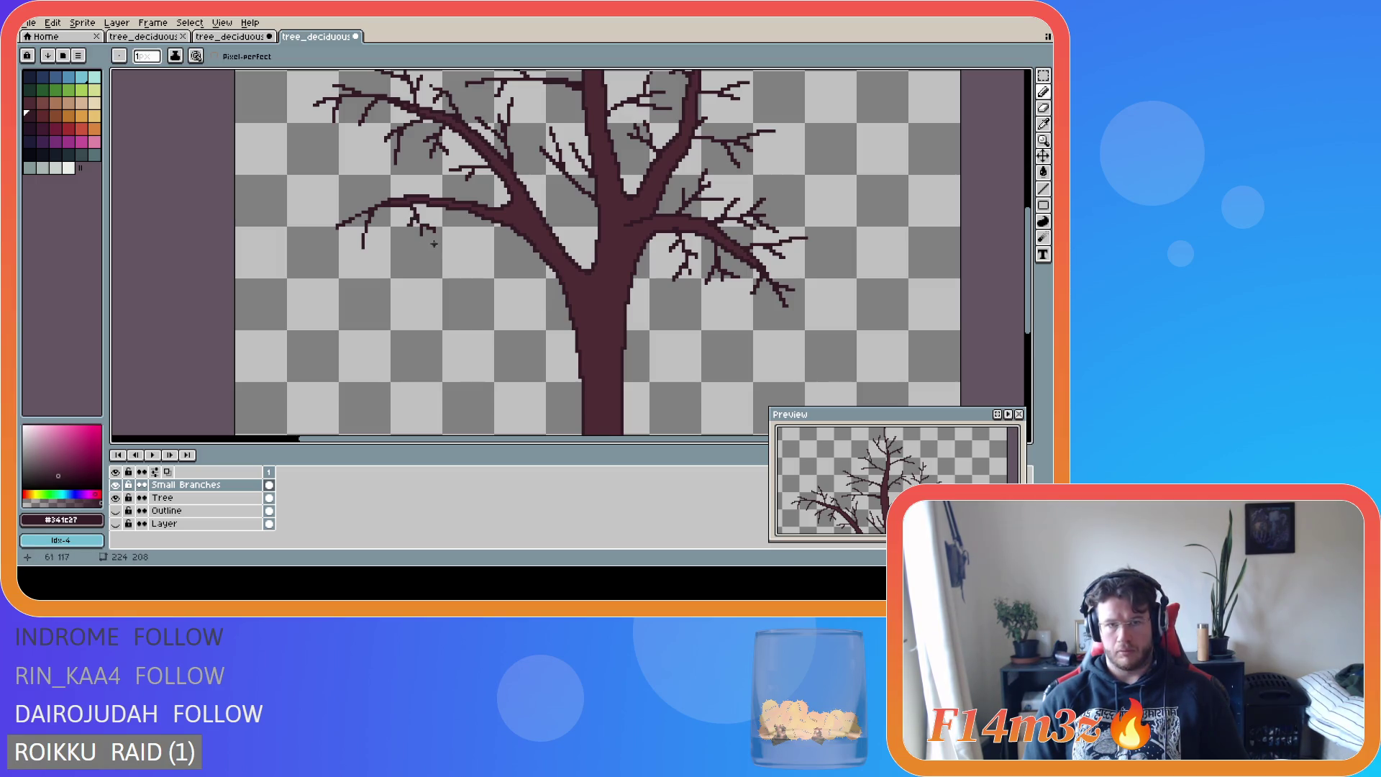
{"action": "scroll", "coordinate": [439, 281], "scroll_direction": "down", "scroll_amount": 3}
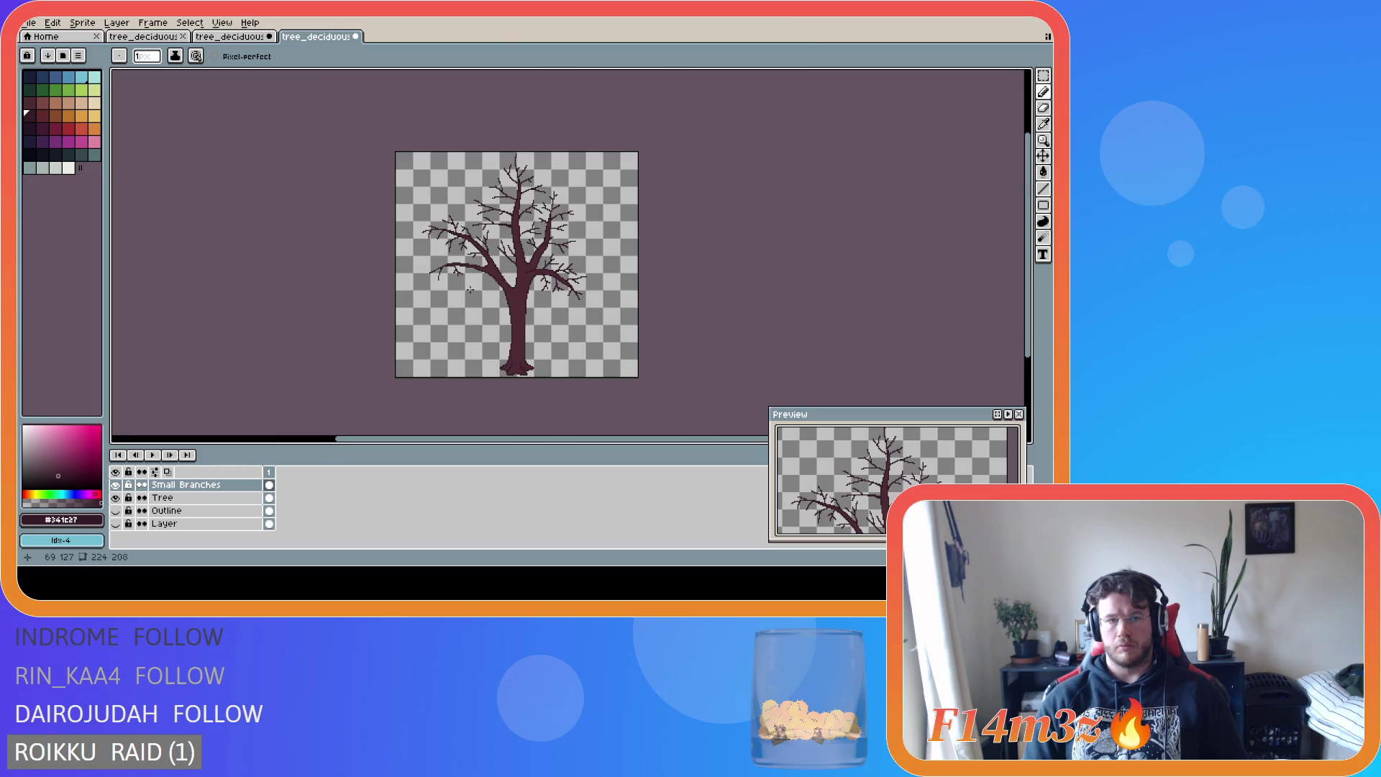
{"action": "scroll", "coordinate": [446, 291], "scroll_direction": "up", "scroll_amount": 2}
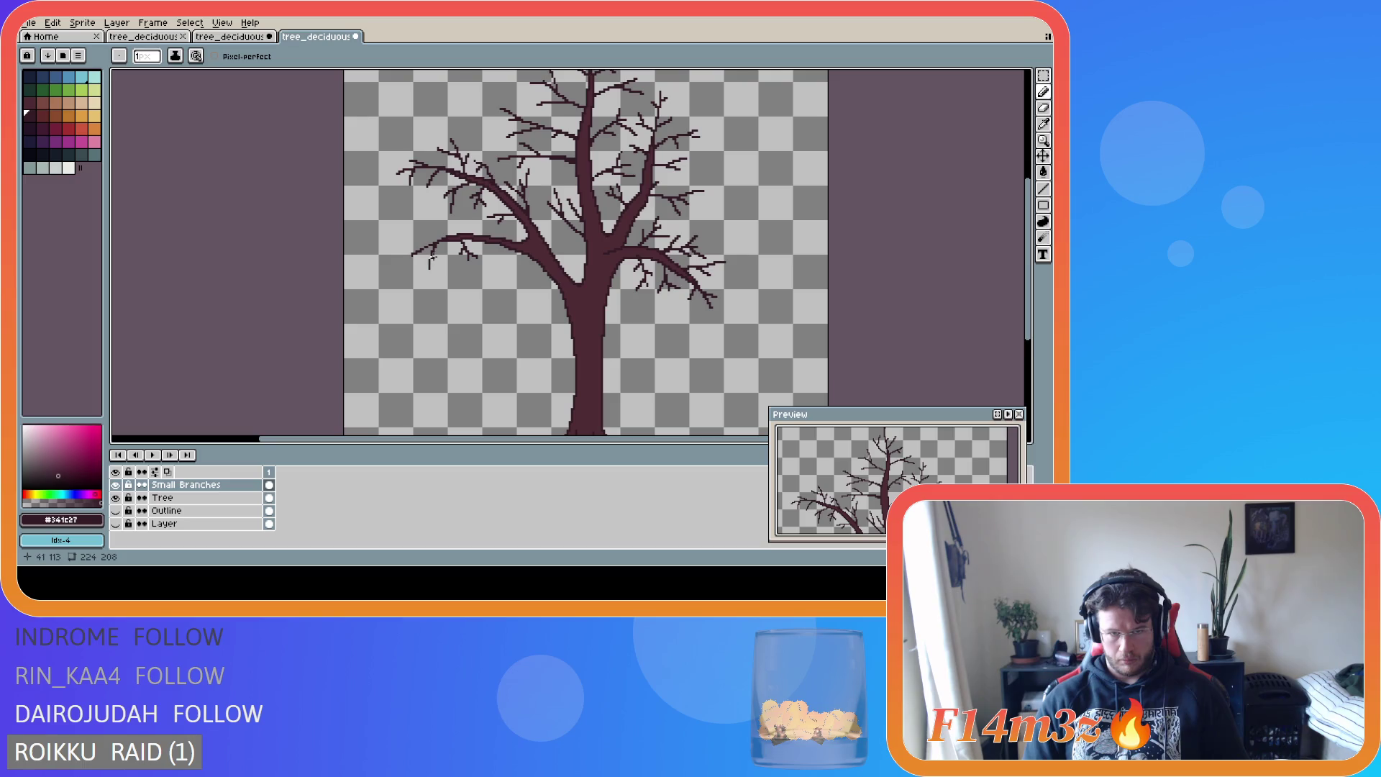
{"action": "scroll", "coordinate": [434, 261], "scroll_direction": "up", "scroll_amount": 1}
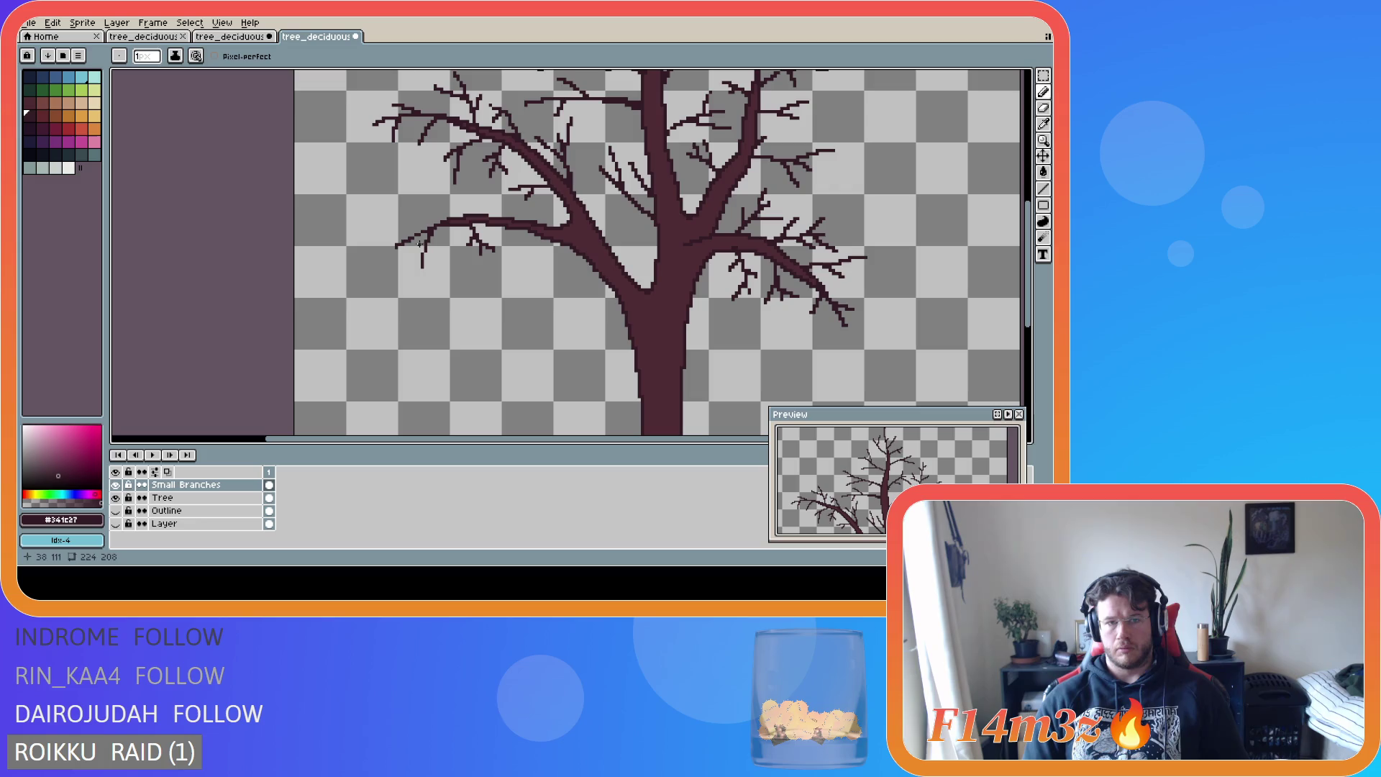
{"action": "scroll", "coordinate": [419, 253], "scroll_direction": "down", "scroll_amount": 2}
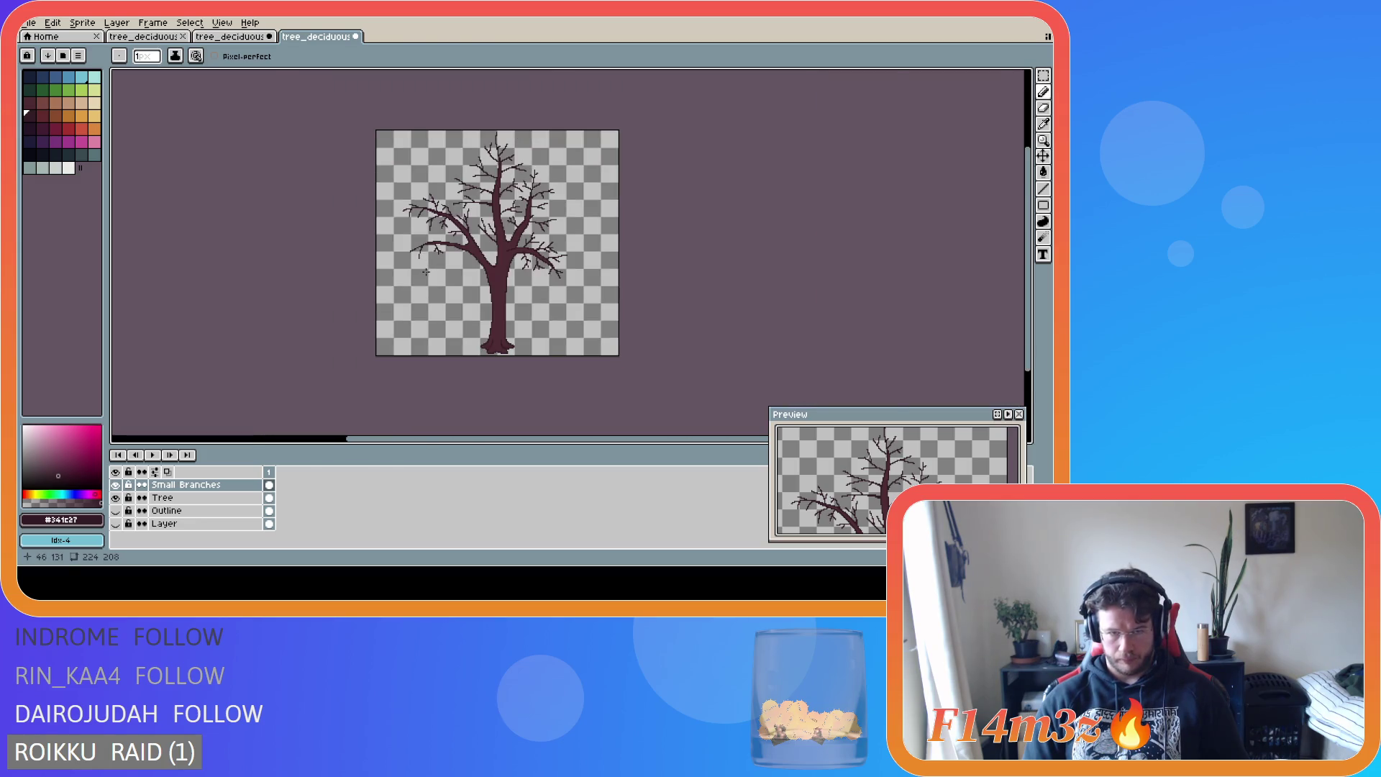
{"action": "scroll", "coordinate": [399, 207], "scroll_direction": "up", "scroll_amount": 2}
{"action": "scroll", "coordinate": [395, 199], "scroll_direction": "up", "scroll_amount": 1}
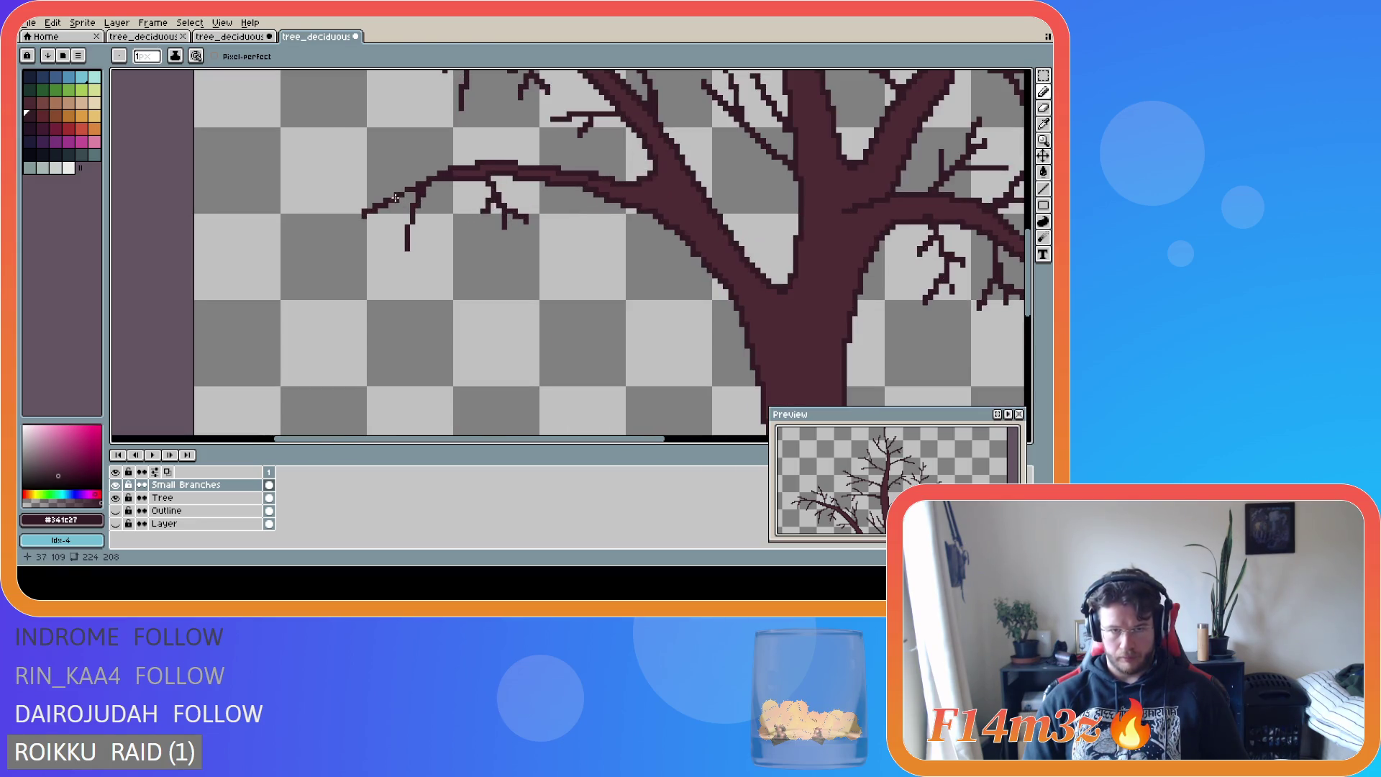
{"action": "scroll", "coordinate": [450, 270], "scroll_direction": "down", "scroll_amount": 1}
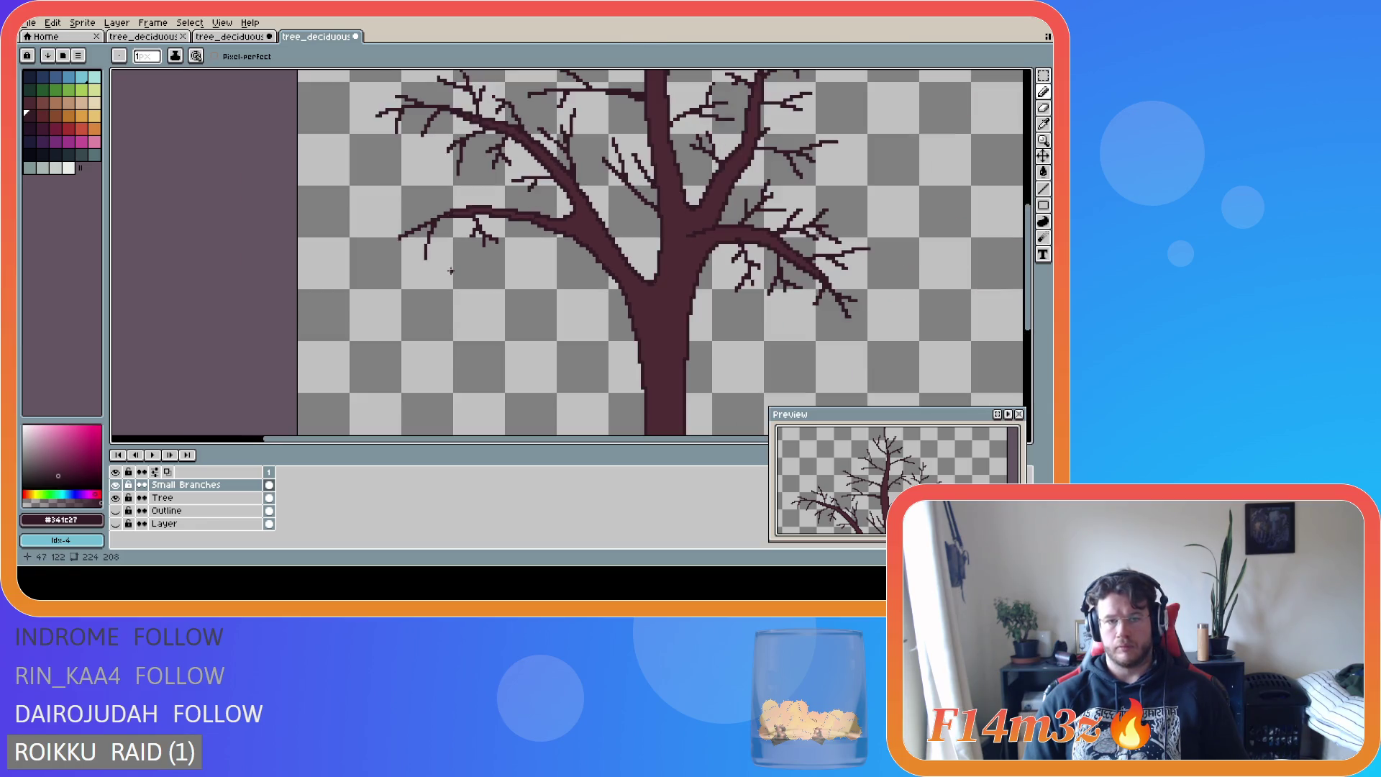
{"action": "scroll", "coordinate": [451, 270], "scroll_direction": "up", "scroll_amount": 1}
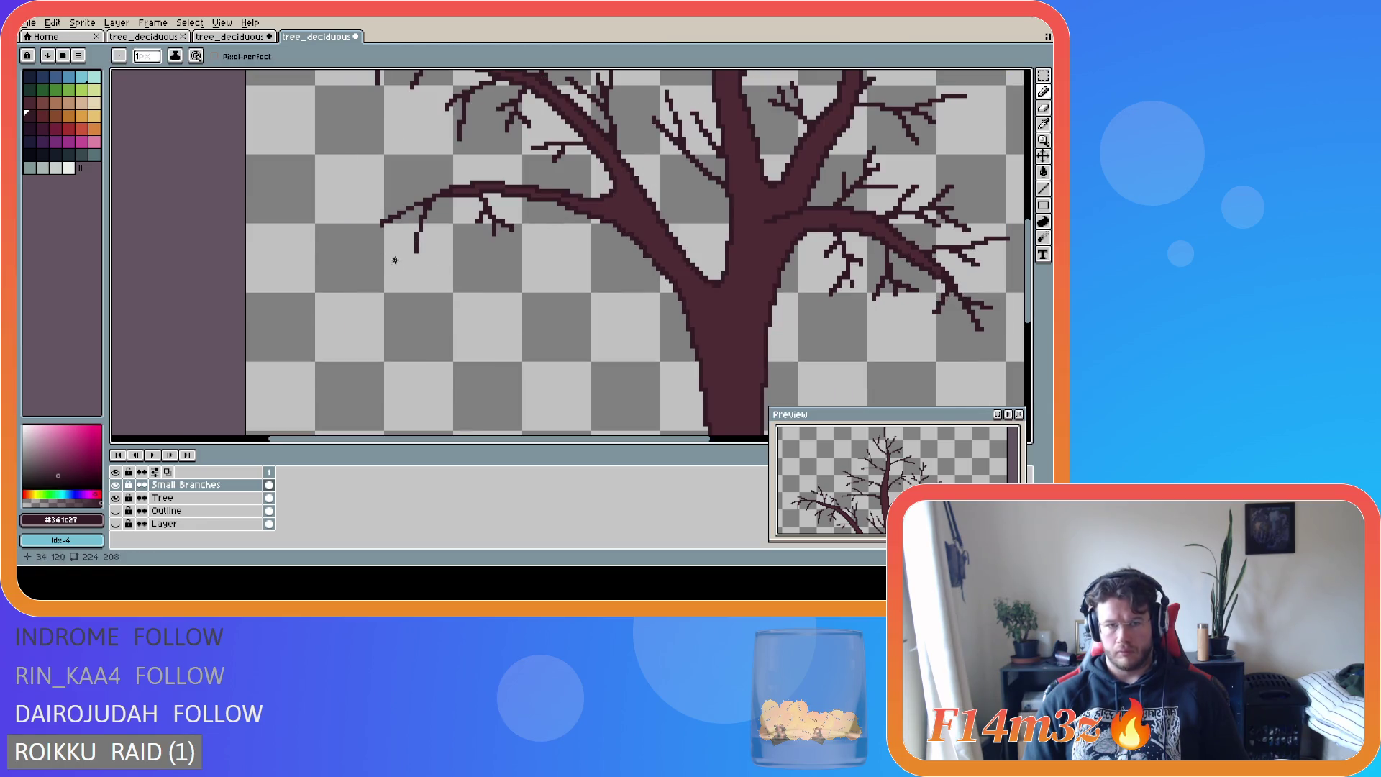
{"action": "scroll", "coordinate": [413, 244], "scroll_direction": "down", "scroll_amount": 1}
{"action": "scroll", "coordinate": [417, 278], "scroll_direction": "down", "scroll_amount": 1}
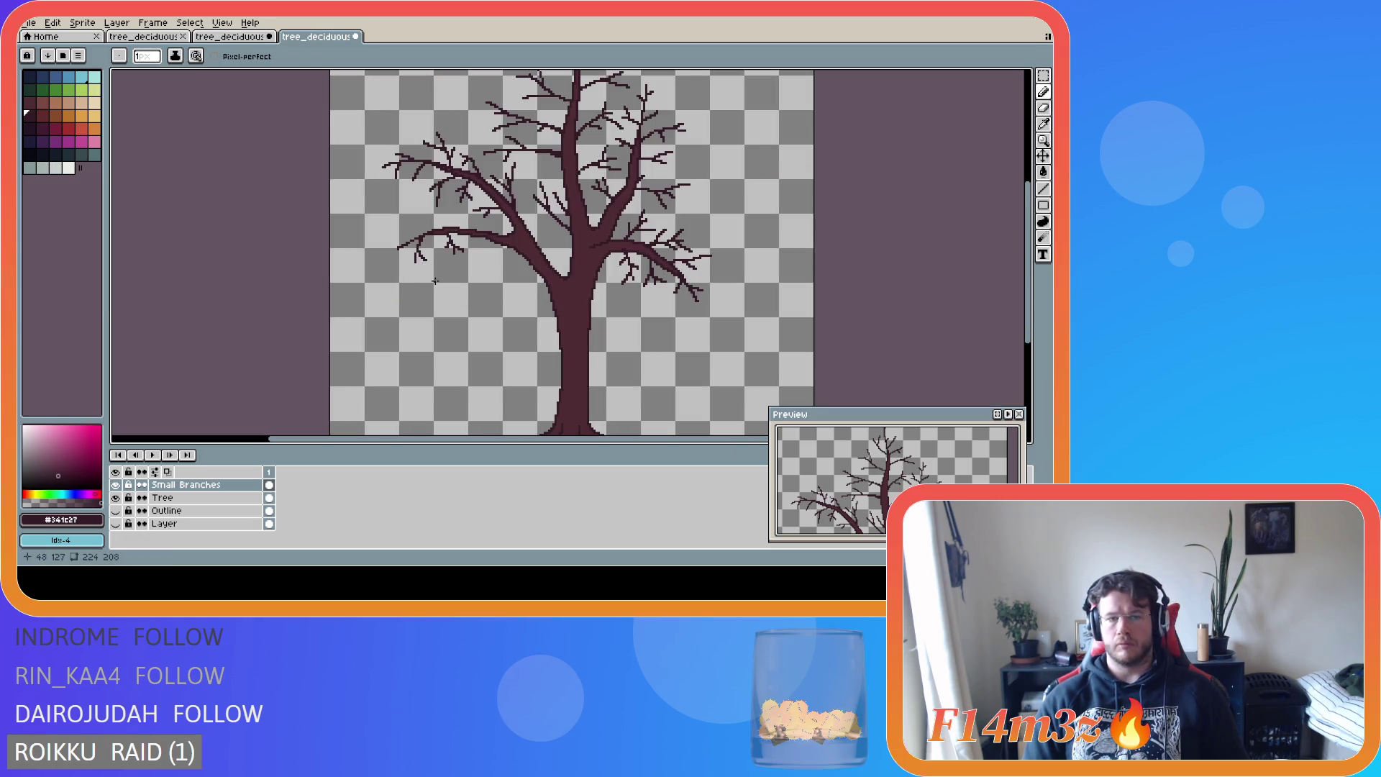
{"action": "key", "text": "ctrl"}
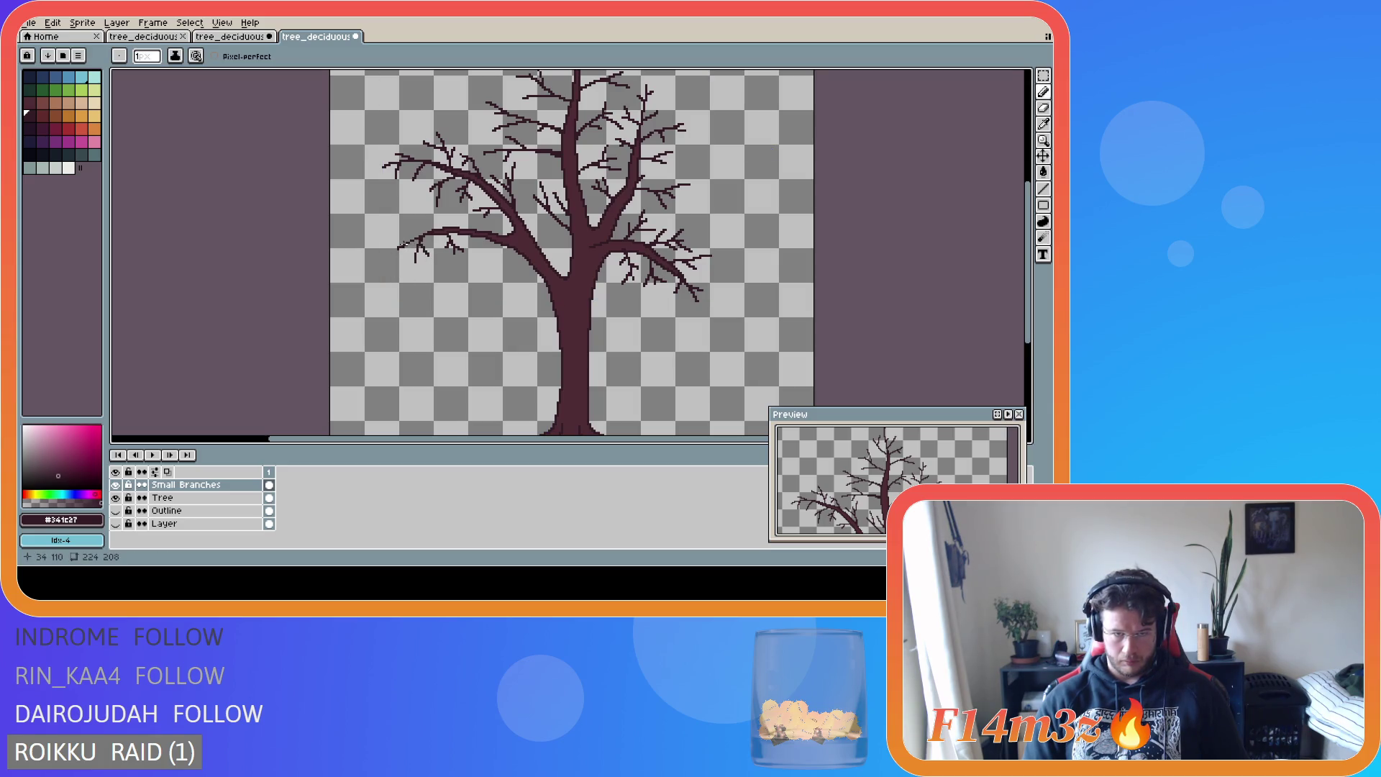
{"action": "left_click_drag", "start_coordinate": [406, 244], "coordinate": [406, 246]}
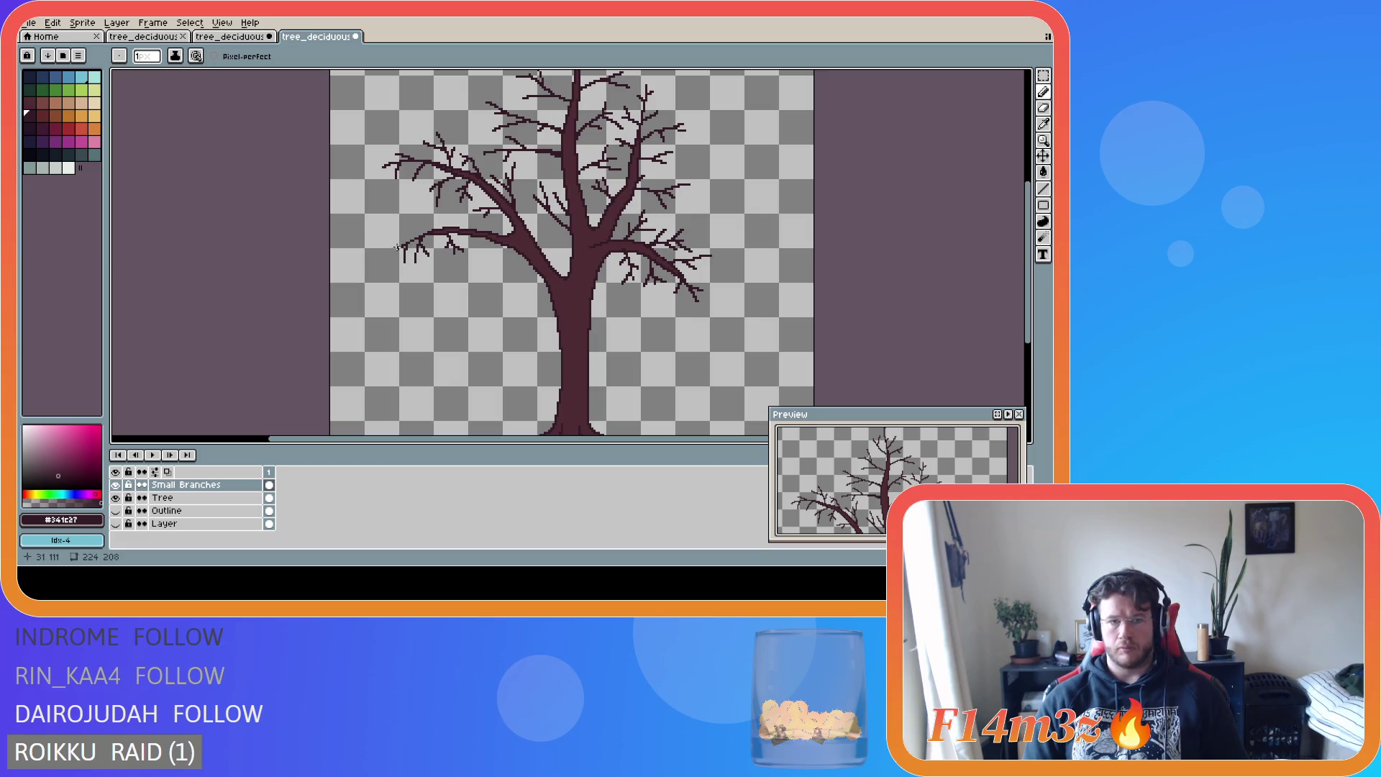
- Draw two more small twigs extending the left branch tip further left
{"action": "key", "text": "ctrl"}
{"action": "key", "text": "ctrl"}
{"action": "left_click_drag", "start_coordinate": [393, 251], "coordinate": [372, 243]}
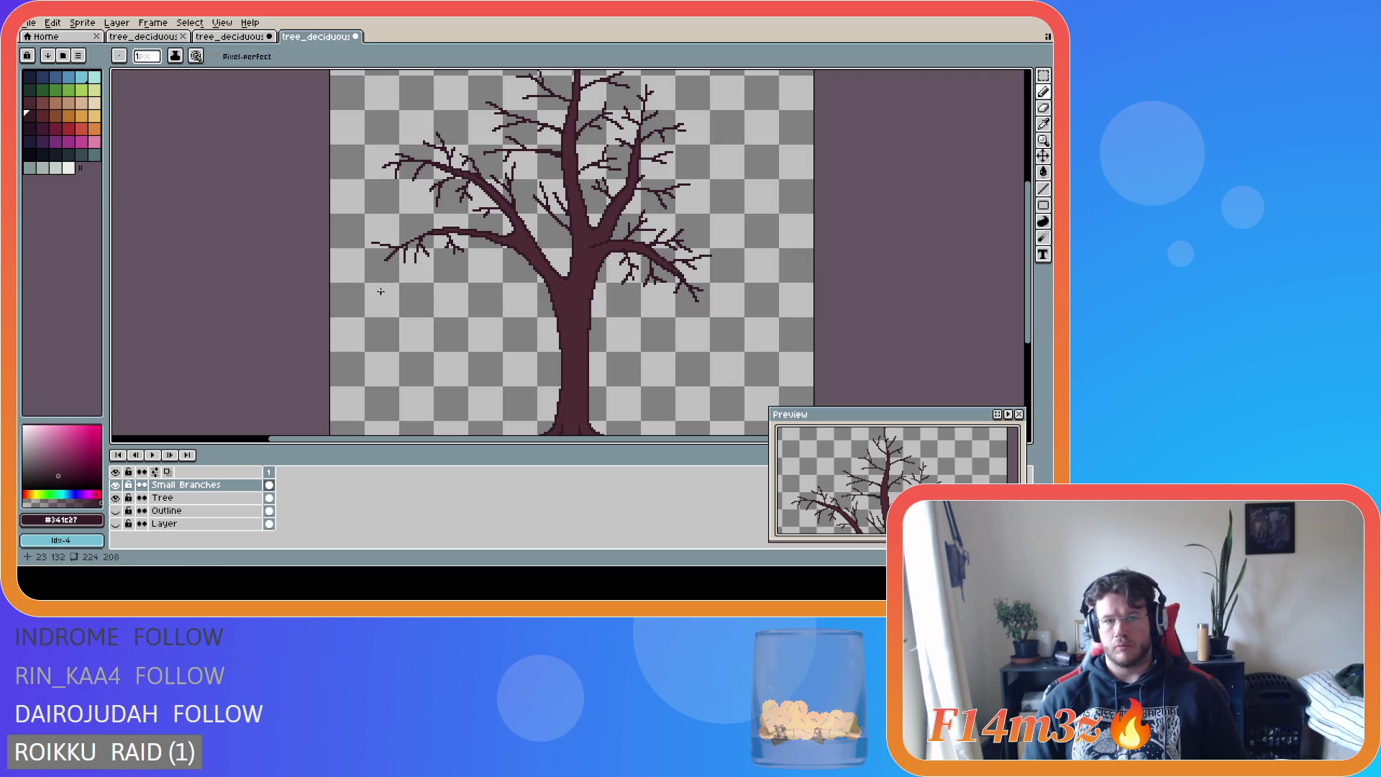
{"action": "key", "text": "ctrl"}
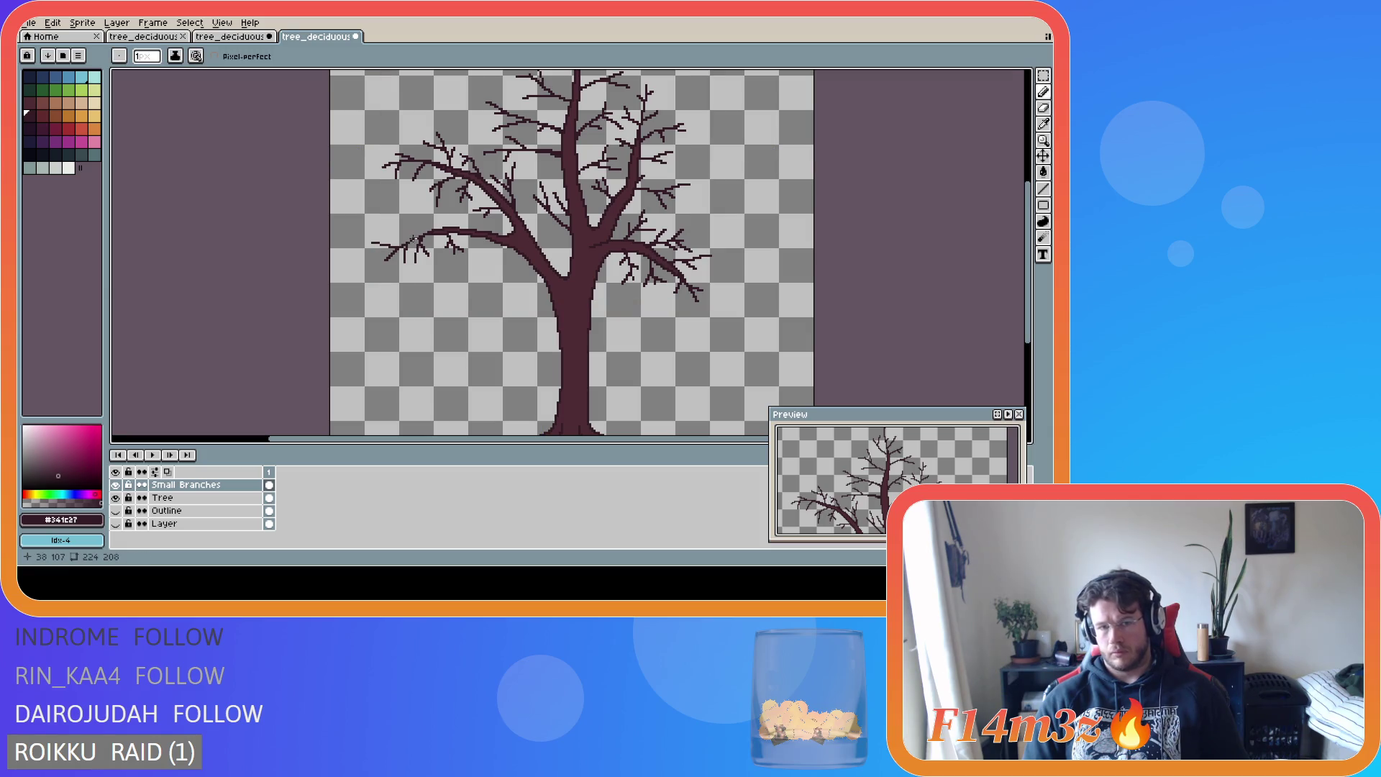
{"action": "key", "text": "ctrl"}
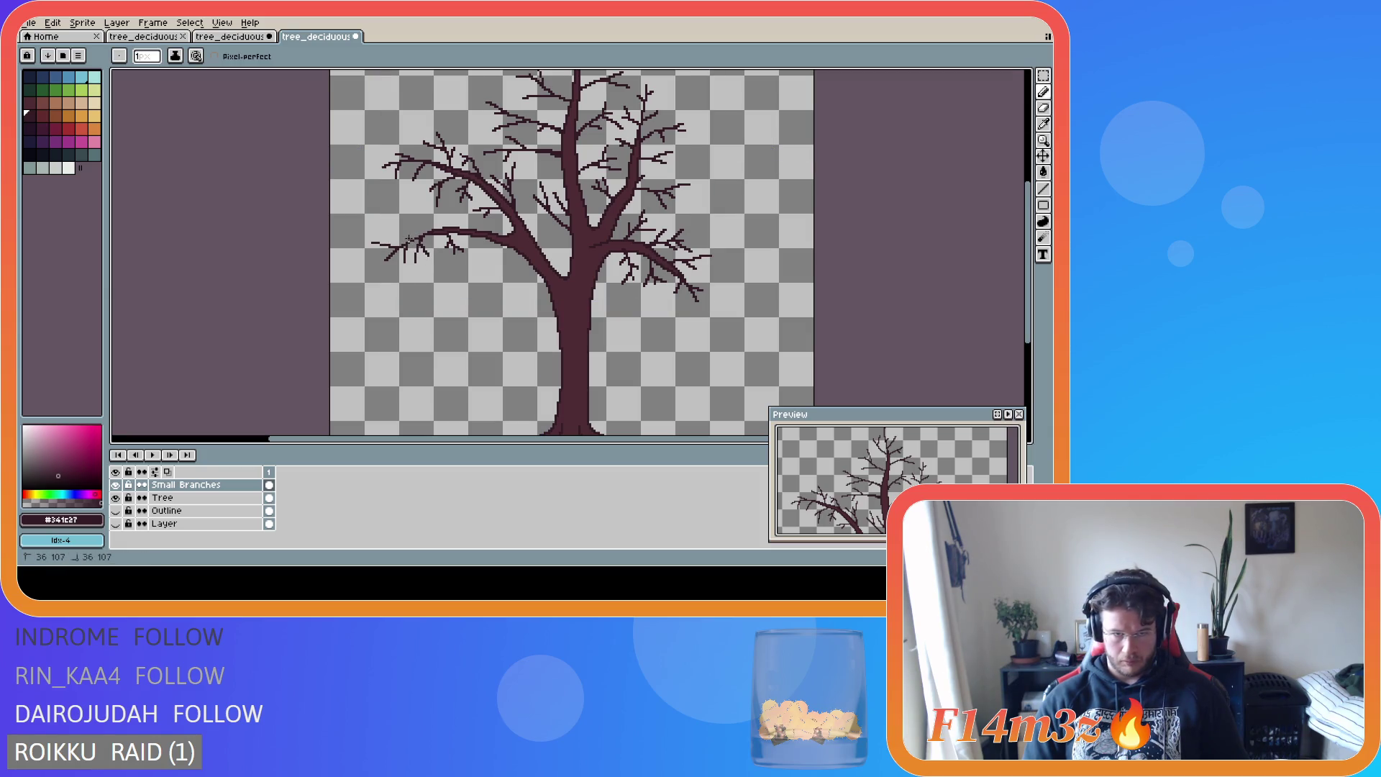
{"action": "key", "text": "ctrl"}
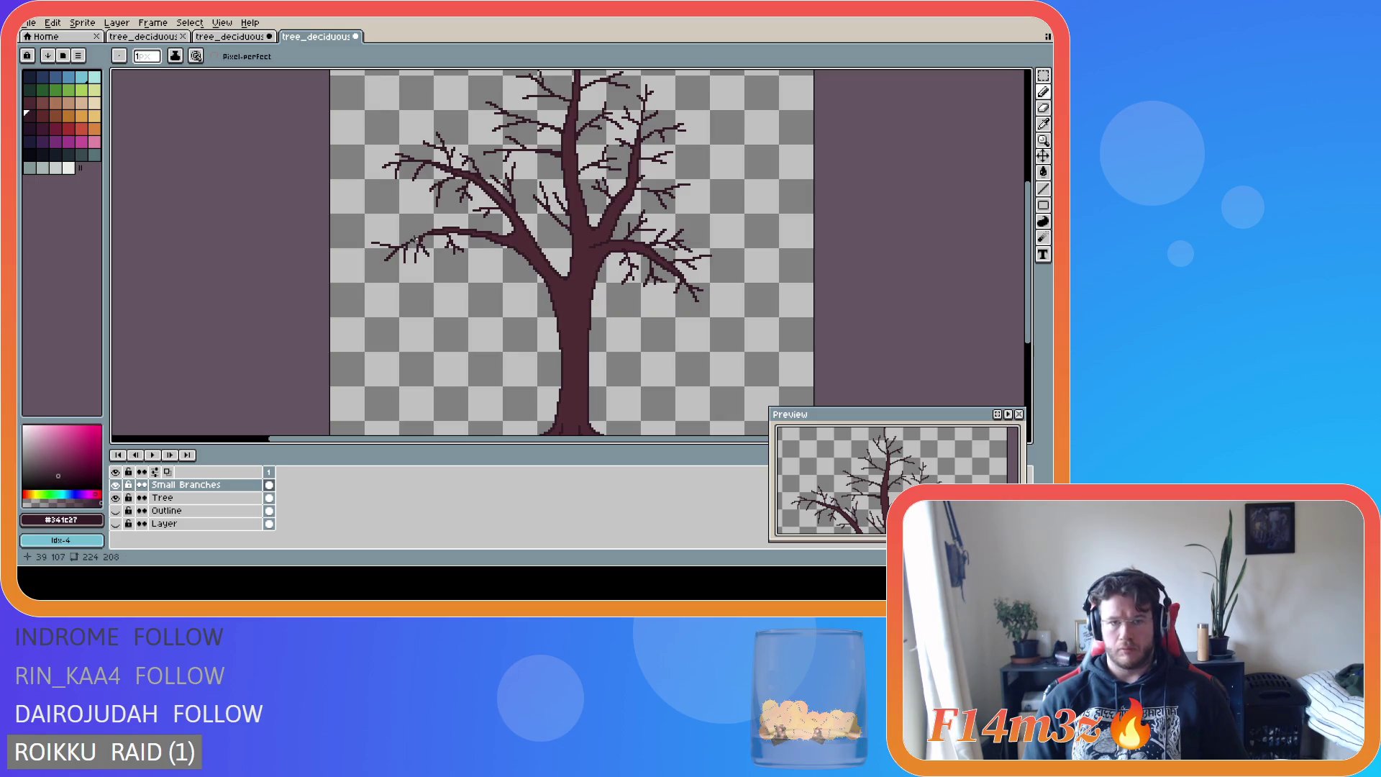
{"action": "key", "text": "ctrl"}
{"action": "left_click_drag", "start_coordinate": [417, 241], "coordinate": [391, 232]}
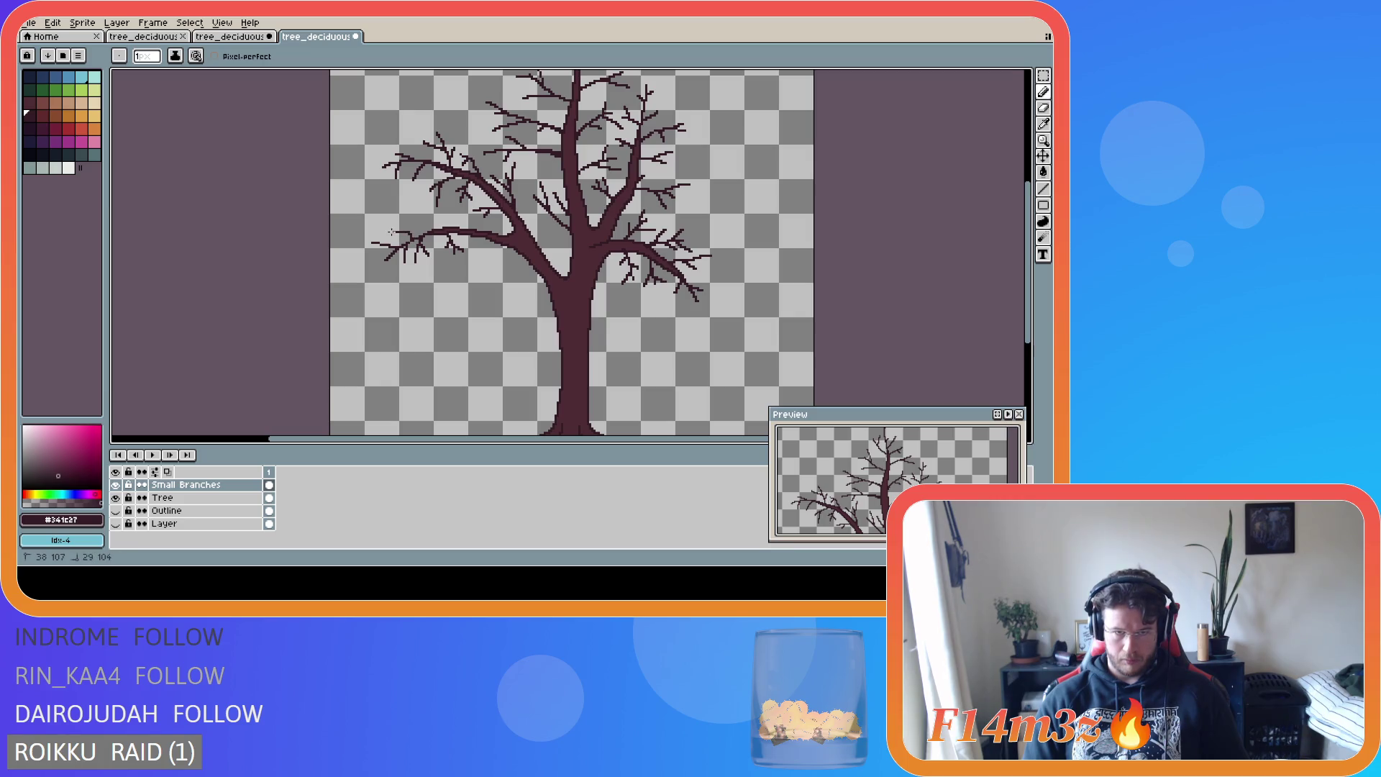
{"action": "key", "text": "ctrl"}
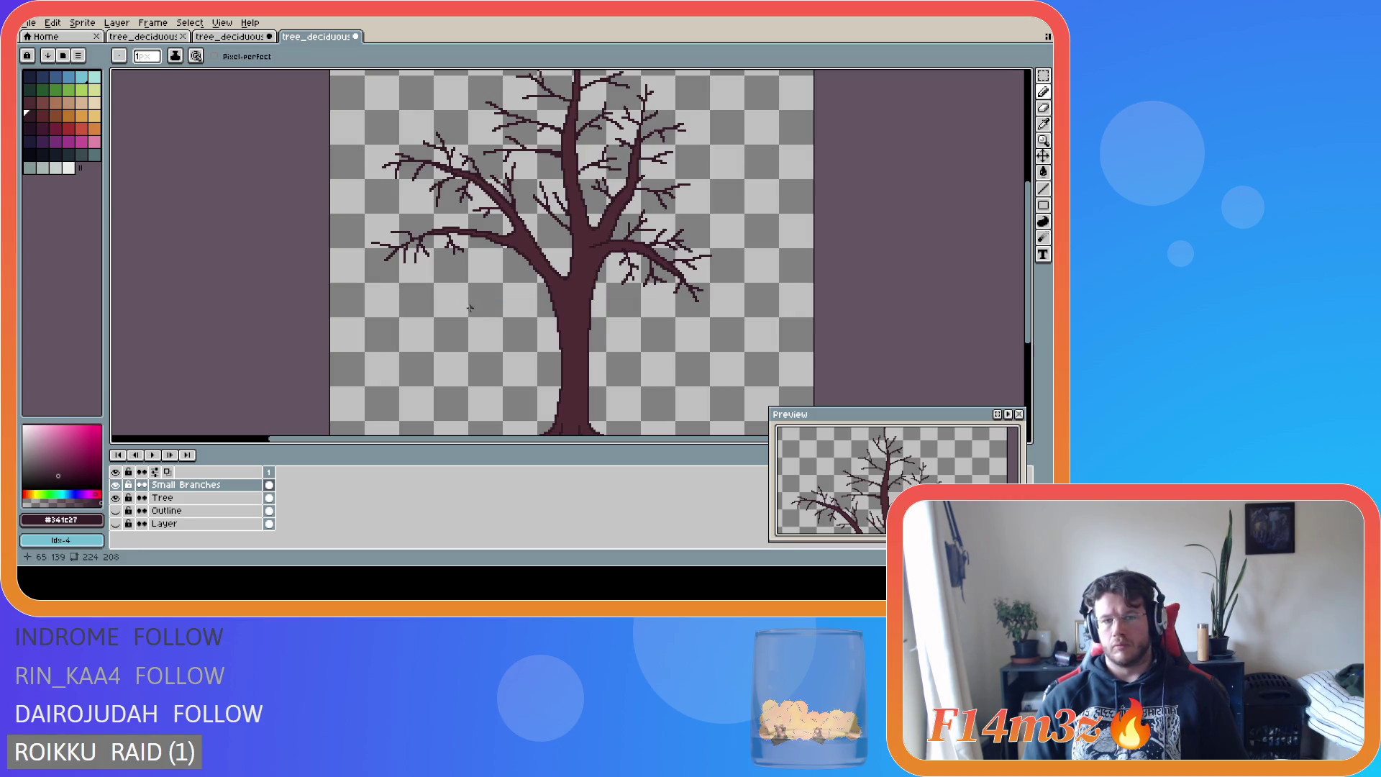
{"action": "scroll", "coordinate": [471, 311], "scroll_direction": "down", "scroll_amount": 2}
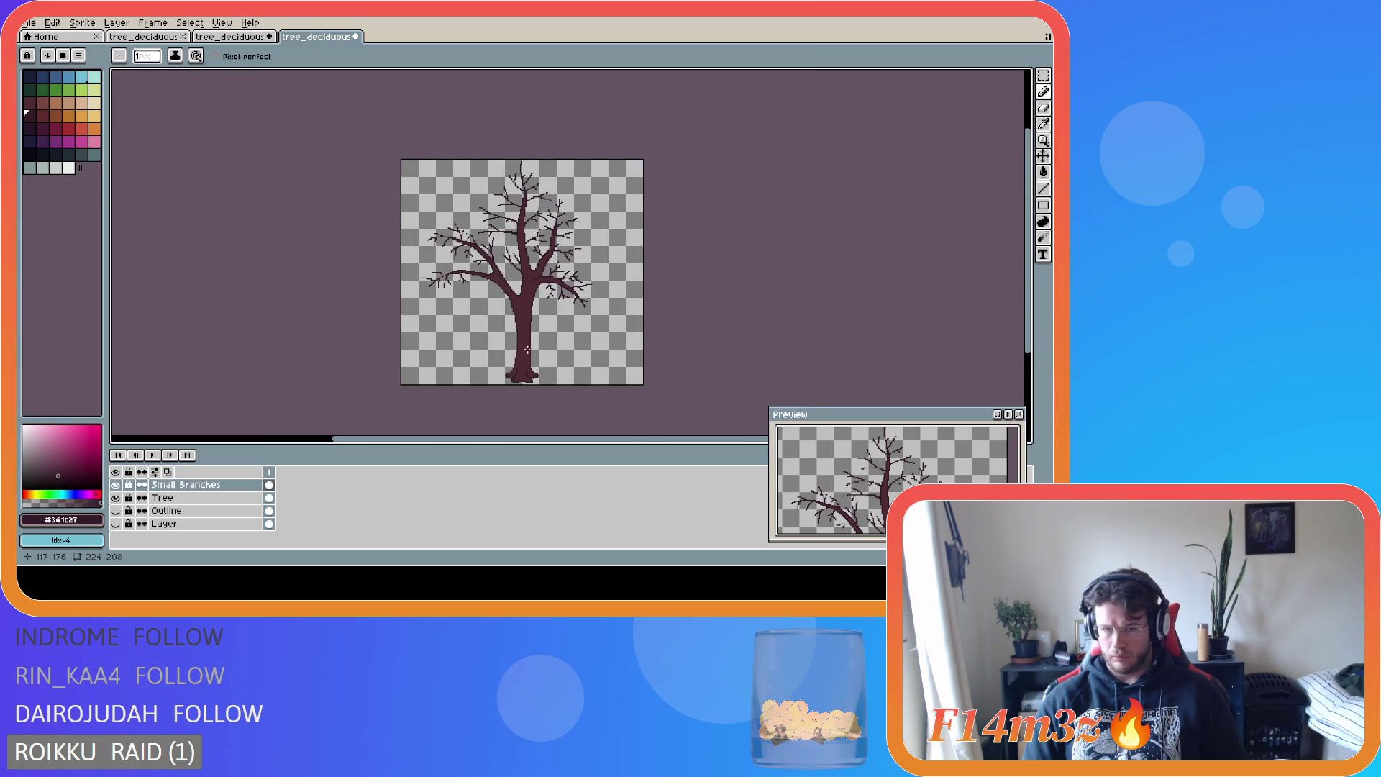
{"action": "scroll", "coordinate": [491, 285], "scroll_direction": "up", "scroll_amount": 2}
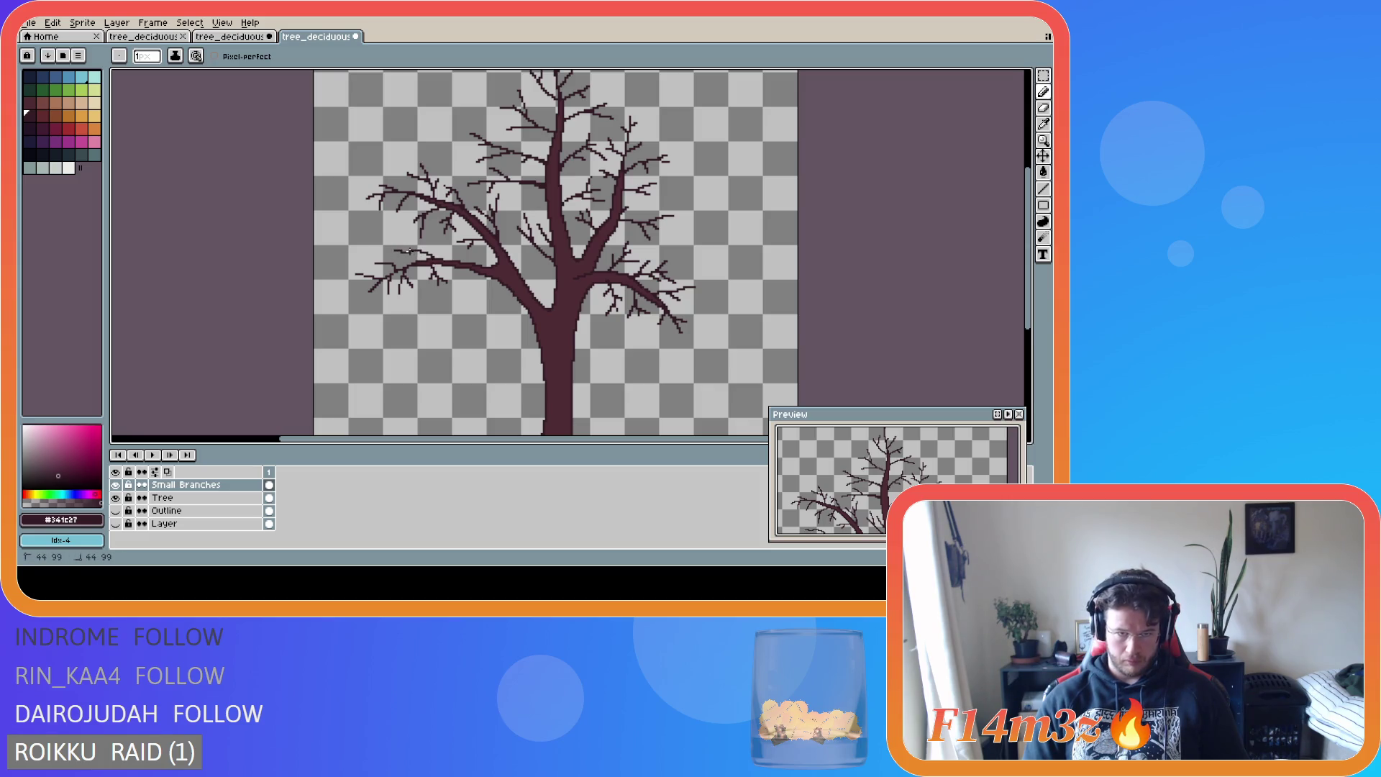
{"action": "left_click", "coordinate": [418, 249]}
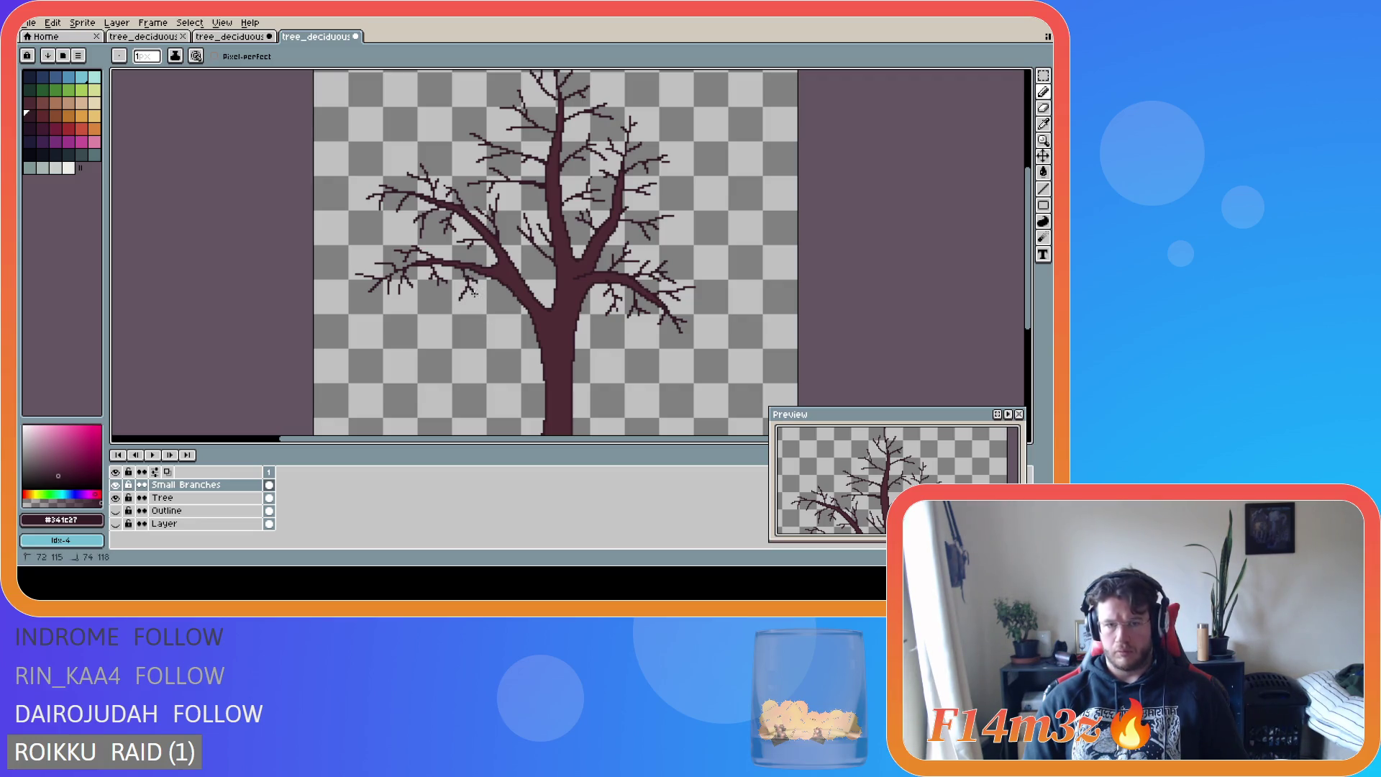
{"action": "scroll", "coordinate": [509, 343], "scroll_direction": "down", "scroll_amount": 2}
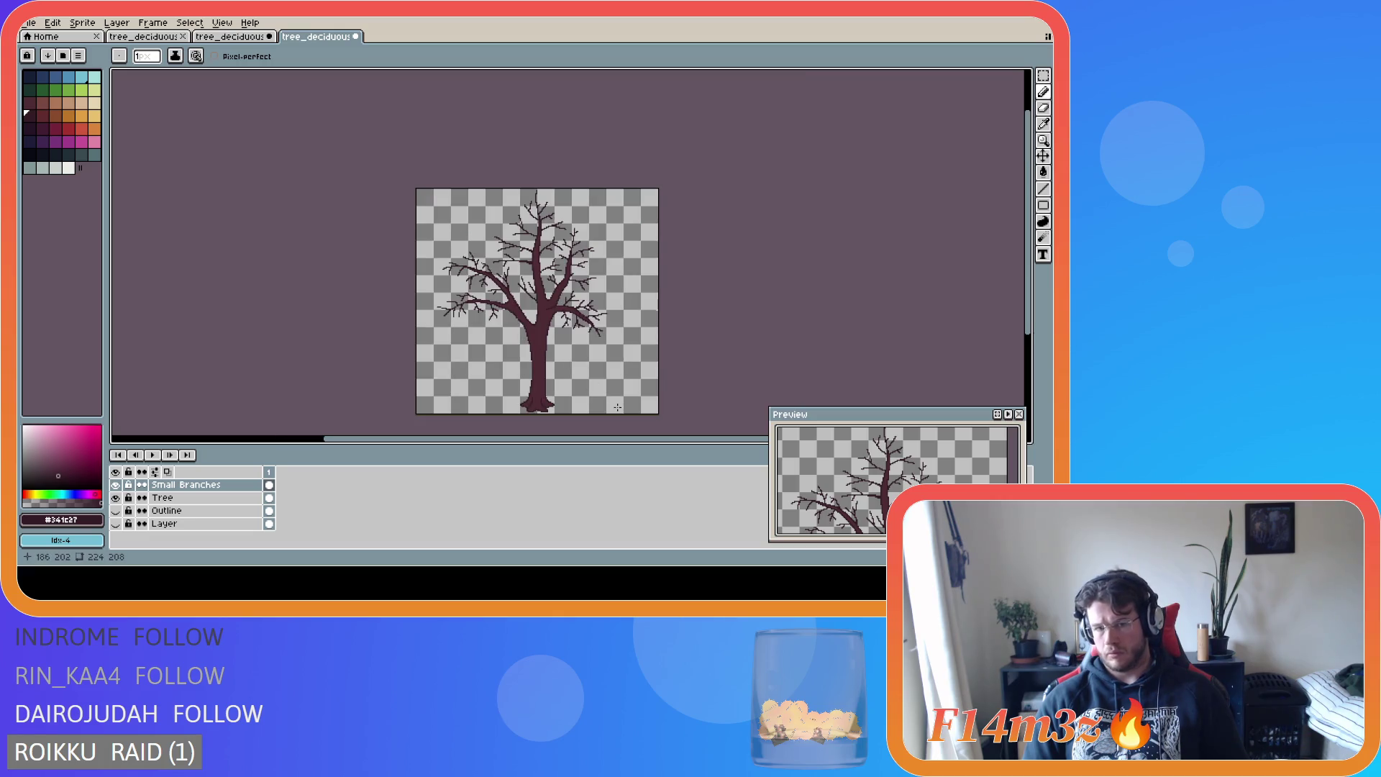
{"action": "scroll", "coordinate": [535, 335], "scroll_direction": "up", "scroll_amount": 4}
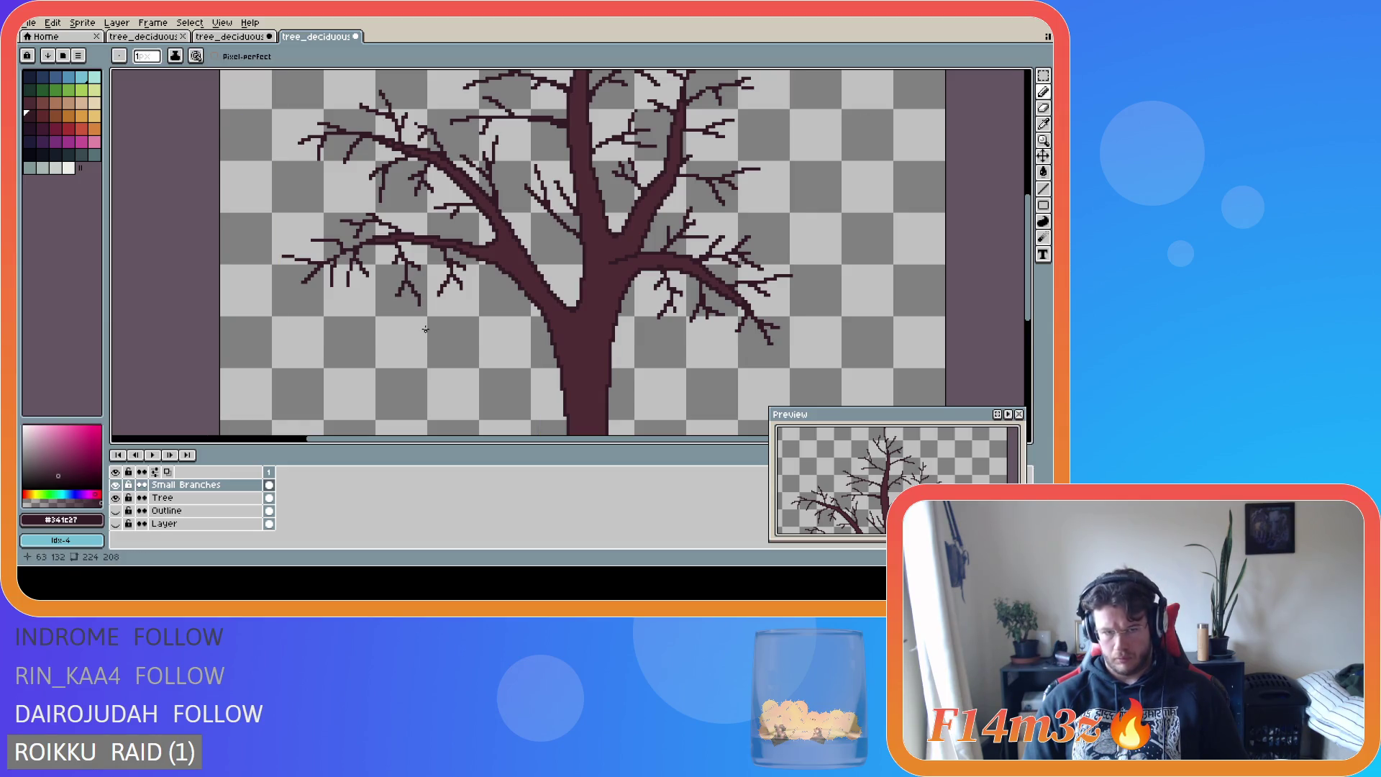
- Draw a small twig rising from one of the branches
{"action": "scroll", "coordinate": [504, 353], "scroll_direction": "down", "scroll_amount": 1}
{"action": "scroll", "coordinate": [503, 354], "scroll_direction": "up", "scroll_amount": 1}
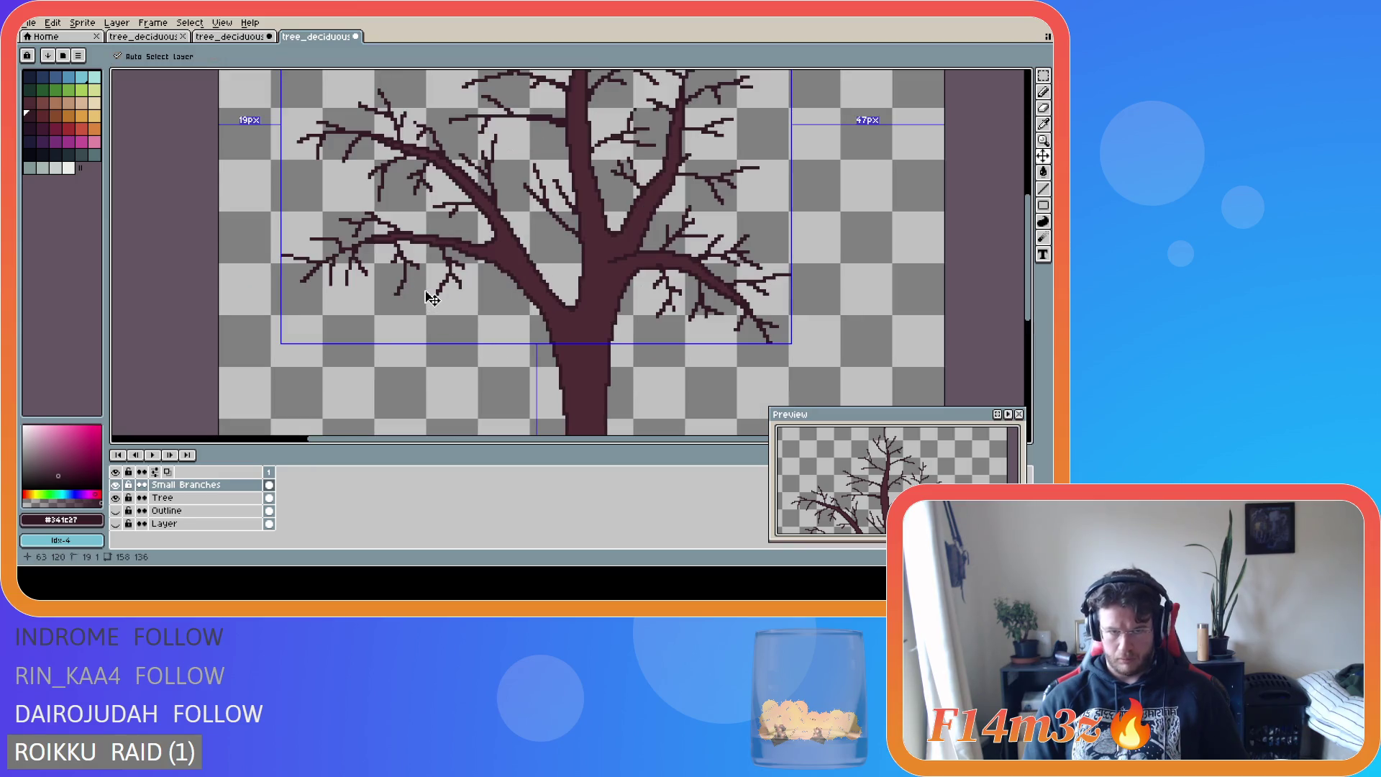
{"action": "scroll", "coordinate": [493, 295], "scroll_direction": "down", "scroll_amount": 1}
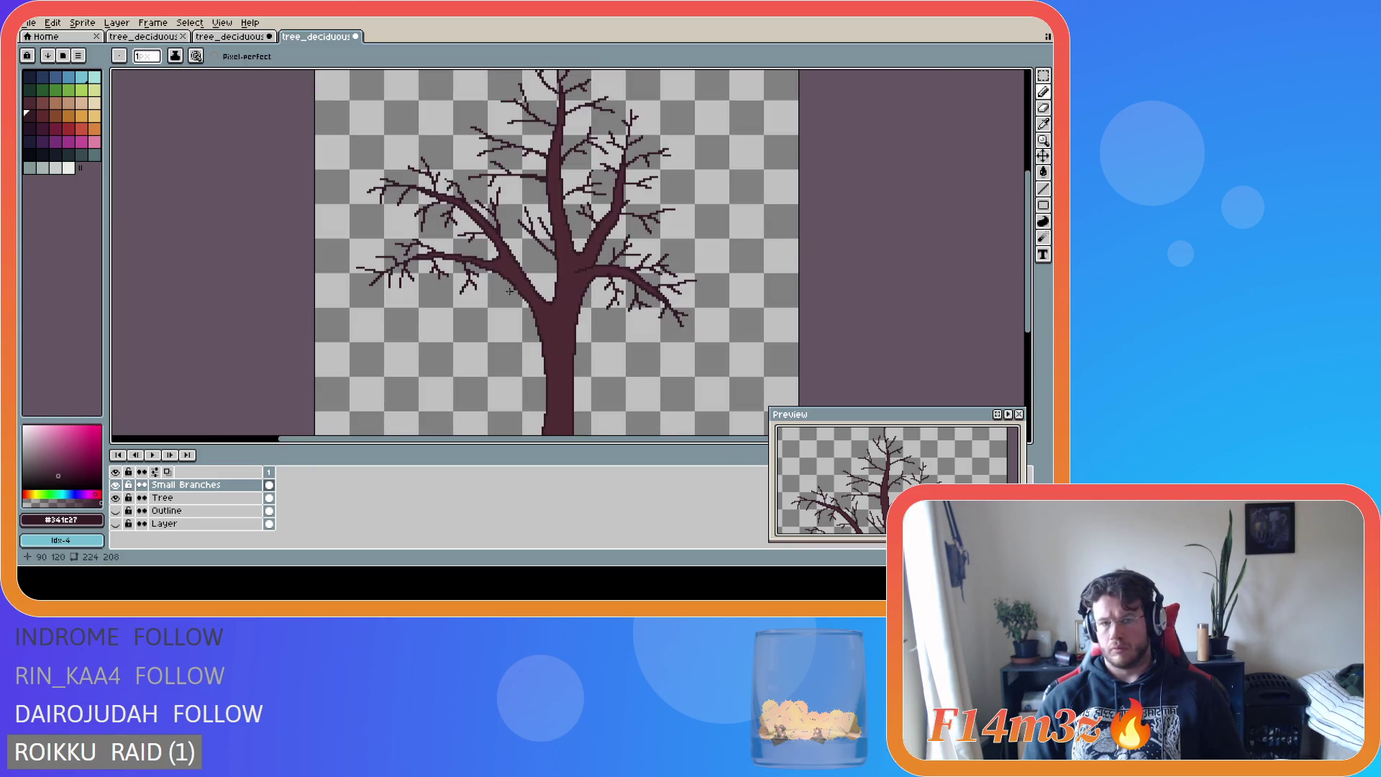
{"action": "scroll", "coordinate": [510, 291], "scroll_direction": "down", "scroll_amount": 2}
{"action": "scroll", "coordinate": [440, 254], "scroll_direction": "up", "scroll_amount": 3}
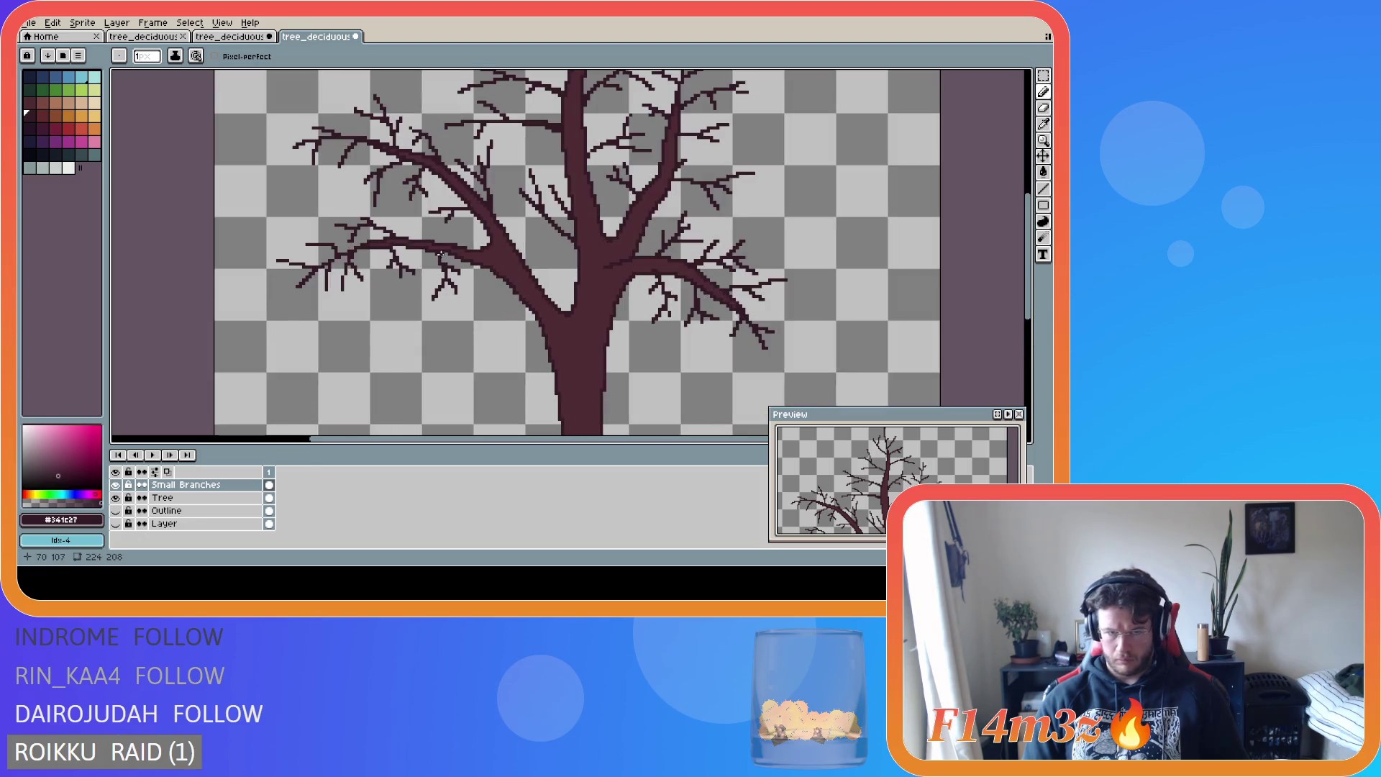
{"action": "left_click_drag", "start_coordinate": [429, 242], "coordinate": [414, 218]}
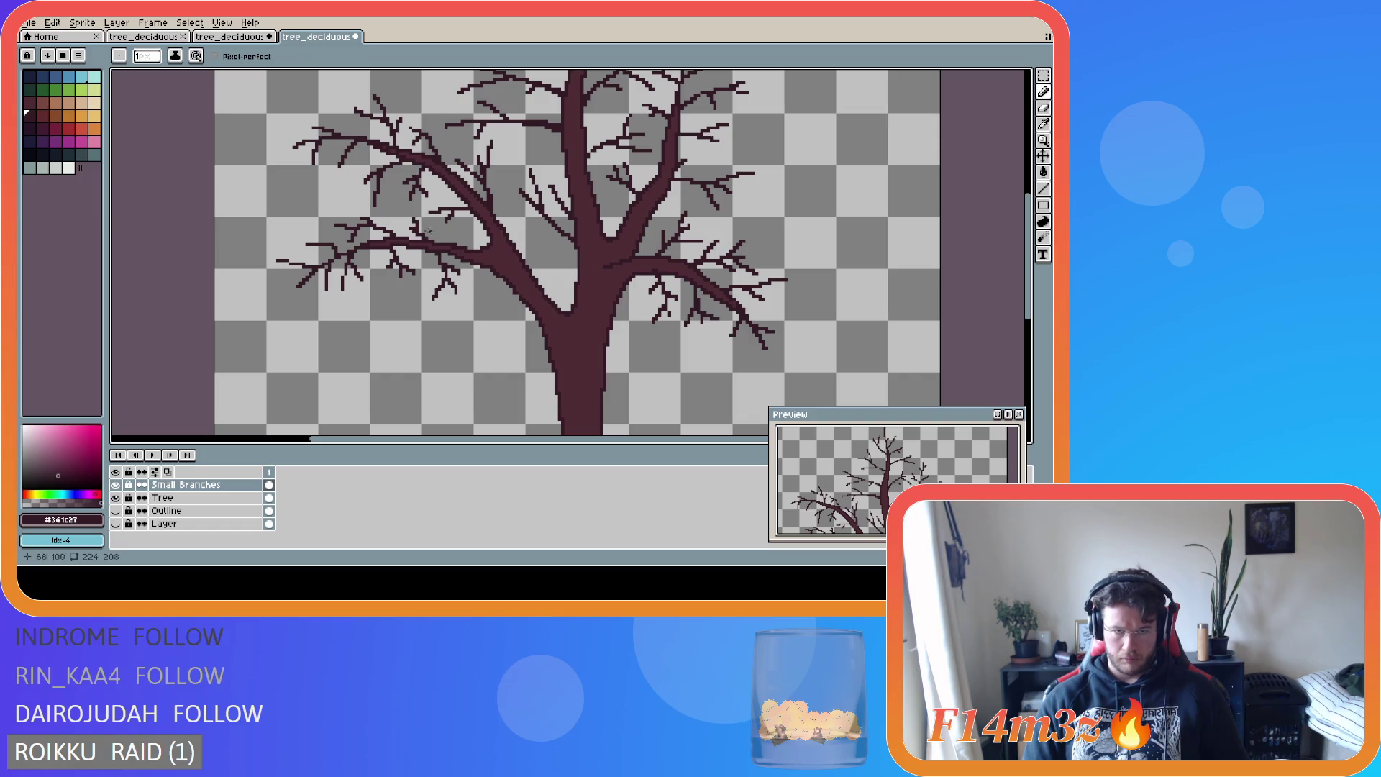
{"action": "scroll", "coordinate": [541, 297], "scroll_direction": "down", "scroll_amount": 1}
{"action": "scroll", "coordinate": [543, 310], "scroll_direction": "down", "scroll_amount": 1}
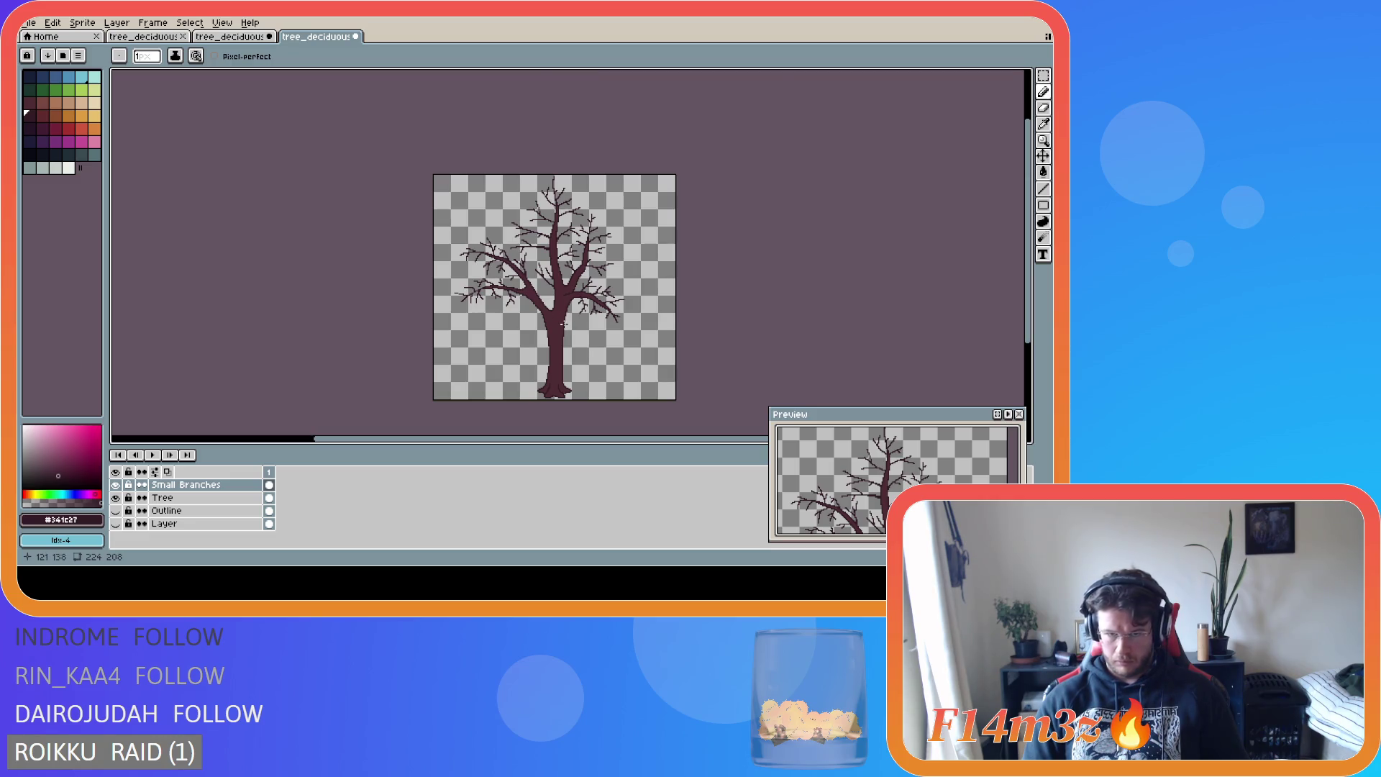
{"action": "scroll", "coordinate": [564, 324], "scroll_direction": "up", "scroll_amount": 1}
{"action": "scroll", "coordinate": [563, 324], "scroll_direction": "down", "scroll_amount": 1}
{"action": "scroll", "coordinate": [563, 324], "scroll_direction": "up", "scroll_amount": 1}
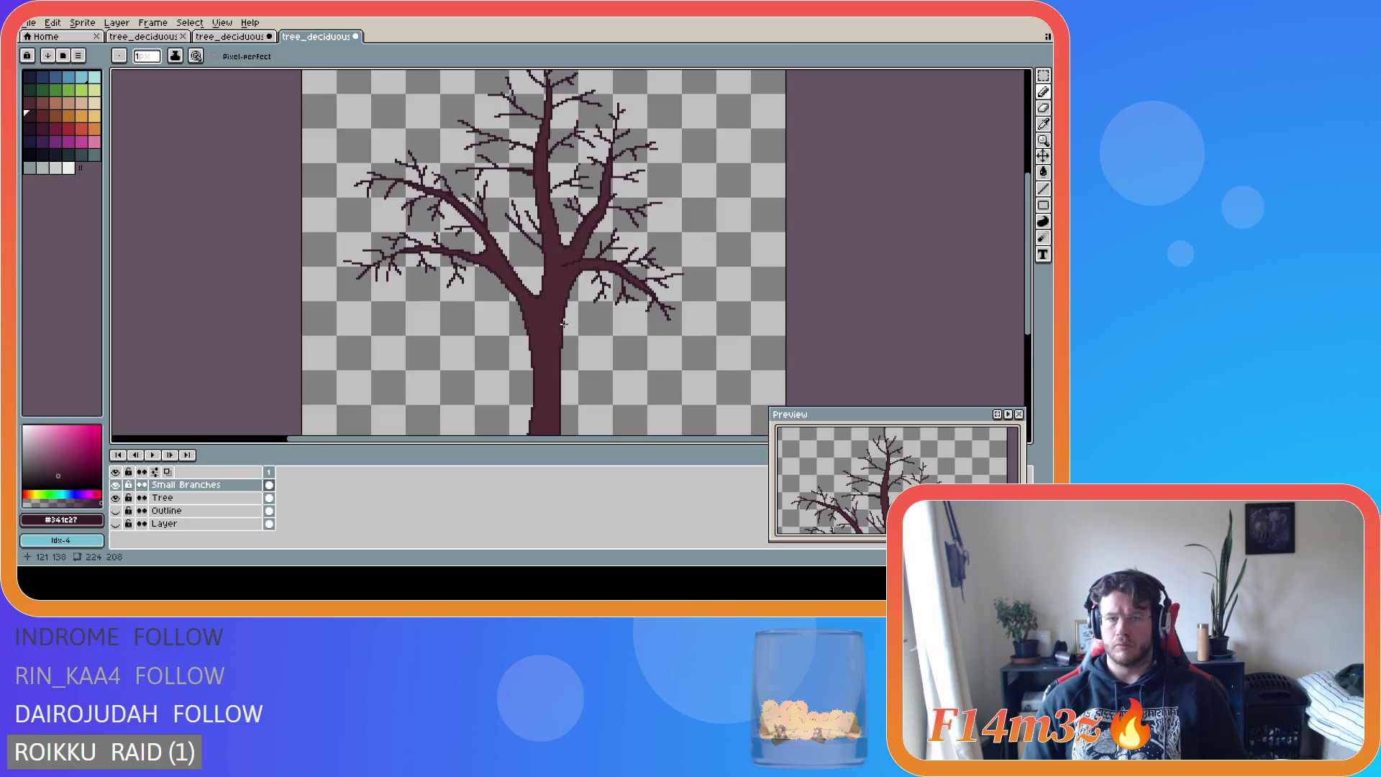
- Eyedrop the maroon trunk colour and draw a short extra branch stroke lower down
{"action": "key", "text": "i"}
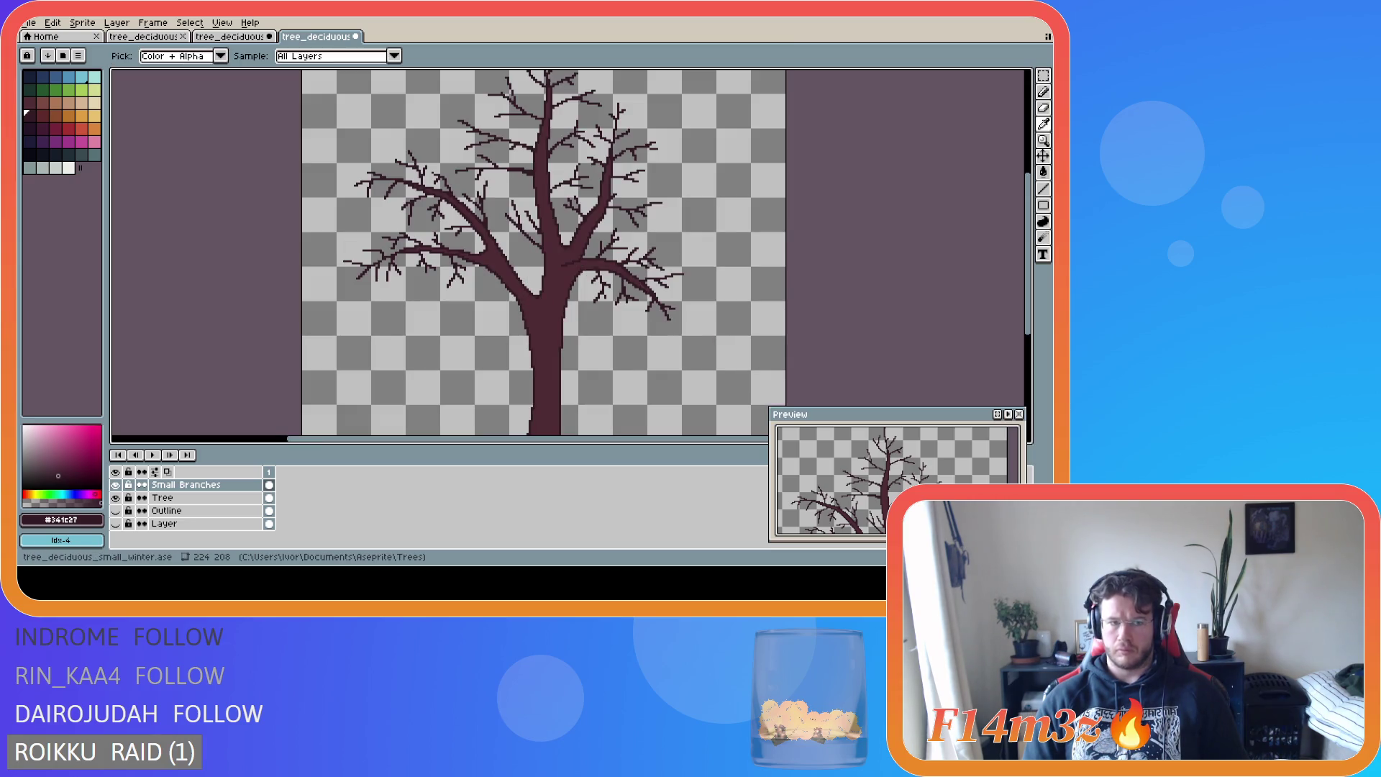
{"action": "key", "text": "b"}
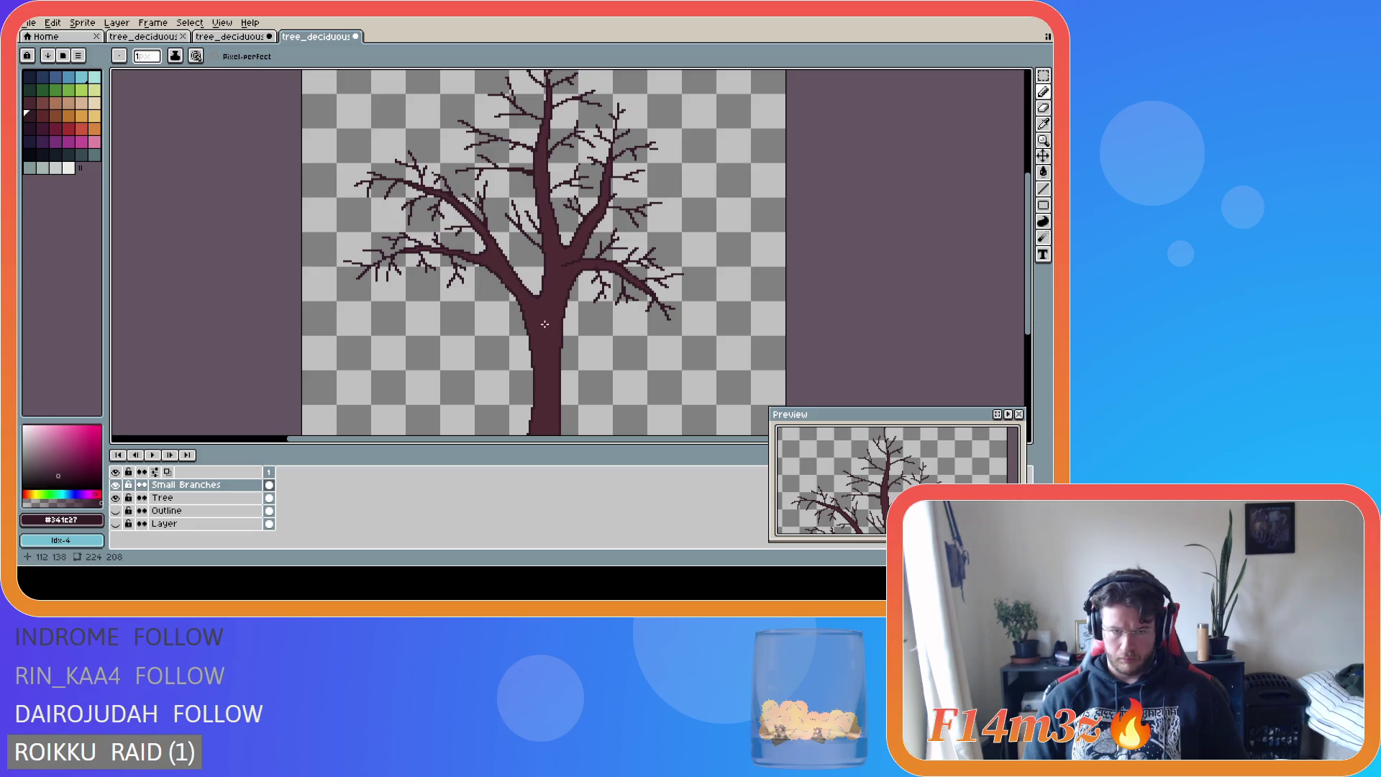
{"action": "left_click_drag", "start_coordinate": [488, 286], "coordinate": [467, 297]}
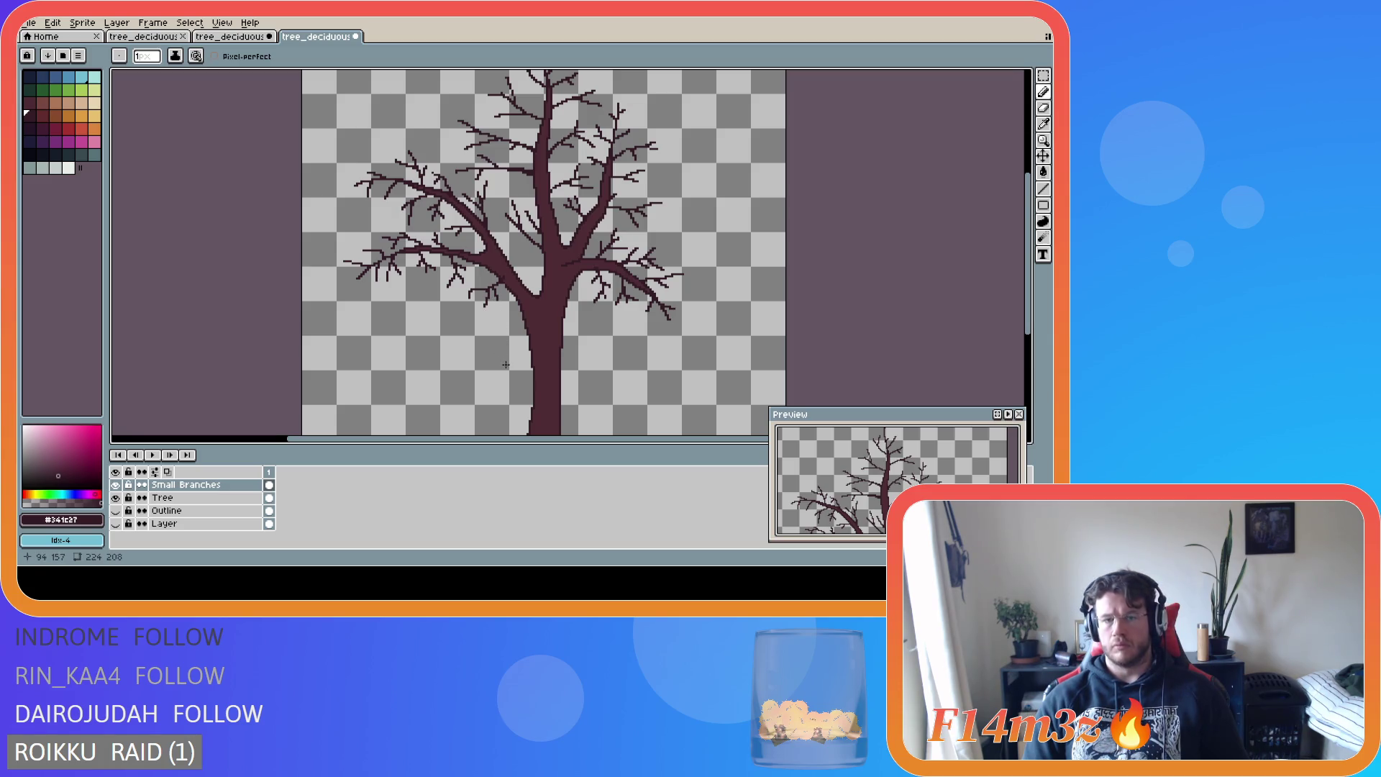
{"action": "scroll", "coordinate": [500, 362], "scroll_direction": "down", "scroll_amount": 2}
{"action": "scroll", "coordinate": [560, 369], "scroll_direction": "up", "scroll_amount": 2}
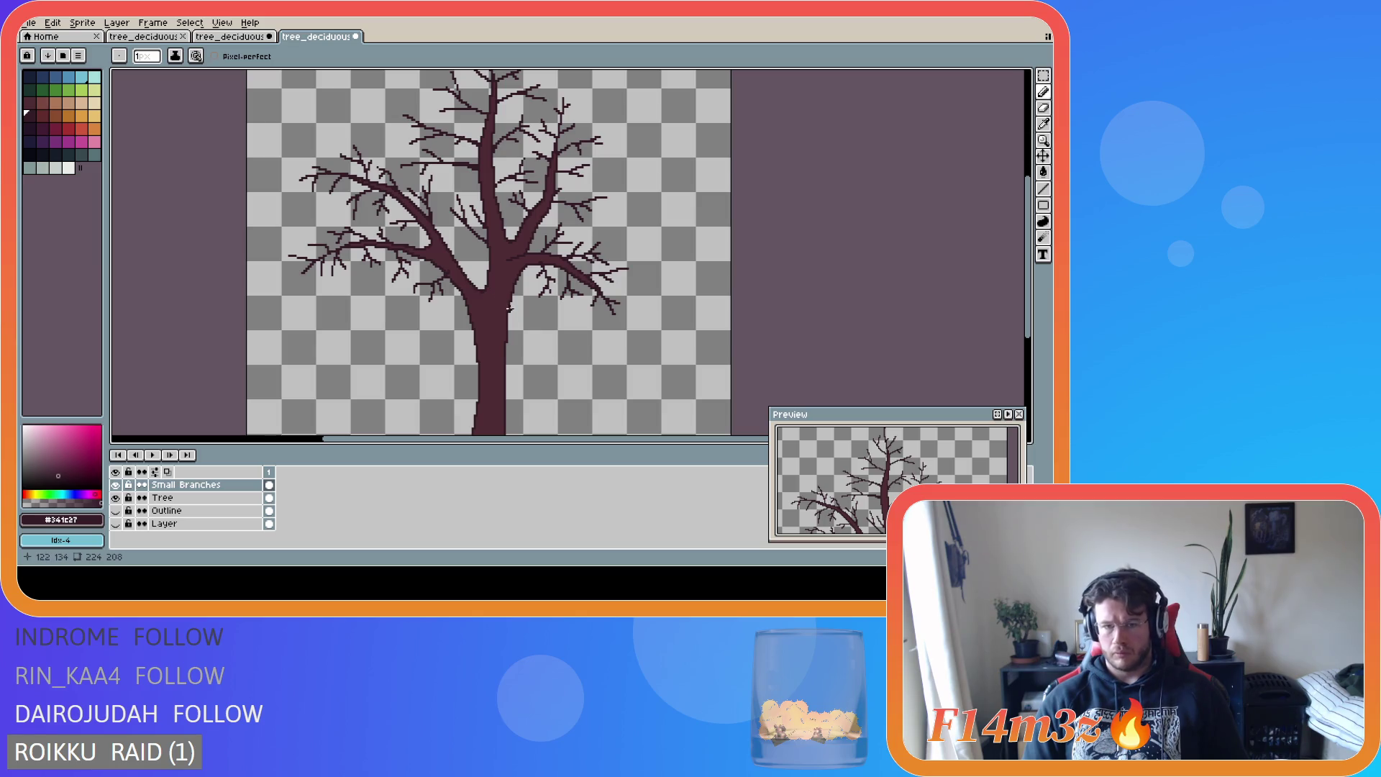
{"action": "key", "text": "i"}
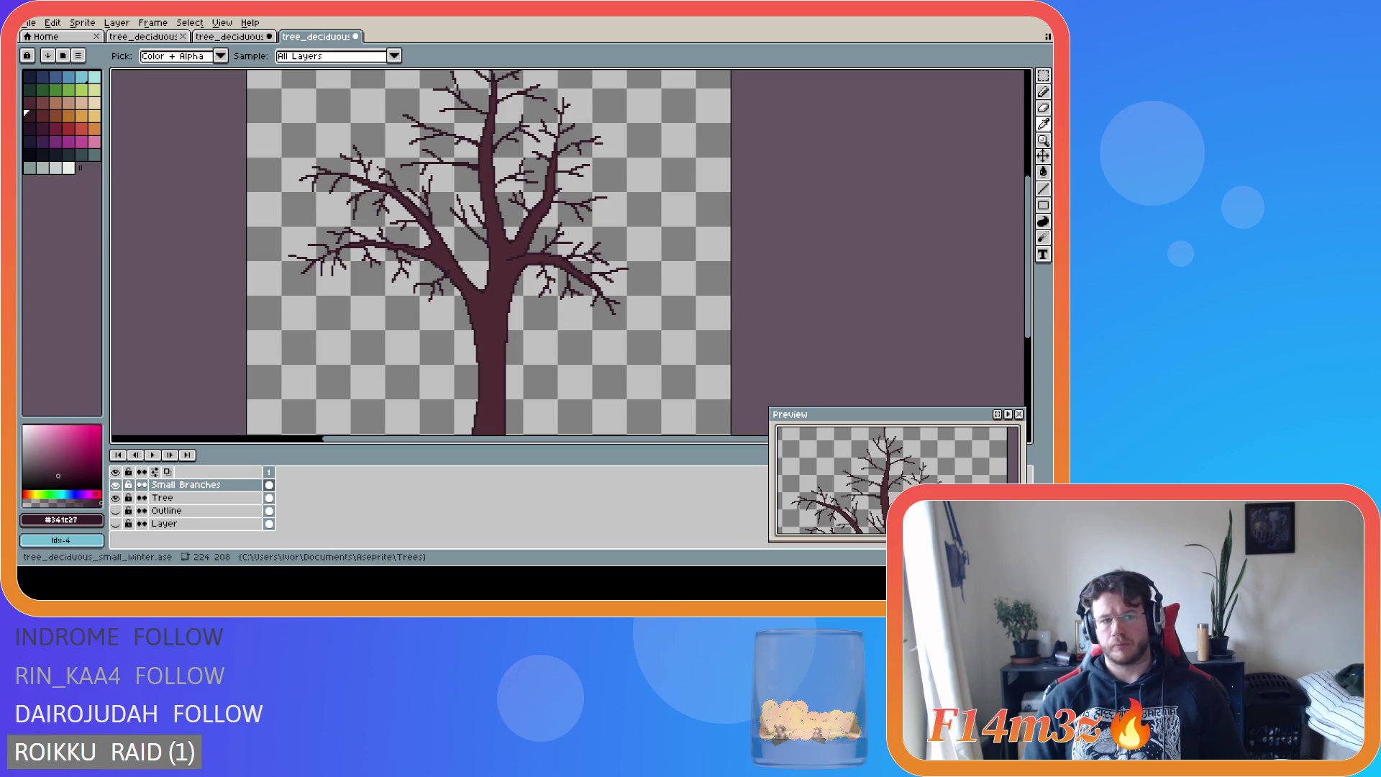
{"action": "key", "text": "b"}
{"action": "scroll", "coordinate": [510, 304], "scroll_direction": "down", "scroll_amount": 2}
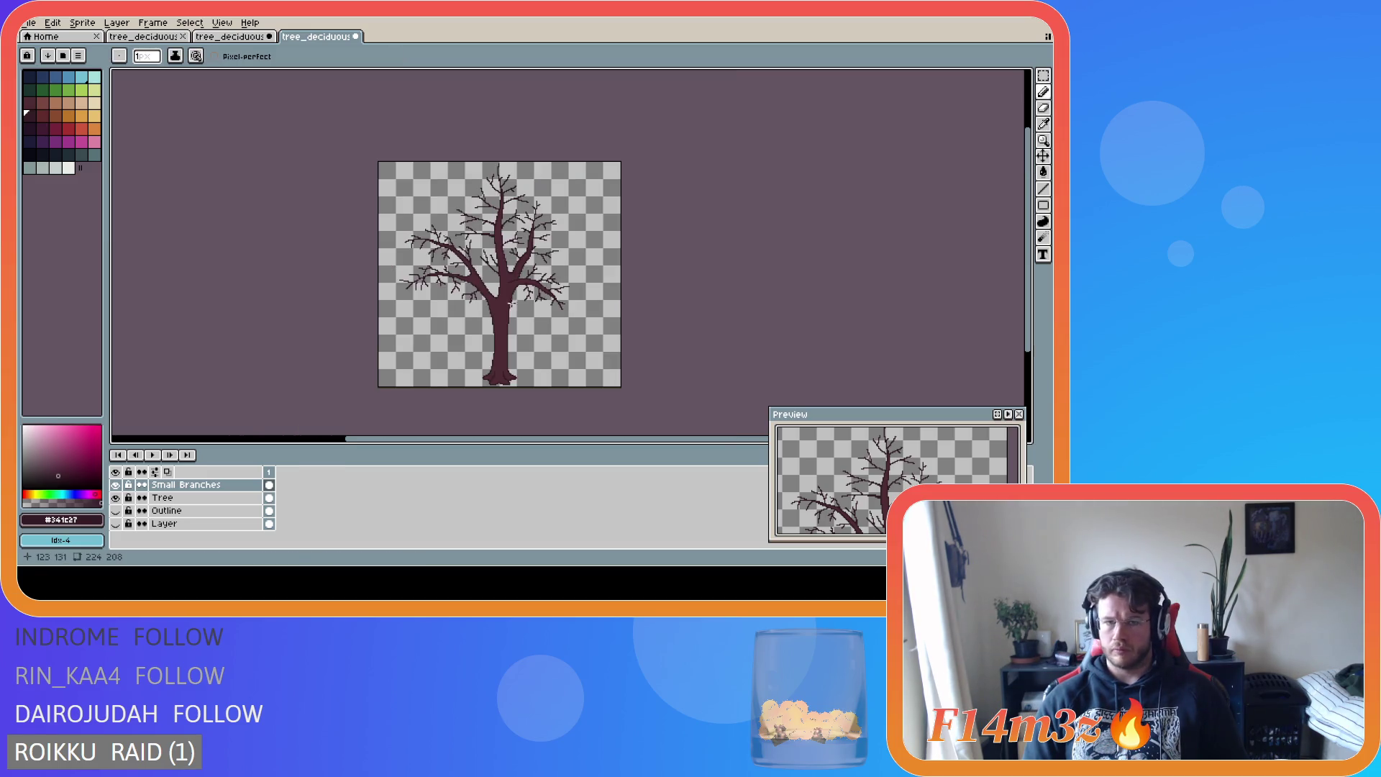
{"action": "scroll", "coordinate": [522, 256], "scroll_direction": "up", "scroll_amount": 2}
{"action": "scroll", "coordinate": [519, 257], "scroll_direction": "up", "scroll_amount": 2}
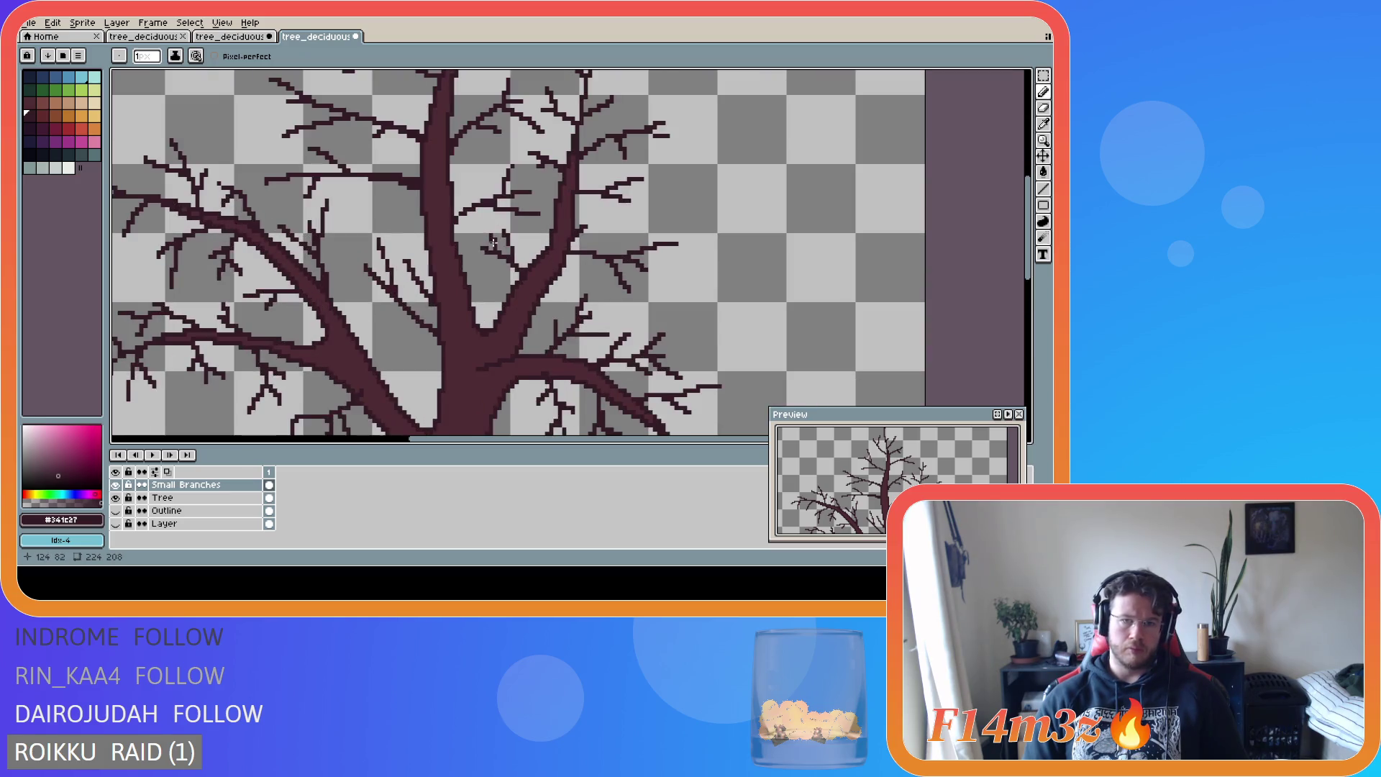
- Extend a branch tip with a short twig and zoom out to review the tree
{"action": "left_click_drag", "start_coordinate": [492, 236], "coordinate": [477, 222]}
{"action": "scroll", "coordinate": [516, 290], "scroll_direction": "down", "scroll_amount": 1}
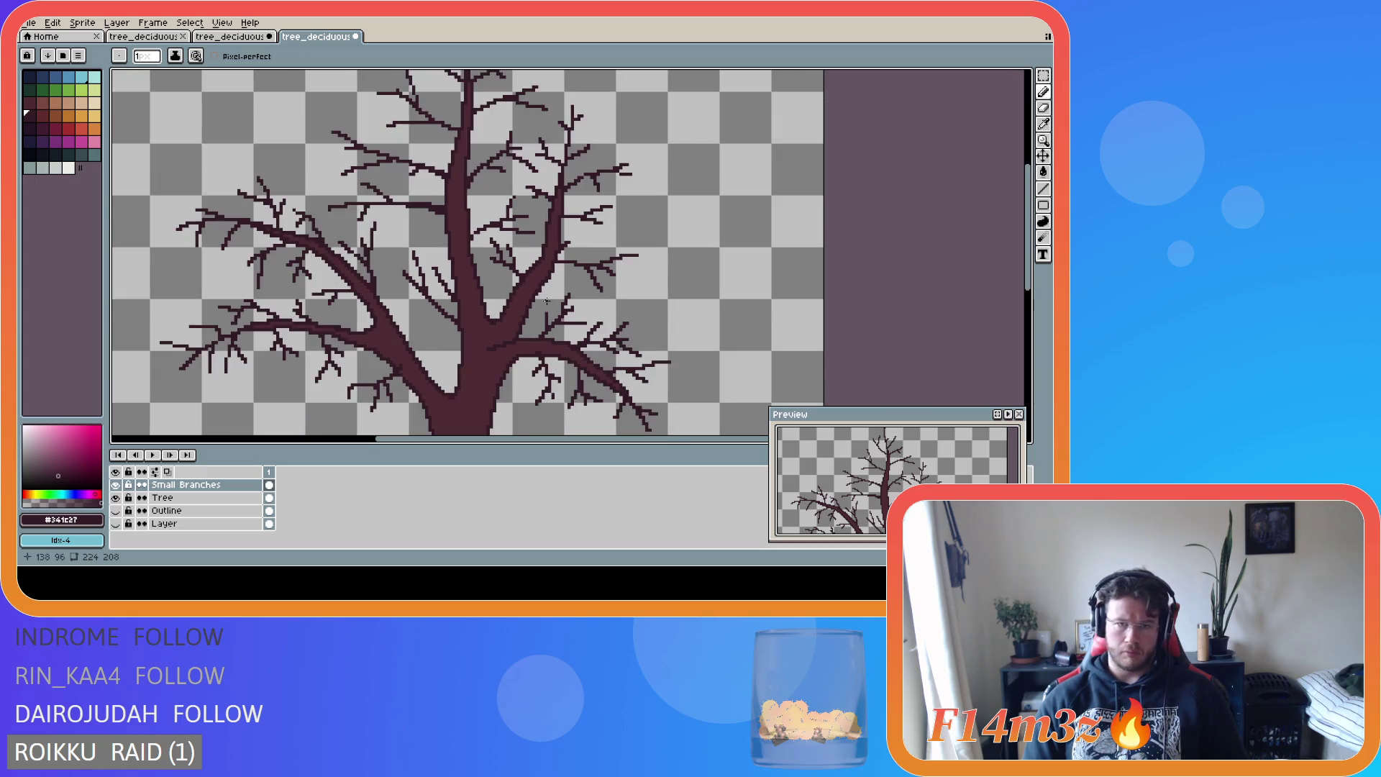
{"action": "scroll", "coordinate": [516, 290], "scroll_direction": "down", "scroll_amount": 1}
{"action": "scroll", "coordinate": [552, 285], "scroll_direction": "up", "scroll_amount": 1}
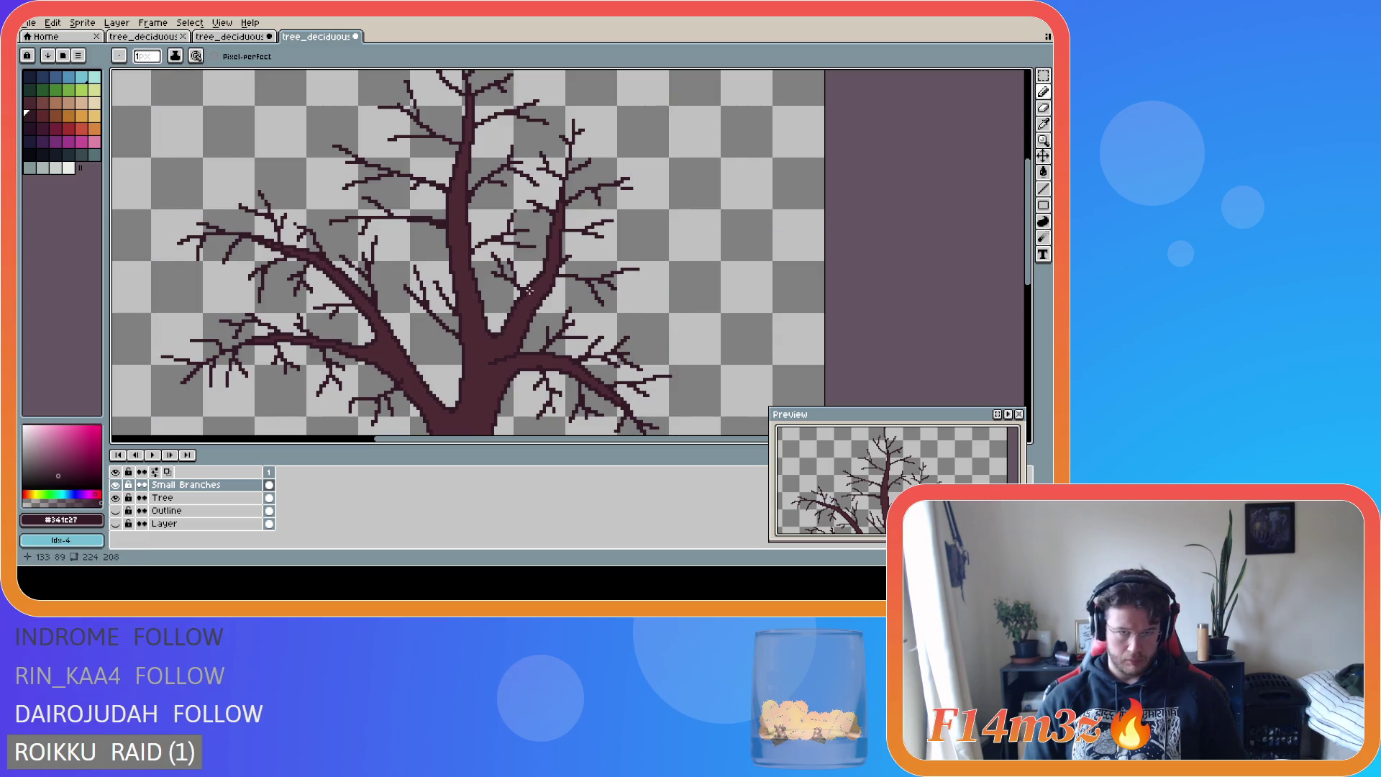
{"action": "scroll", "coordinate": [528, 296], "scroll_direction": "down", "scroll_amount": 1}
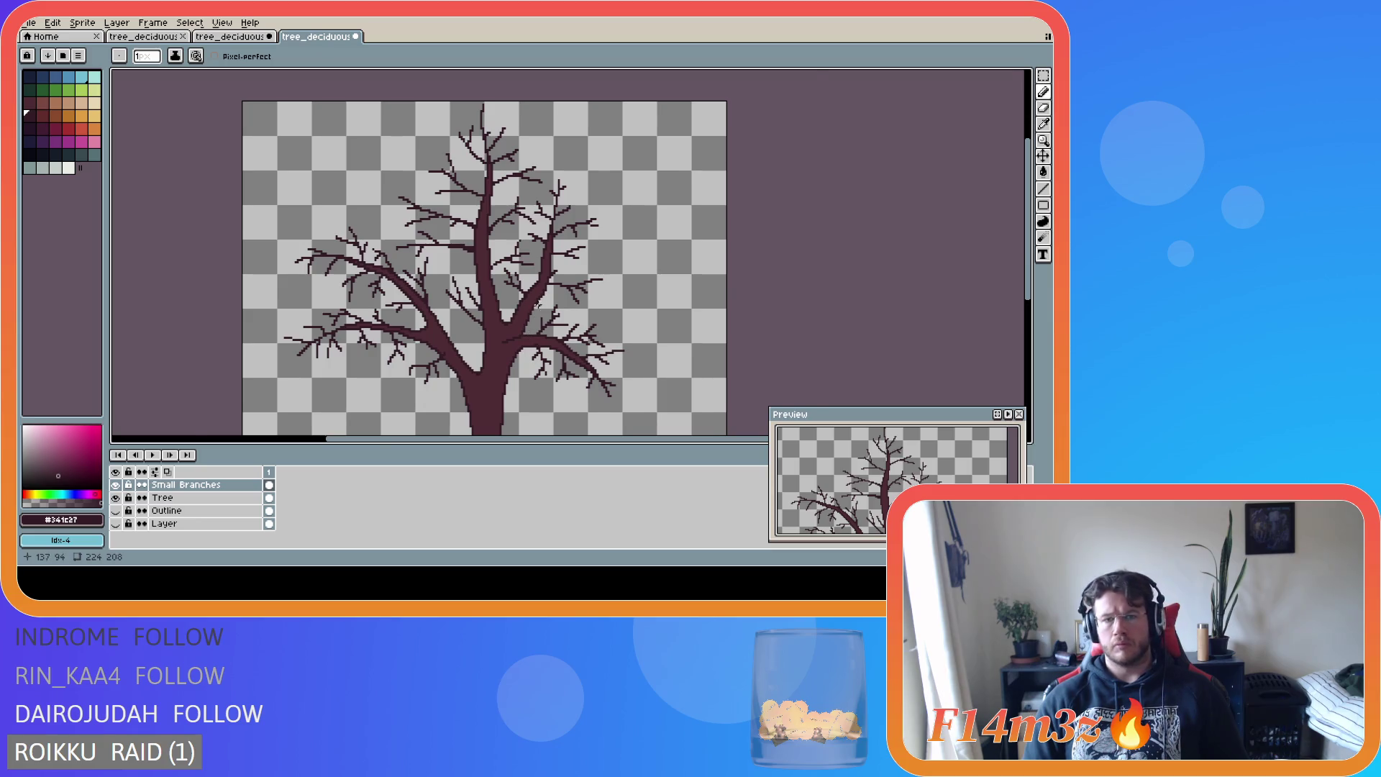
{"action": "scroll", "coordinate": [538, 256], "scroll_direction": "up", "scroll_amount": 1}
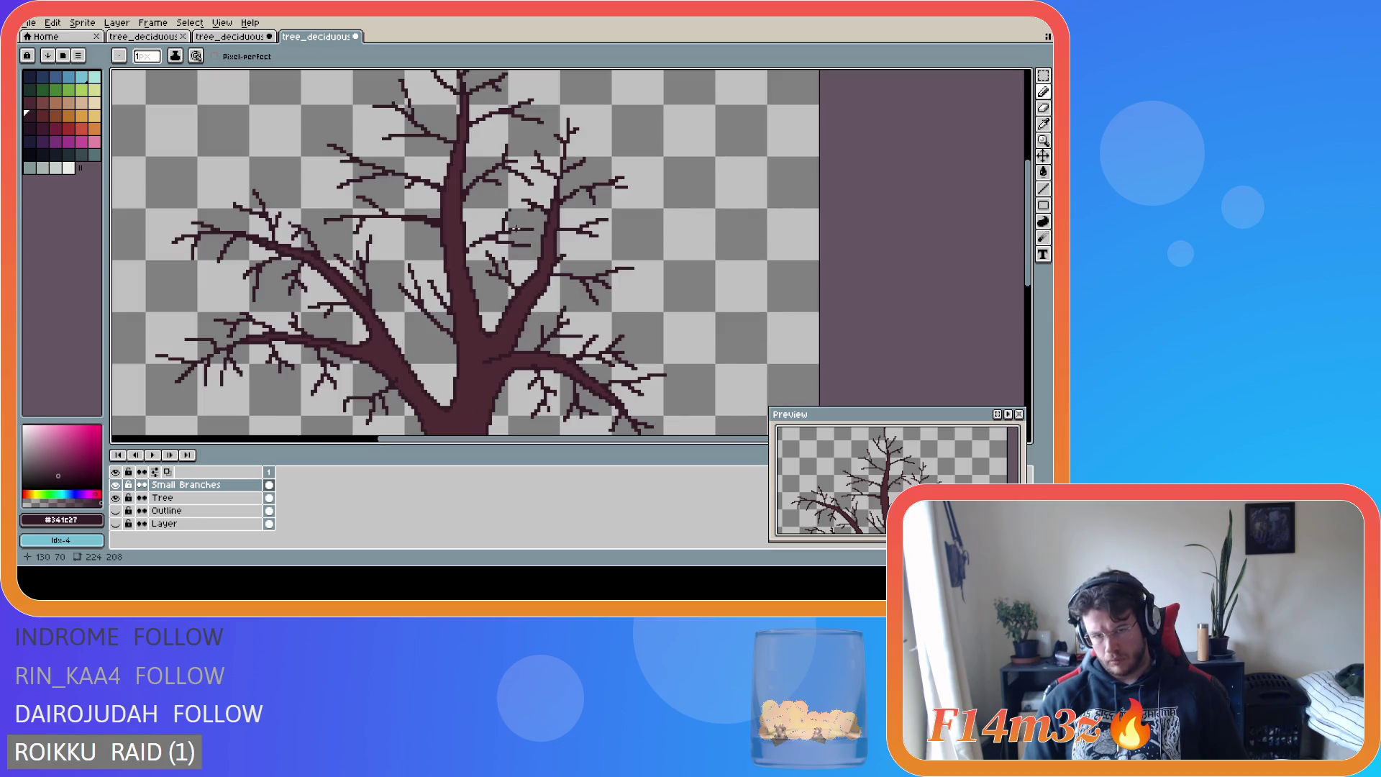
{"action": "scroll", "coordinate": [525, 319], "scroll_direction": "down", "scroll_amount": 2}
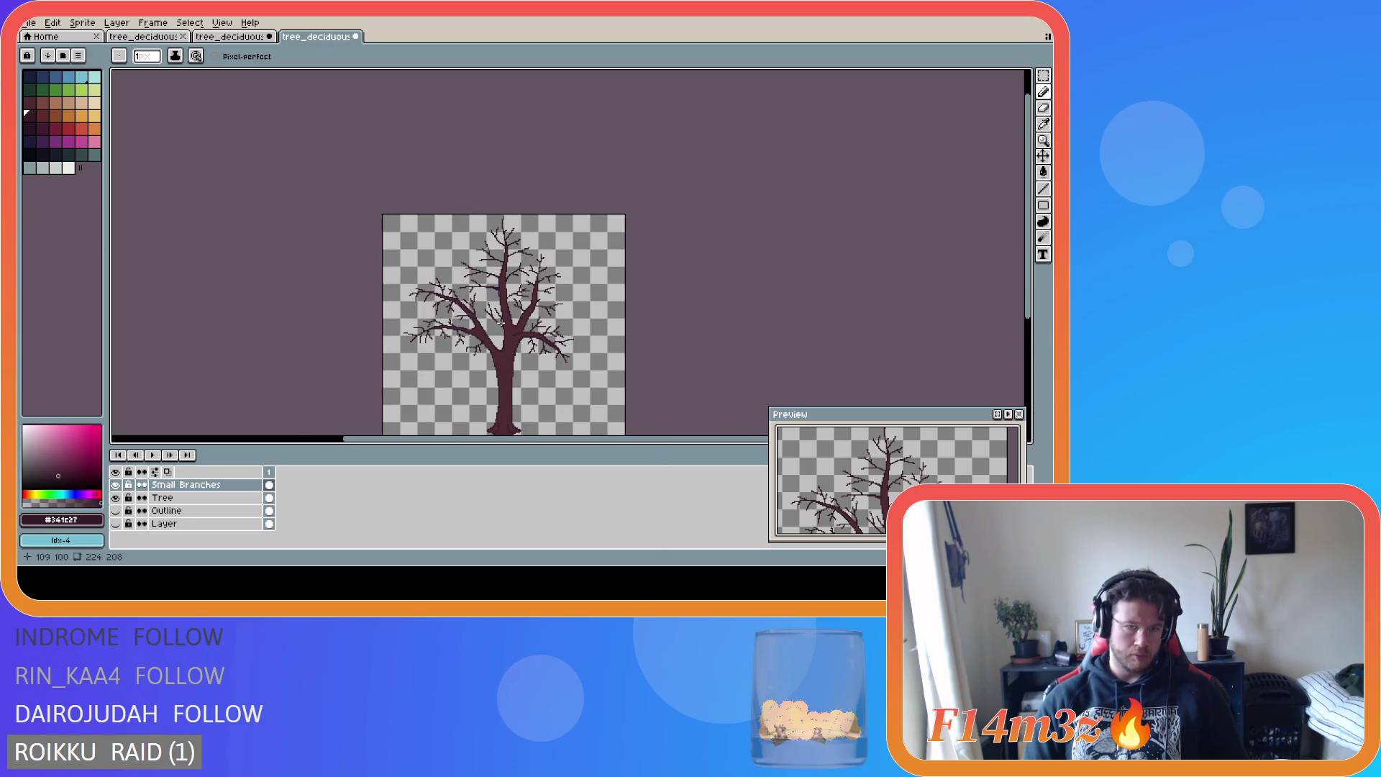
{"action": "scroll", "coordinate": [501, 322], "scroll_direction": "up", "scroll_amount": 1}
{"action": "scroll", "coordinate": [478, 273], "scroll_direction": "up", "scroll_amount": 1}
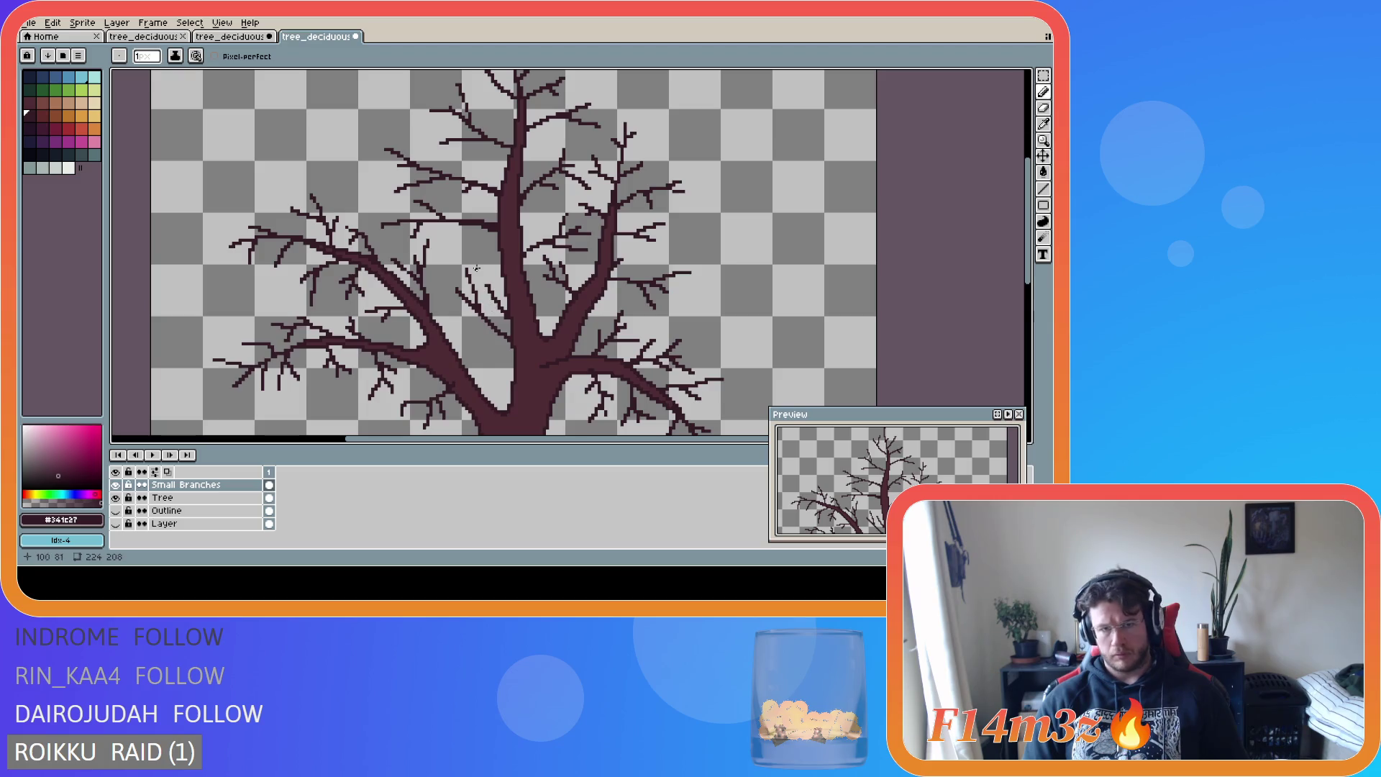
{"action": "scroll", "coordinate": [460, 308], "scroll_direction": "down", "scroll_amount": 1}
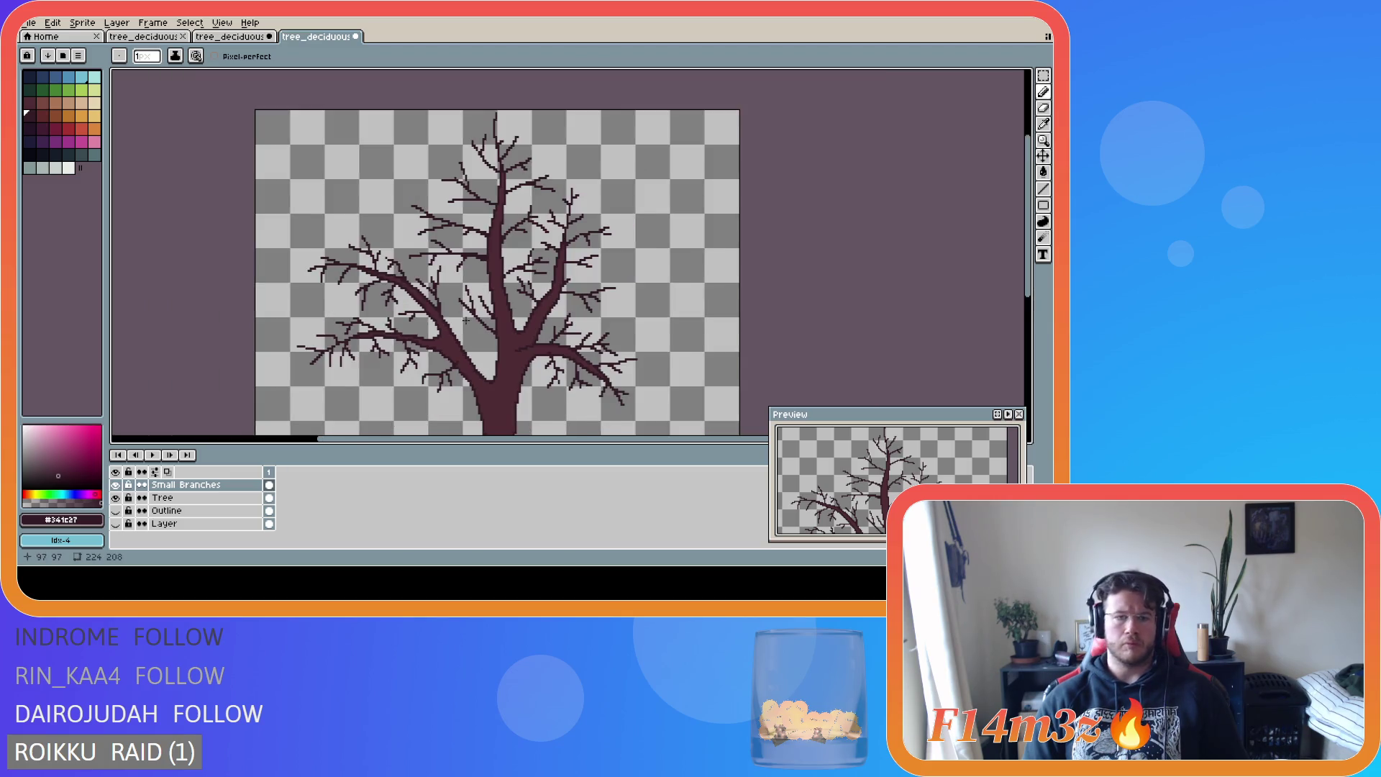
{"action": "scroll", "coordinate": [460, 308], "scroll_direction": "down", "scroll_amount": 1}
- Save the sprite as tree_deciduous_small_winter.ase
{"action": "key", "text": "ctrl"}
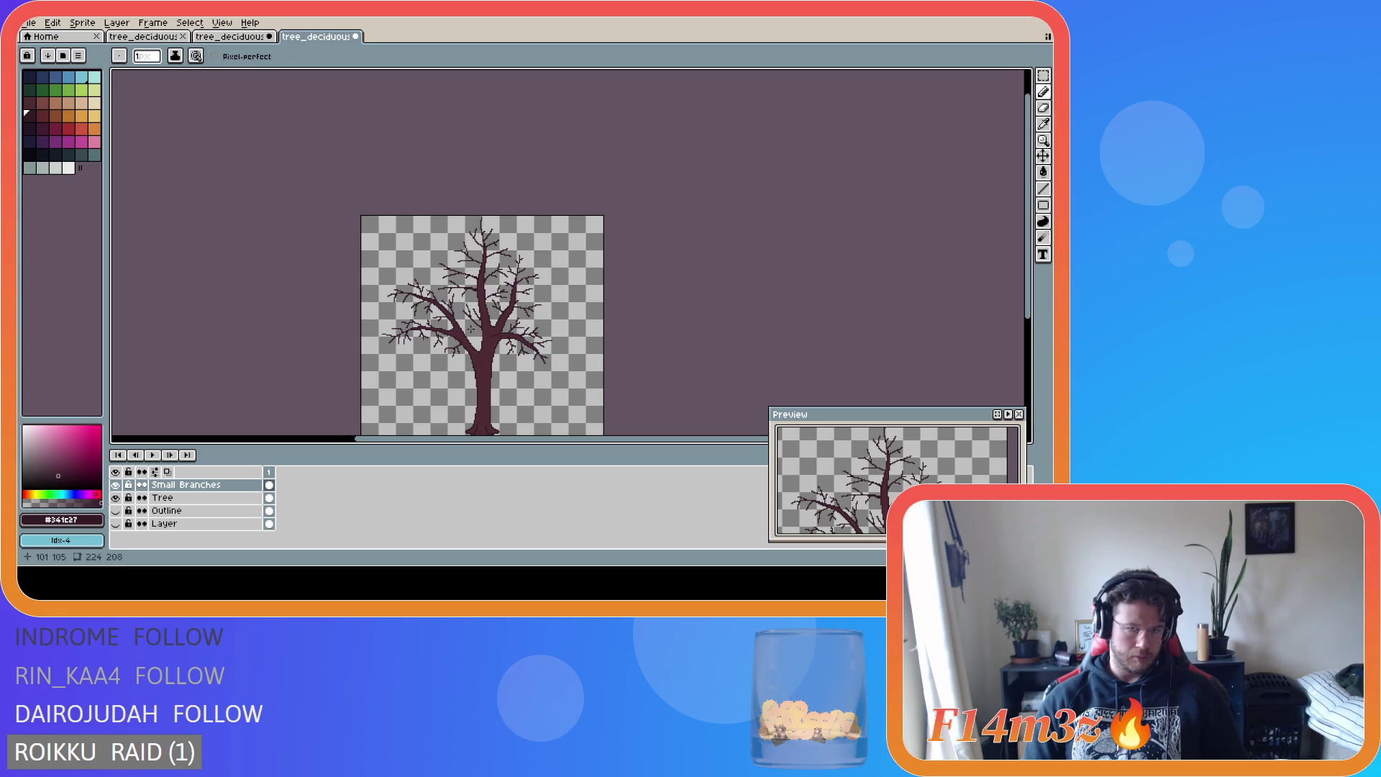
{"action": "key", "text": "ctrl+s"}
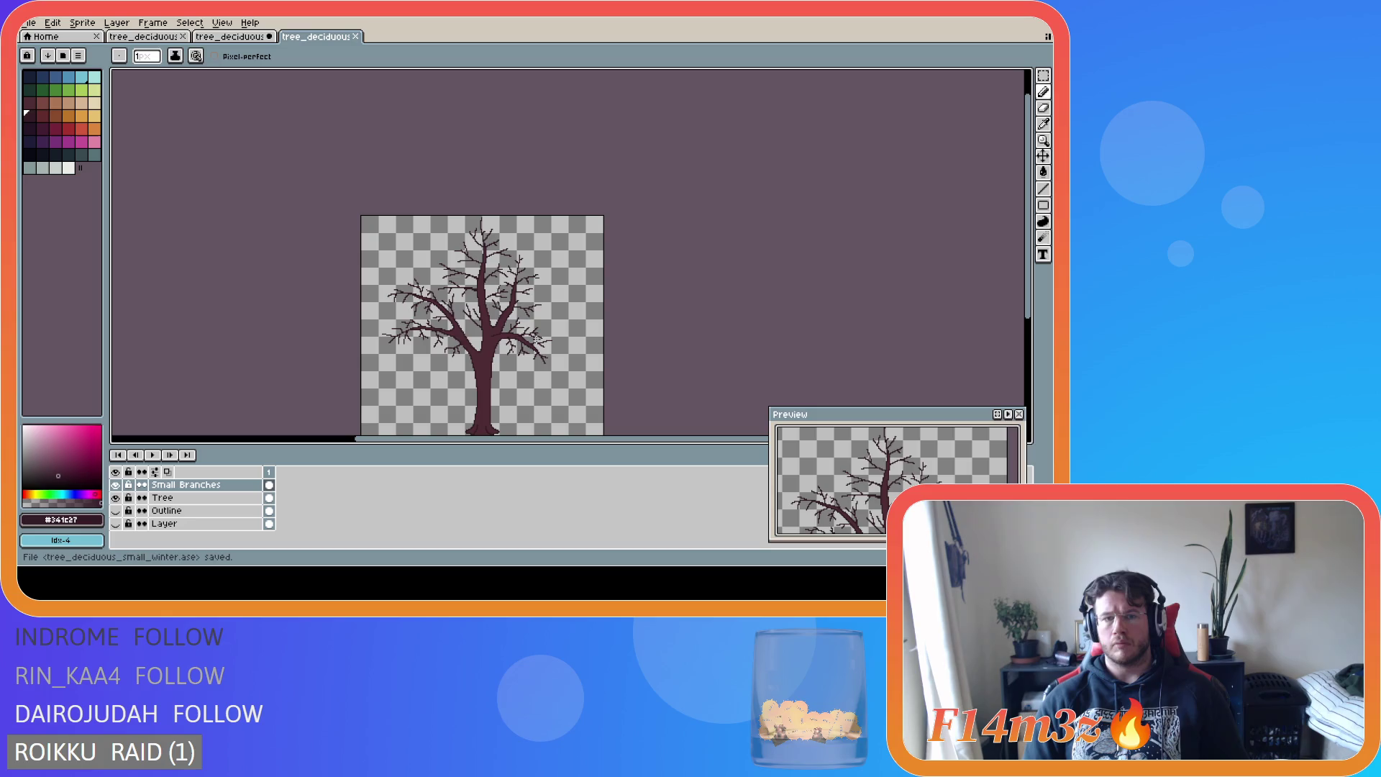
{"action": "left_click_drag", "start_coordinate": [536, 337], "coordinate": [574, 324]}
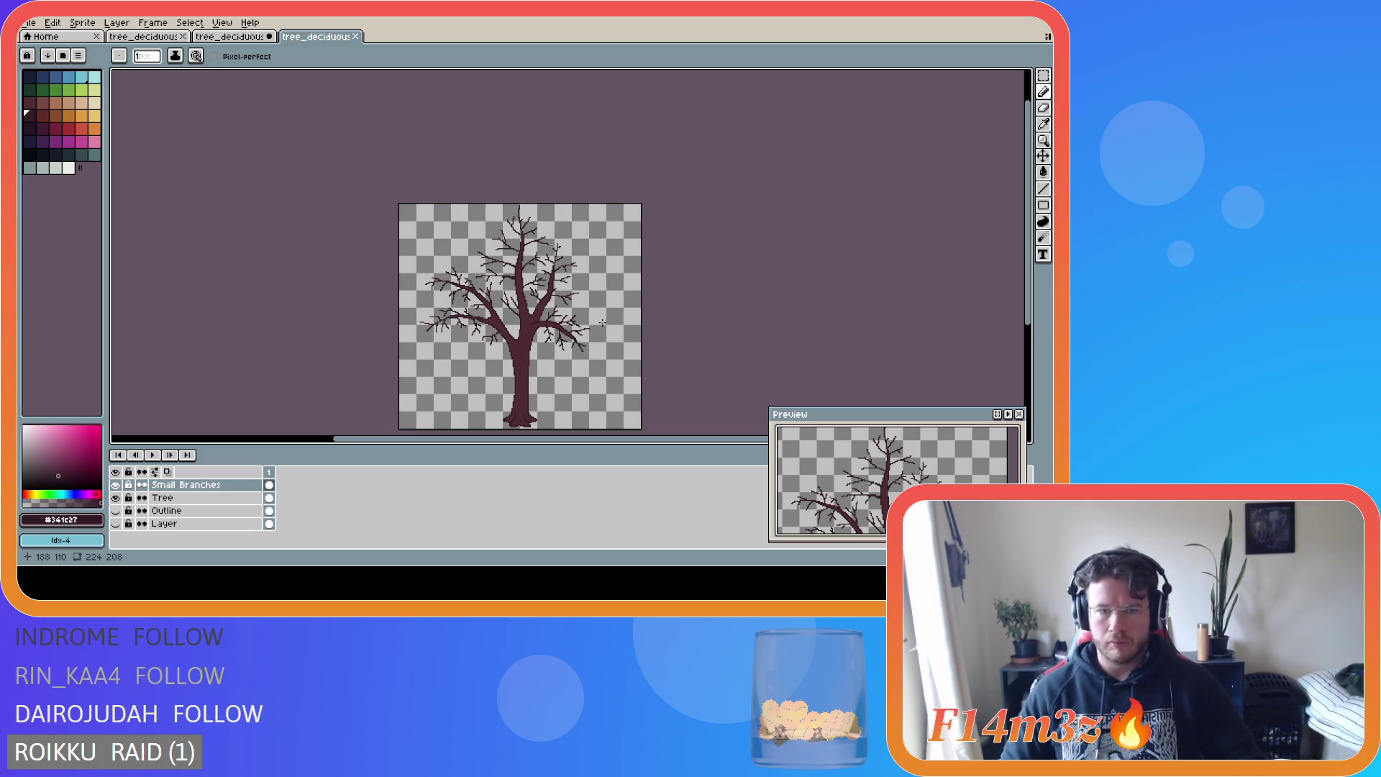
{"action": "scroll", "coordinate": [640, 330], "scroll_direction": "up", "scroll_amount": 5}
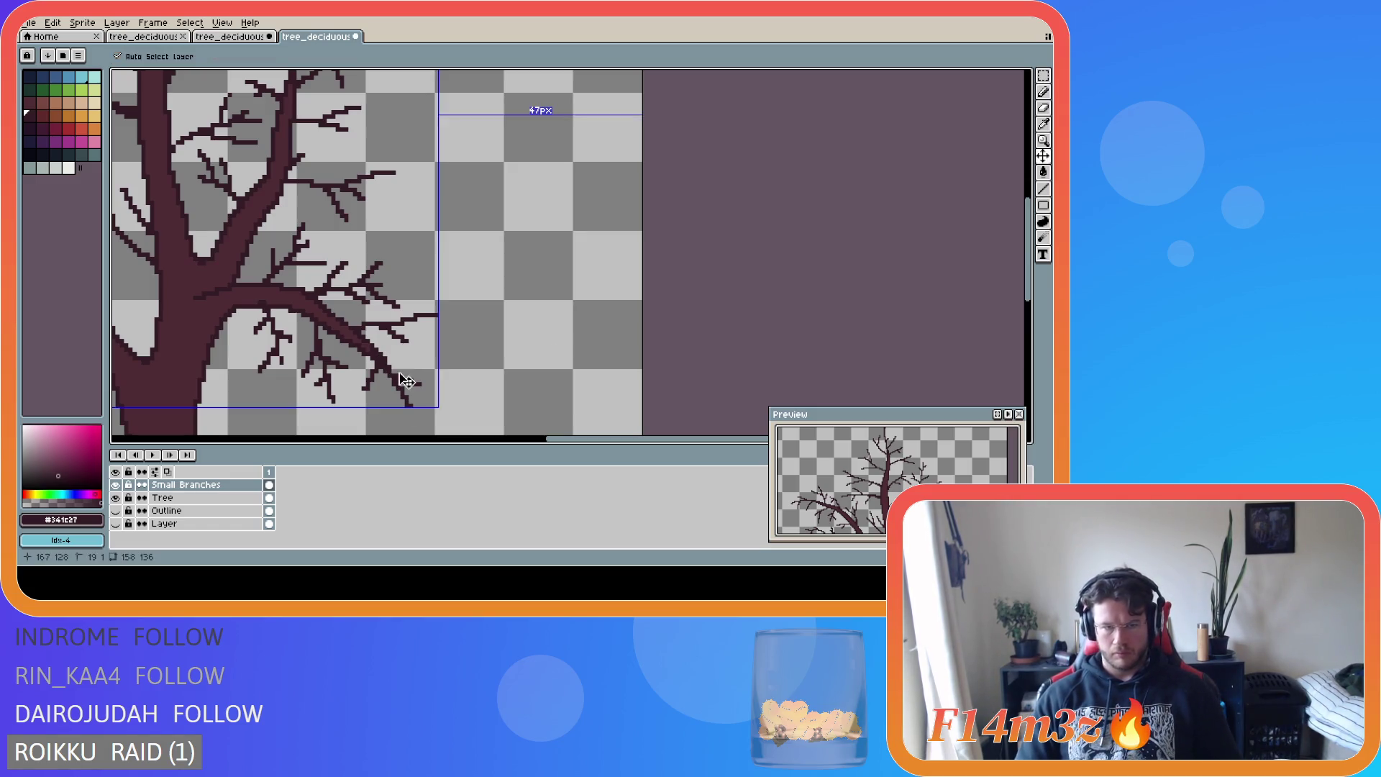
- Add a short stroke along the lower right branch
{"action": "mouse_move", "coordinate": [383, 367]}
{"action": "left_mouse_down"}
{"action": "mouse_move", "coordinate": [451, 396]}
{"action": "mouse_move", "coordinate": [431, 433]}
{"action": "left_mouse_up"}
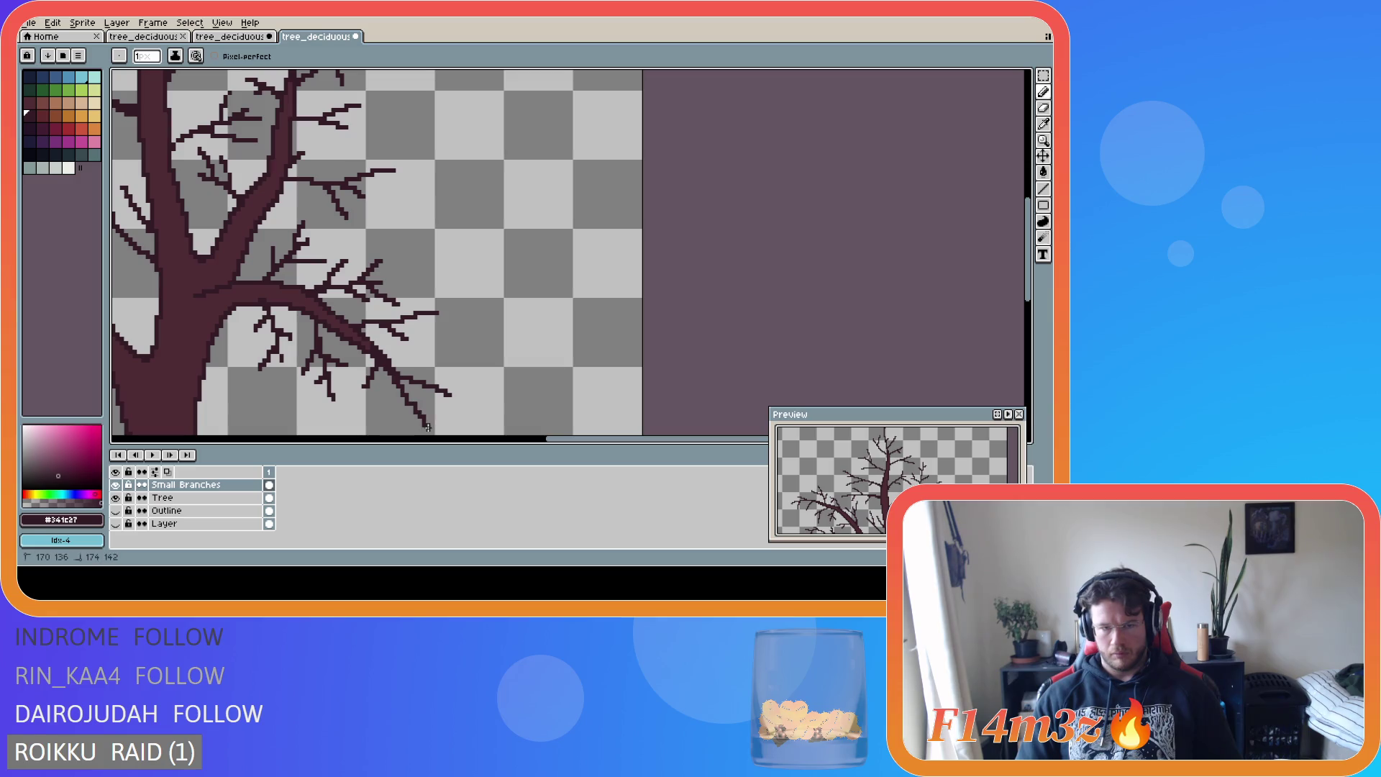
{"action": "left_click_drag", "start_coordinate": [708, 439], "coordinate": [663, 440]}
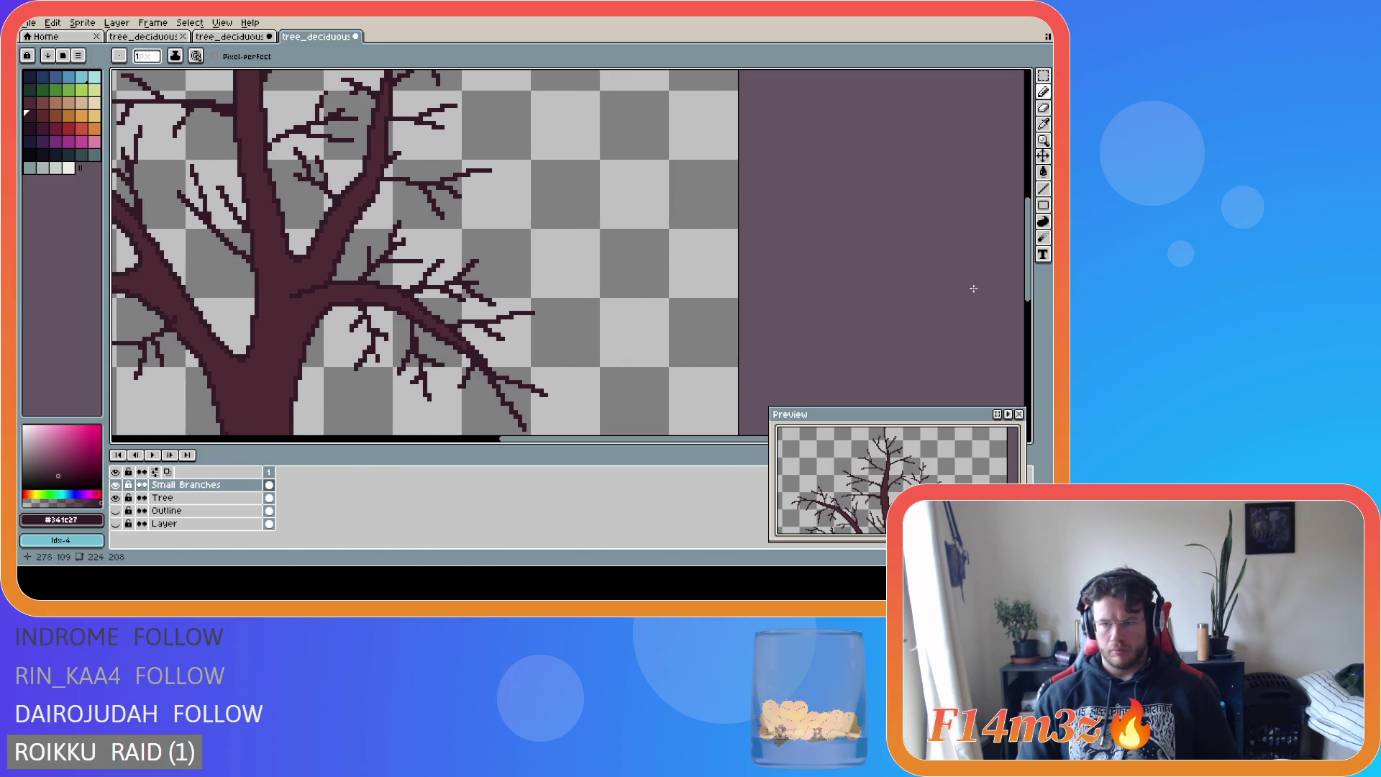
{"action": "left_click_drag", "start_coordinate": [1027, 249], "coordinate": [1027, 278]}
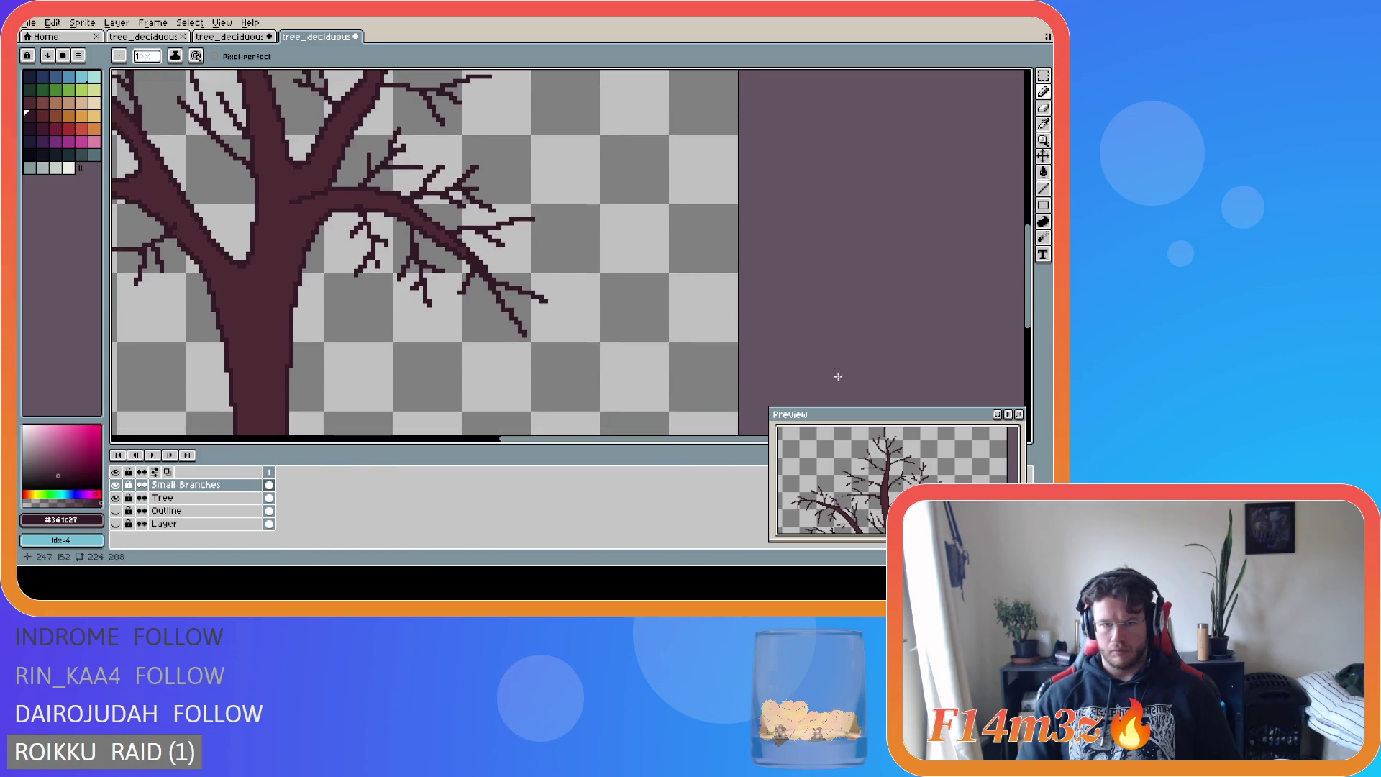
- Extend the lower right branch tip a few pixels downward, undoing the overlong stroke
{"action": "left_click", "coordinate": [512, 323]}
{"action": "mouse_move", "coordinate": [512, 324]}
{"action": "left_mouse_down"}
{"action": "mouse_move", "coordinate": [515, 356]}
{"action": "mouse_move", "coordinate": [557, 350]}
{"action": "left_mouse_up"}
{"action": "key", "text": "ctrl+z"}
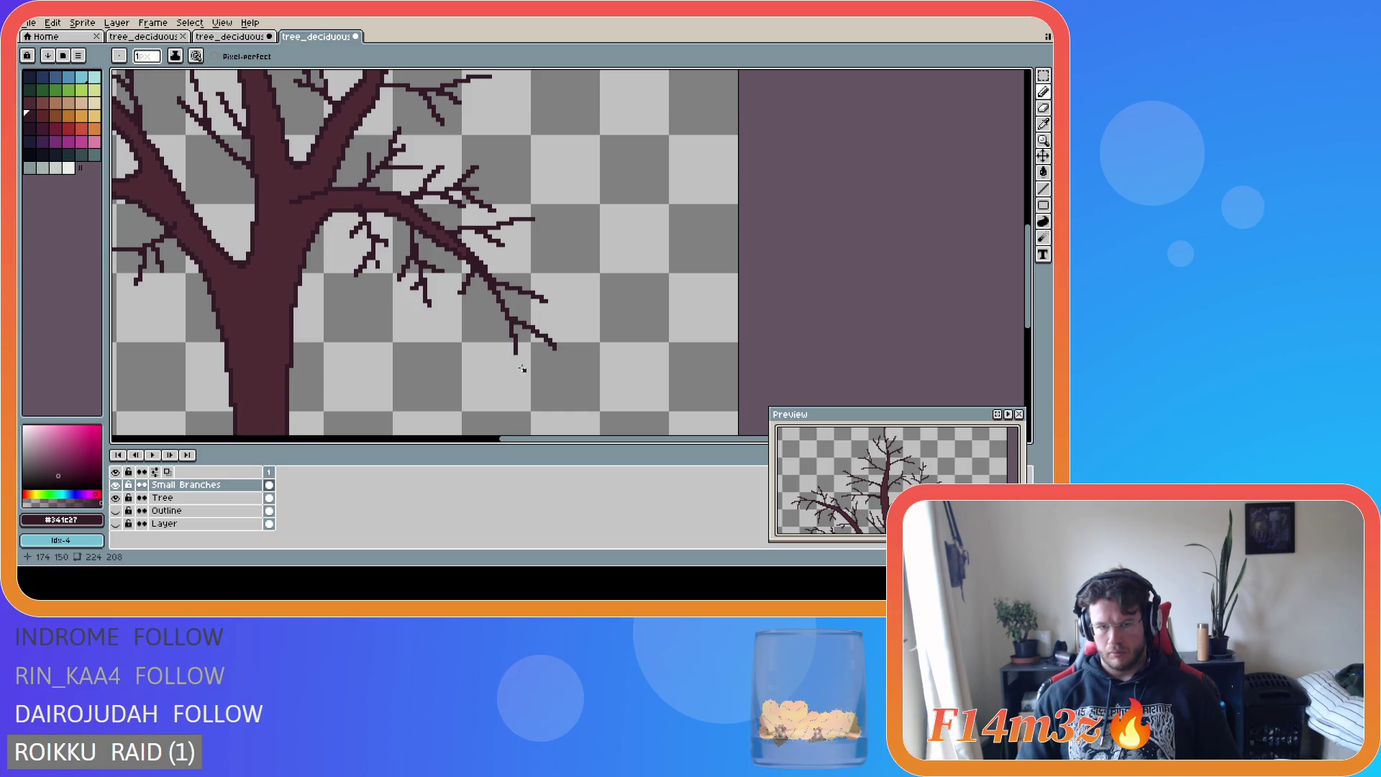
{"action": "scroll", "coordinate": [487, 365], "scroll_direction": "down", "scroll_amount": 1}
{"action": "scroll", "coordinate": [480, 361], "scroll_direction": "down", "scroll_amount": 1}
{"action": "scroll", "coordinate": [481, 362], "scroll_direction": "up", "scroll_amount": 1}
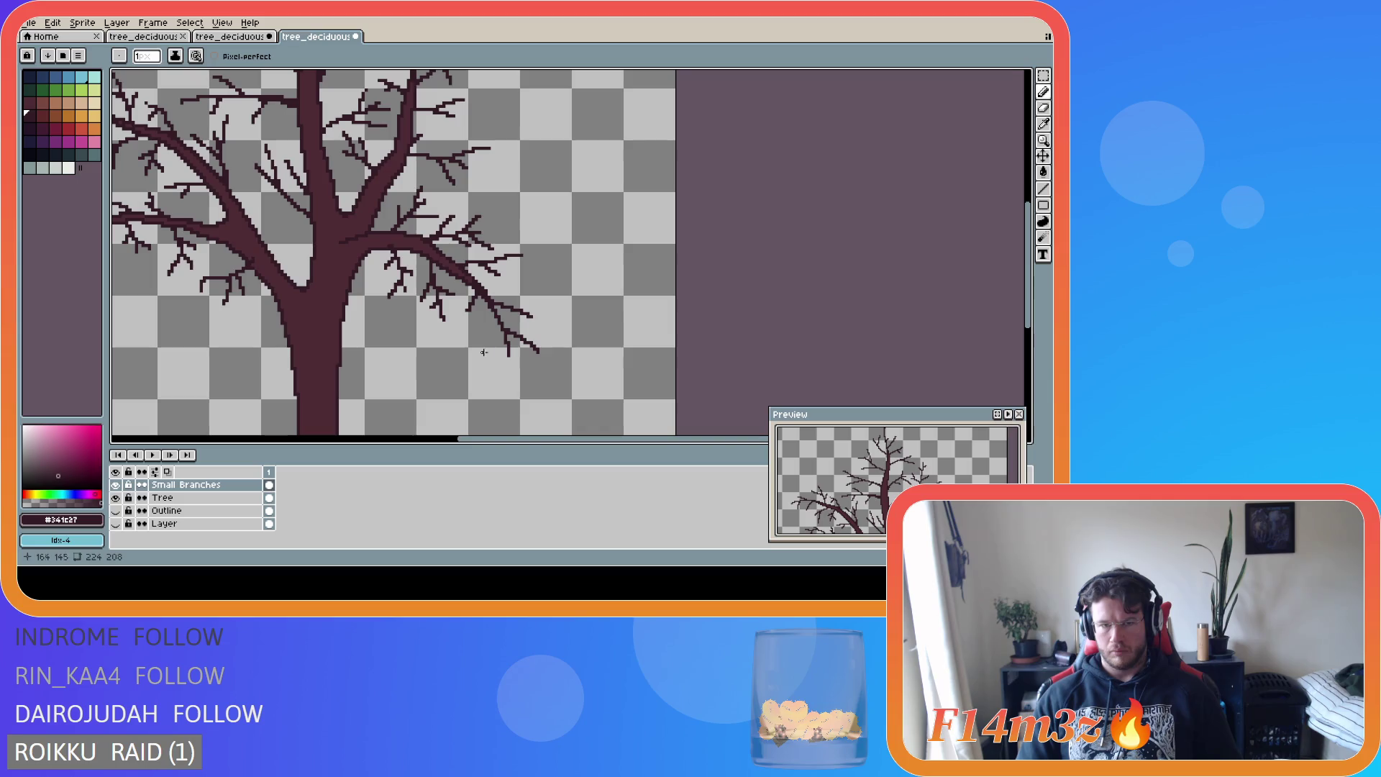
{"action": "scroll", "coordinate": [407, 401], "scroll_direction": "down", "scroll_amount": 2}
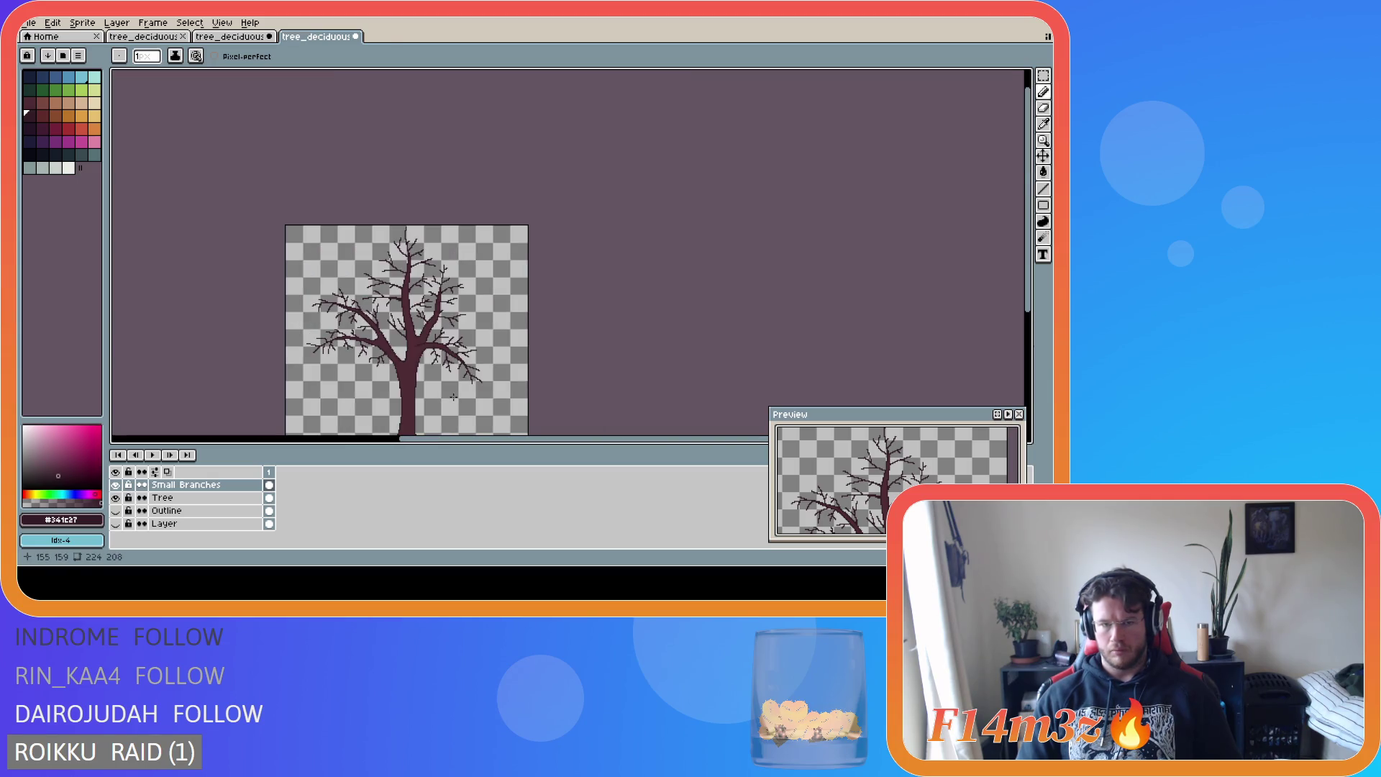
{"action": "scroll", "coordinate": [408, 401], "scroll_direction": "up", "scroll_amount": 2}
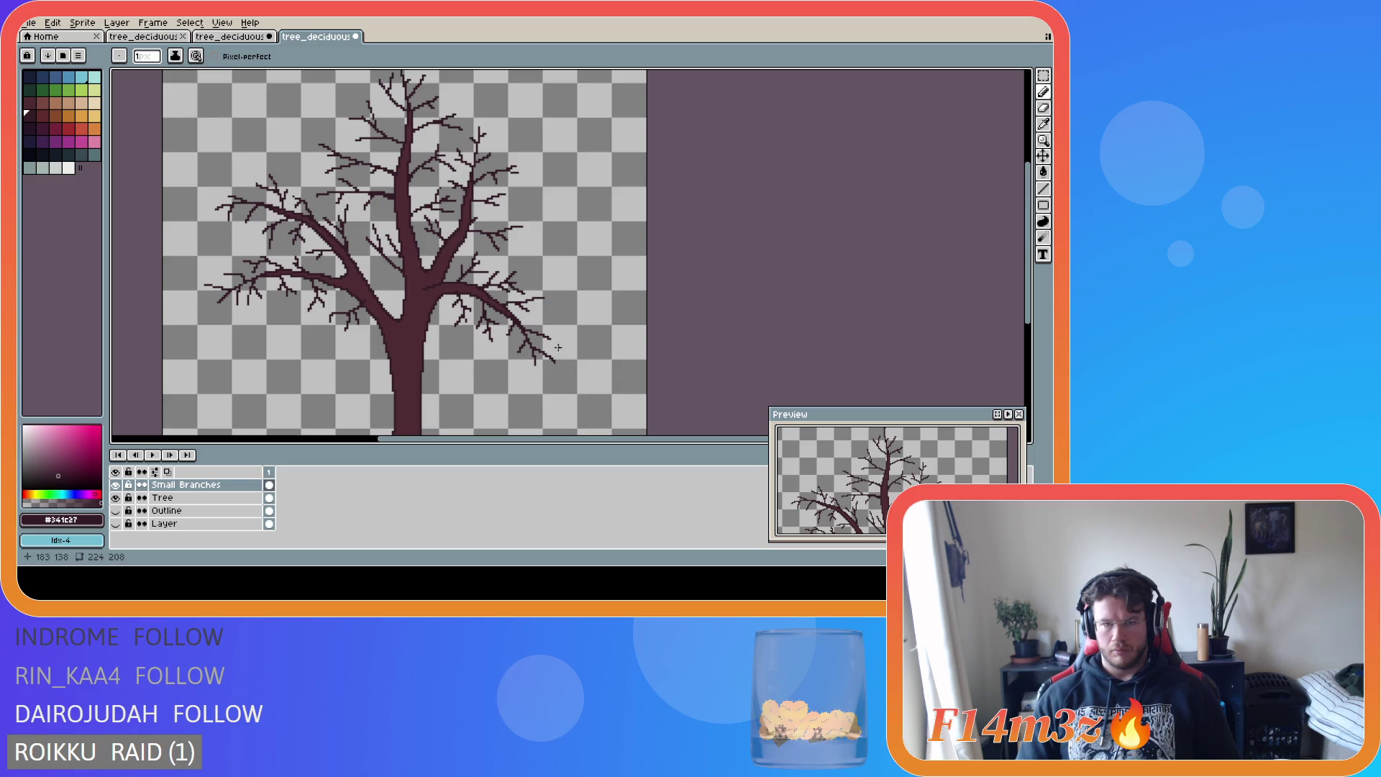
{"action": "scroll", "coordinate": [558, 347], "scroll_direction": "up", "scroll_amount": 2}
- Marquee the lower right branch tip and rotate it slightly upward, then commit
{"action": "key", "text": "m"}
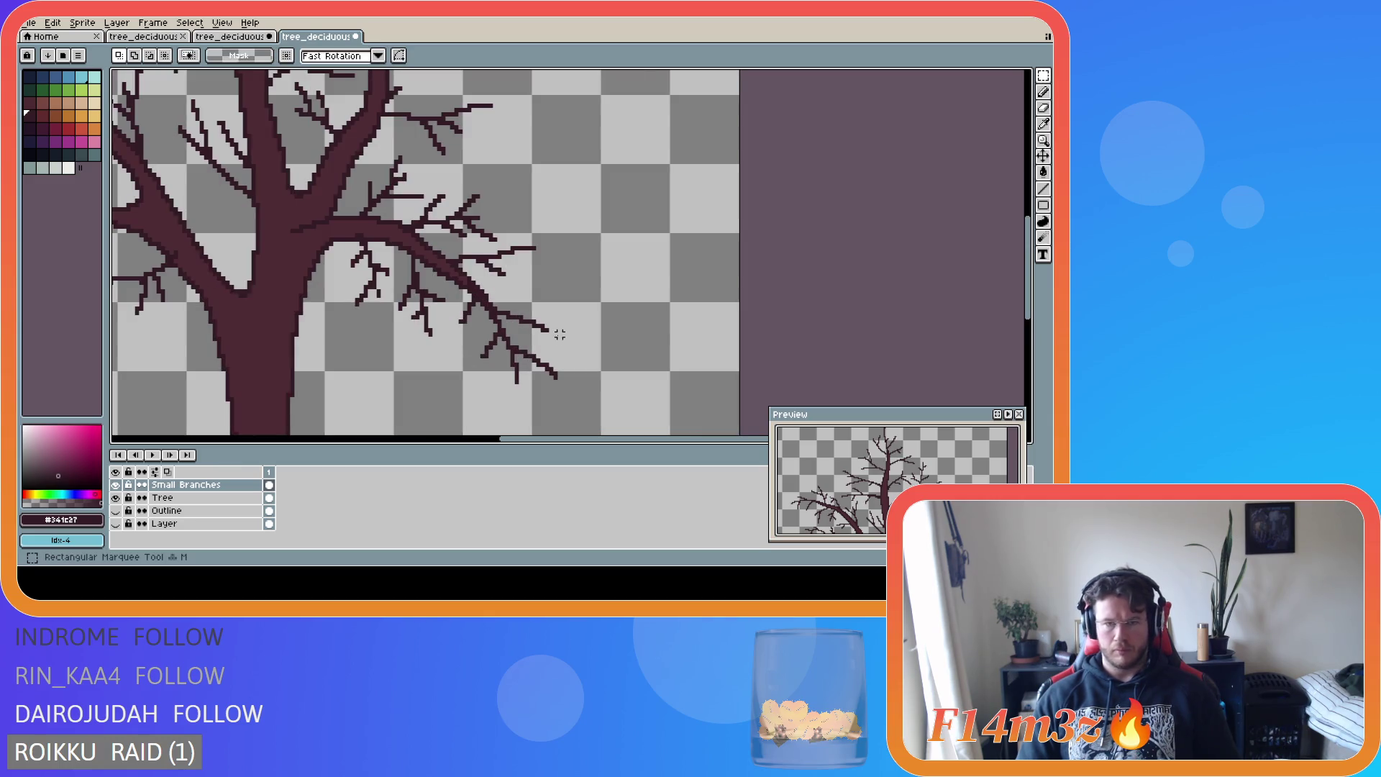
{"action": "mouse_move", "coordinate": [568, 333]}
{"action": "left_mouse_down"}
{"action": "mouse_move", "coordinate": [506, 291]}
{"action": "mouse_move", "coordinate": [494, 309]}
{"action": "left_mouse_up"}
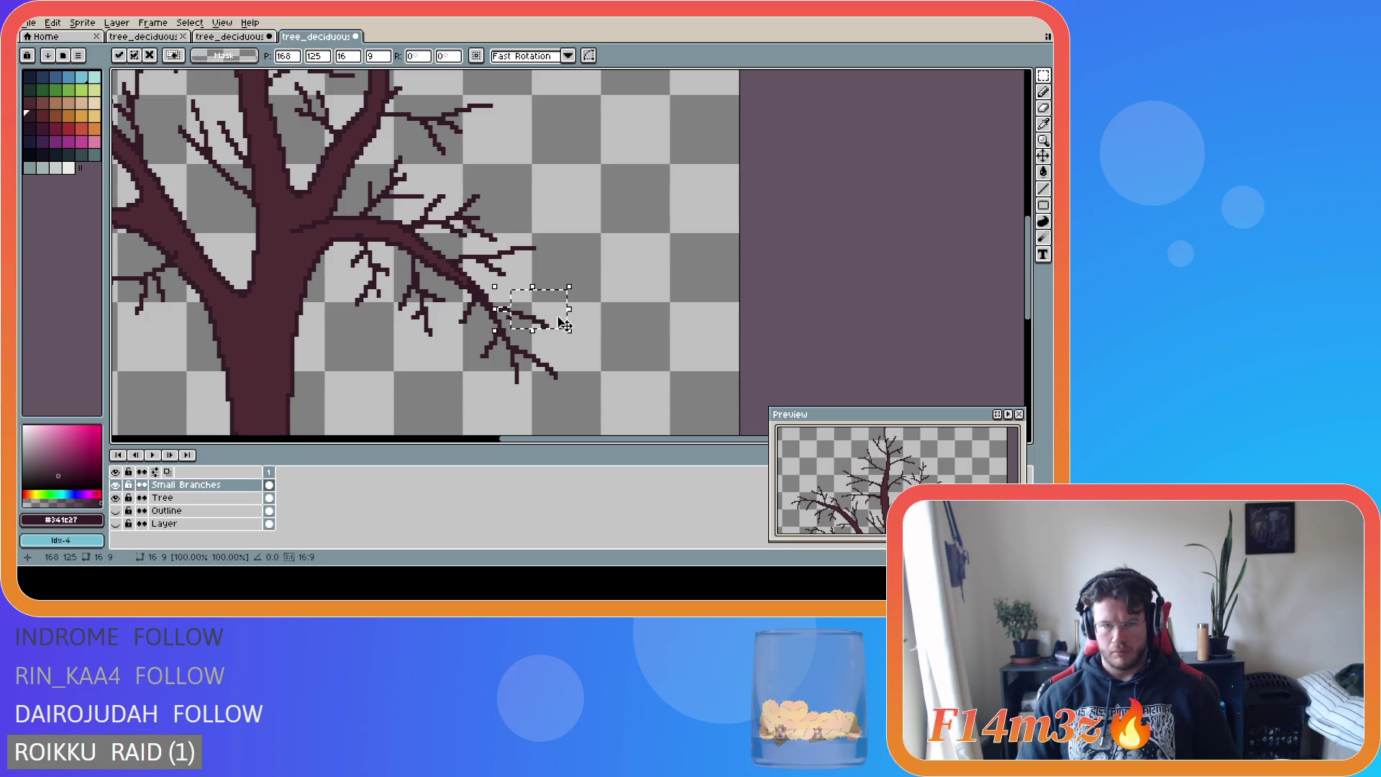
{"action": "scroll", "coordinate": [572, 333], "scroll_direction": "up", "scroll_amount": 1}
{"action": "key", "text": "Return"}
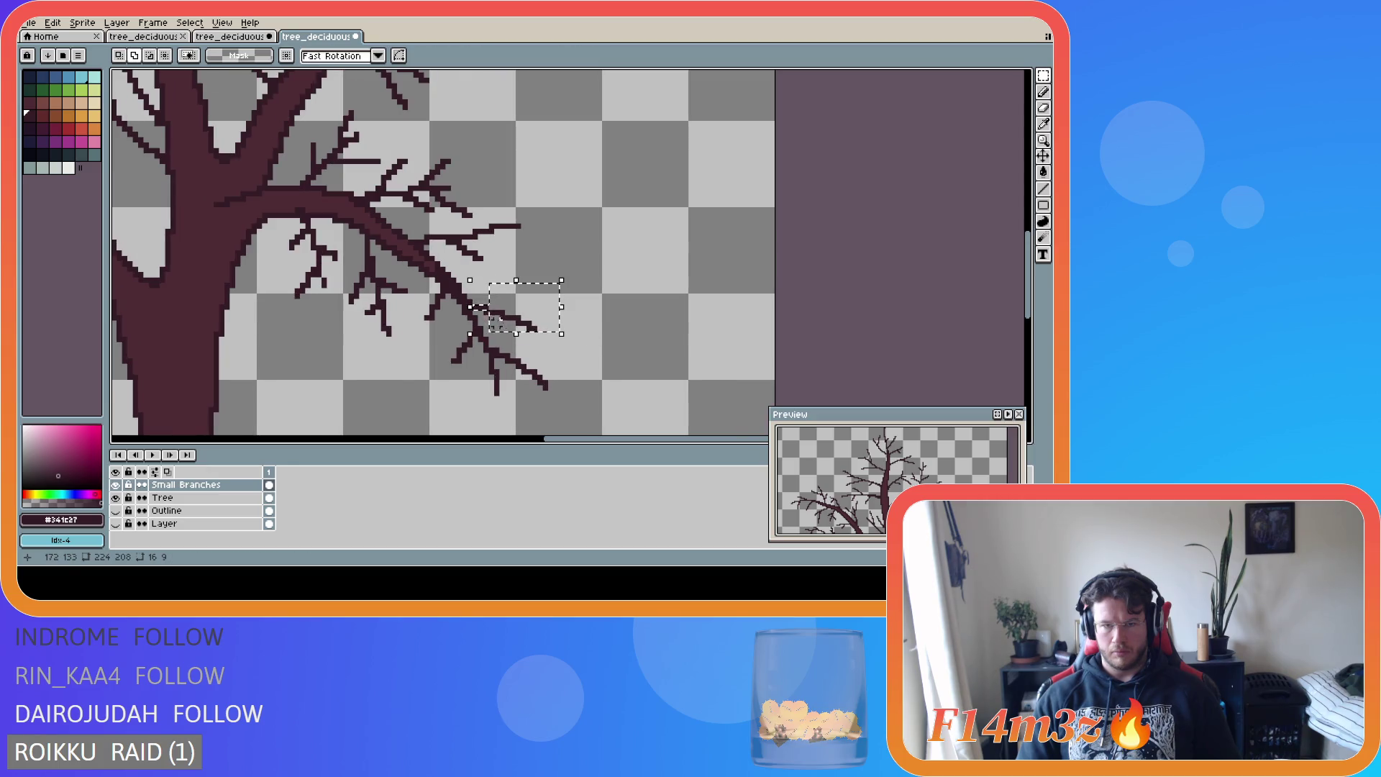
{"action": "left_click_drag", "start_coordinate": [482, 309], "coordinate": [558, 308]}
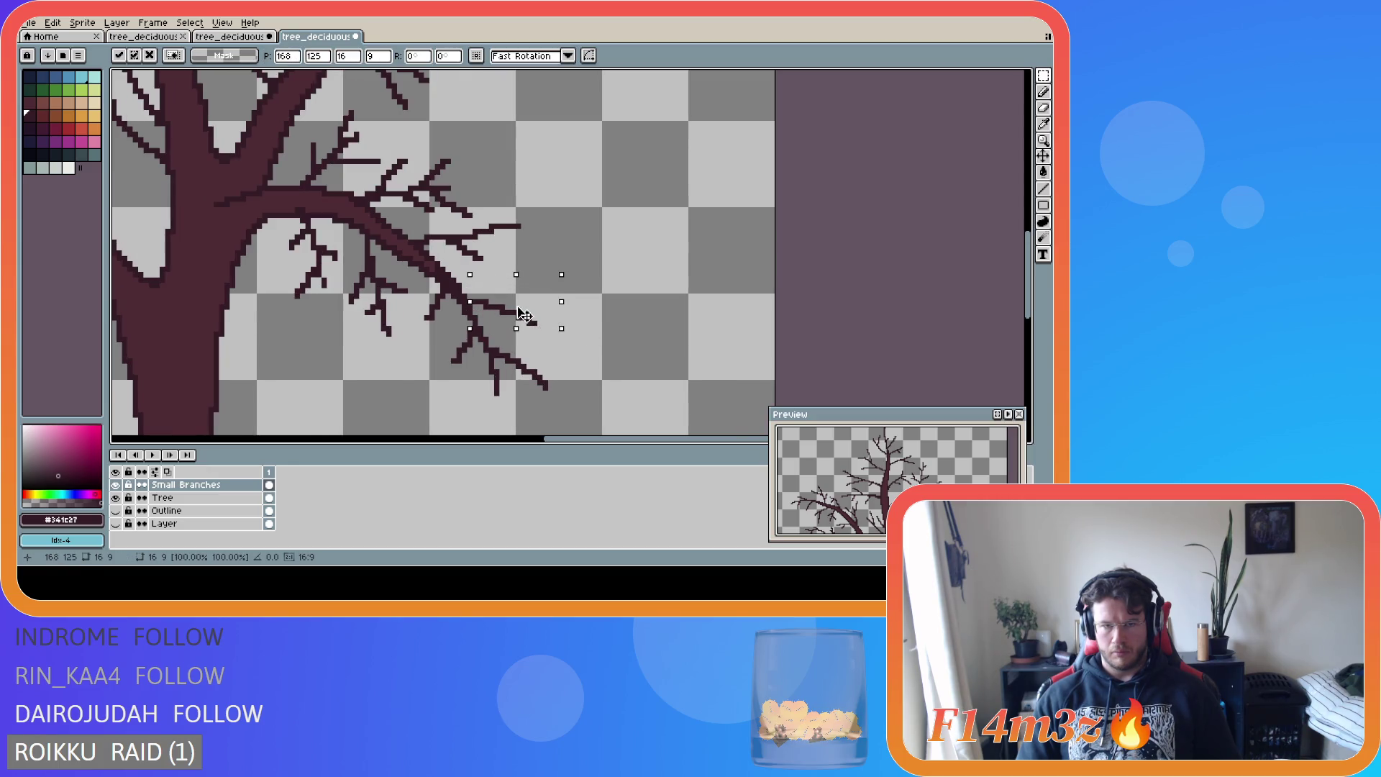
{"action": "left_click", "coordinate": [648, 338]}
{"action": "scroll", "coordinate": [648, 339], "scroll_direction": "down", "scroll_amount": 2}
{"action": "scroll", "coordinate": [659, 379], "scroll_direction": "up", "scroll_amount": 1}
{"action": "scroll", "coordinate": [659, 379], "scroll_direction": "down", "scroll_amount": 1}
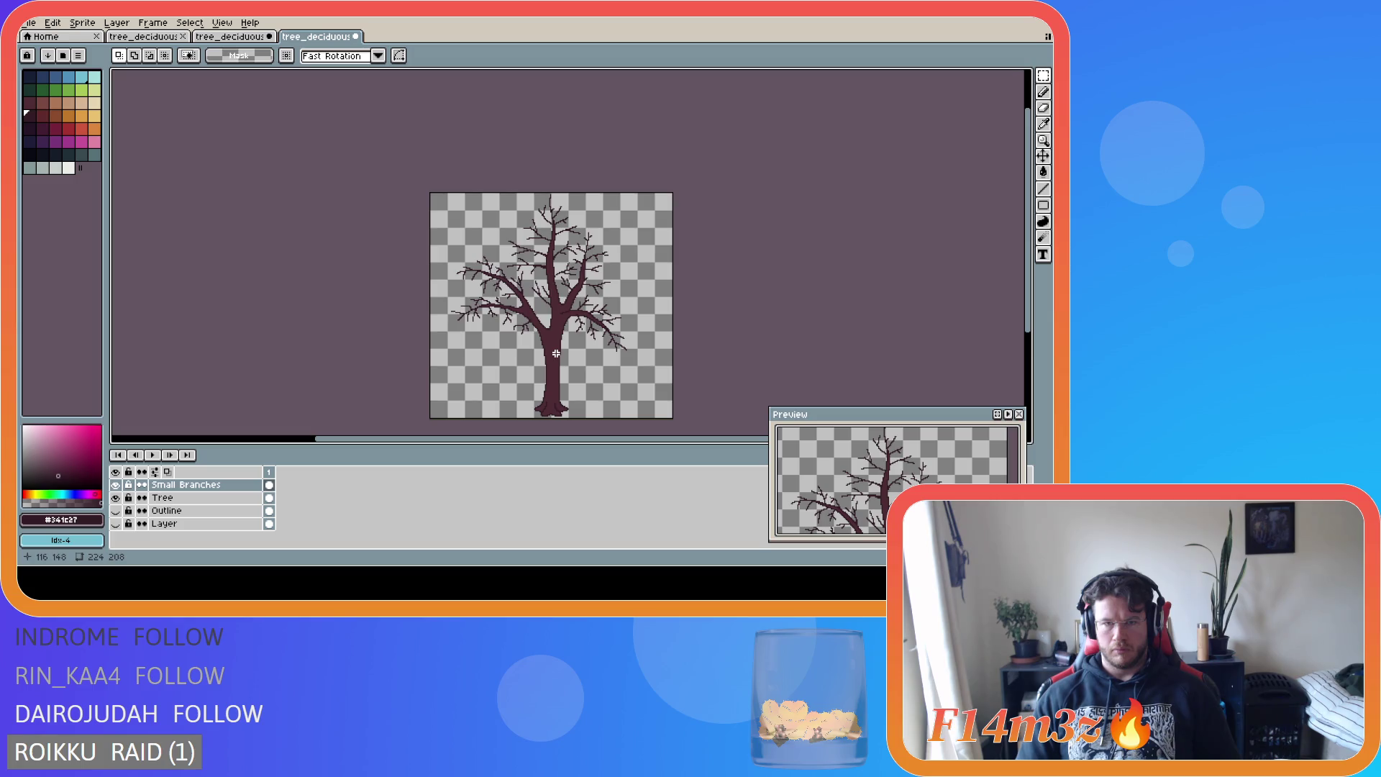
{"action": "scroll", "coordinate": [556, 353], "scroll_direction": "up", "scroll_amount": 5}
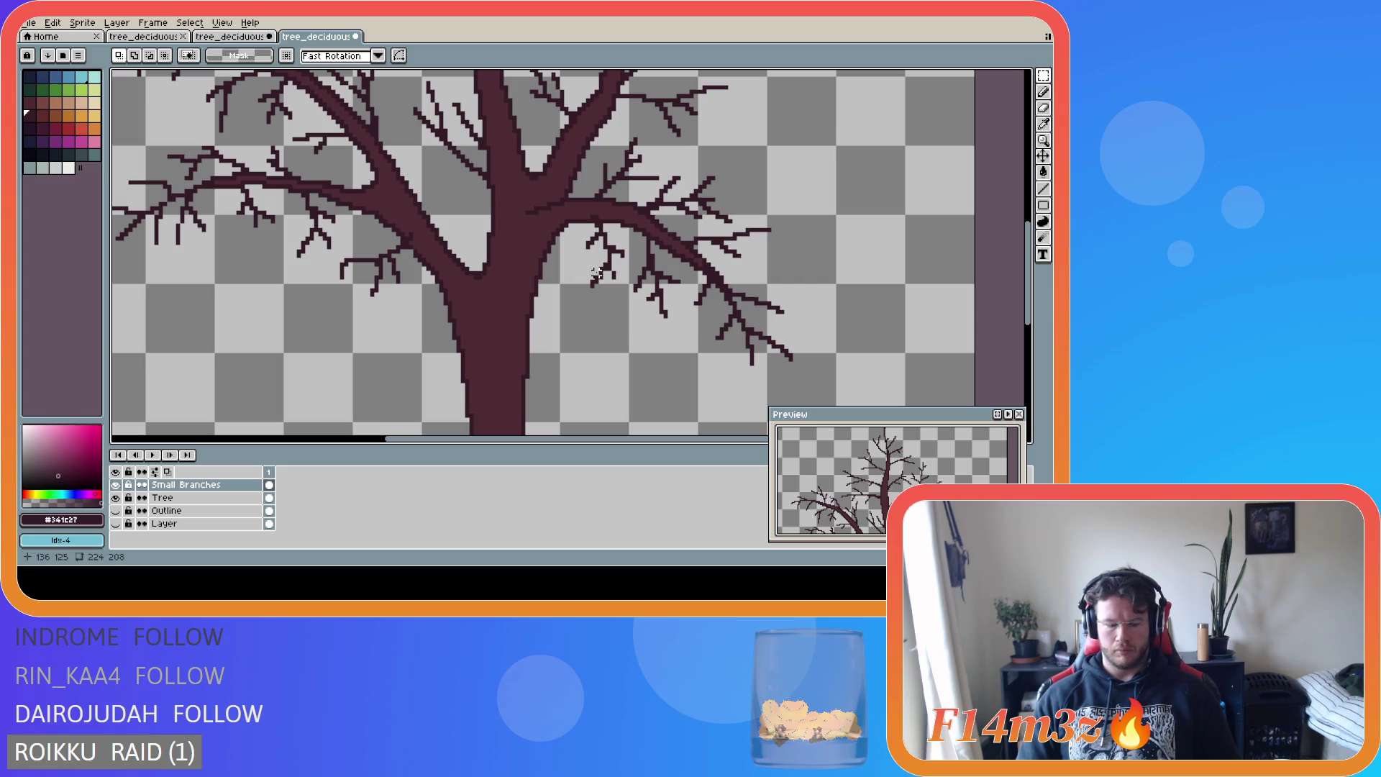
- Select the twig cluster on the right branch and flip it horizontally via the Edit menu
{"action": "left_click_drag", "start_coordinate": [573, 212], "coordinate": [623, 302]}
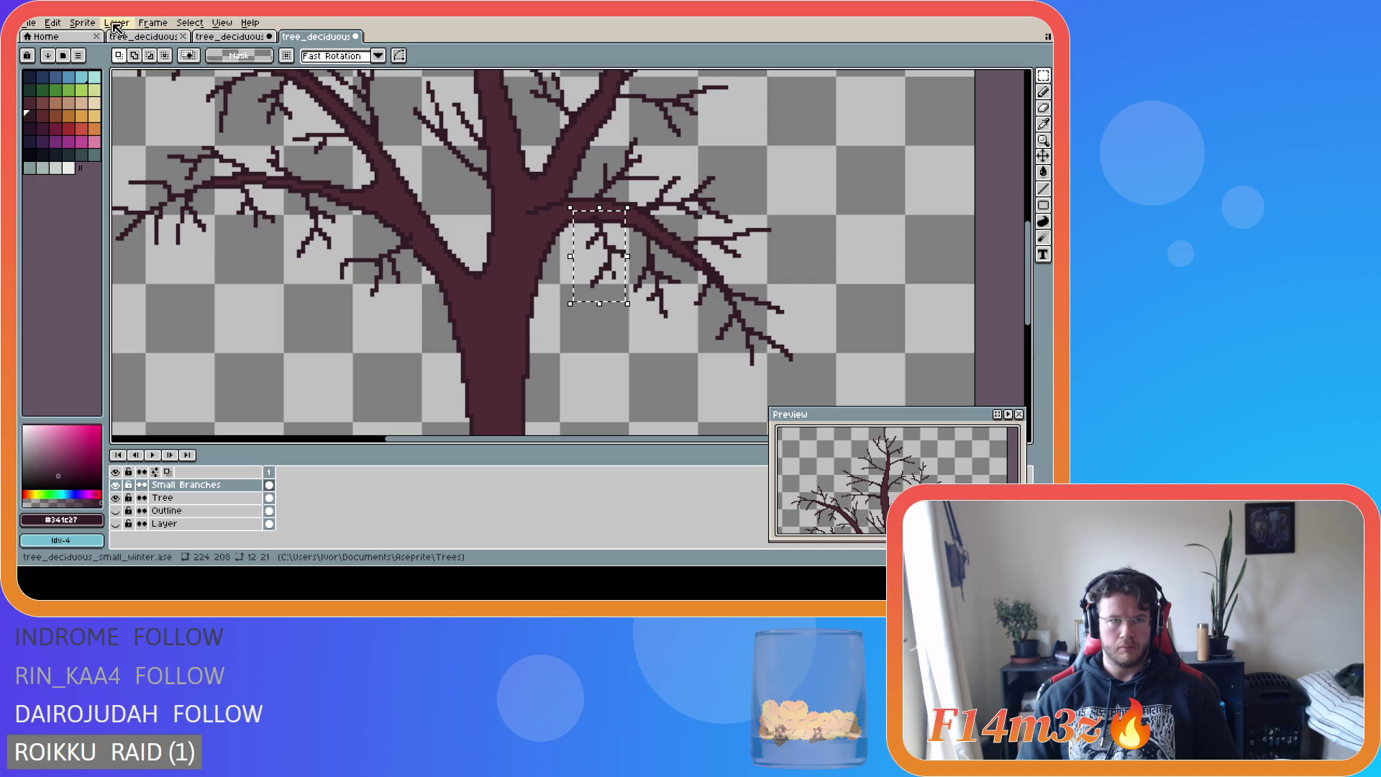
{"action": "left_click", "coordinate": [59, 24]}
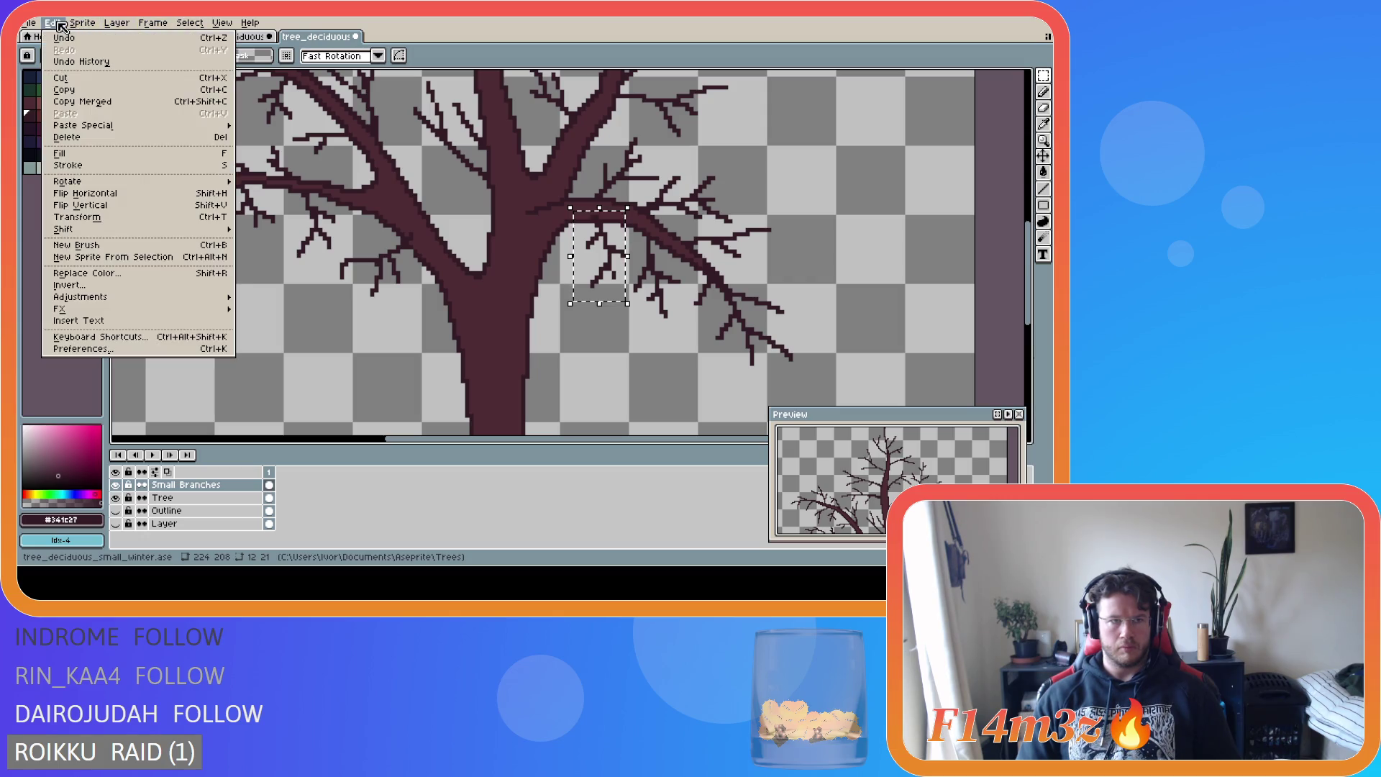
{"action": "left_click", "coordinate": [144, 222]}
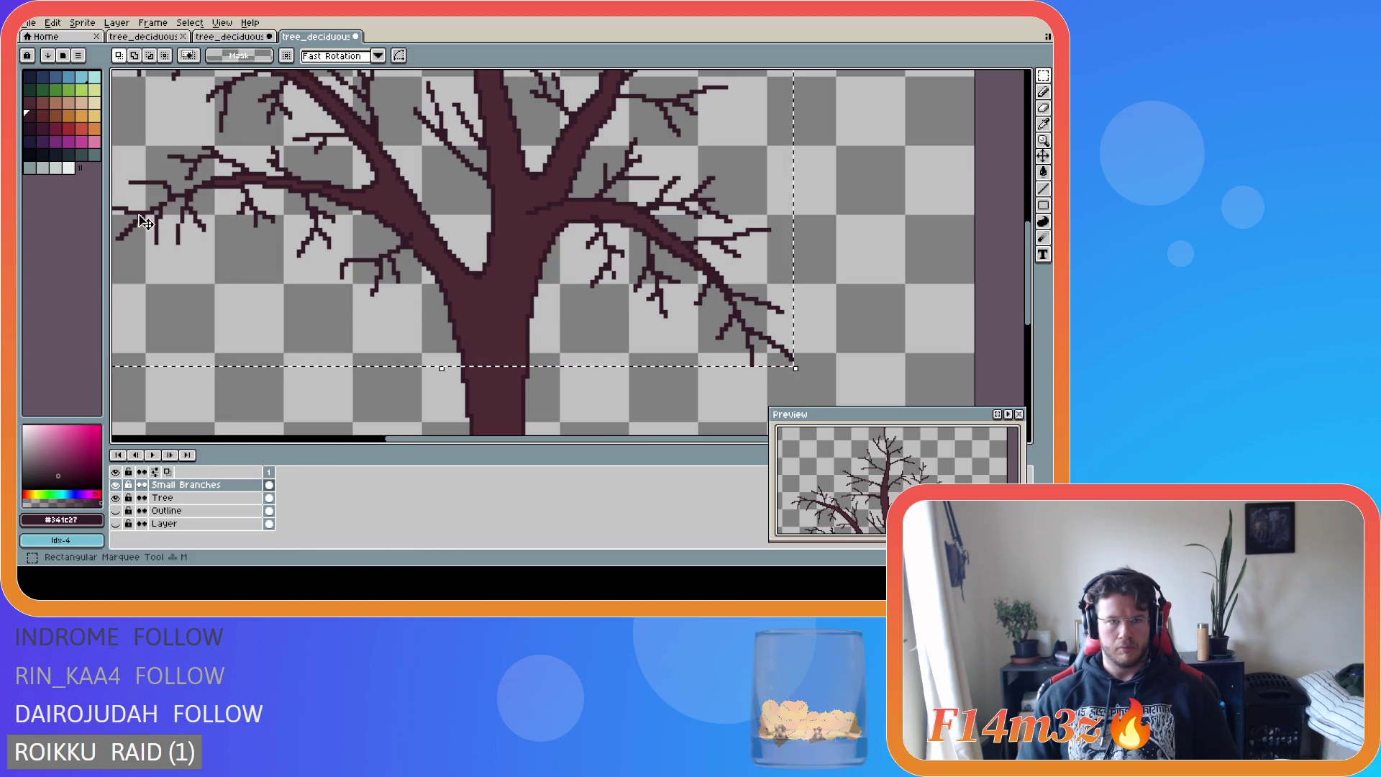
{"action": "left_click", "coordinate": [855, 199]}
{"action": "left_click_drag", "start_coordinate": [571, 208], "coordinate": [627, 302]}
{"action": "left_click", "coordinate": [52, 23]}
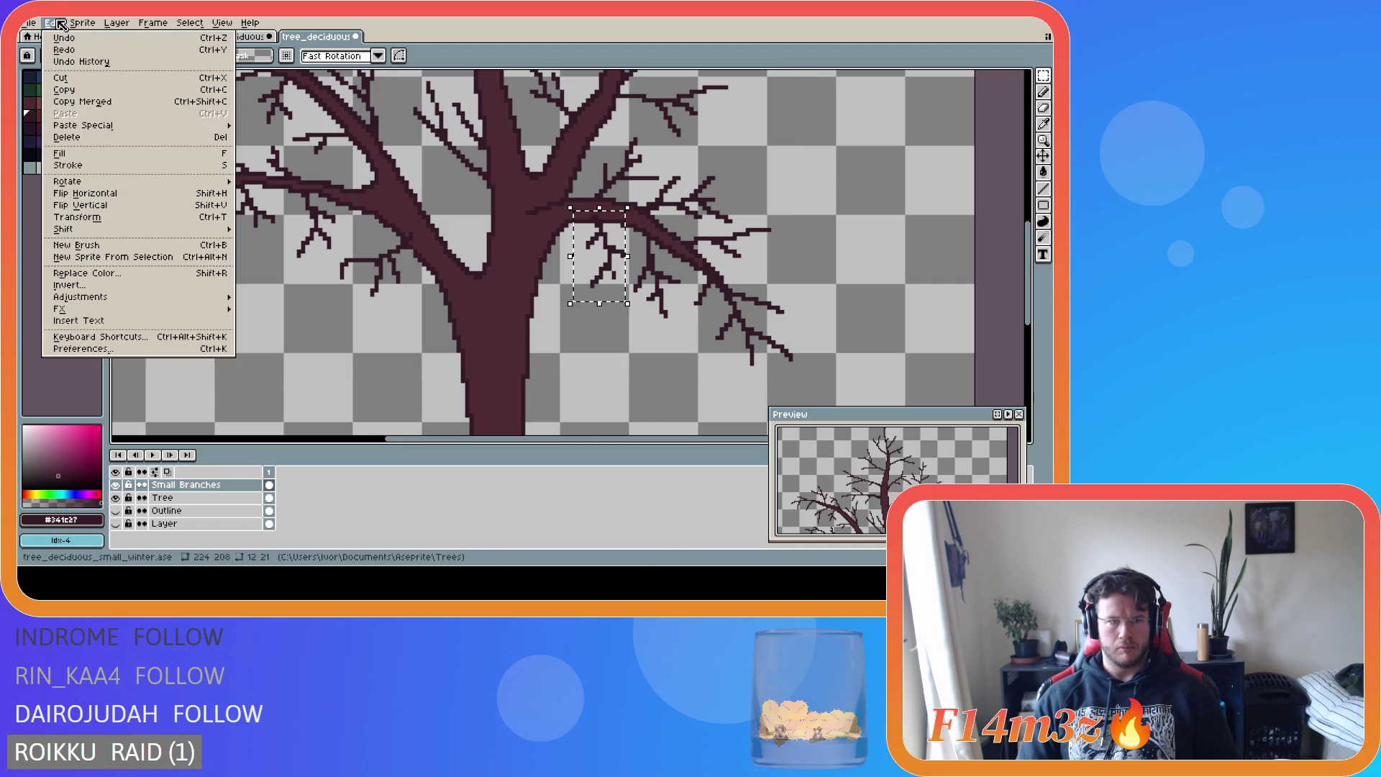
{"action": "left_click", "coordinate": [118, 195]}
{"action": "scroll", "coordinate": [834, 229], "scroll_direction": "down", "scroll_amount": 1}
{"action": "scroll", "coordinate": [834, 229], "scroll_direction": "down", "scroll_amount": 1}
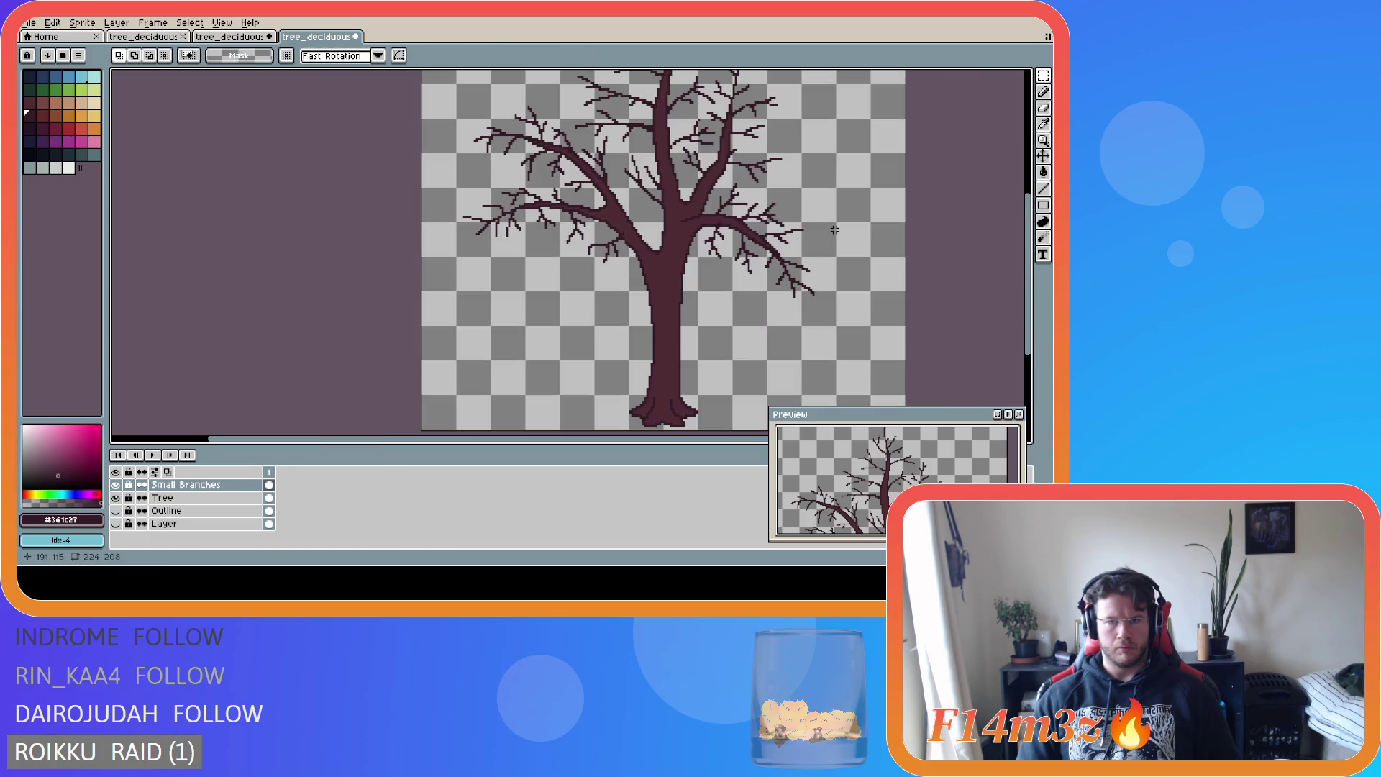
{"action": "scroll", "coordinate": [718, 296], "scroll_direction": "up", "scroll_amount": 1}
- Select a few more twigs on the right branches and try a transform, then drop it
{"action": "left_click_drag", "start_coordinate": [701, 179], "coordinate": [745, 252]}
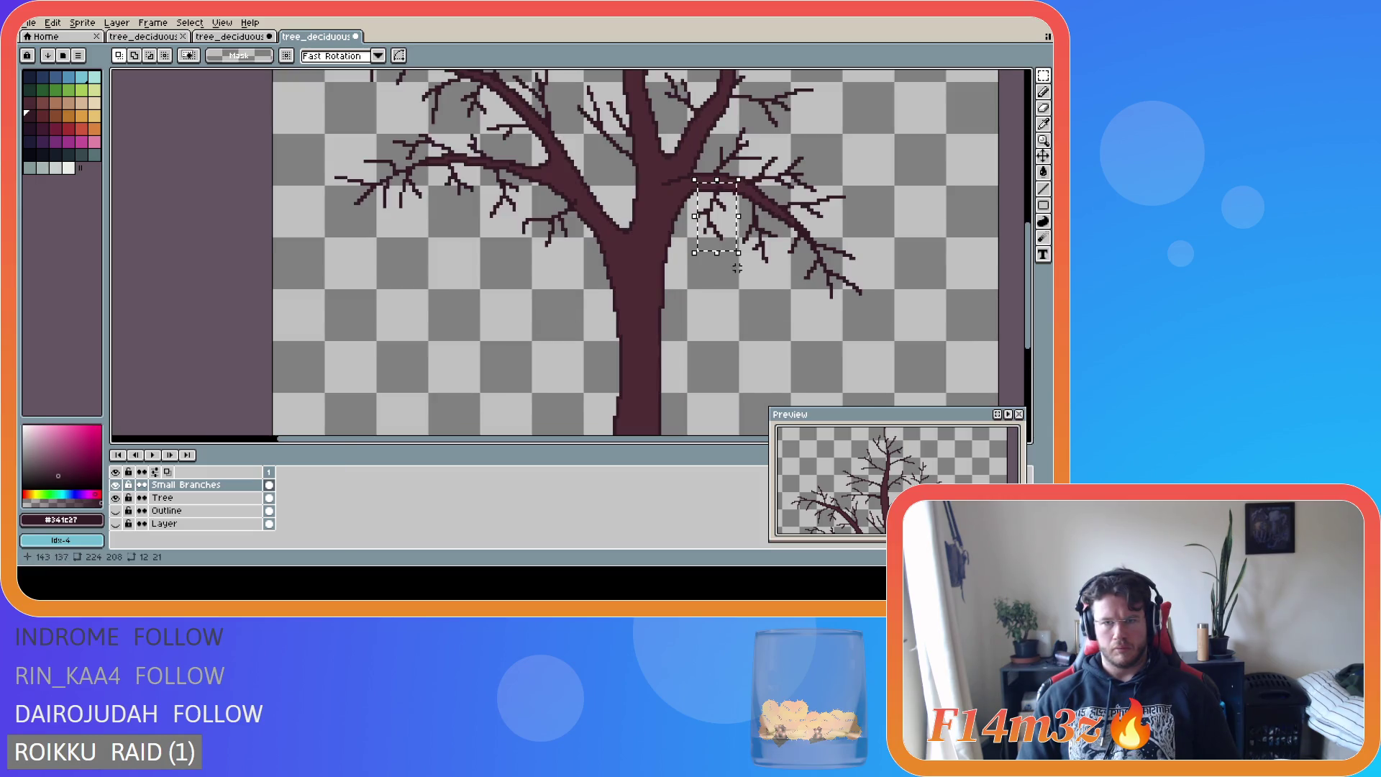
{"action": "left_click", "coordinate": [724, 219]}
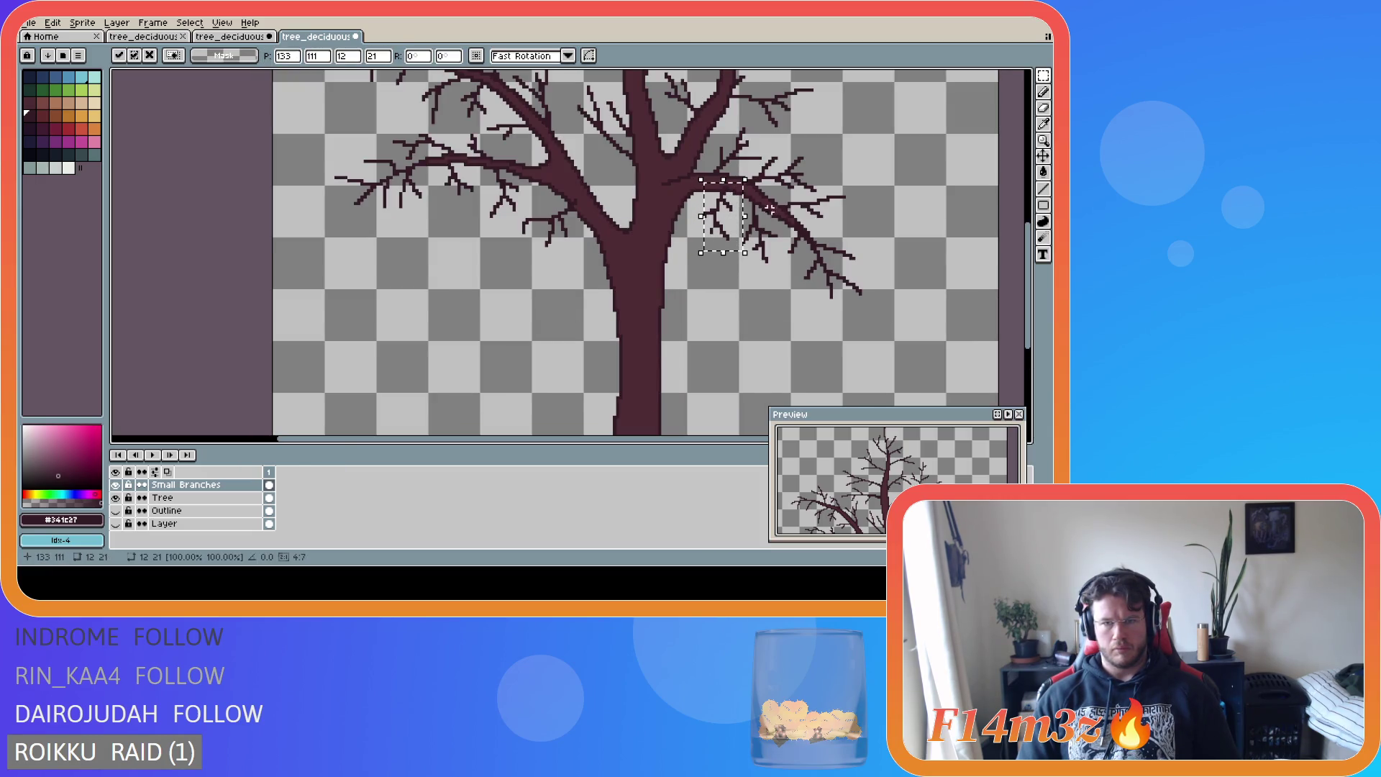
{"action": "left_click", "coordinate": [939, 210]}
{"action": "scroll", "coordinate": [860, 258], "scroll_direction": "down", "scroll_amount": 2}
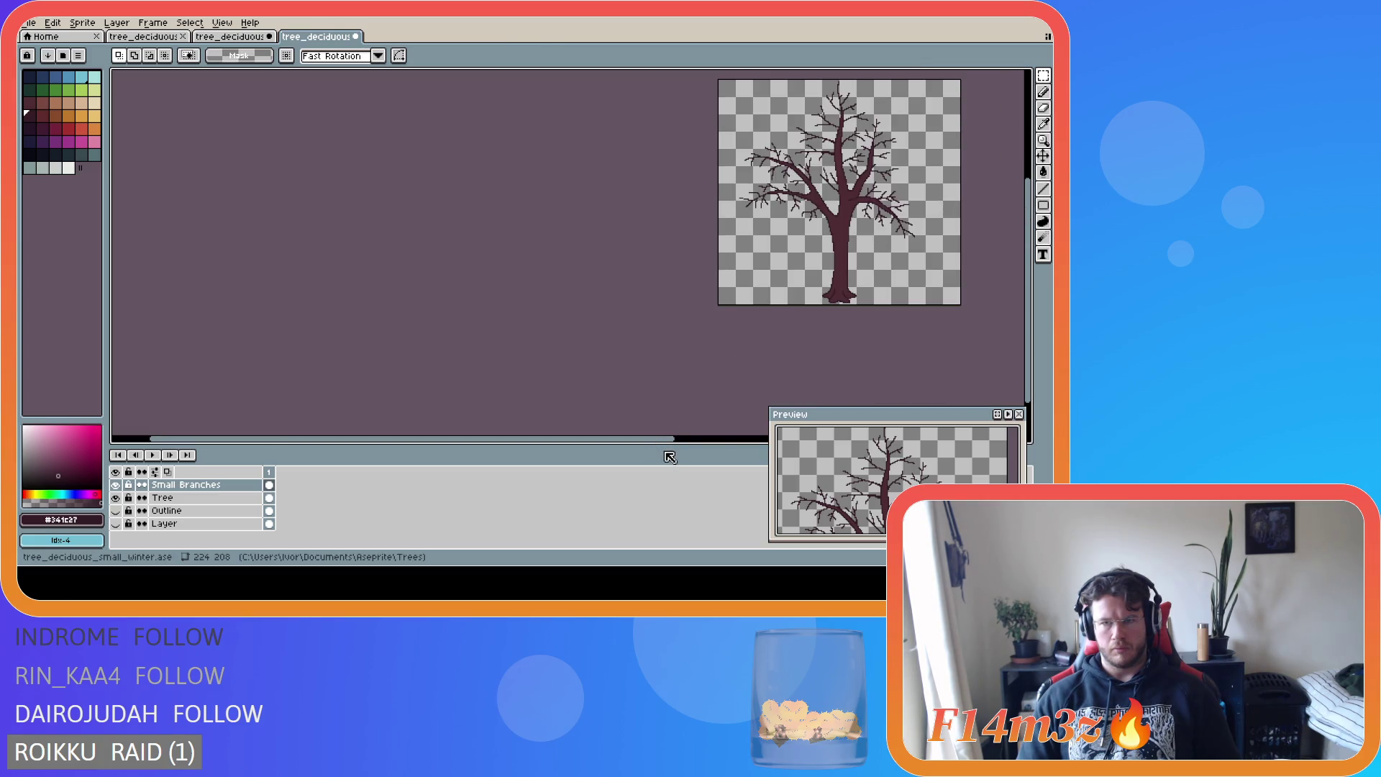
{"action": "left_click_drag", "start_coordinate": [698, 437], "coordinate": [855, 387]}
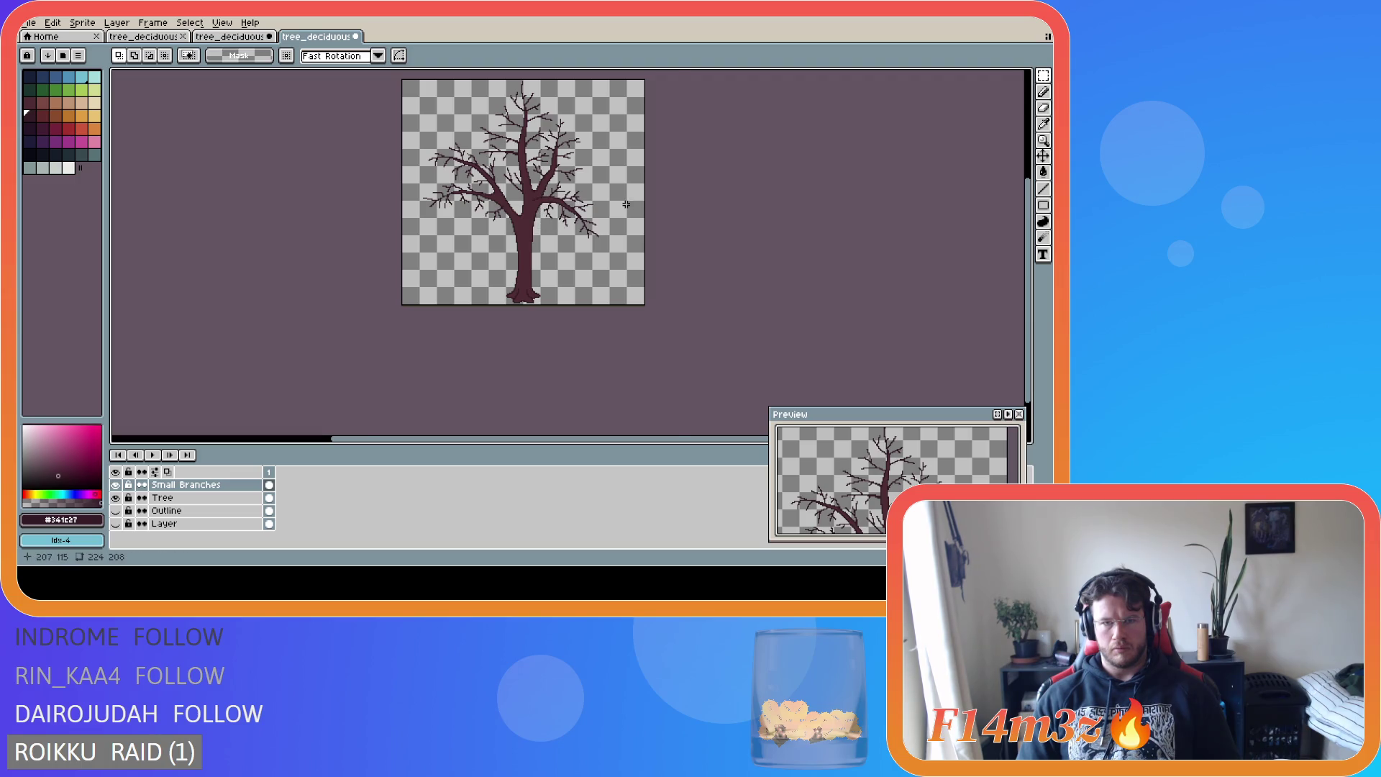
{"action": "scroll", "coordinate": [626, 205], "scroll_direction": "up", "scroll_amount": 3}
- Clear the twig selection and save tree_deciduous_small_winter.ase
{"action": "left_click_drag", "start_coordinate": [375, 187], "coordinate": [420, 260]}
{"action": "key", "text": "ctrl+d"}
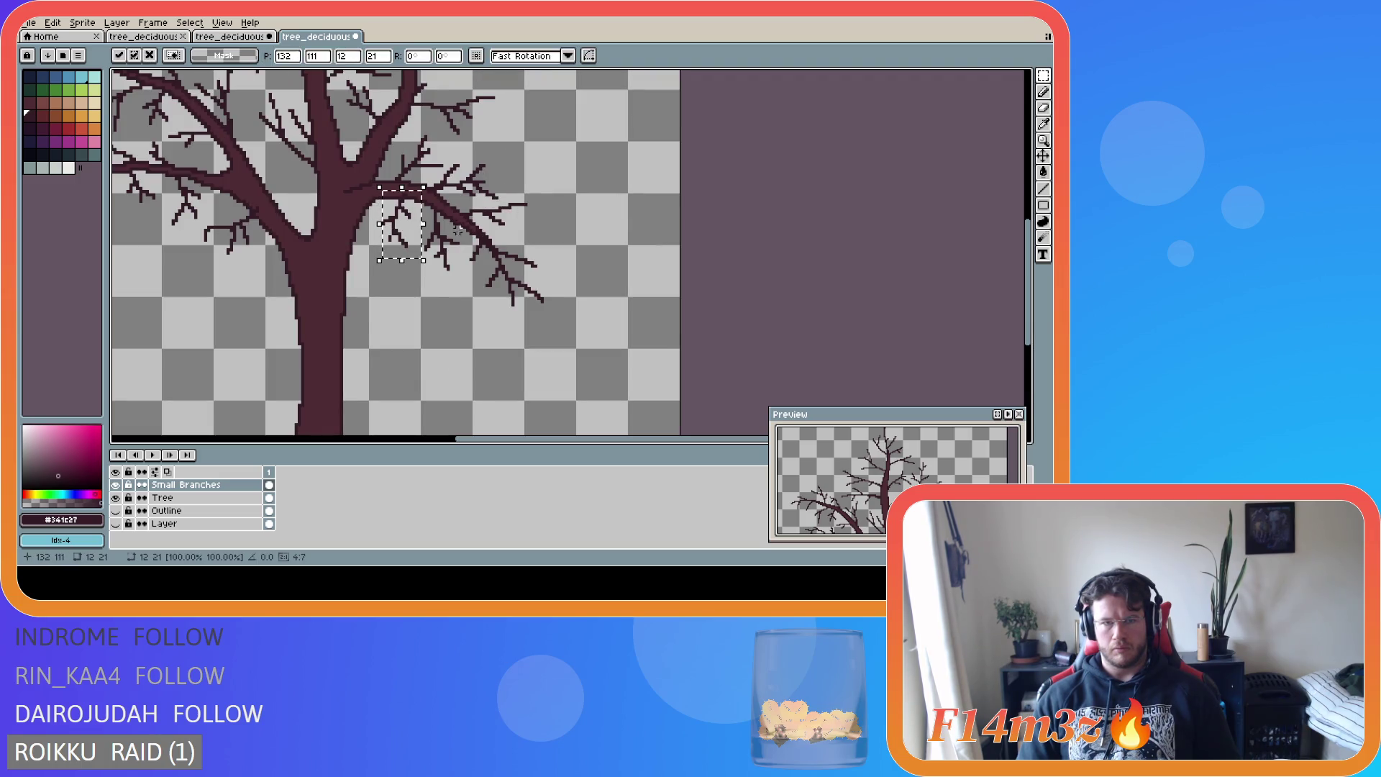
{"action": "scroll", "coordinate": [647, 208], "scroll_direction": "down", "scroll_amount": 3}
{"action": "key", "text": "ctrl+s"}
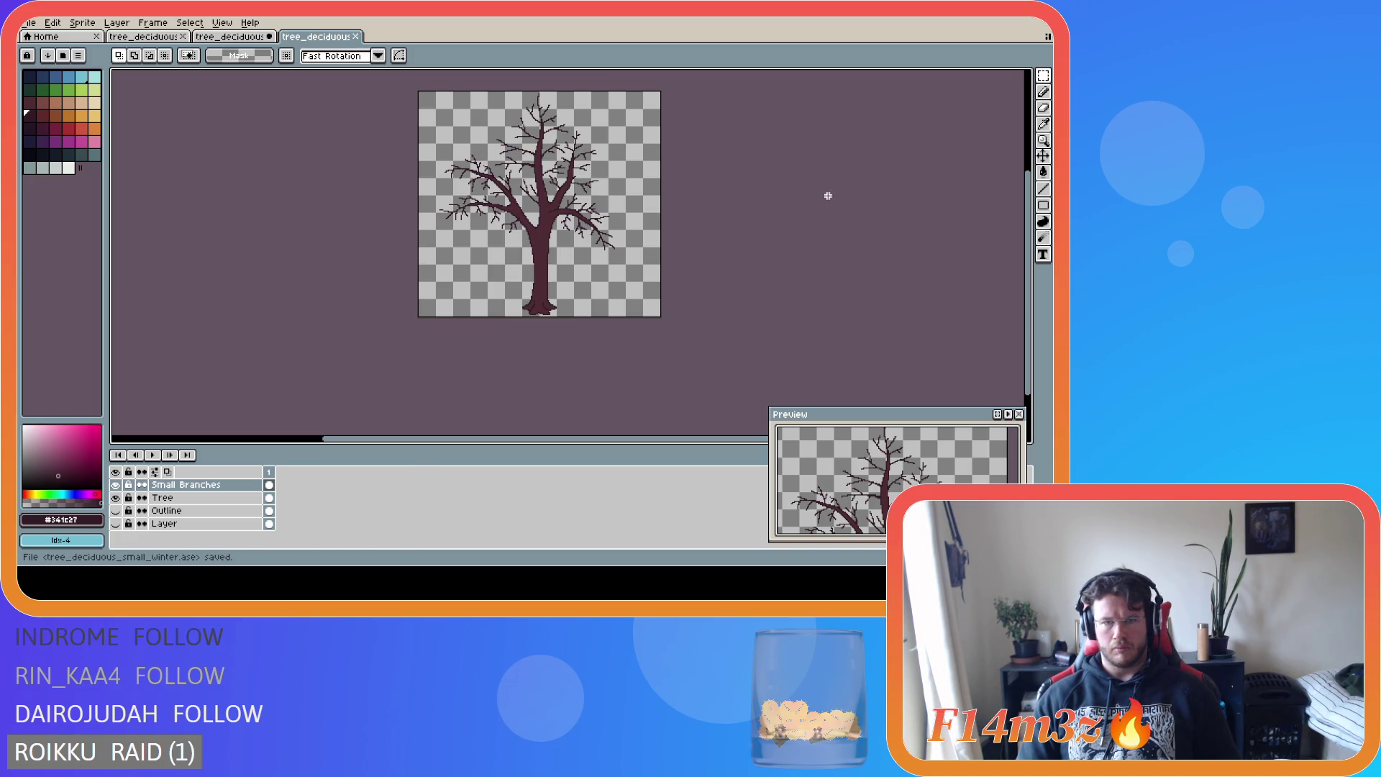
{"action": "scroll", "coordinate": [873, 206], "scroll_direction": "up", "scroll_amount": 1}
{"action": "scroll", "coordinate": [873, 206], "scroll_direction": "down", "scroll_amount": 1}
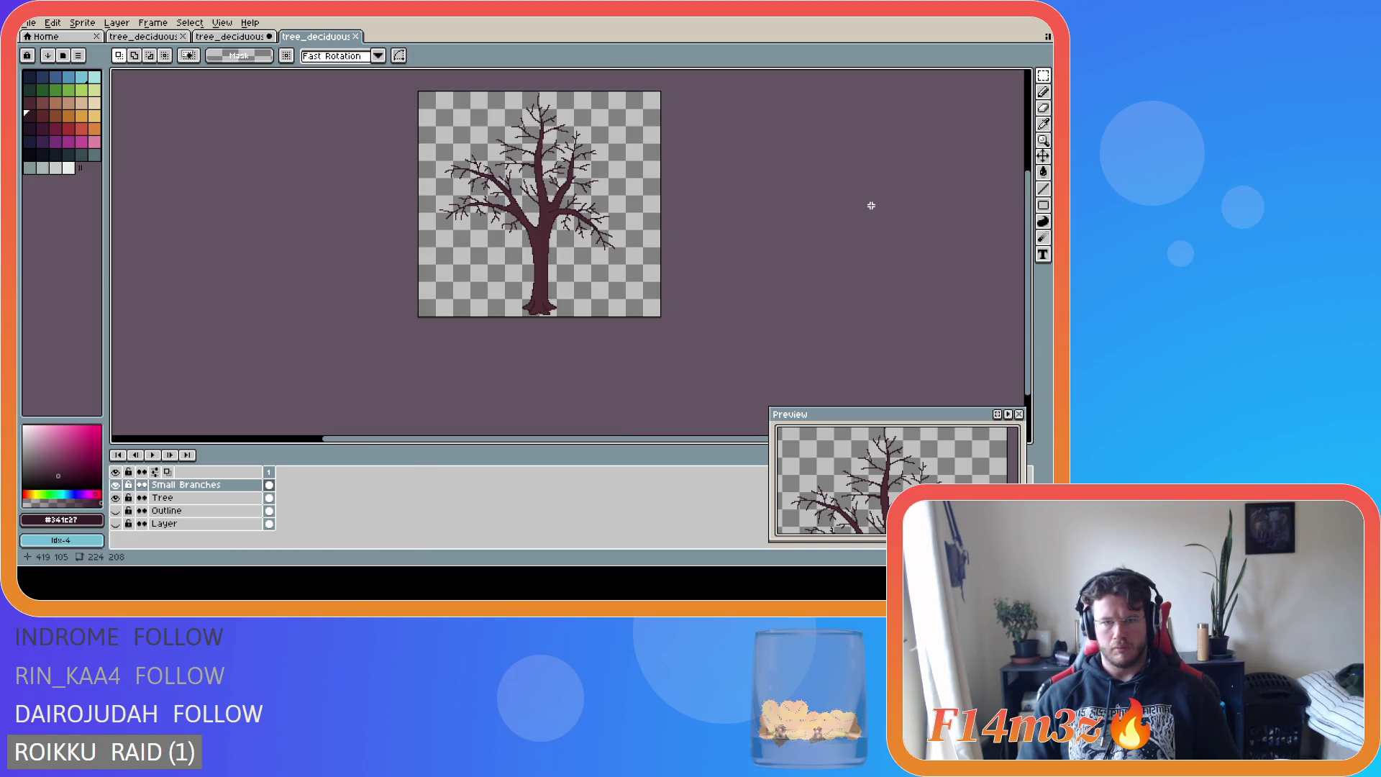
- Flip the small twig group below the right branch and nudge it two pixels up-left
{"action": "scroll", "coordinate": [741, 194], "scroll_direction": "up", "scroll_amount": 1}
{"action": "scroll", "coordinate": [741, 194], "scroll_direction": "down", "scroll_amount": 1}
{"action": "scroll", "coordinate": [740, 193], "scroll_direction": "up", "scroll_amount": 1}
{"action": "scroll", "coordinate": [571, 250], "scroll_direction": "up", "scroll_amount": 1}
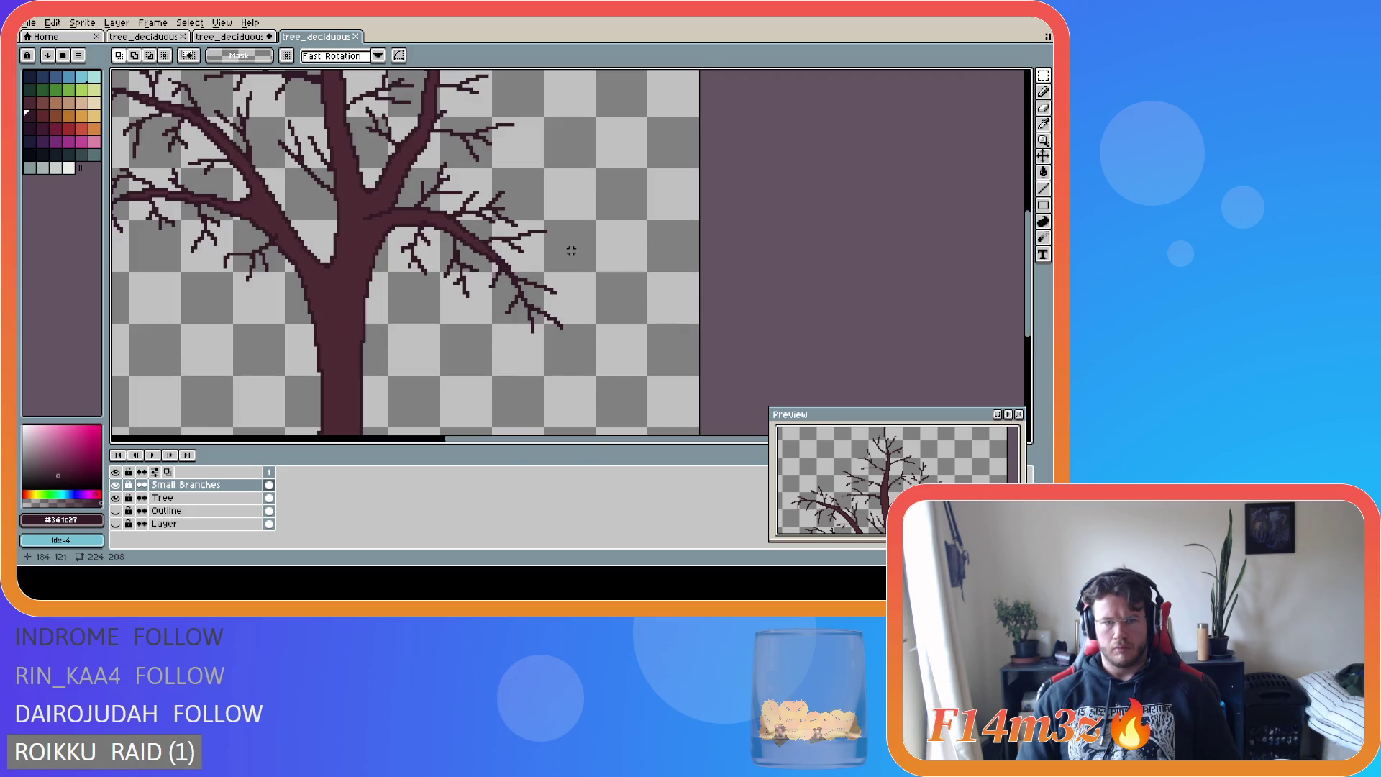
{"action": "left_click_drag", "start_coordinate": [441, 228], "coordinate": [478, 318]}
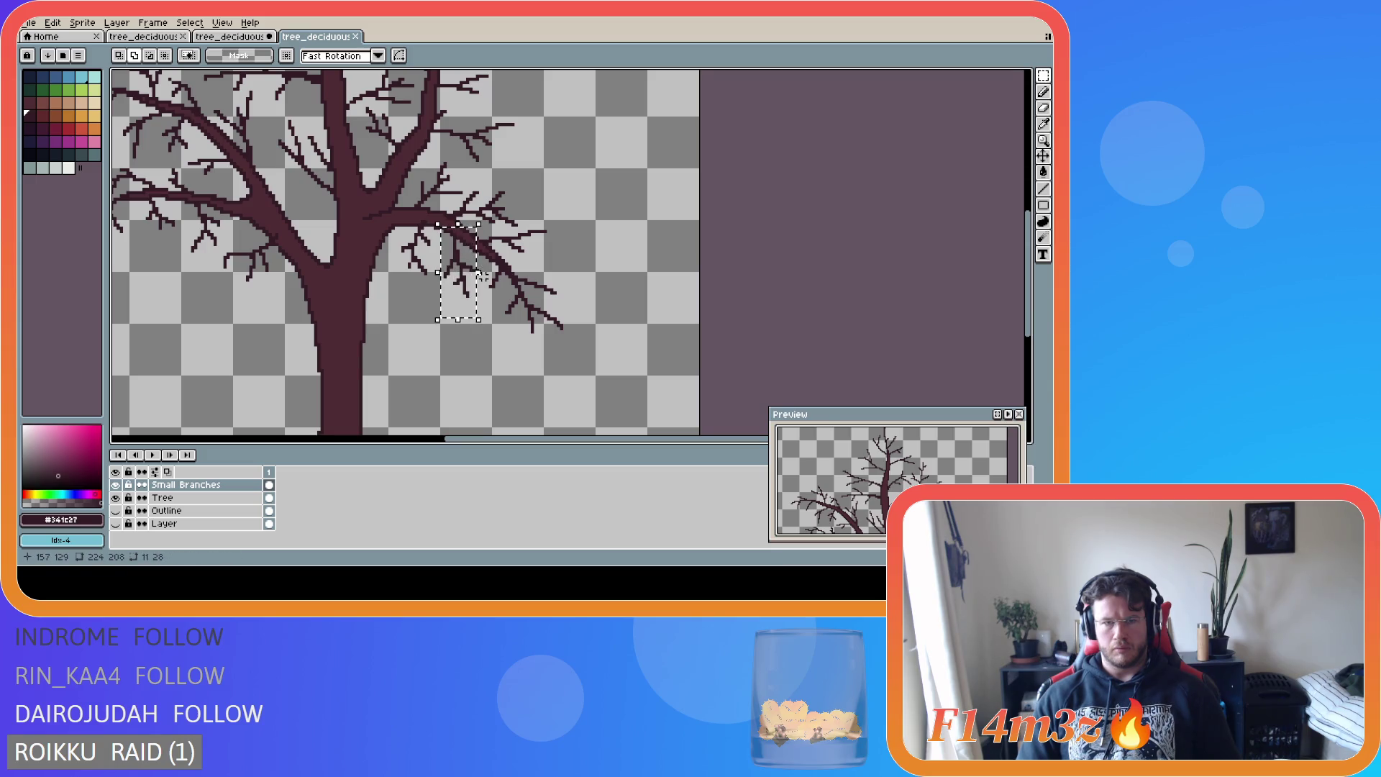
{"action": "left_click", "coordinate": [53, 22]}
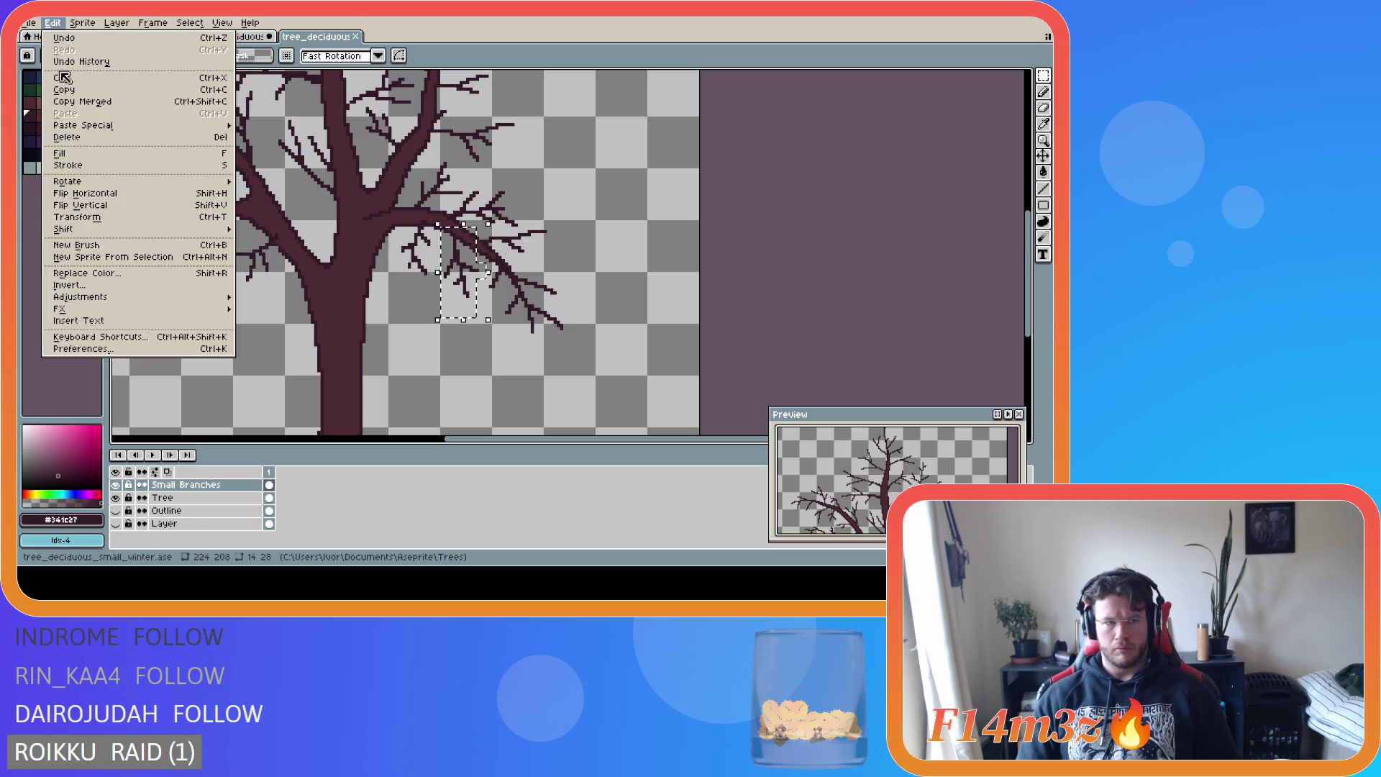
{"action": "left_click", "coordinate": [94, 193]}
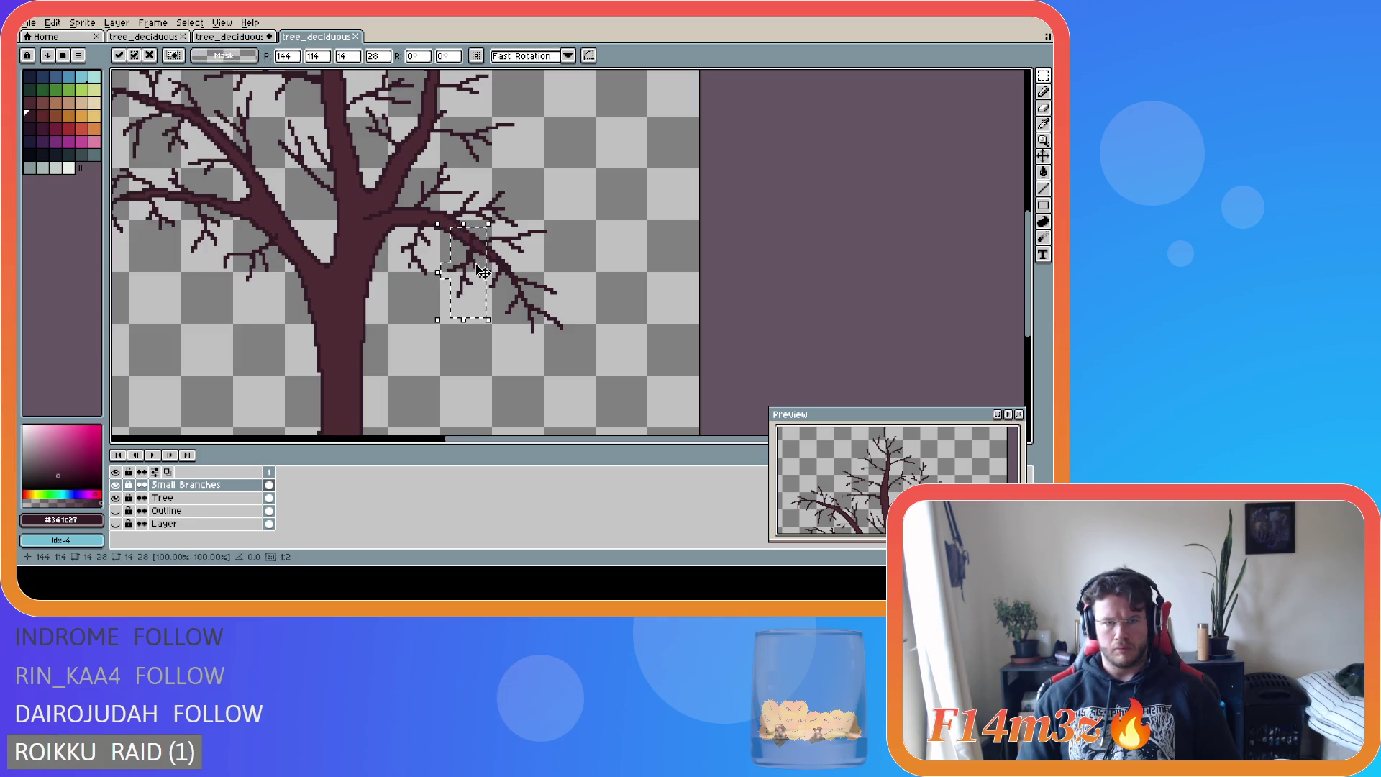
{"action": "left_click_drag", "start_coordinate": [473, 273], "coordinate": [463, 276]}
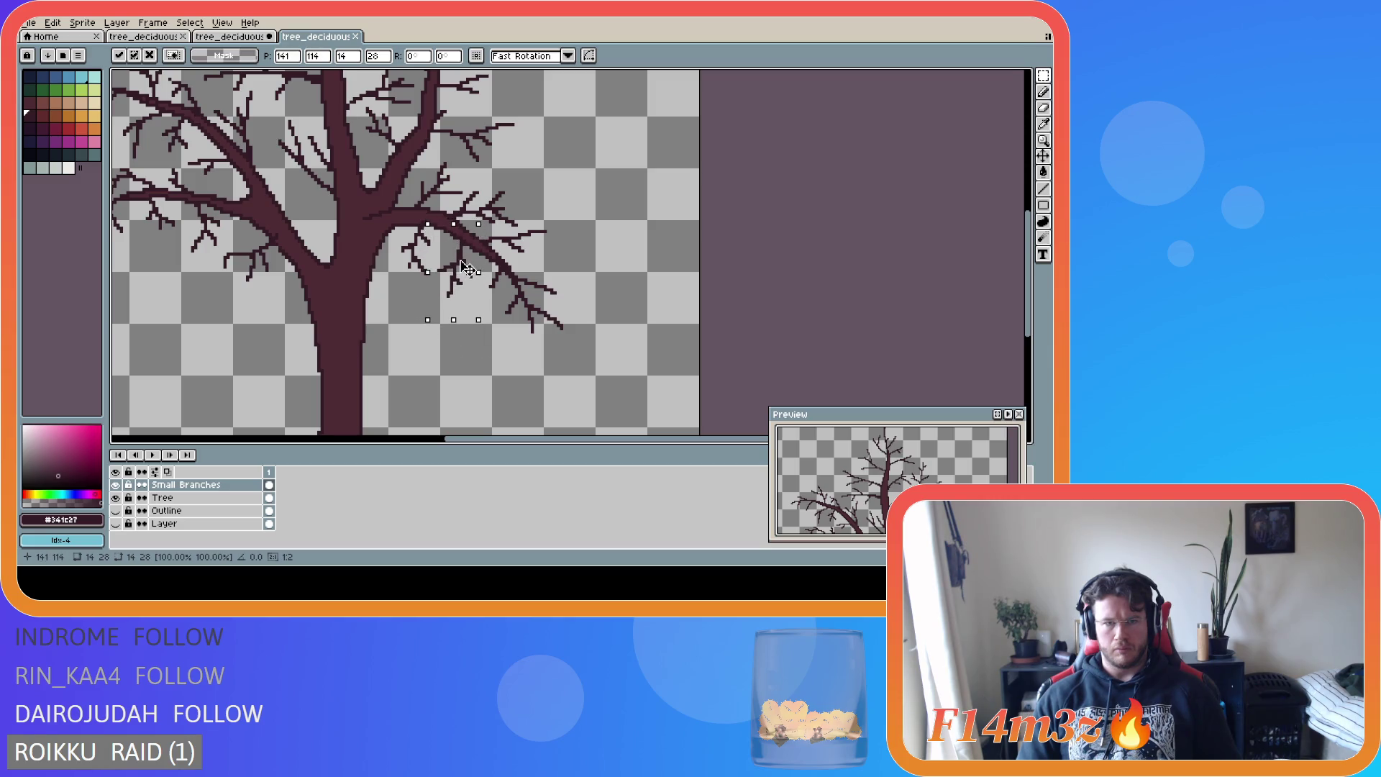
{"action": "key", "text": "Return"}
- Move the selected twig cluster to a new position and apply it
{"action": "scroll", "coordinate": [656, 271], "scroll_direction": "down", "scroll_amount": 3}
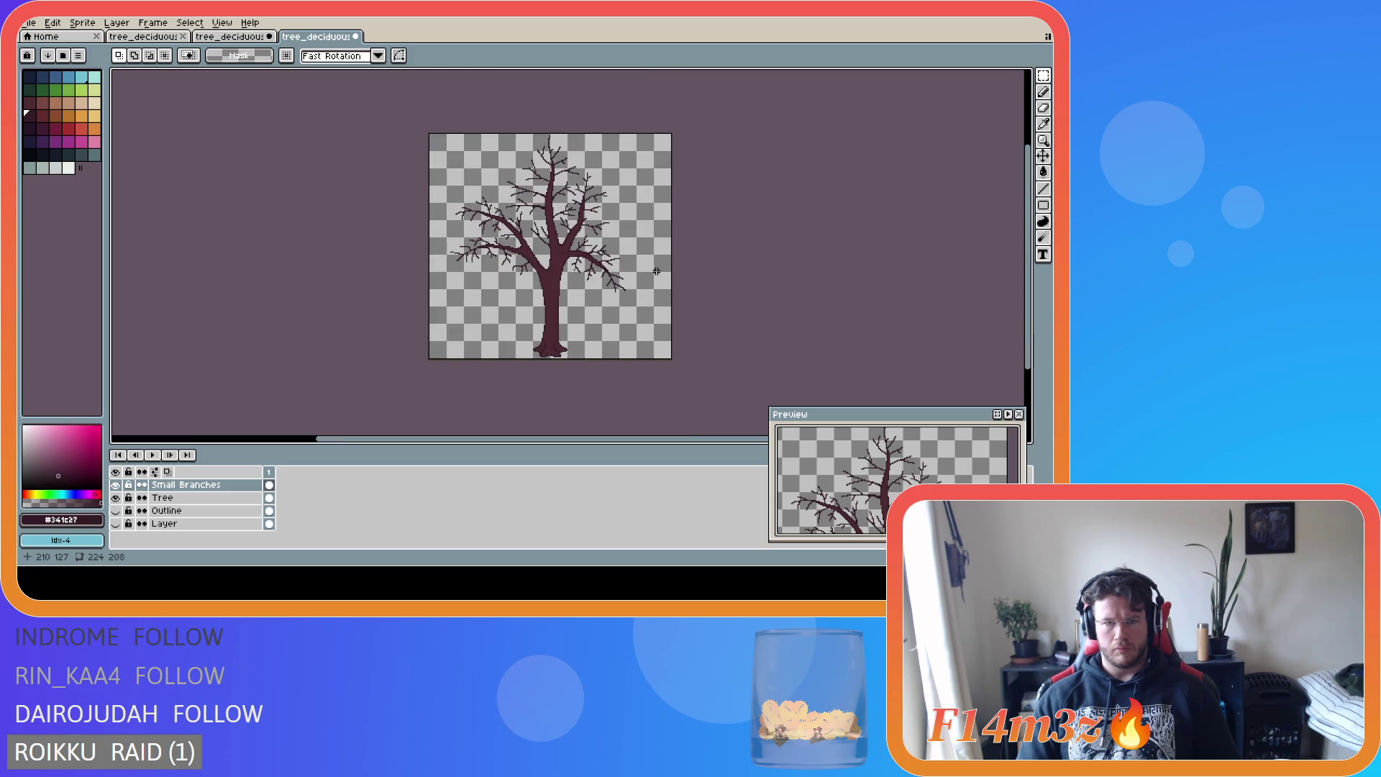
{"action": "scroll", "coordinate": [658, 297], "scroll_direction": "up", "scroll_amount": 3}
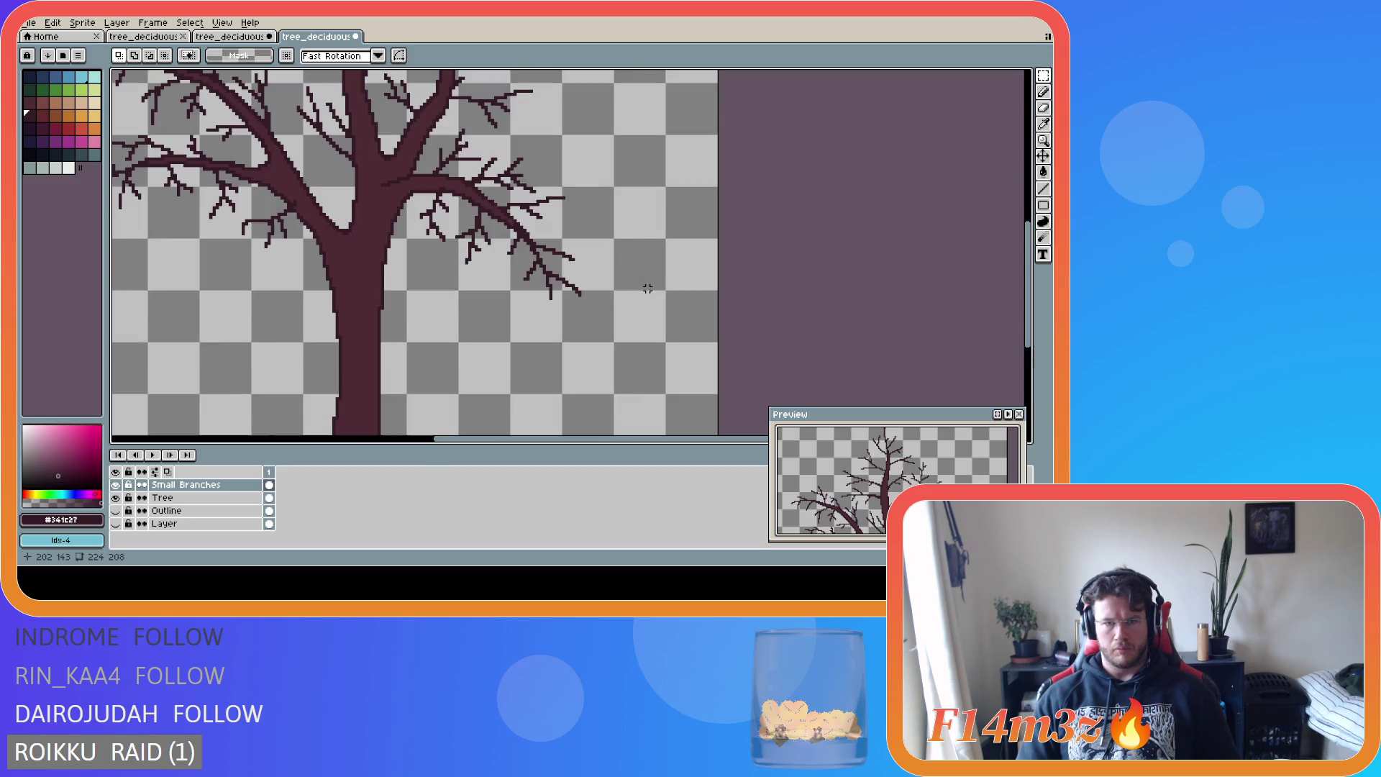
{"action": "left_click", "coordinate": [485, 248]}
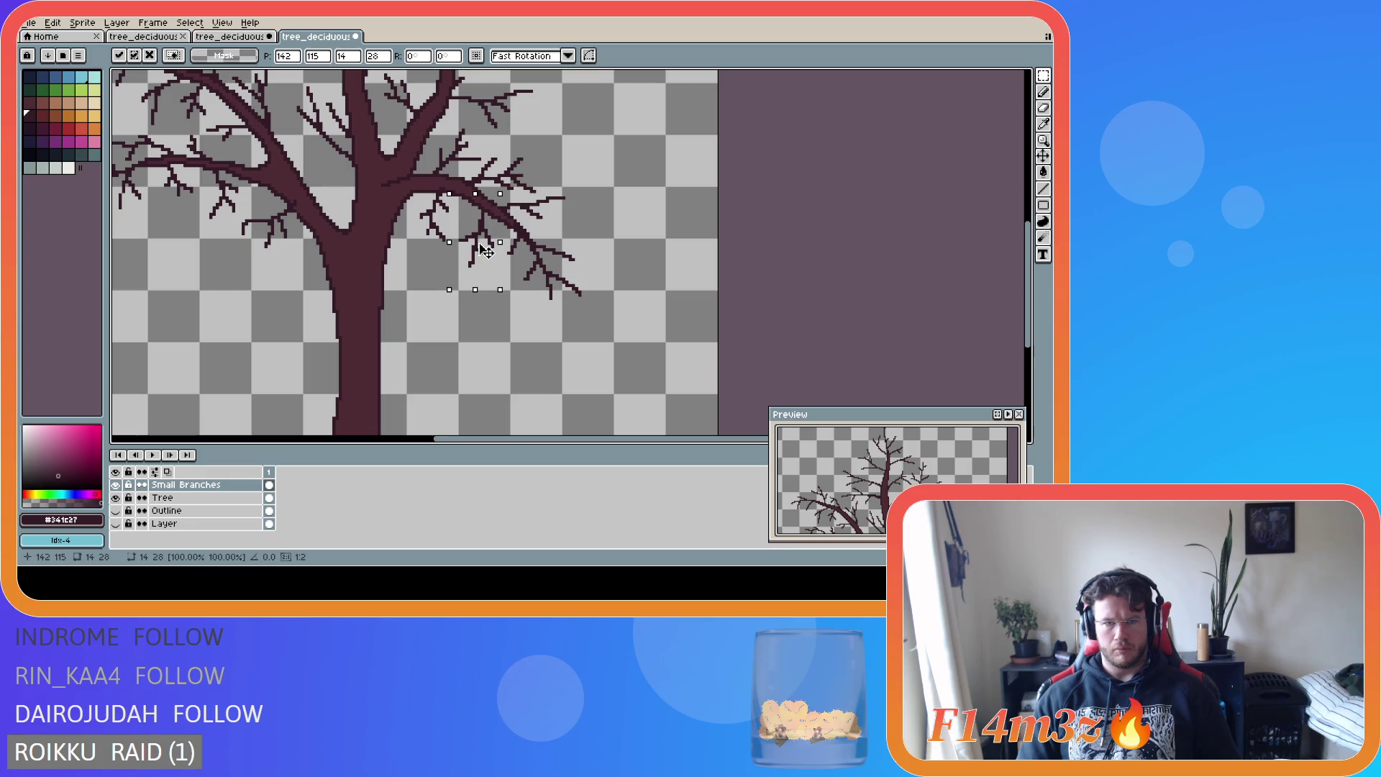
{"action": "key", "text": "Return"}
- Select the small twigs higher on the right branch, reposition them, and deselect to commit
{"action": "scroll", "coordinate": [660, 217], "scroll_direction": "down", "scroll_amount": 3}
{"action": "scroll", "coordinate": [678, 222], "scroll_direction": "up", "scroll_amount": 2}
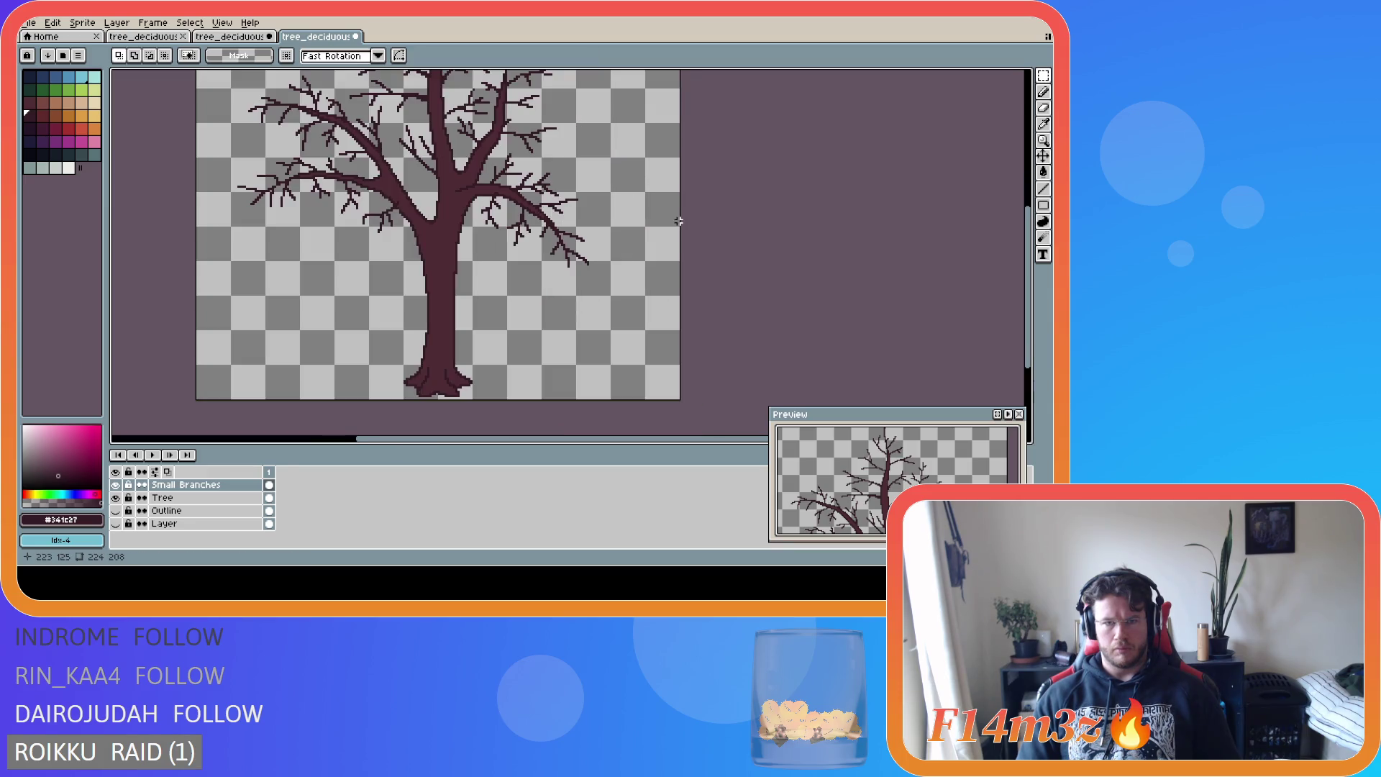
{"action": "scroll", "coordinate": [679, 221], "scroll_direction": "down", "scroll_amount": 2}
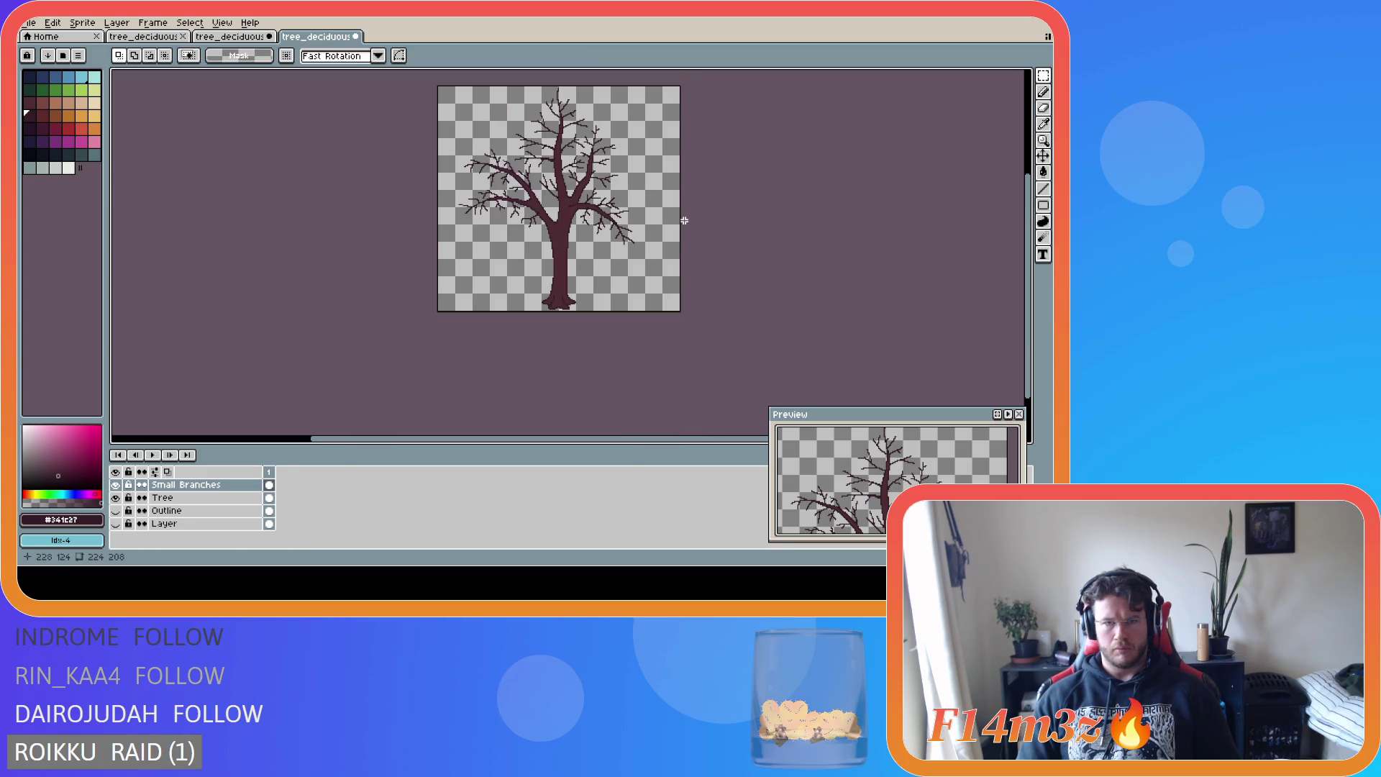
{"action": "scroll", "coordinate": [684, 221], "scroll_direction": "up", "scroll_amount": 4}
{"action": "mouse_move", "coordinate": [412, 187]}
{"action": "left_mouse_down"}
{"action": "mouse_move", "coordinate": [463, 282]}
{"action": "mouse_move", "coordinate": [439, 243]}
{"action": "left_mouse_up"}
{"action": "left_click", "coordinate": [443, 244]}
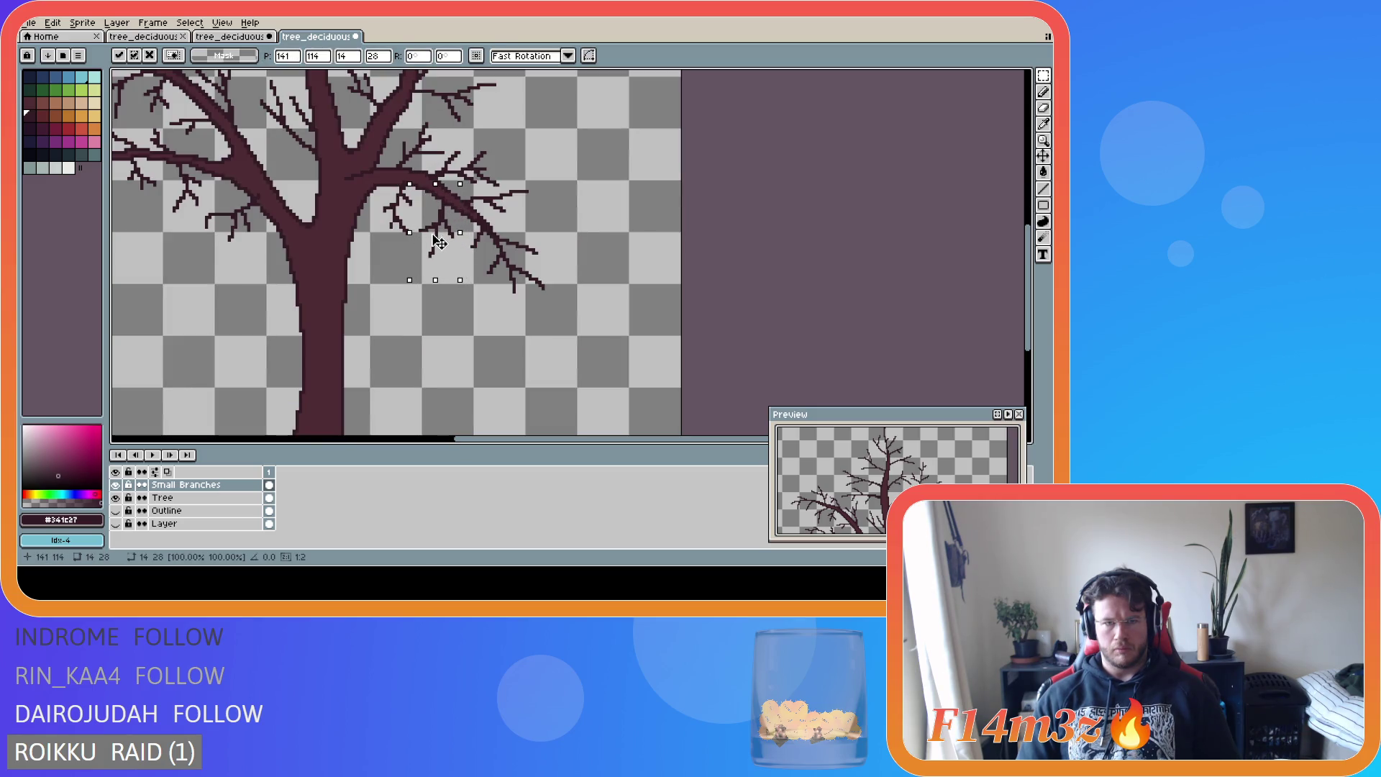
{"action": "key", "text": "ctrl+d"}
{"action": "scroll", "coordinate": [667, 209], "scroll_direction": "down", "scroll_amount": 4}
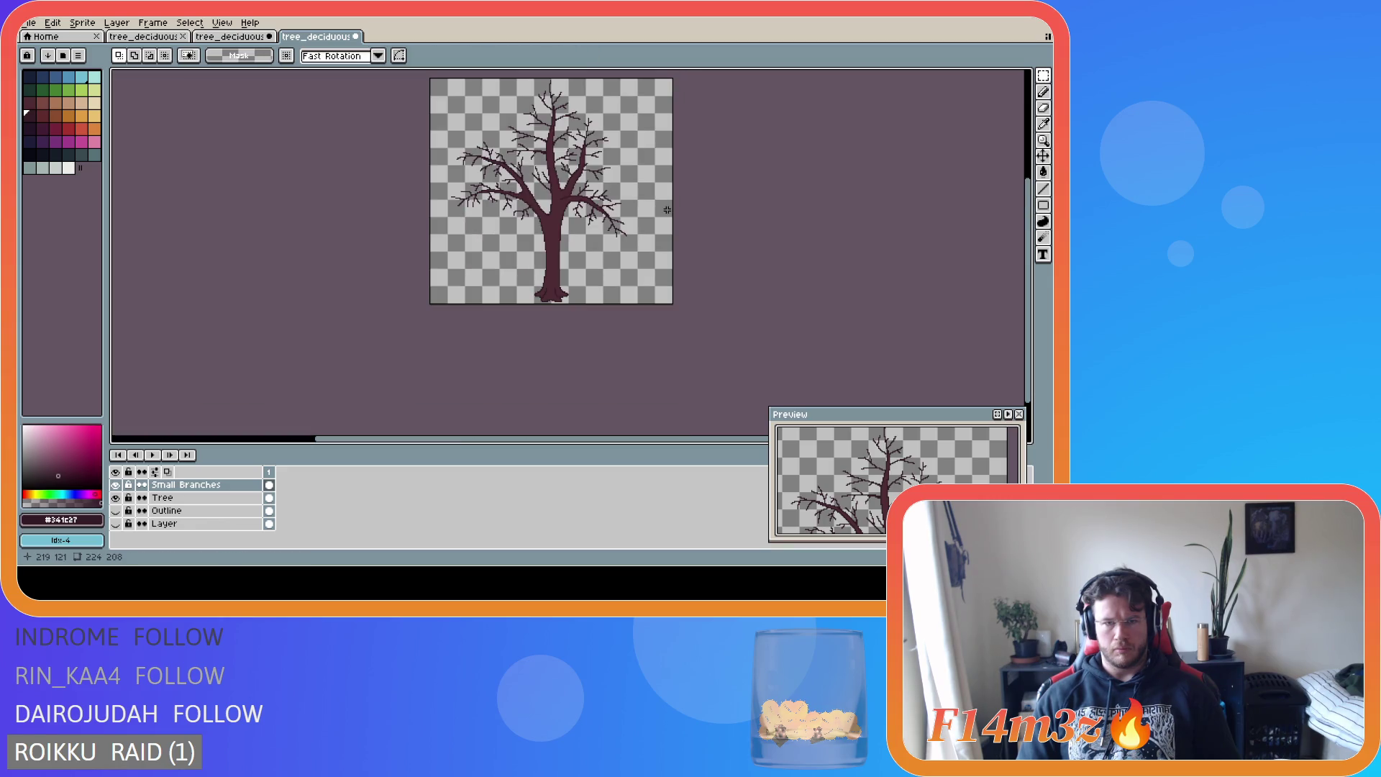
- Extend a right-side twig a few pixels downward with the pixel-perfect pencil
{"action": "scroll", "coordinate": [678, 209], "scroll_direction": "up", "scroll_amount": 2}
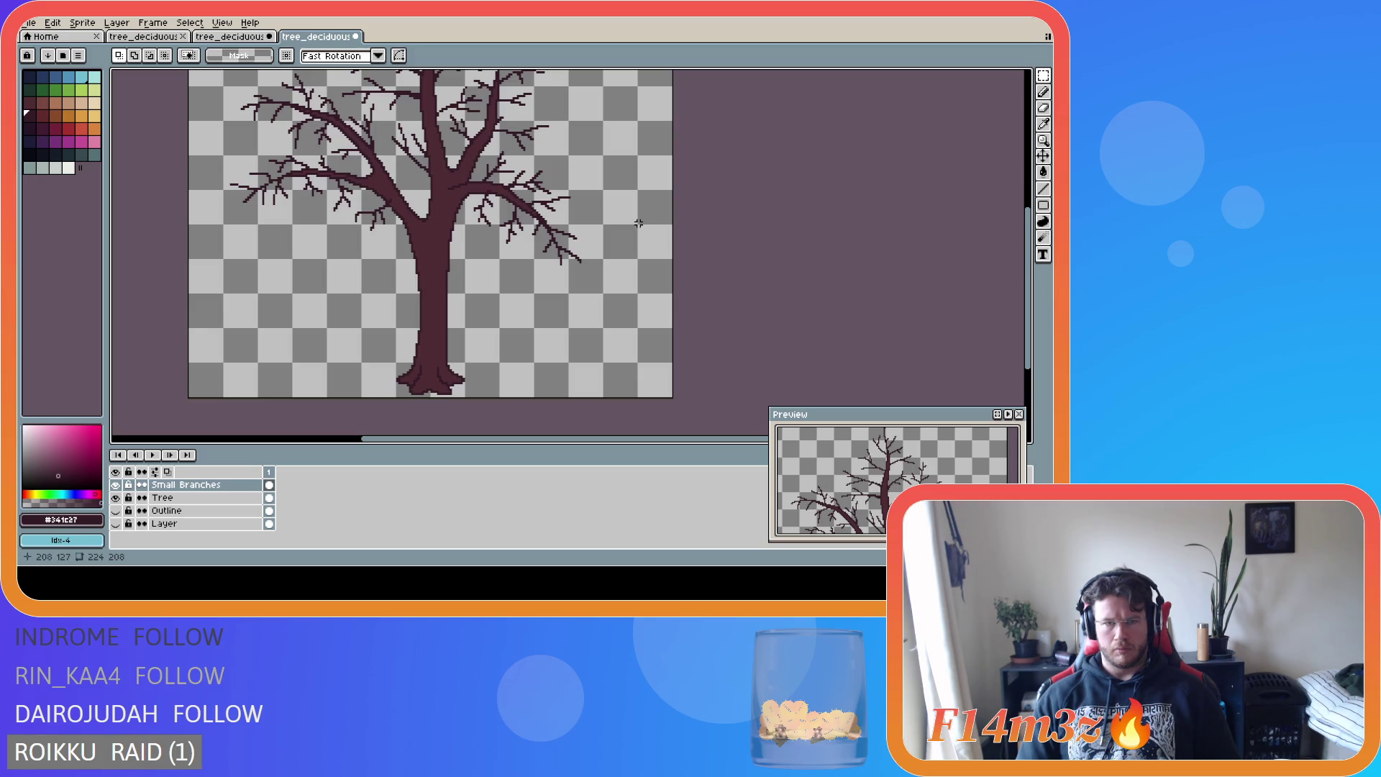
{"action": "scroll", "coordinate": [639, 223], "scroll_direction": "down", "scroll_amount": 3}
{"action": "scroll", "coordinate": [668, 221], "scroll_direction": "up", "scroll_amount": 1}
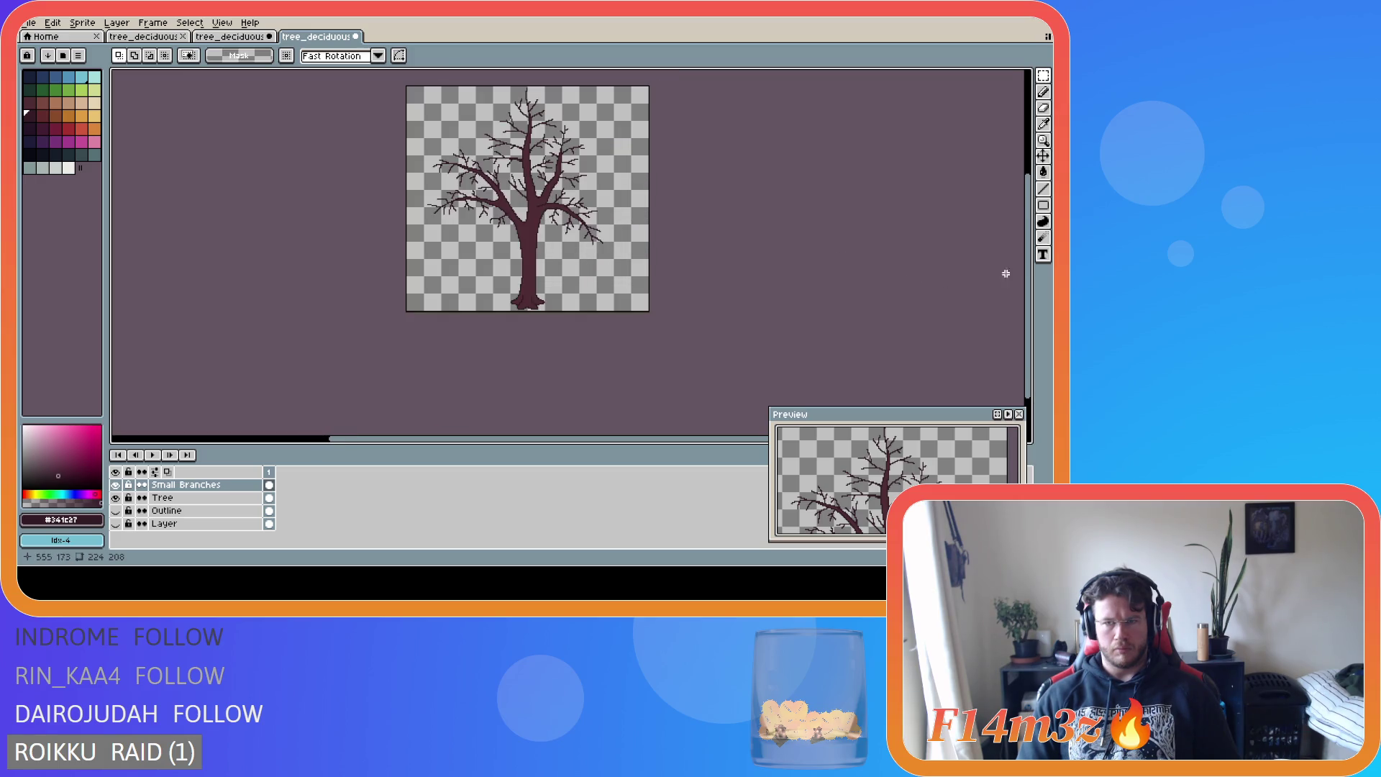
{"action": "left_click_drag", "start_coordinate": [1027, 256], "coordinate": [1027, 227]}
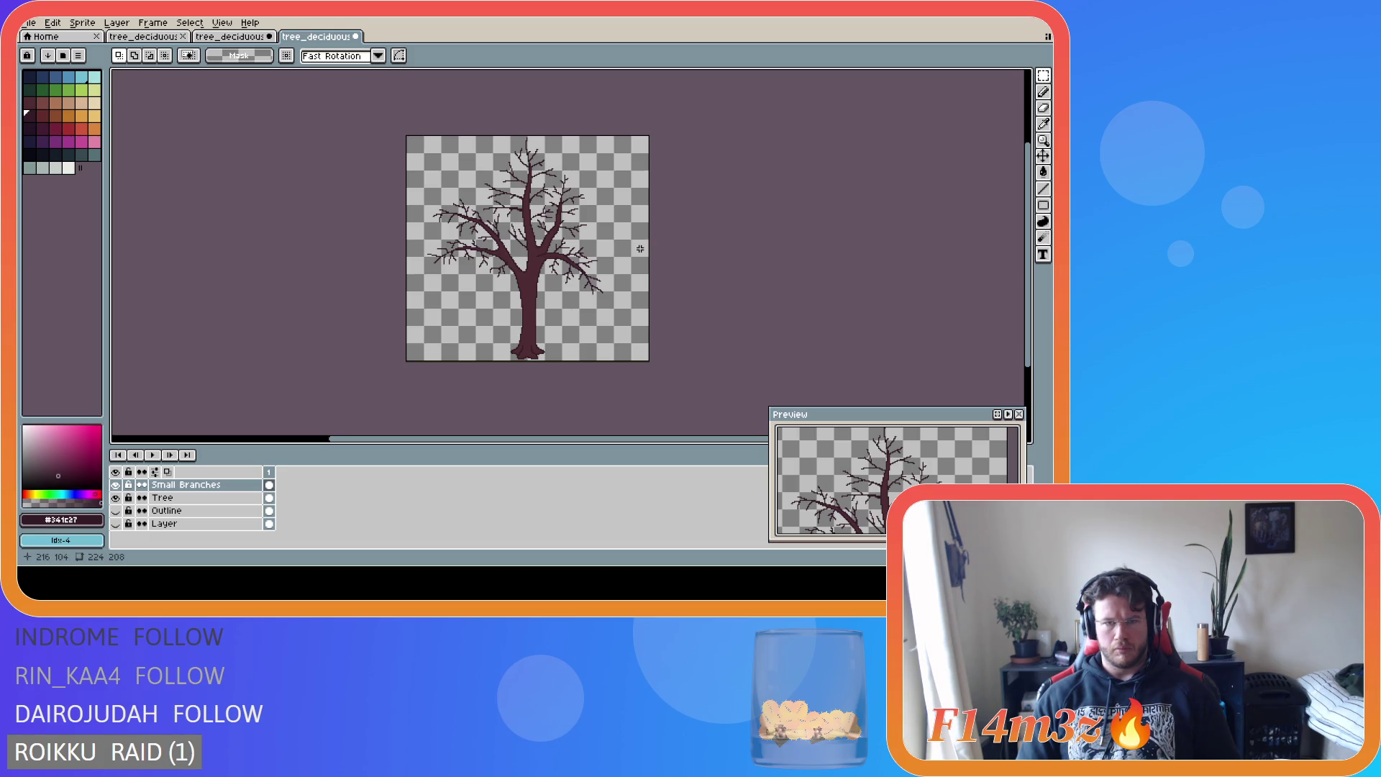
{"action": "scroll", "coordinate": [640, 248], "scroll_direction": "up", "scroll_amount": 2}
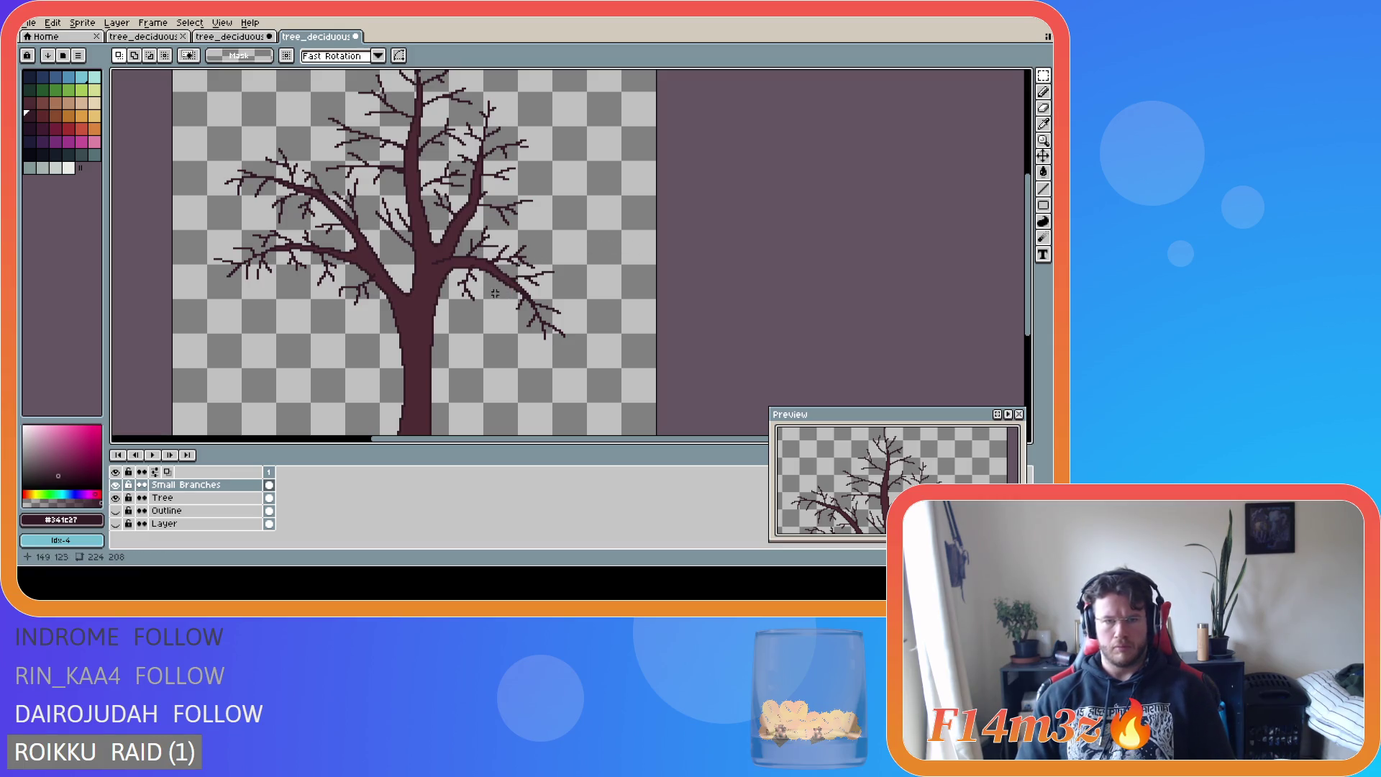
{"action": "scroll", "coordinate": [486, 297], "scroll_direction": "up", "scroll_amount": 1}
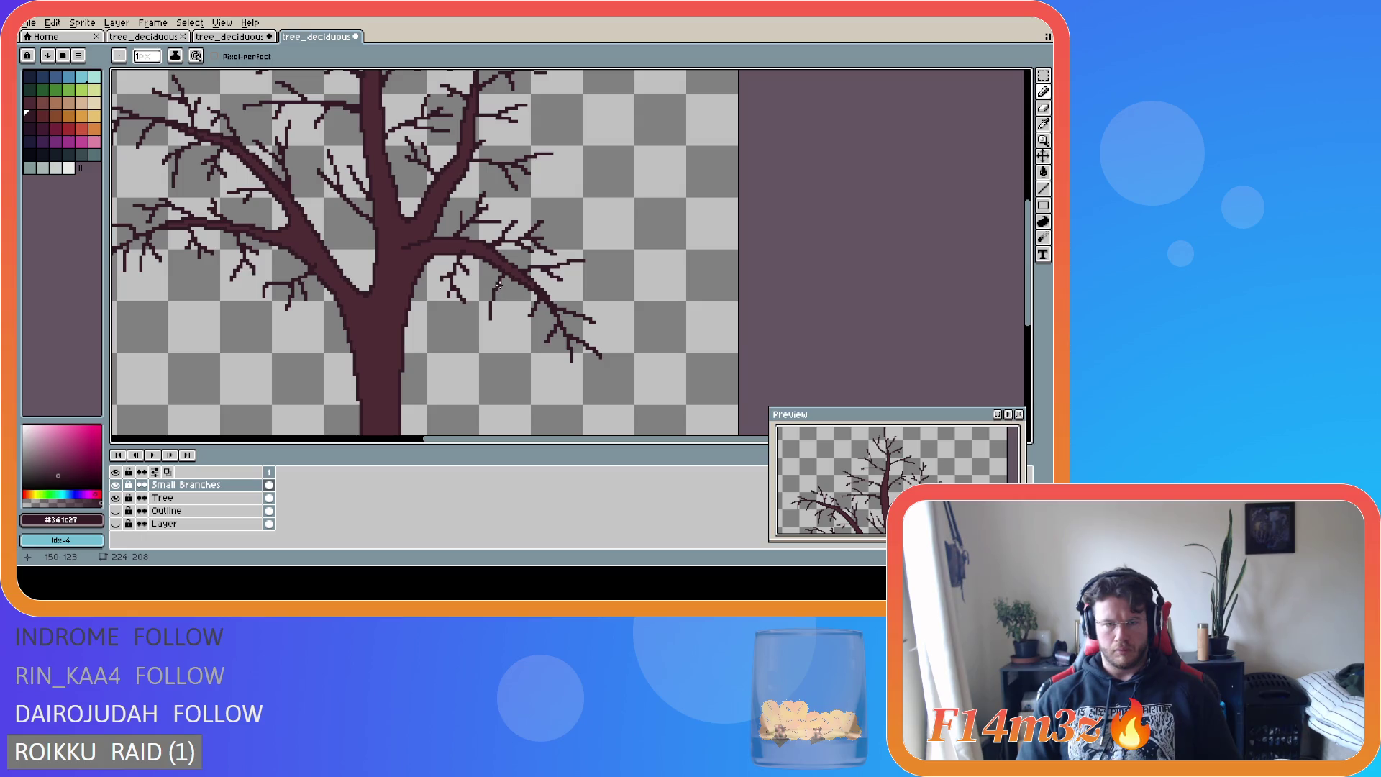
{"action": "mouse_move", "coordinate": [497, 286]}
{"action": "left_mouse_down"}
{"action": "mouse_move", "coordinate": [504, 302]}
{"action": "mouse_move", "coordinate": [472, 325]}
{"action": "left_mouse_up"}
- Look over the extended twig and save tree_deciduous_small_winter.ase
{"action": "scroll", "coordinate": [499, 329], "scroll_direction": "down", "scroll_amount": 2}
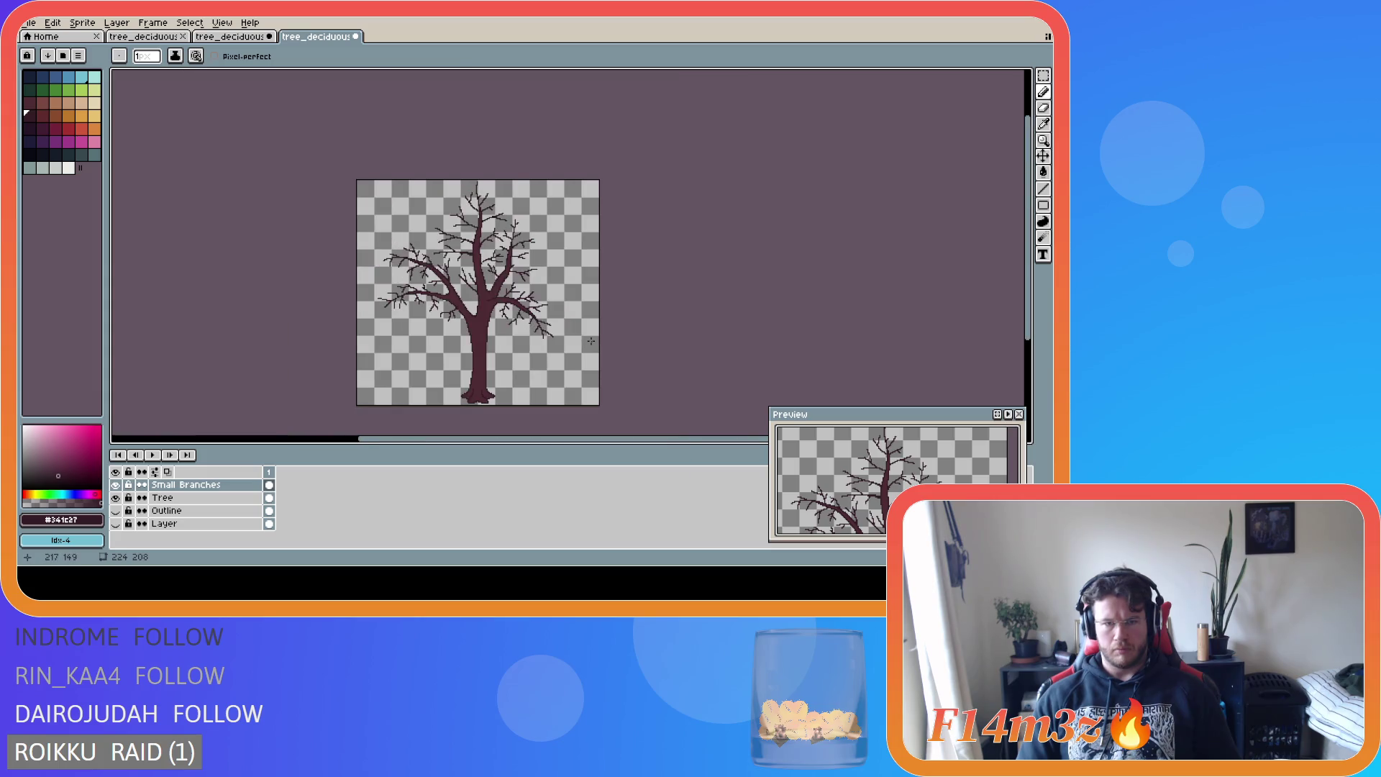
{"action": "scroll", "coordinate": [555, 341], "scroll_direction": "up", "scroll_amount": 1}
{"action": "scroll", "coordinate": [488, 318], "scroll_direction": "up", "scroll_amount": 1}
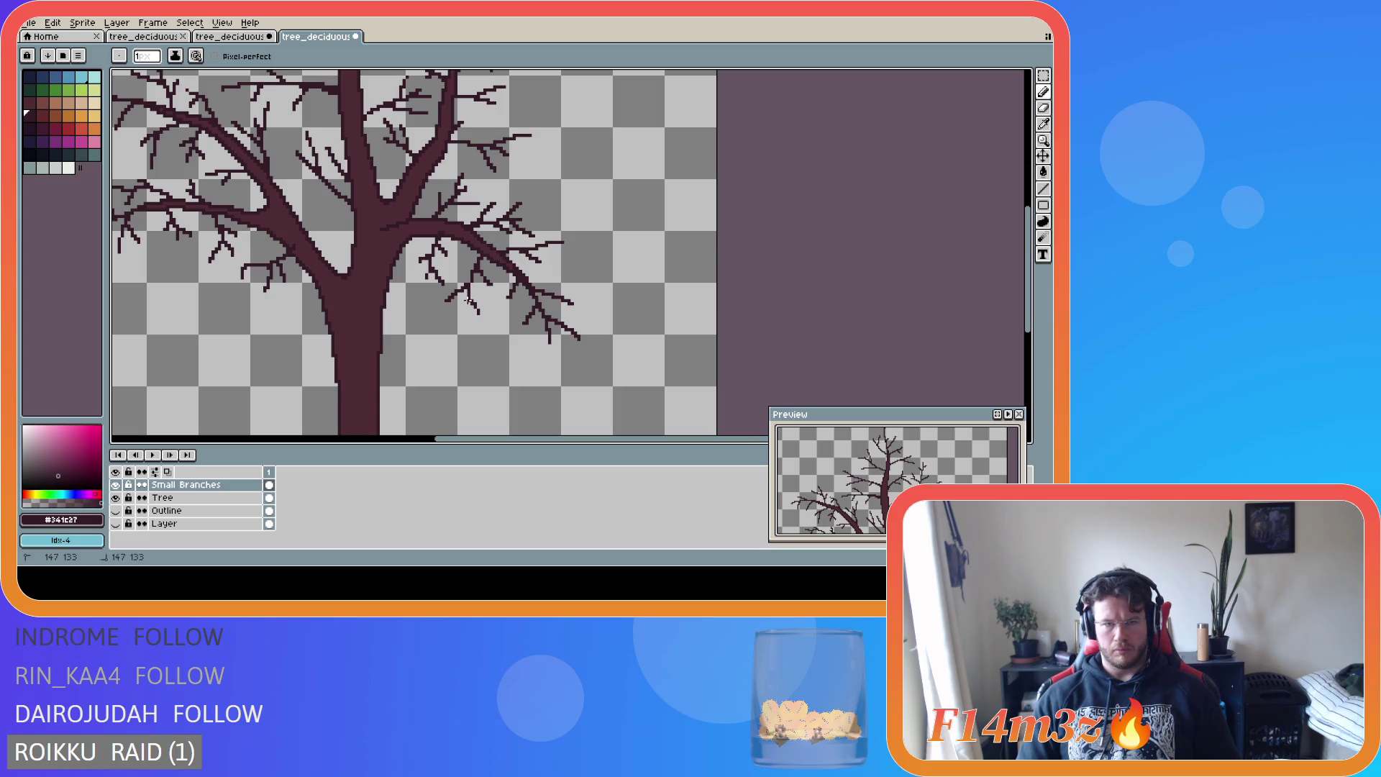
{"action": "scroll", "coordinate": [625, 323], "scroll_direction": "down", "scroll_amount": 2}
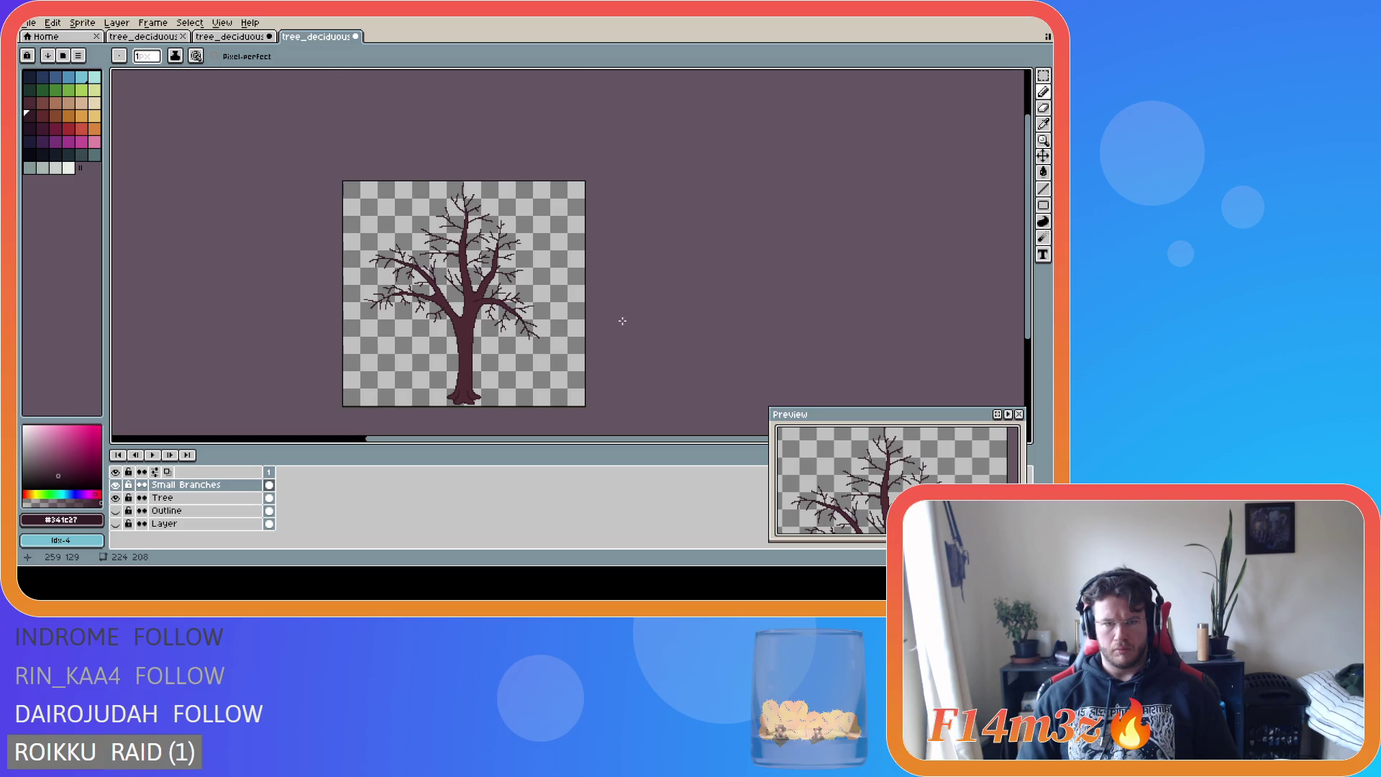
{"action": "scroll", "coordinate": [523, 289], "scroll_direction": "up", "scroll_amount": 2}
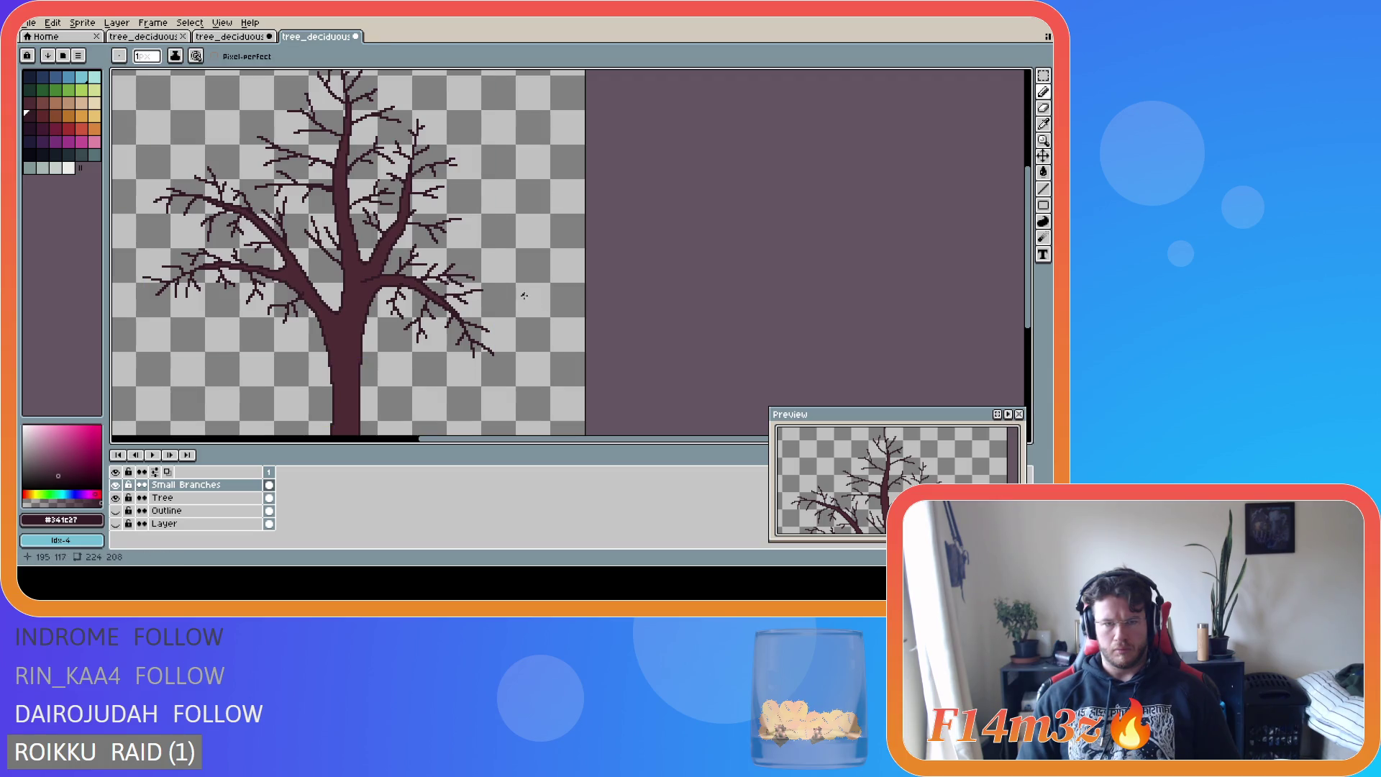
{"action": "scroll", "coordinate": [632, 308], "scroll_direction": "down", "scroll_amount": 2}
{"action": "scroll", "coordinate": [474, 286], "scroll_direction": "up", "scroll_amount": 2}
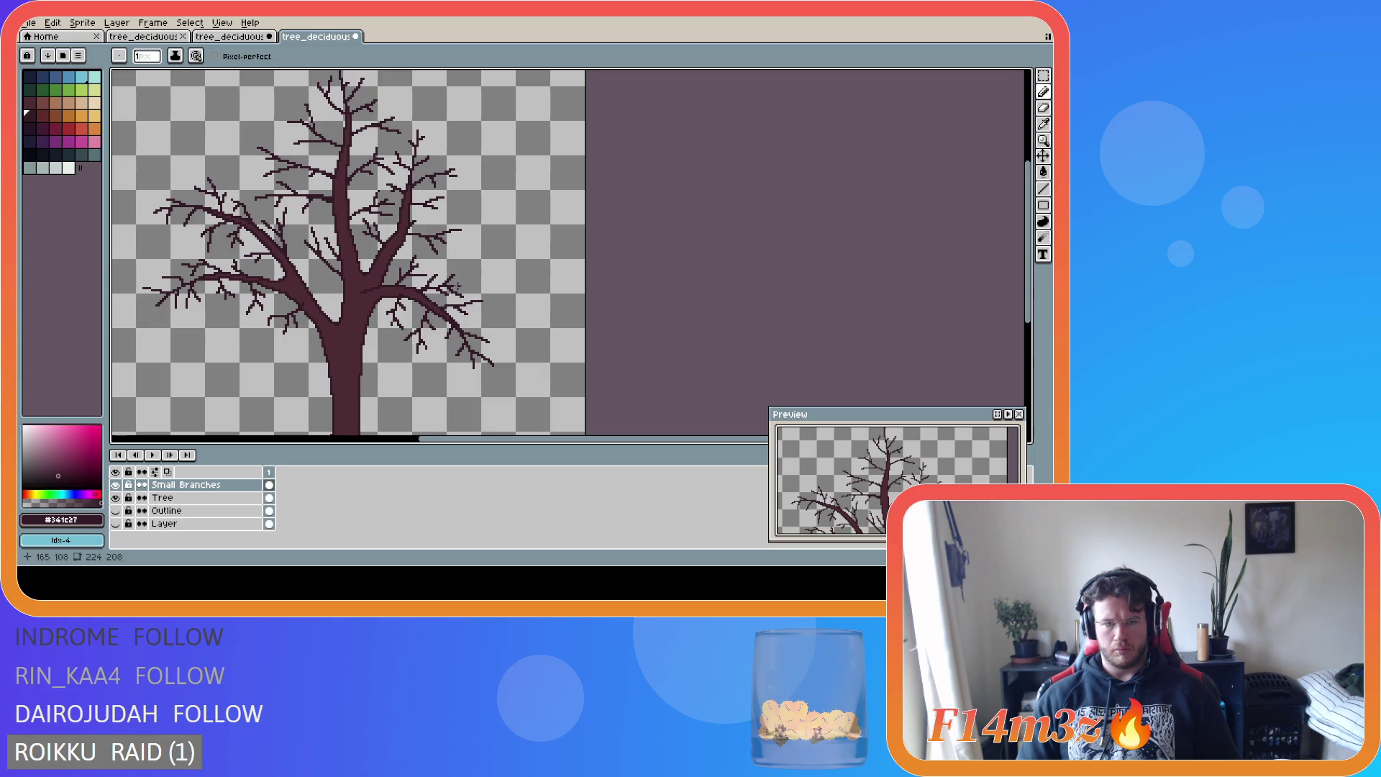
{"action": "key", "text": "ctrl"}
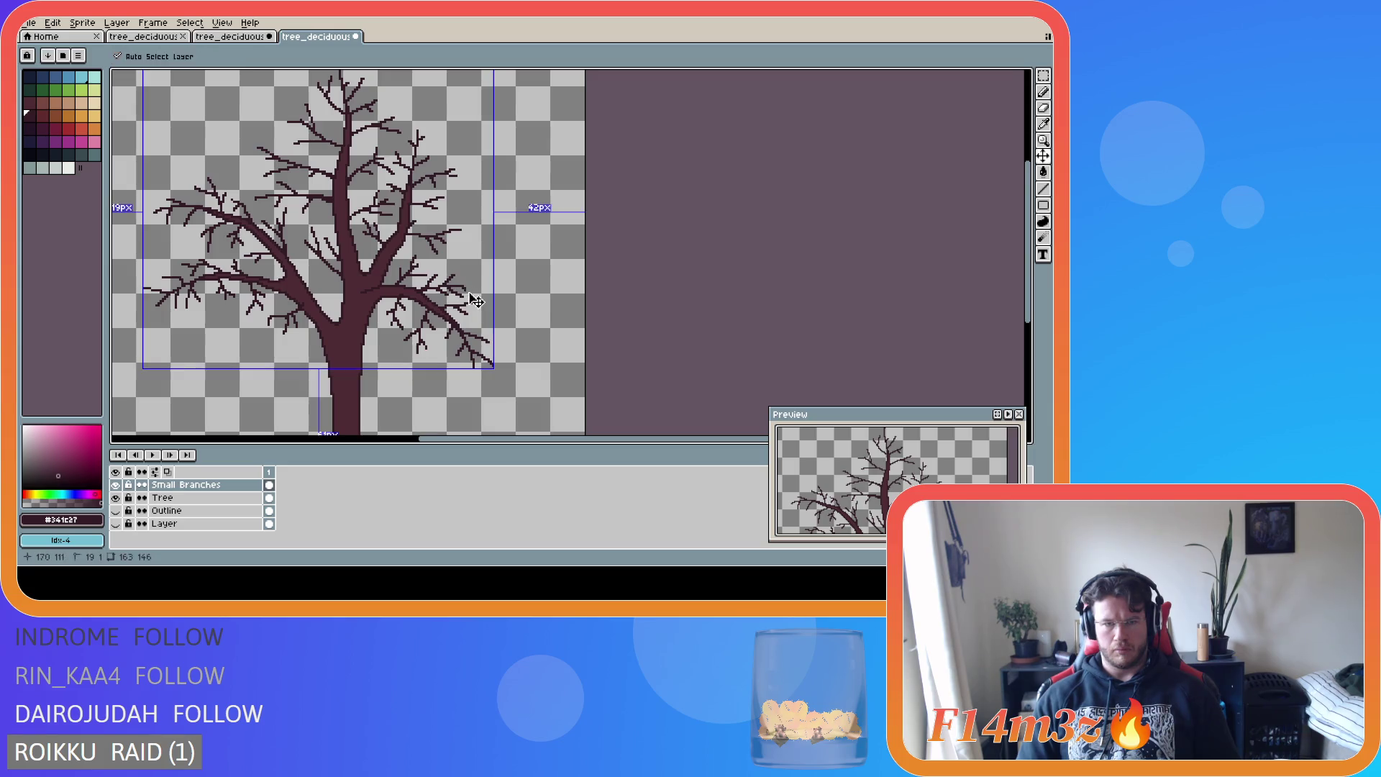
{"action": "scroll", "coordinate": [605, 323], "scroll_direction": "down", "scroll_amount": 2}
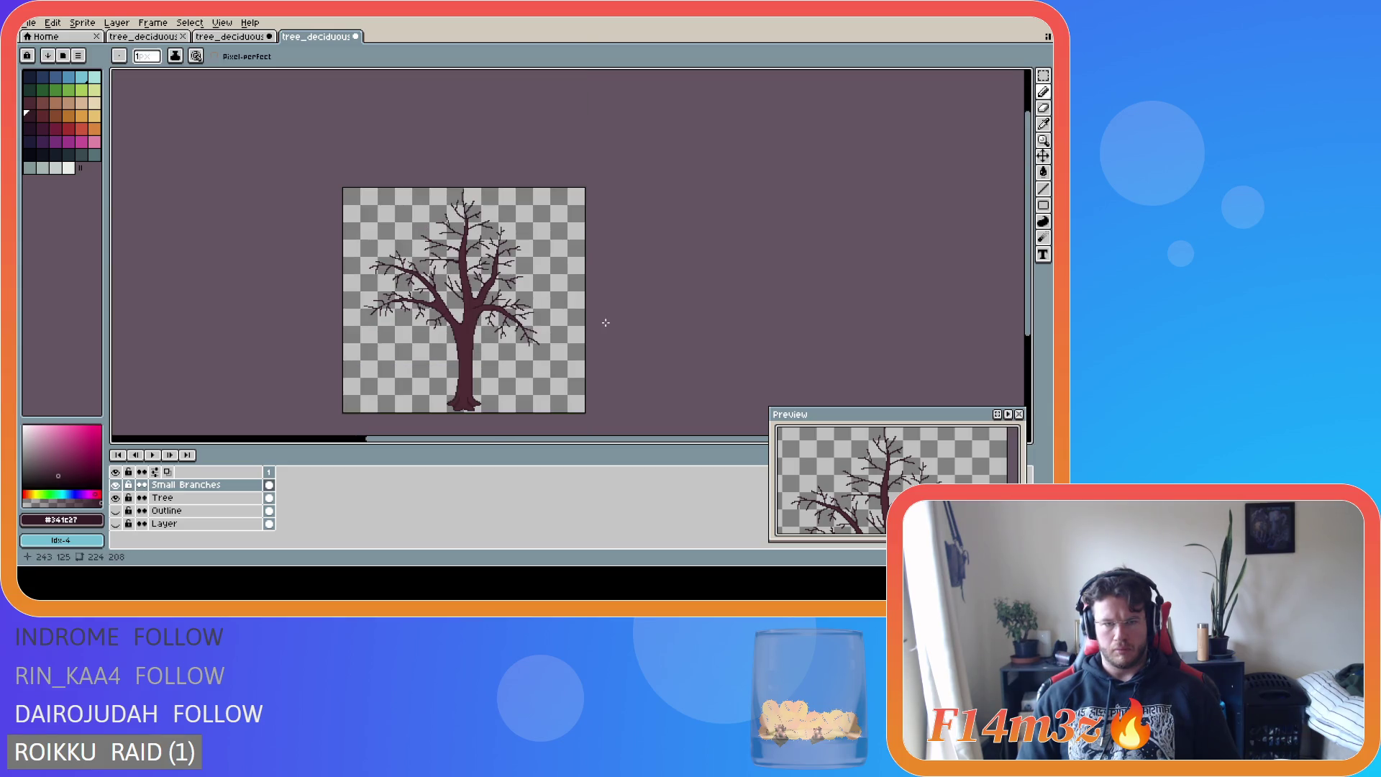
{"action": "scroll", "coordinate": [606, 323], "scroll_direction": "up", "scroll_amount": 4}
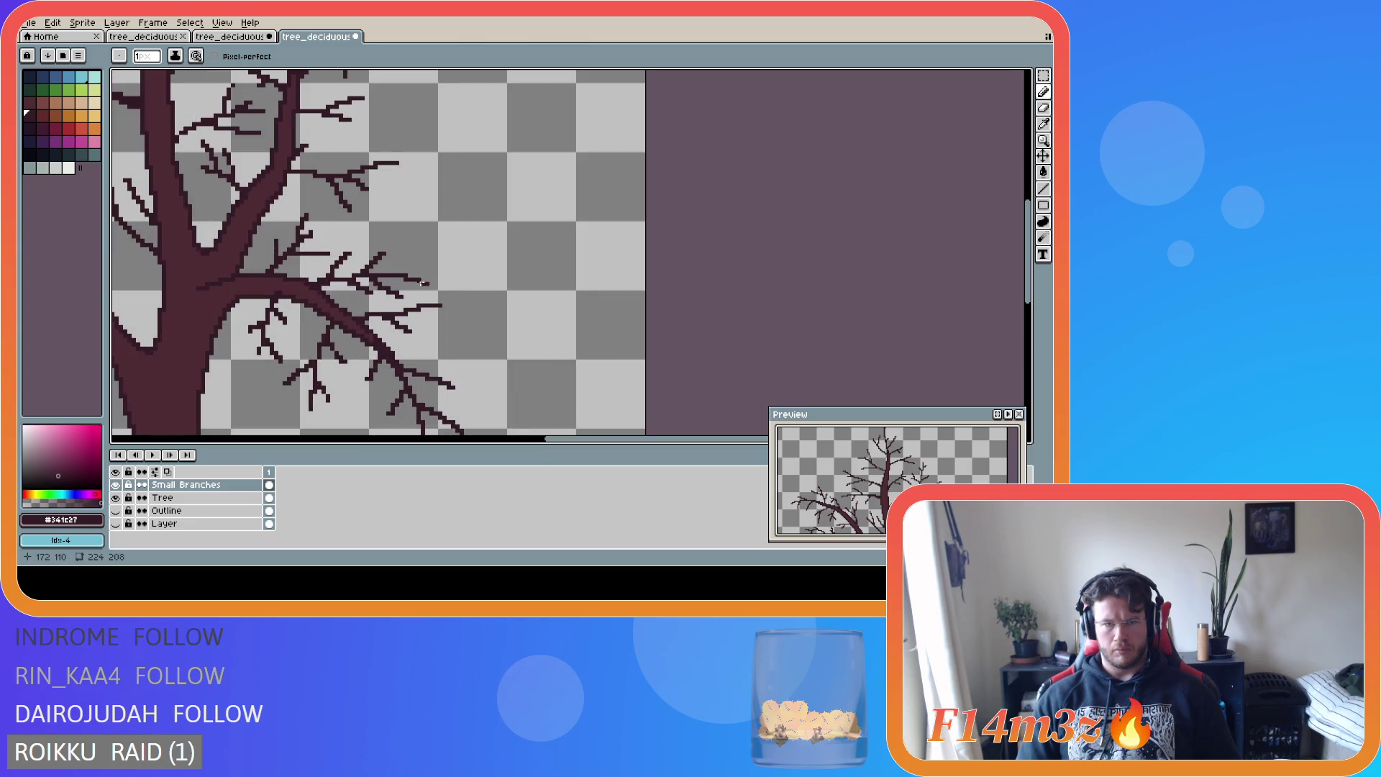
{"action": "scroll", "coordinate": [525, 285], "scroll_direction": "down", "scroll_amount": 3}
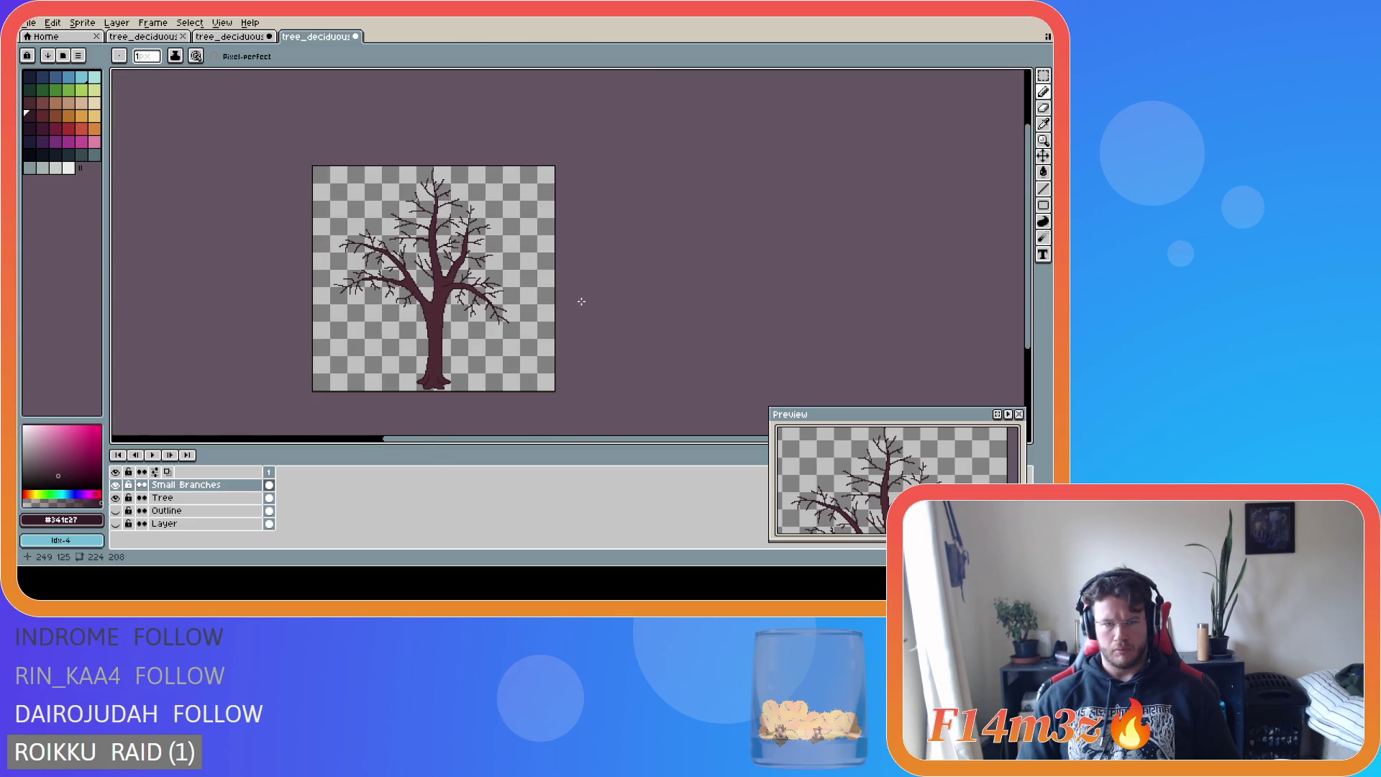
{"action": "scroll", "coordinate": [580, 300], "scroll_direction": "up", "scroll_amount": 2}
{"action": "scroll", "coordinate": [531, 300], "scroll_direction": "down", "scroll_amount": 2}
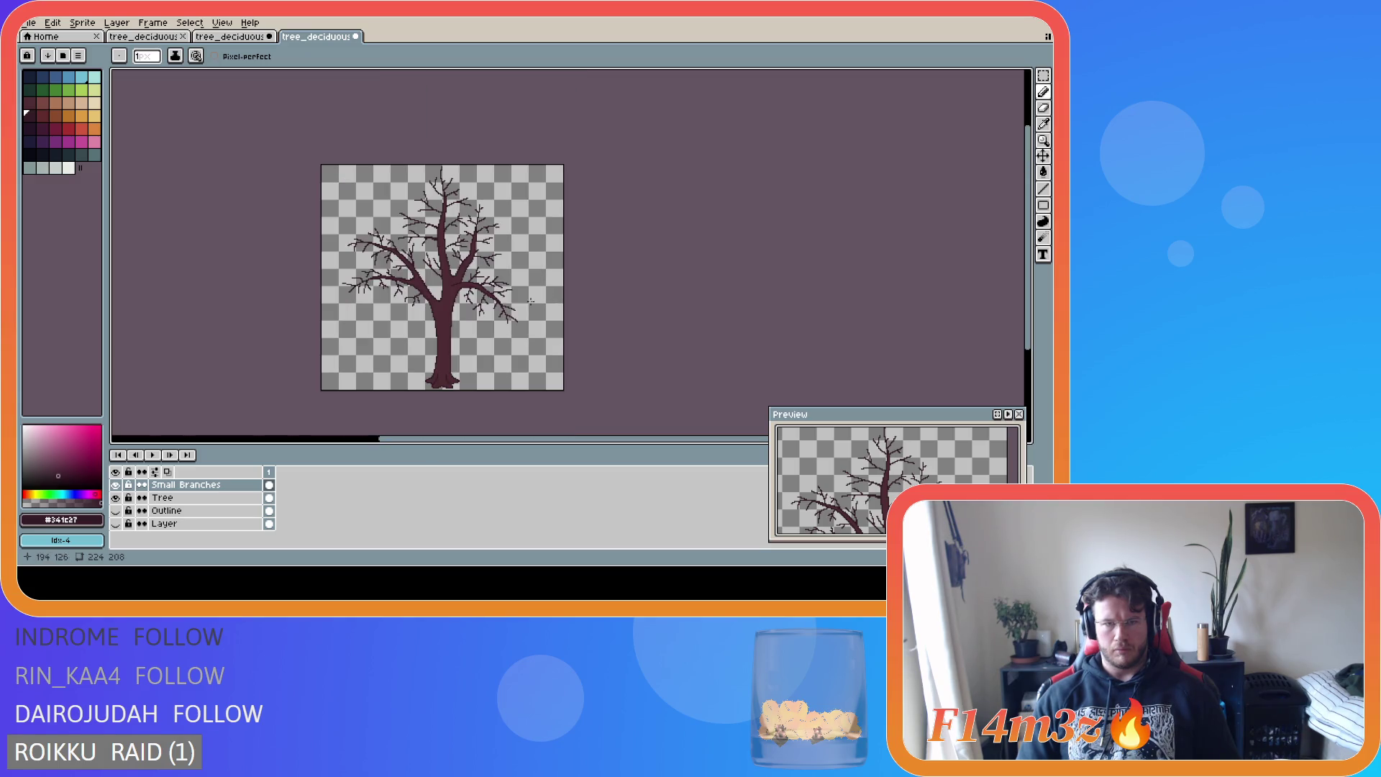
{"action": "left_click_drag", "start_coordinate": [470, 438], "coordinate": [438, 437]}
{"action": "key", "text": "ctrl+s"}
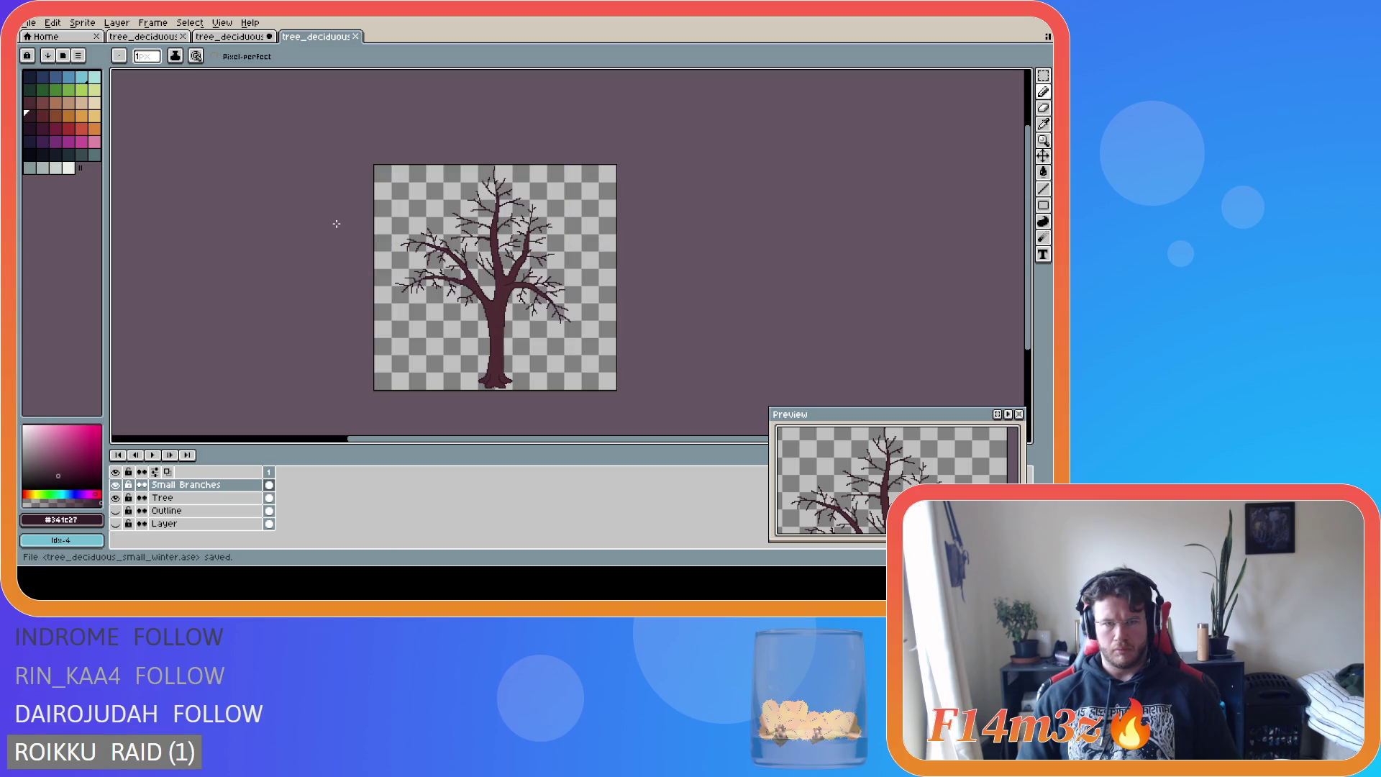
- Add a single pixel to a branch near the trunk and save the file
{"action": "scroll", "coordinate": [461, 182], "scroll_direction": "up", "scroll_amount": 2}
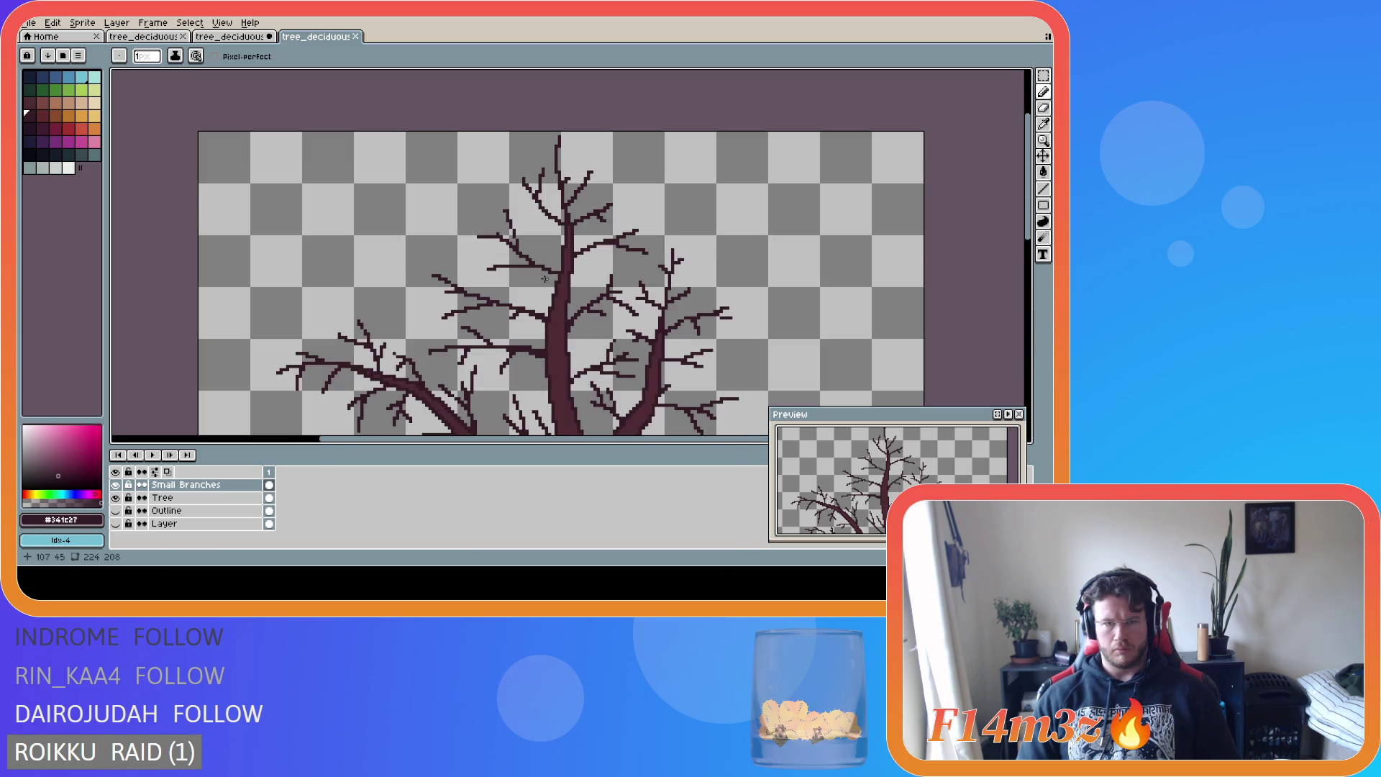
{"action": "scroll", "coordinate": [549, 270], "scroll_direction": "down", "scroll_amount": 1}
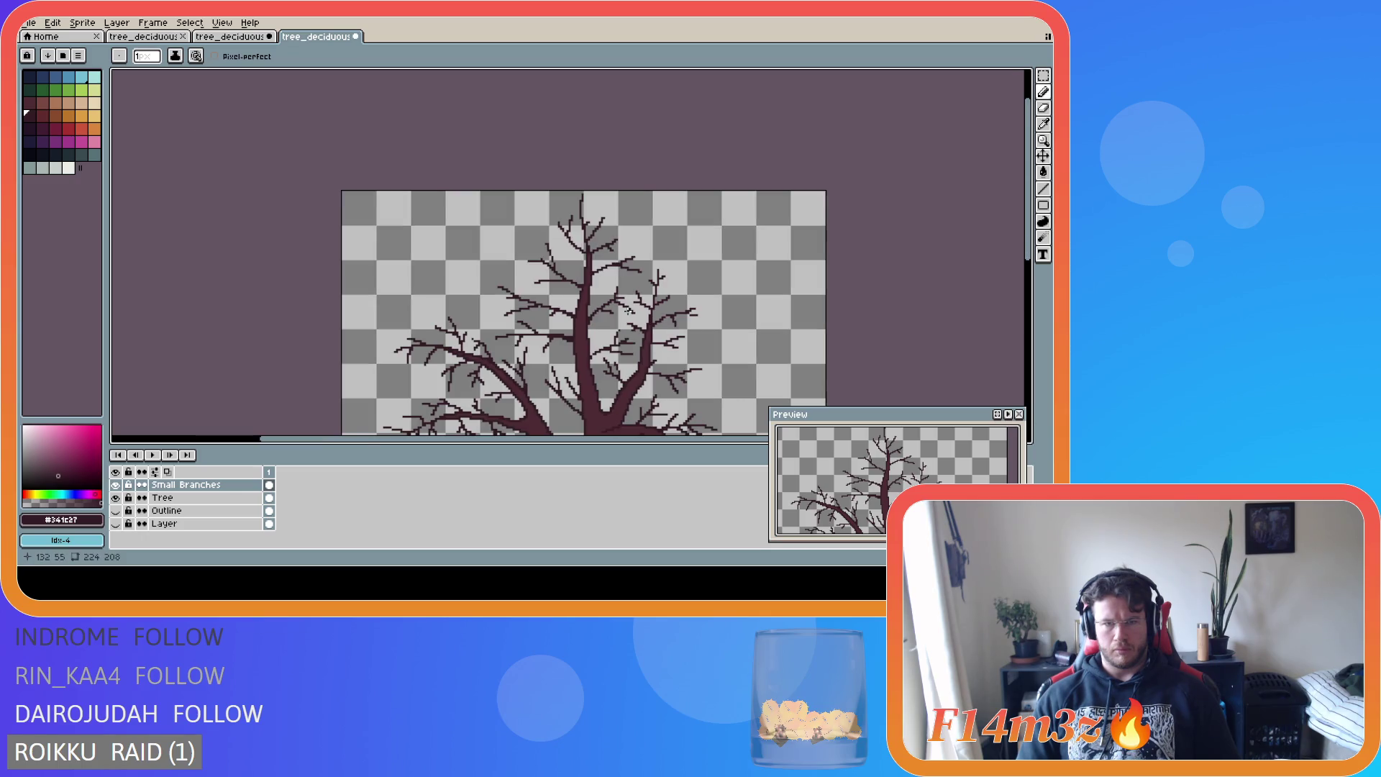
{"action": "scroll", "coordinate": [615, 305], "scroll_direction": "up", "scroll_amount": 2}
{"action": "left_click", "coordinate": [535, 260]}
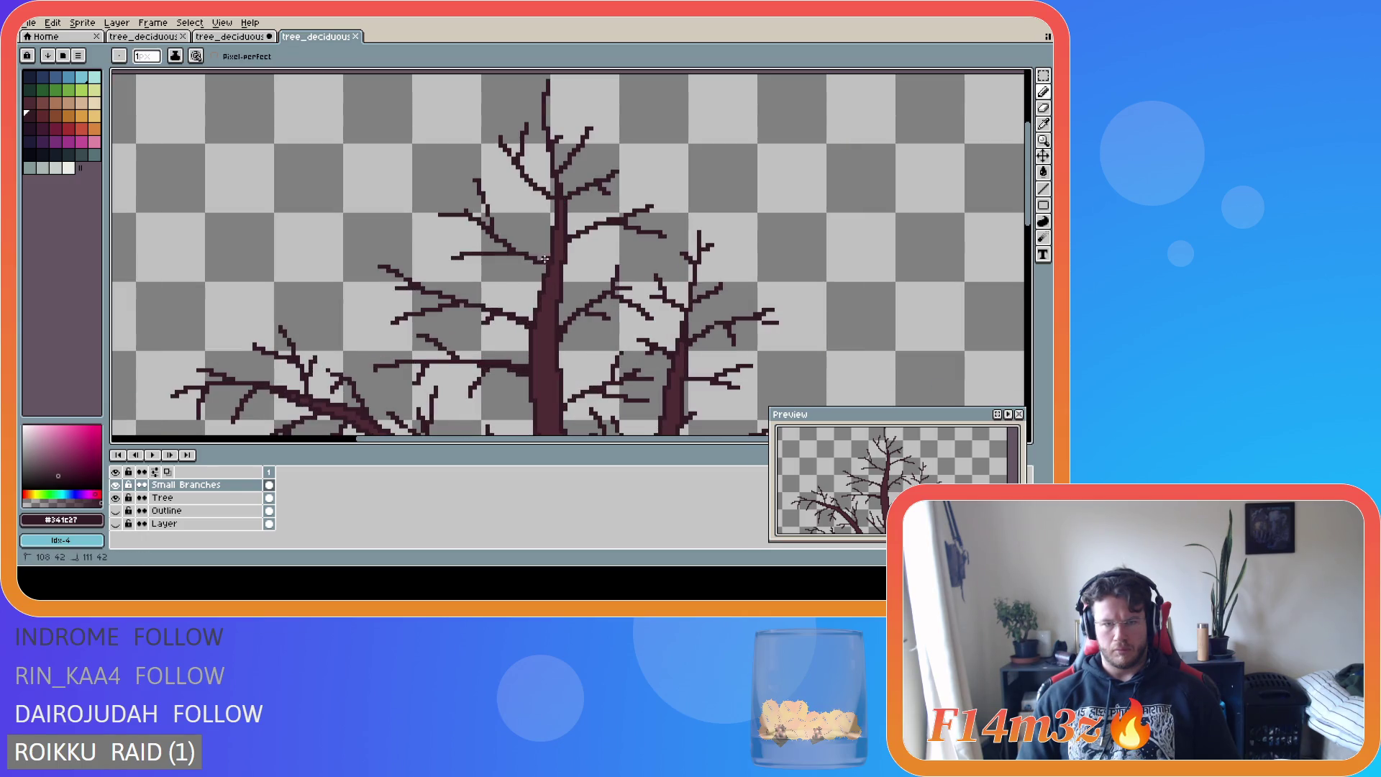
{"action": "scroll", "coordinate": [610, 304], "scroll_direction": "down", "scroll_amount": 3}
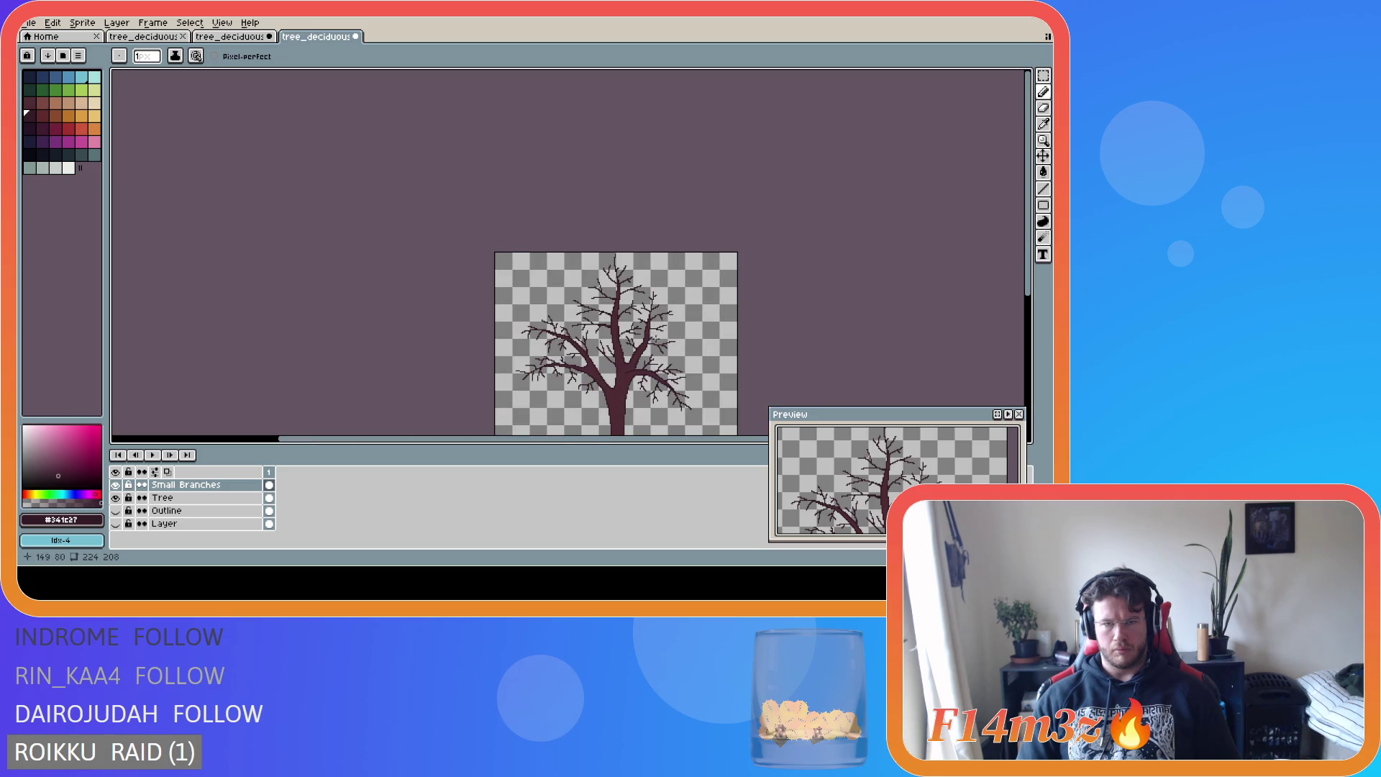
{"action": "scroll", "coordinate": [647, 322], "scroll_direction": "up", "scroll_amount": 3}
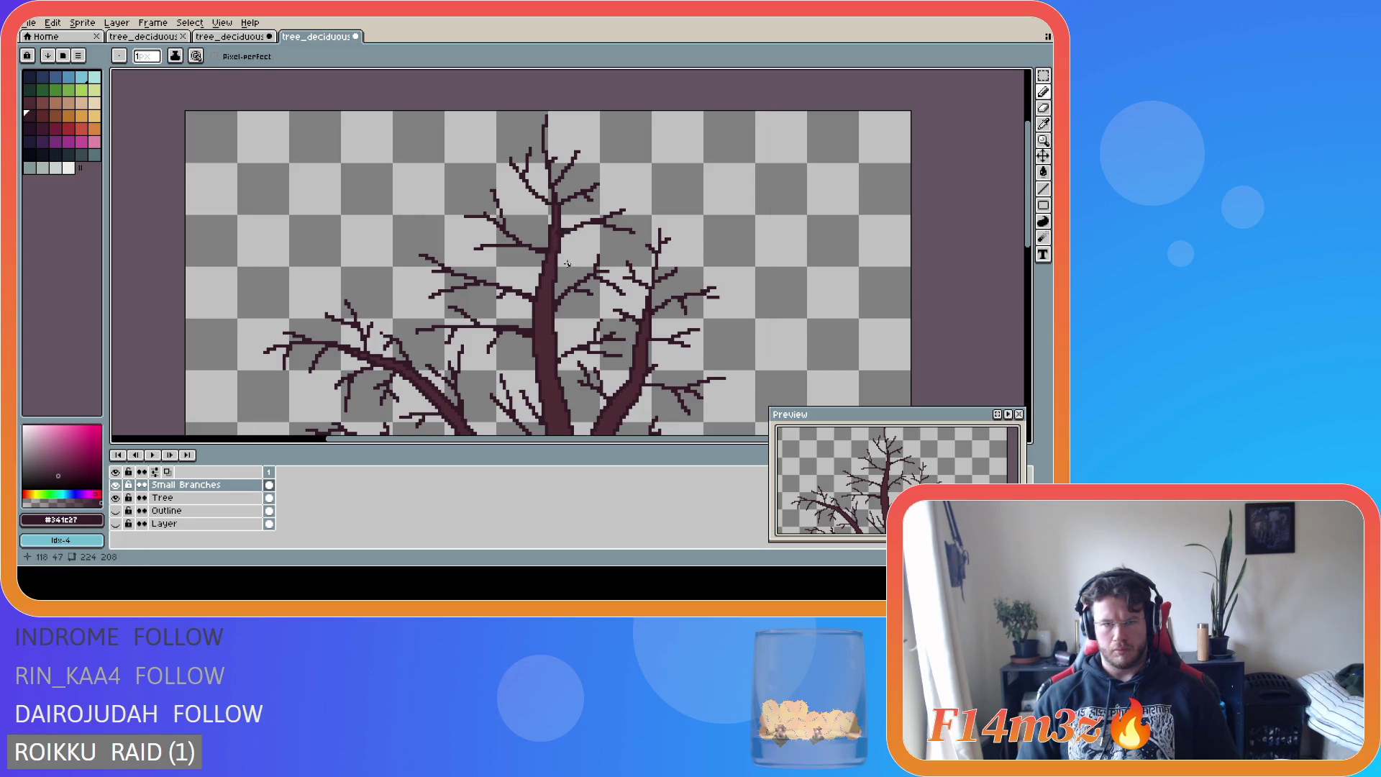
{"action": "scroll", "coordinate": [569, 228], "scroll_direction": "down", "scroll_amount": 2}
{"action": "scroll", "coordinate": [633, 311], "scroll_direction": "up", "scroll_amount": 2}
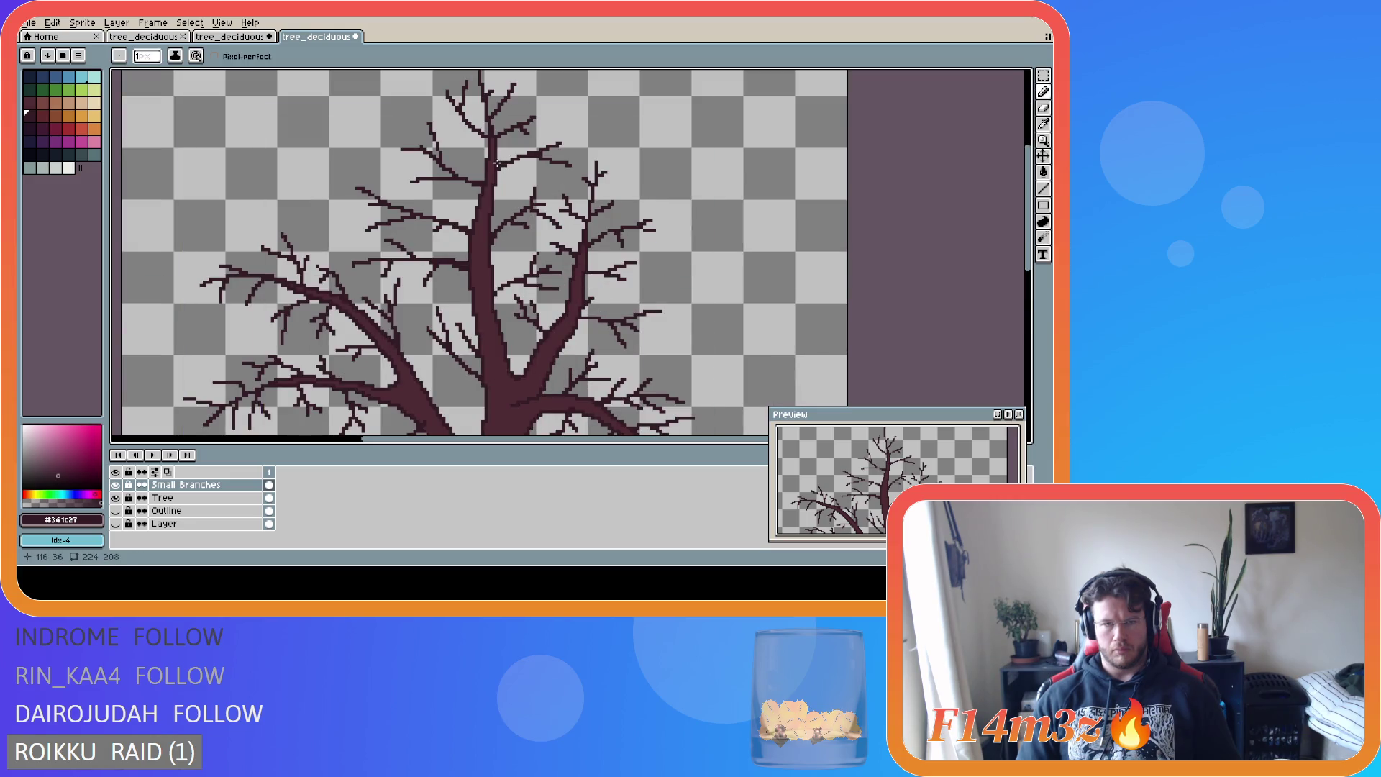
{"action": "scroll", "coordinate": [557, 226], "scroll_direction": "down", "scroll_amount": 2}
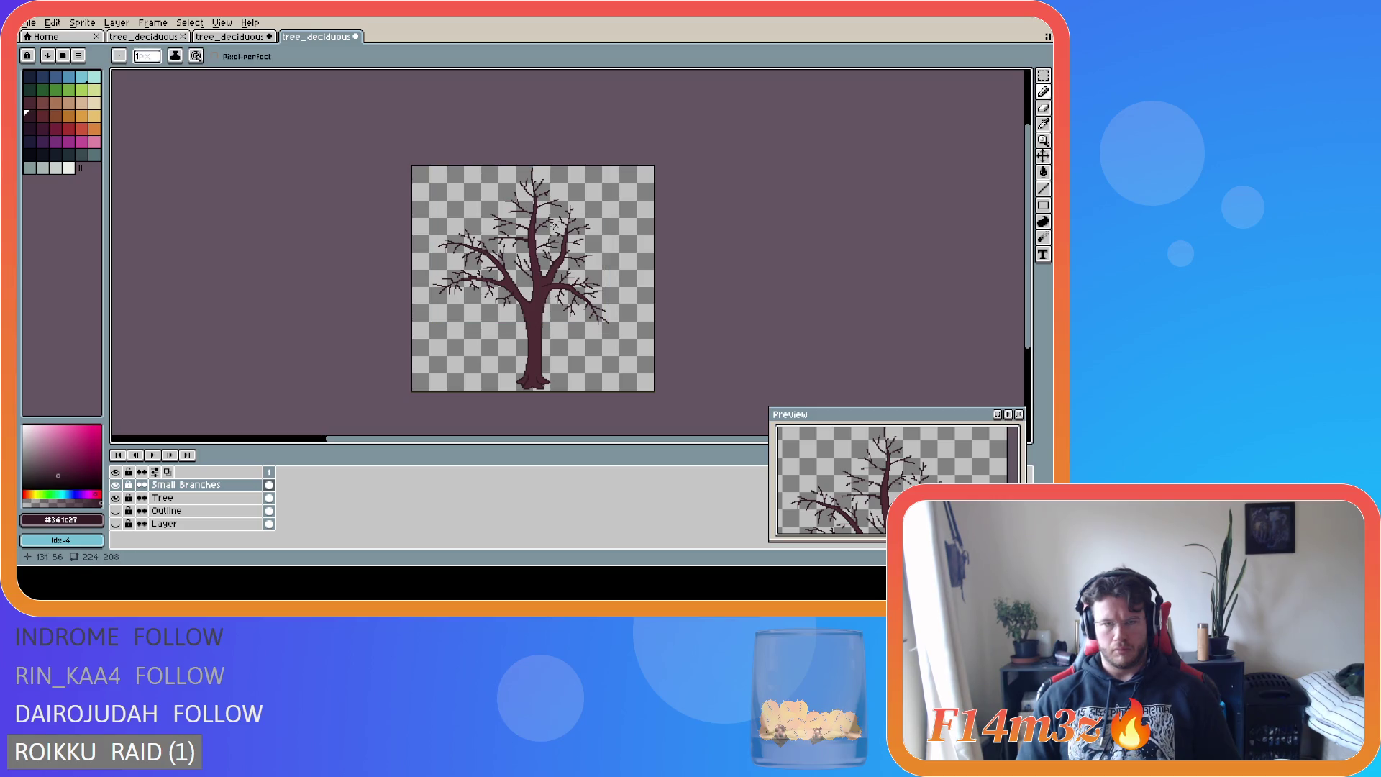
{"action": "key", "text": "ctrl+s"}
- Pencil a small twig onto a crown branch and save the drawing again
{"action": "scroll", "coordinate": [548, 238], "scroll_direction": "up", "scroll_amount": 3}
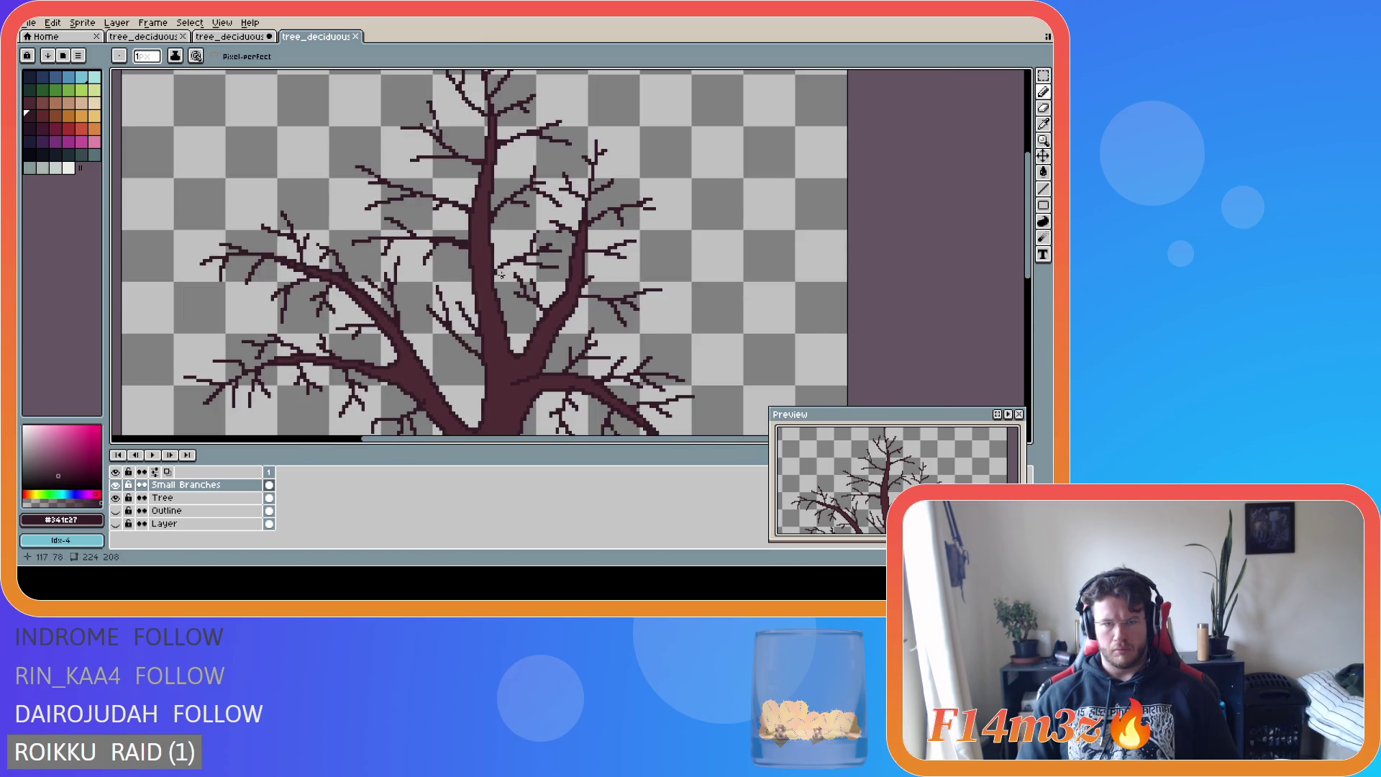
{"action": "left_click_drag", "start_coordinate": [499, 269], "coordinate": [526, 311]}
{"action": "scroll", "coordinate": [574, 305], "scroll_direction": "down", "scroll_amount": 1}
{"action": "scroll", "coordinate": [505, 287], "scroll_direction": "up", "scroll_amount": 1}
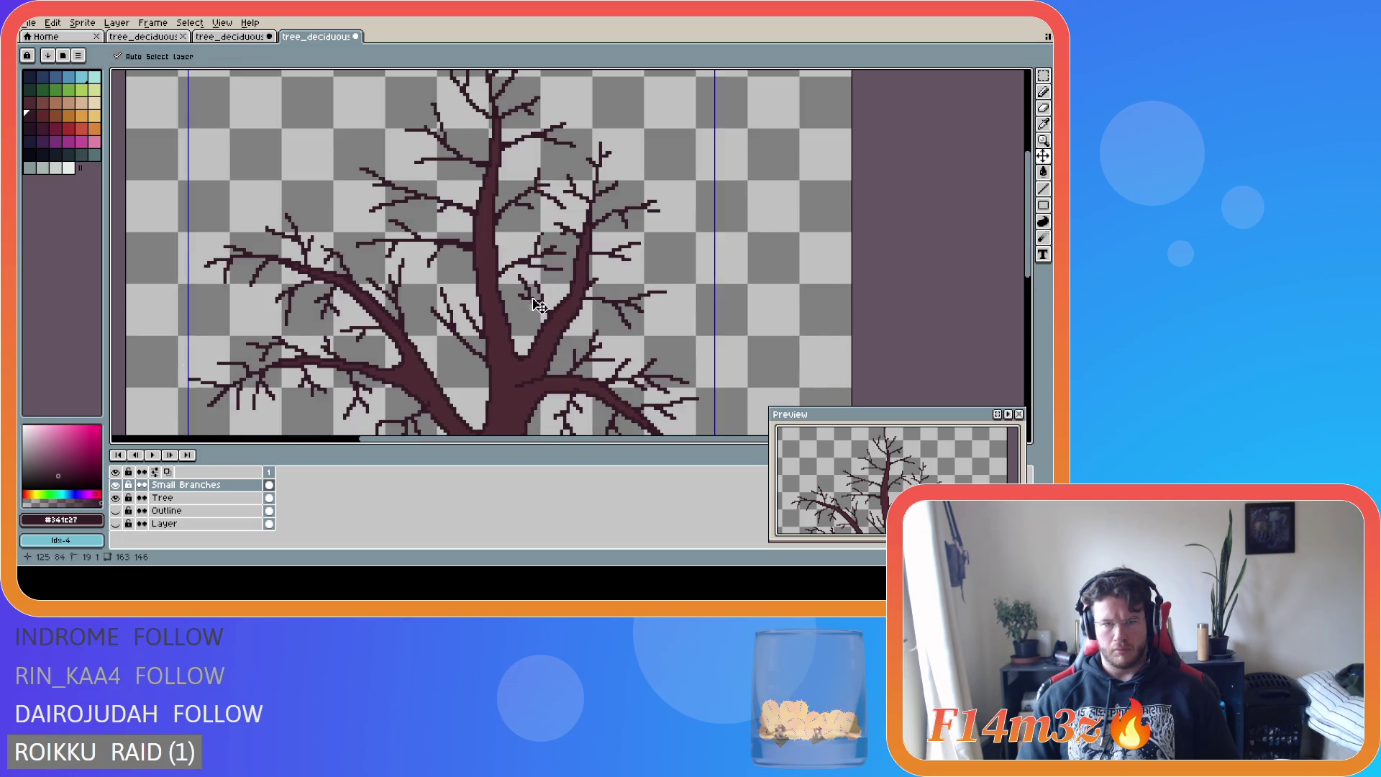
{"action": "scroll", "coordinate": [495, 295], "scroll_direction": "down", "scroll_amount": 1}
{"action": "scroll", "coordinate": [495, 295], "scroll_direction": "down", "scroll_amount": 1}
{"action": "scroll", "coordinate": [492, 292], "scroll_direction": "up", "scroll_amount": 3}
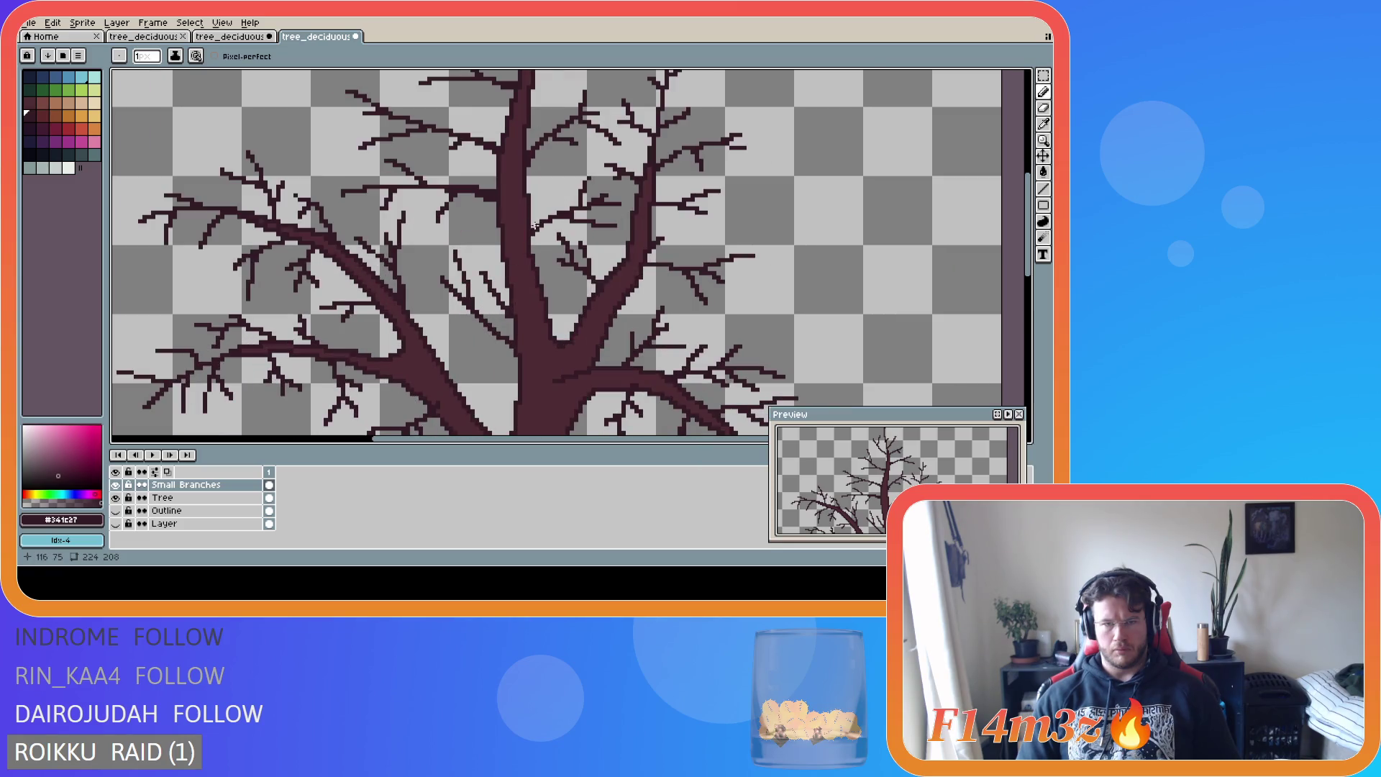
{"action": "scroll", "coordinate": [576, 295], "scroll_direction": "down", "scroll_amount": 3}
{"action": "scroll", "coordinate": [611, 309], "scroll_direction": "down", "scroll_amount": 2}
{"action": "key", "text": "v"}
{"action": "key", "text": "ctrl+s"}
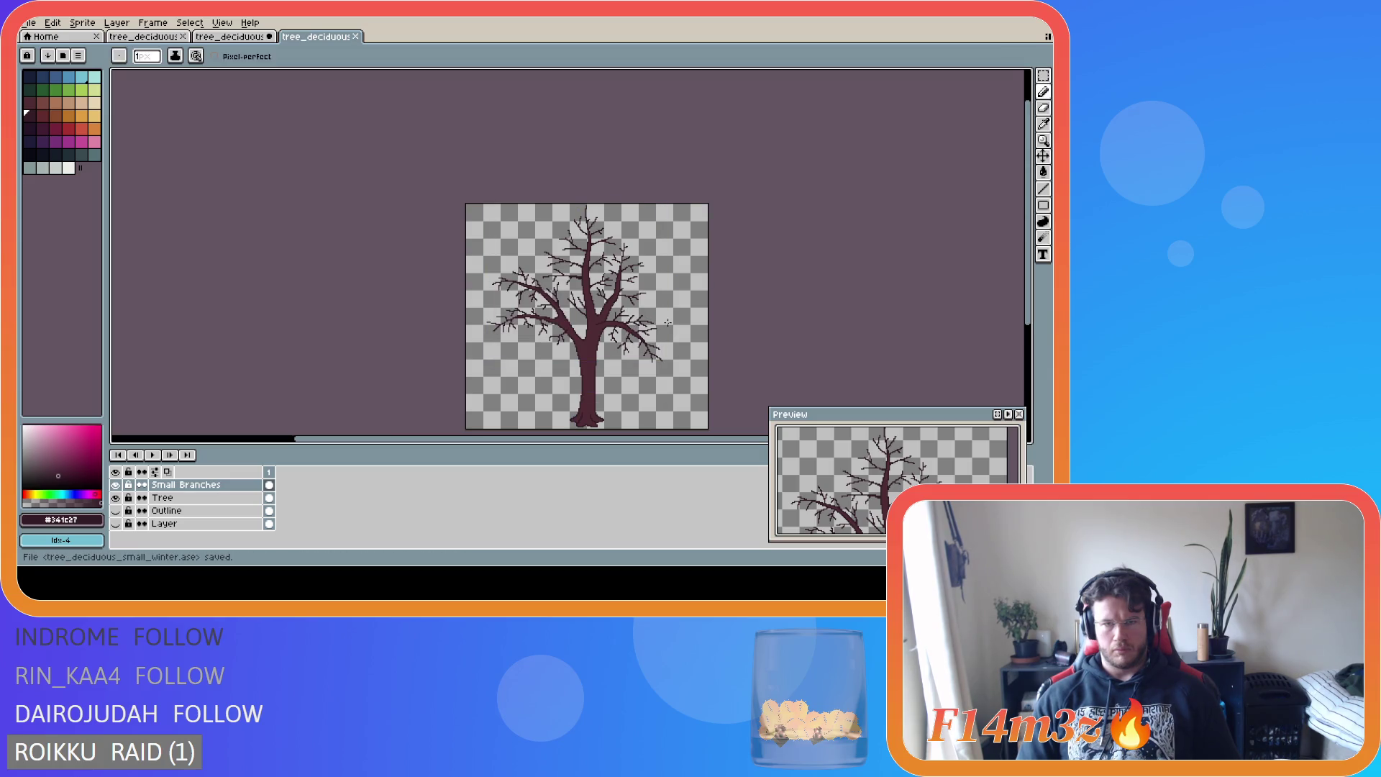
{"action": "left_click_drag", "start_coordinate": [652, 438], "coordinate": [702, 438]}
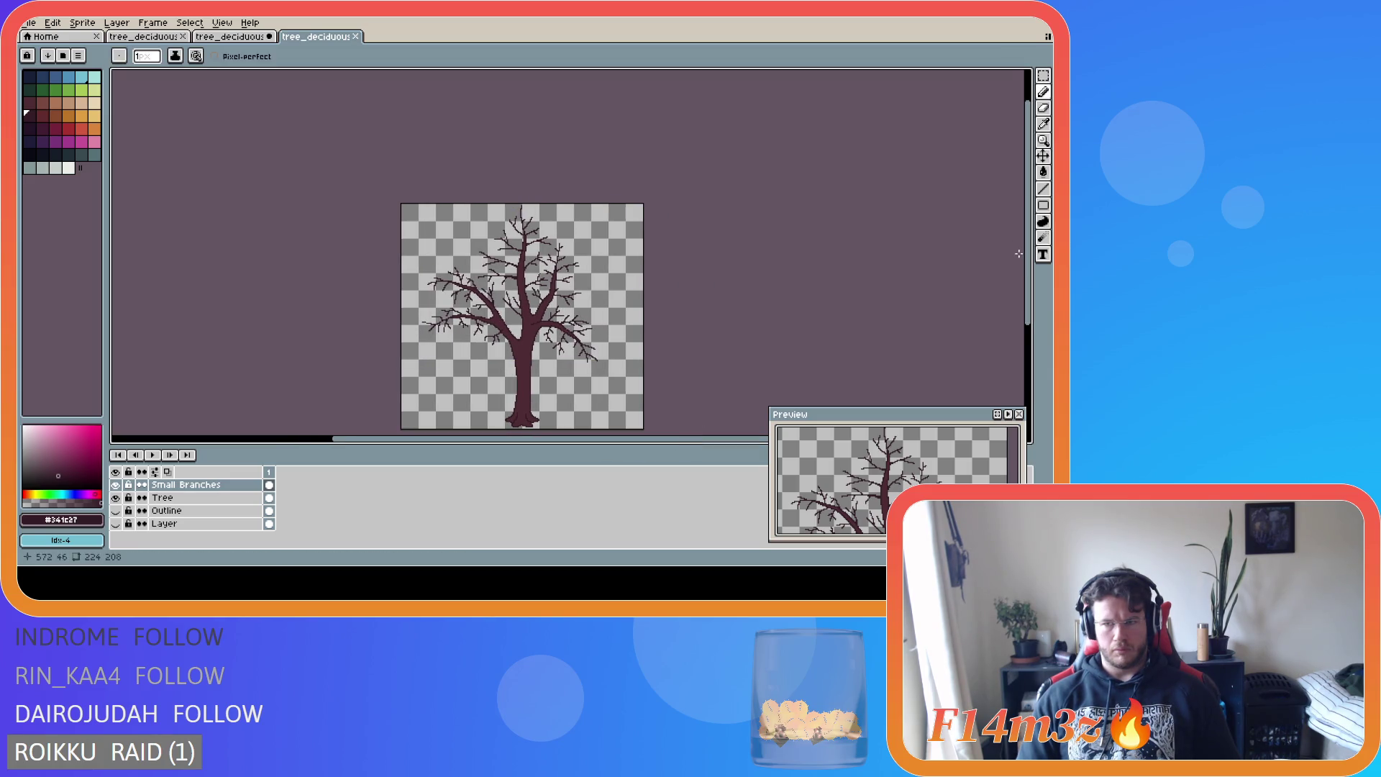
{"action": "left_click_drag", "start_coordinate": [1027, 270], "coordinate": [1027, 302]}
{"action": "key", "text": "v"}
{"action": "key", "text": "ctrl+s"}
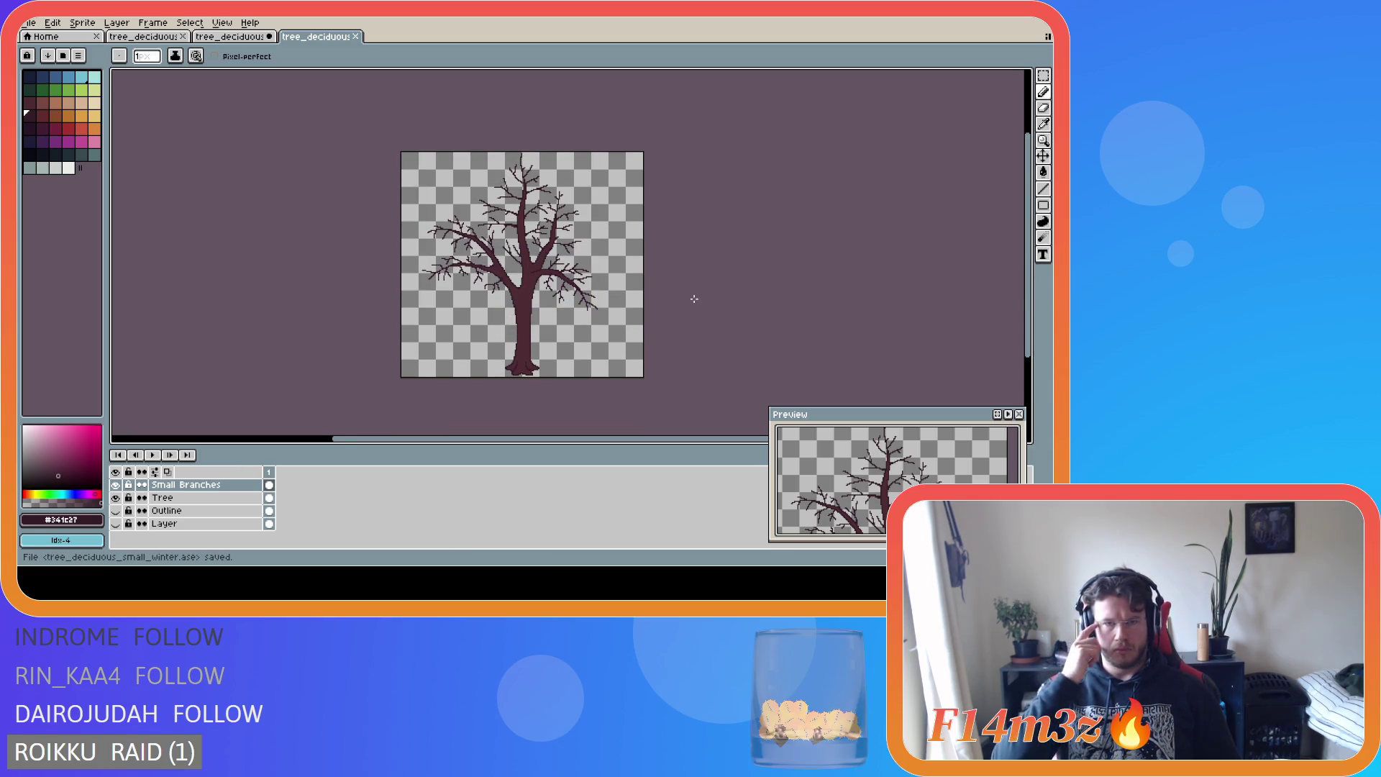
- Undo an accidental stroke on the crown and review the twig-fringed branches
{"action": "scroll", "coordinate": [502, 290], "scroll_direction": "up", "scroll_amount": 2}
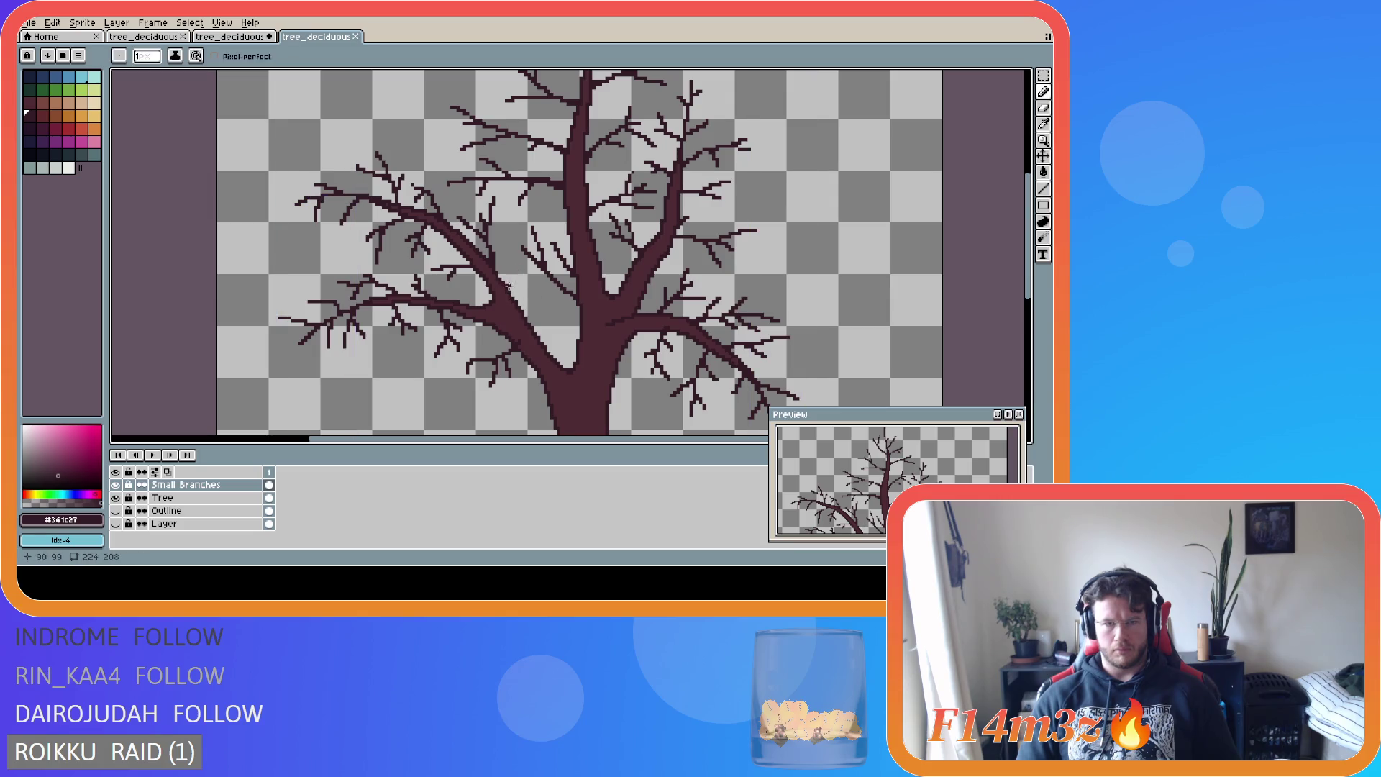
{"action": "left_click_drag", "start_coordinate": [506, 284], "coordinate": [514, 297]}
{"action": "key", "text": "ctrl+z"}
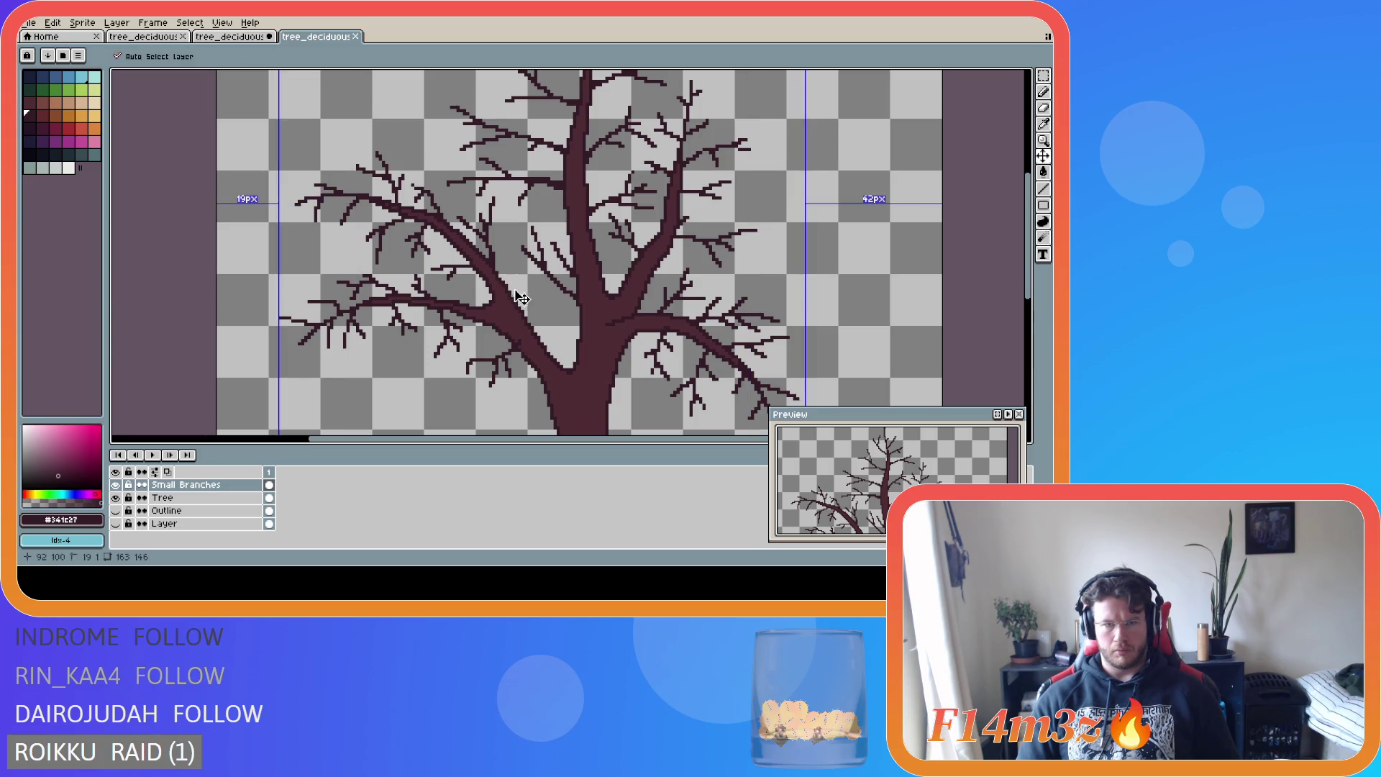
{"action": "scroll", "coordinate": [658, 358], "scroll_direction": "down", "scroll_amount": 2}
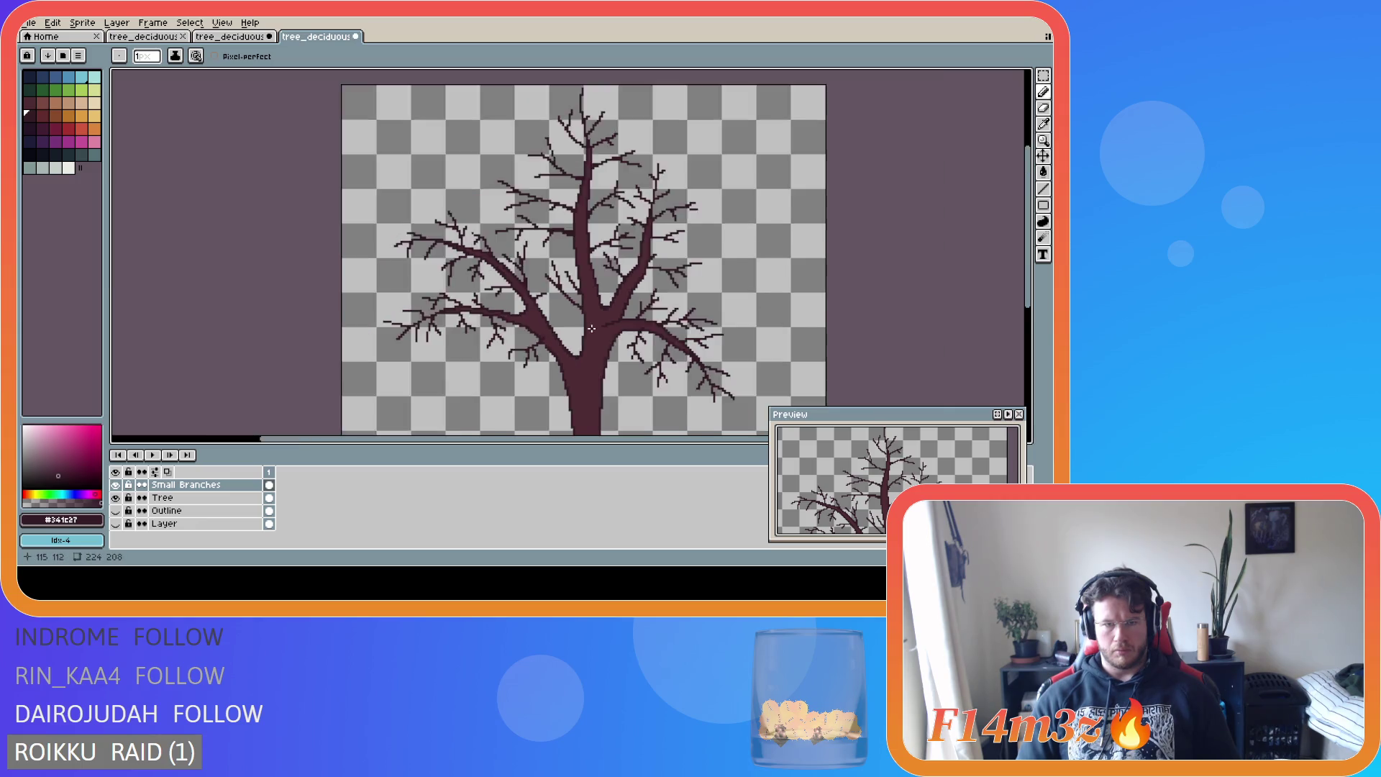
{"action": "scroll", "coordinate": [634, 358], "scroll_direction": "up", "scroll_amount": 2}
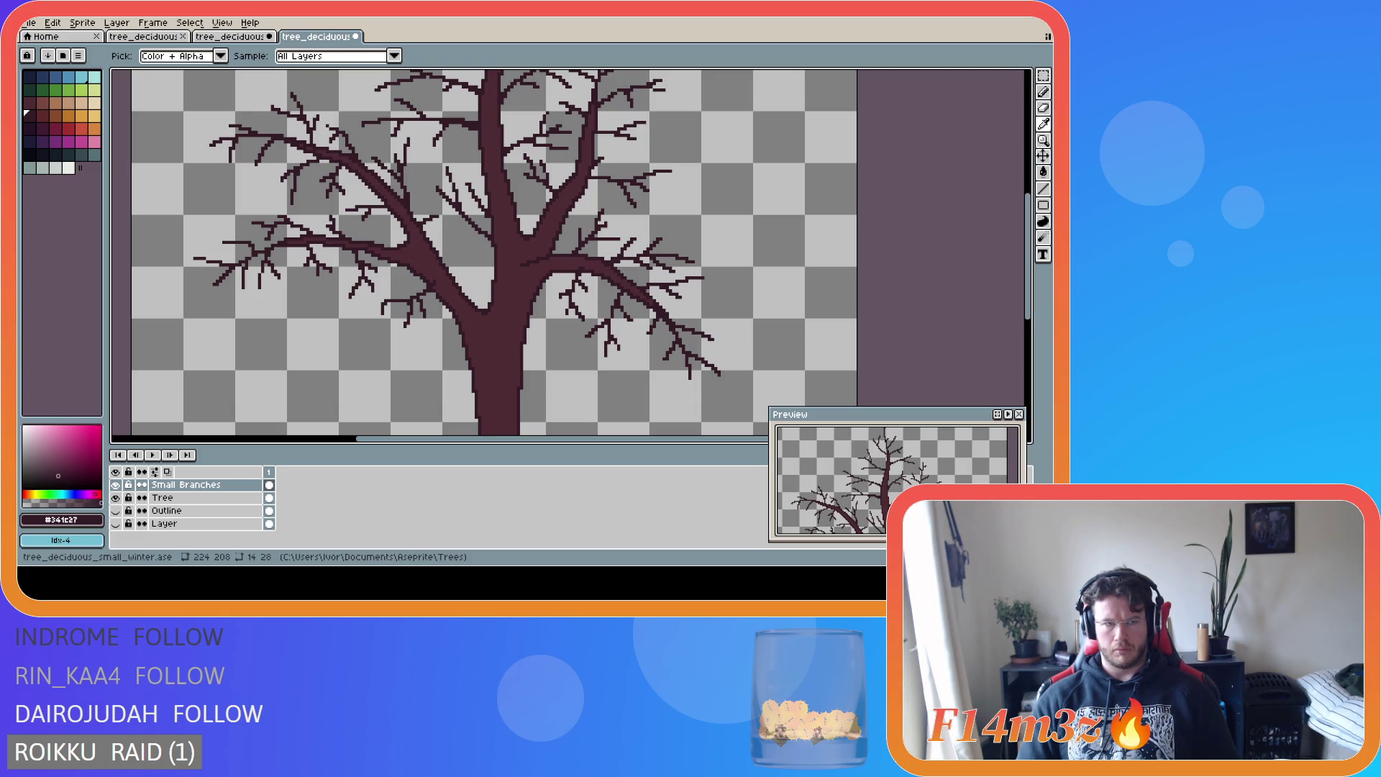
{"action": "scroll", "coordinate": [555, 300], "scroll_direction": "down", "scroll_amount": 2}
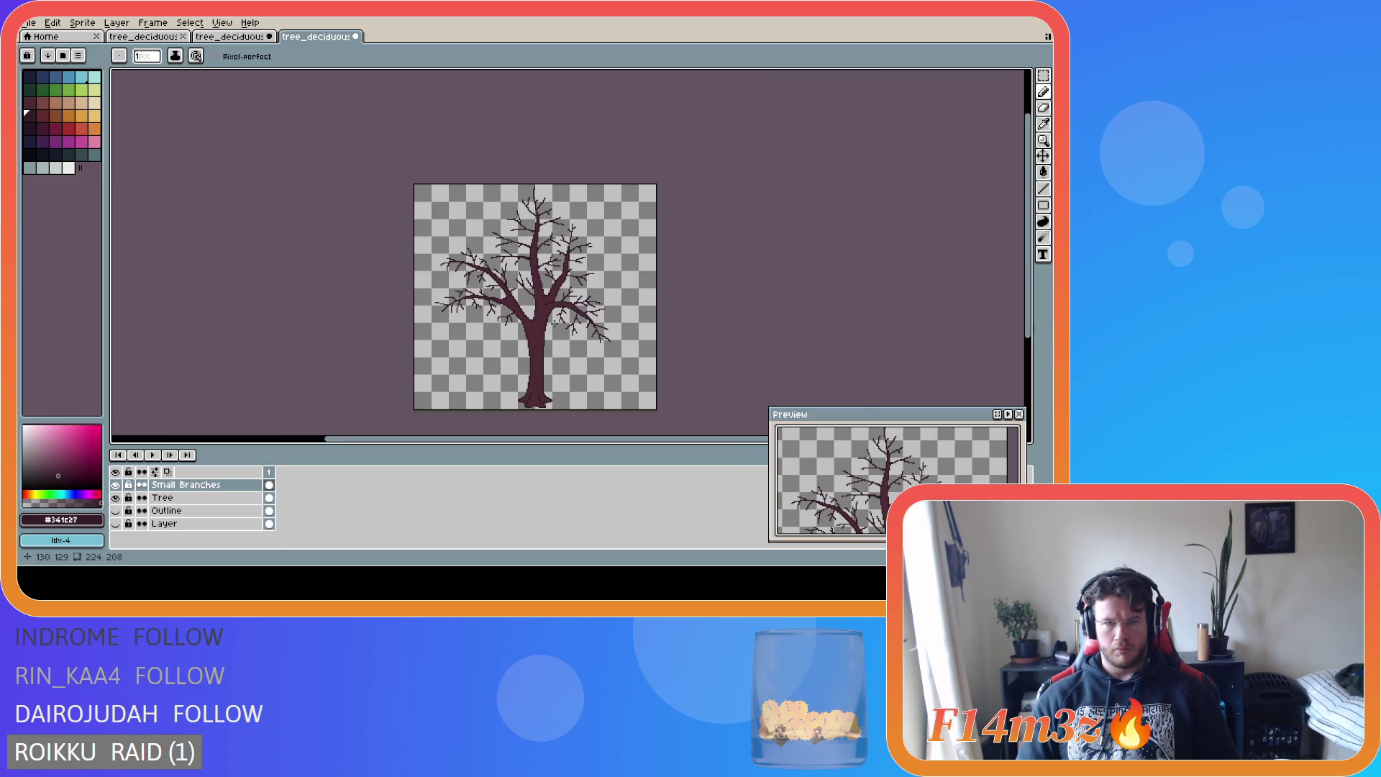
{"action": "scroll", "coordinate": [550, 325], "scroll_direction": "up", "scroll_amount": 1}
{"action": "scroll", "coordinate": [549, 325], "scroll_direction": "down", "scroll_amount": 1}
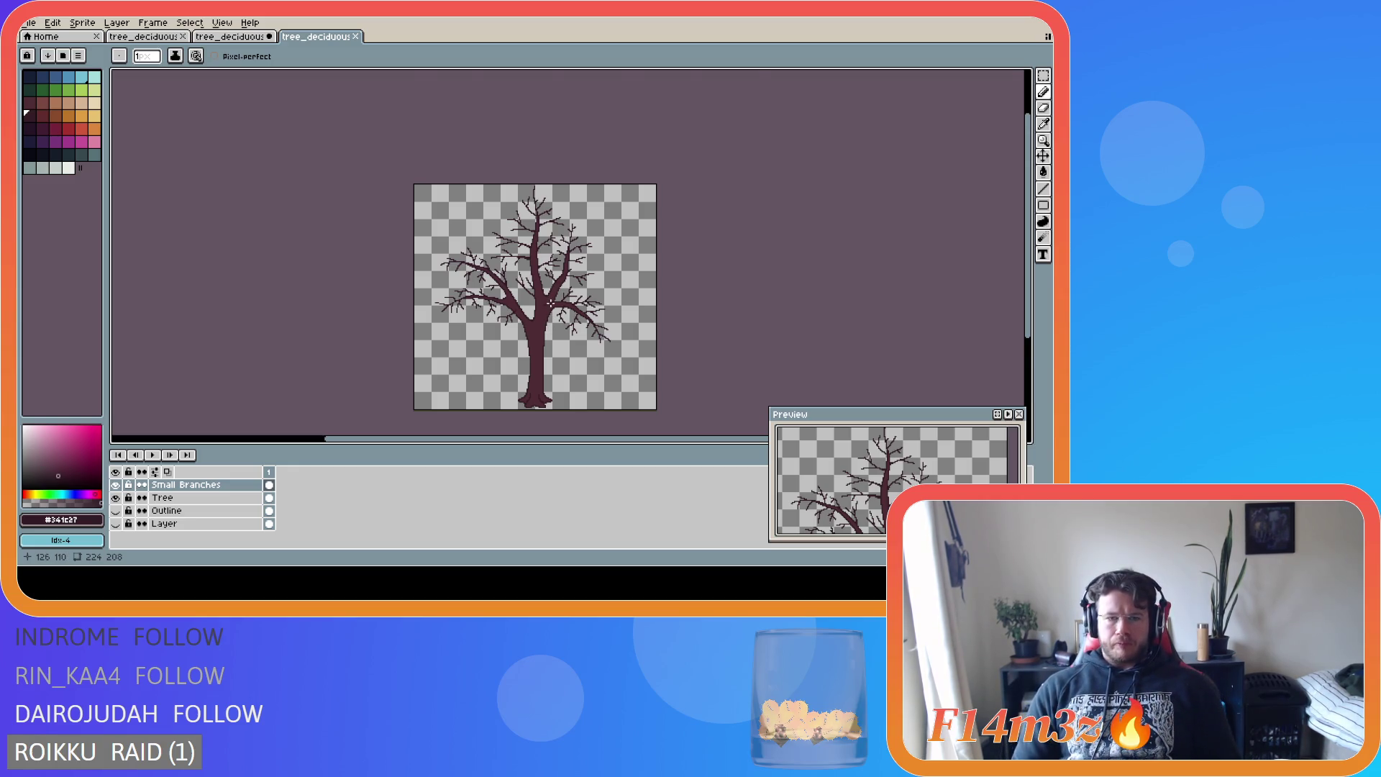
{"action": "scroll", "coordinate": [549, 301], "scroll_direction": "up", "scroll_amount": 1}
{"action": "scroll", "coordinate": [529, 307], "scroll_direction": "down", "scroll_amount": 1}
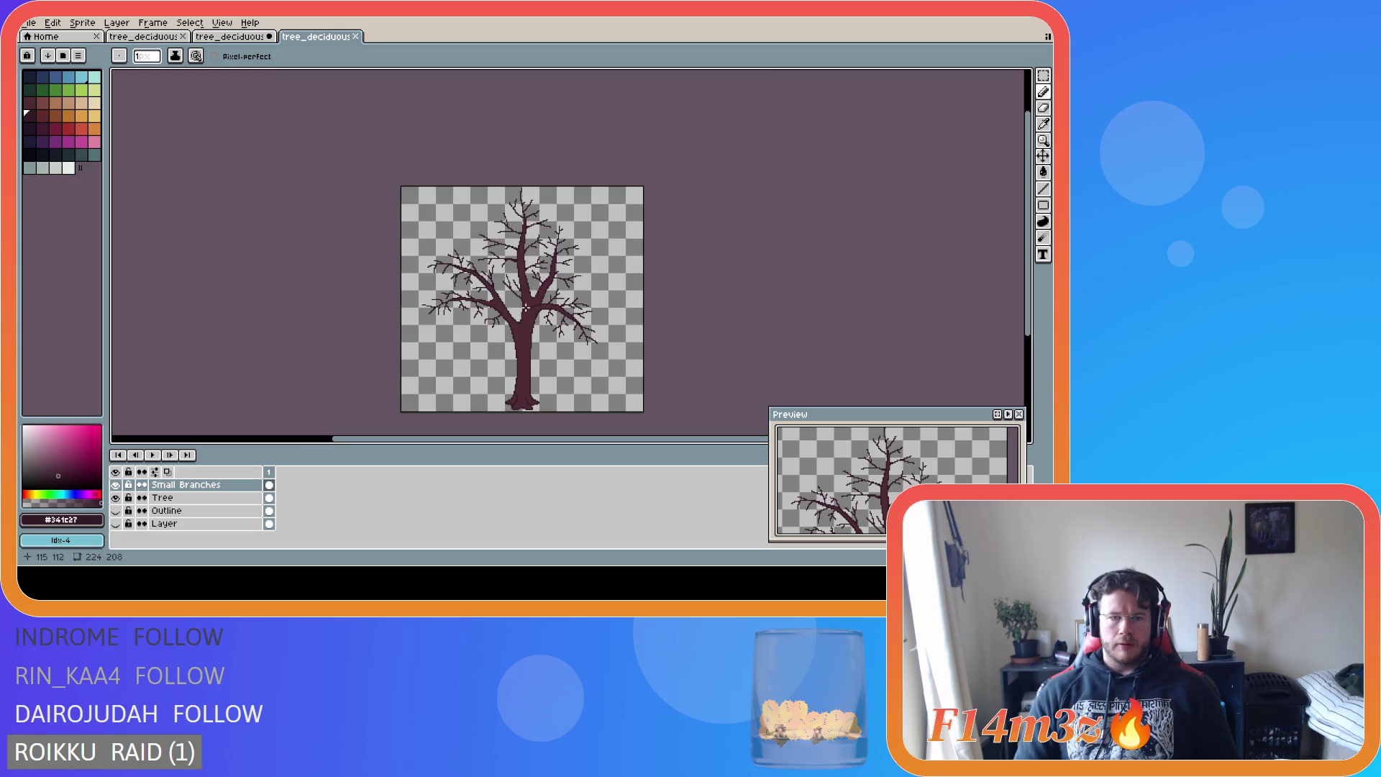
{"action": "scroll", "coordinate": [504, 308], "scroll_direction": "up", "scroll_amount": 1}
{"action": "scroll", "coordinate": [491, 308], "scroll_direction": "up", "scroll_amount": 1}
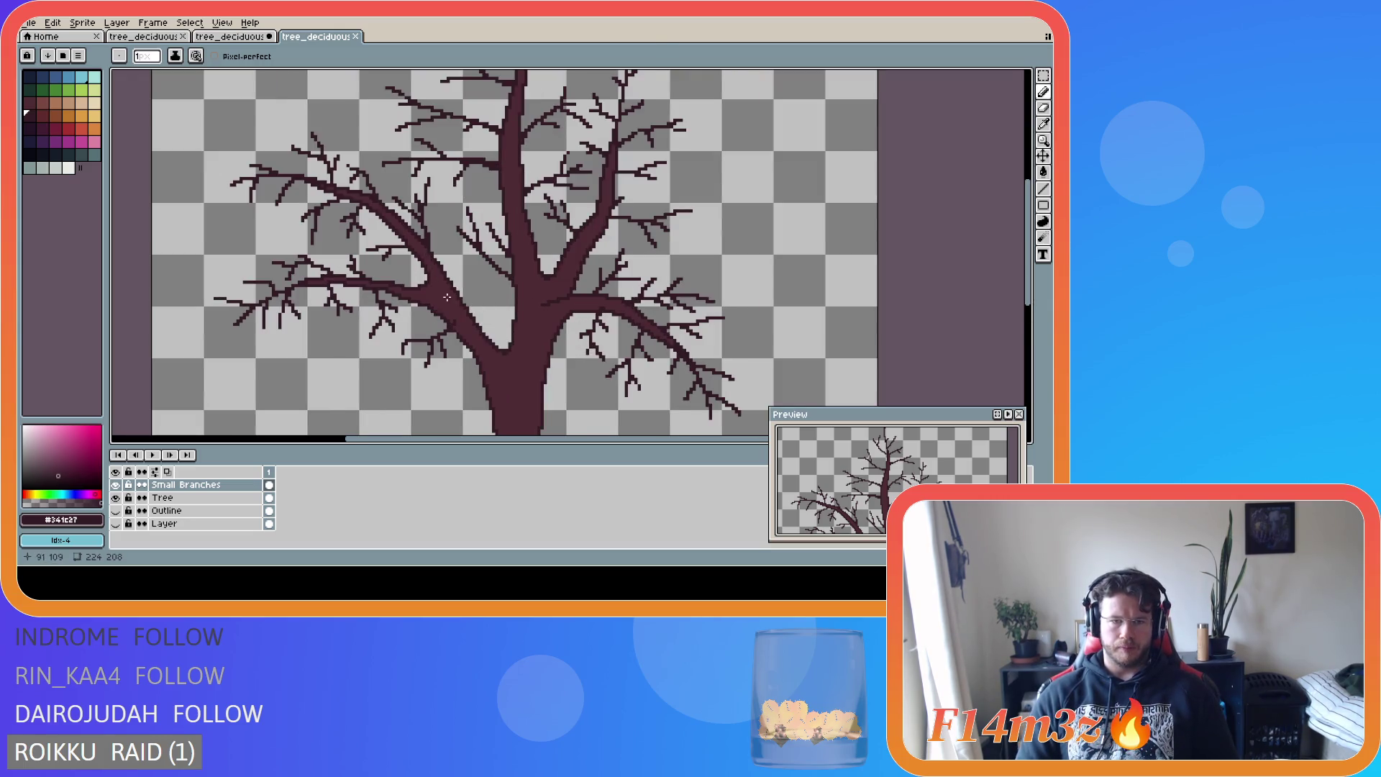
{"action": "scroll", "coordinate": [442, 296], "scroll_direction": "up", "scroll_amount": 1}
{"action": "scroll", "coordinate": [442, 296], "scroll_direction": "down", "scroll_amount": 1}
{"action": "scroll", "coordinate": [442, 295], "scroll_direction": "up", "scroll_amount": 2}
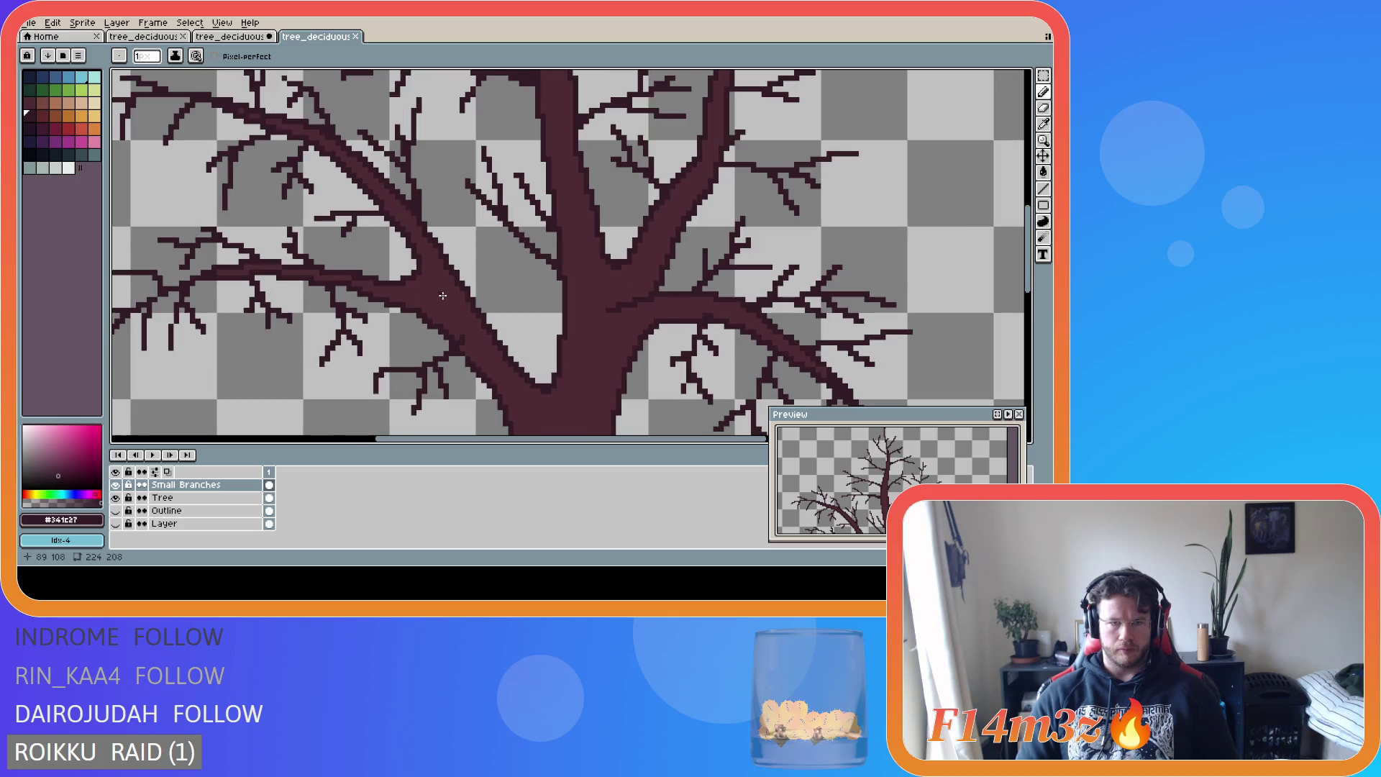
- On the Tree layer, erase the stray pixel on the left main branch
{"action": "key", "text": "i"}
{"action": "key", "text": "b"}
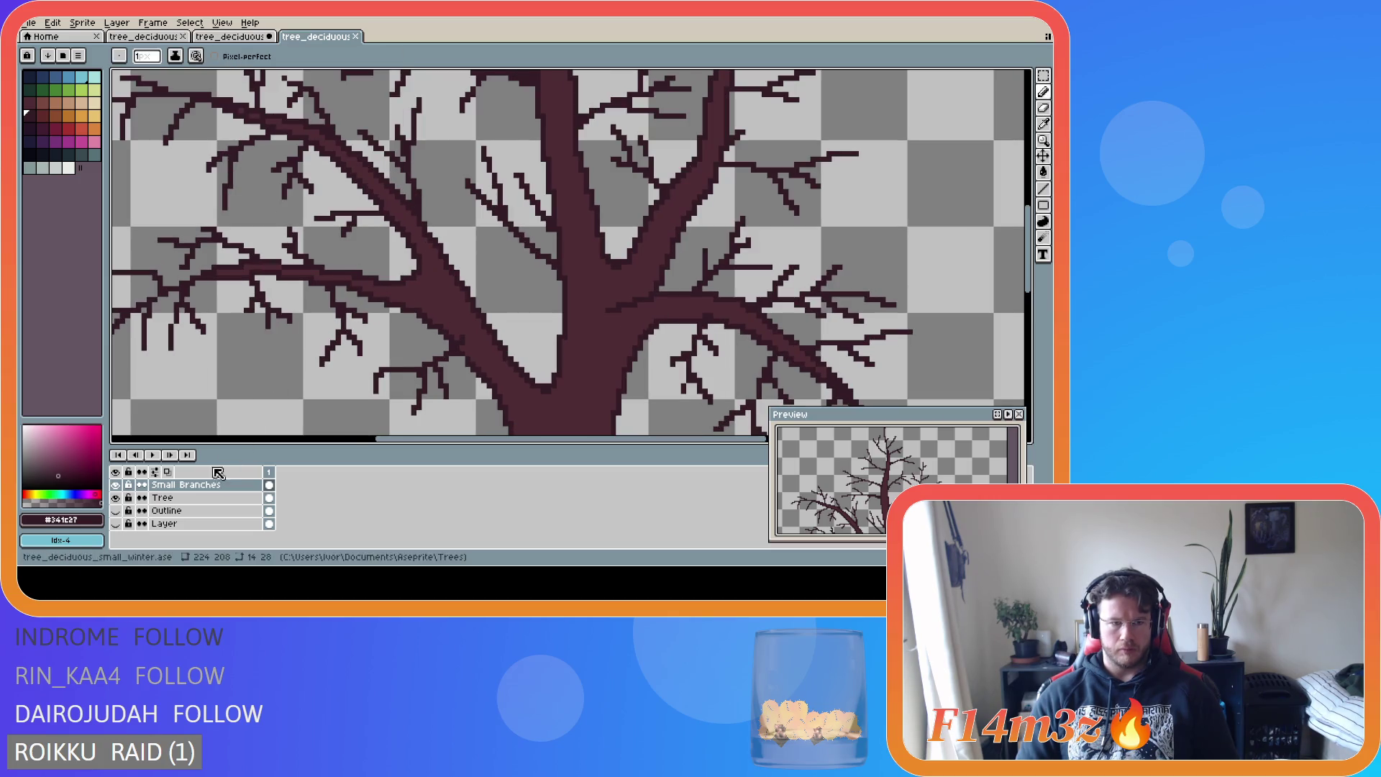
{"action": "key", "text": "Down"}
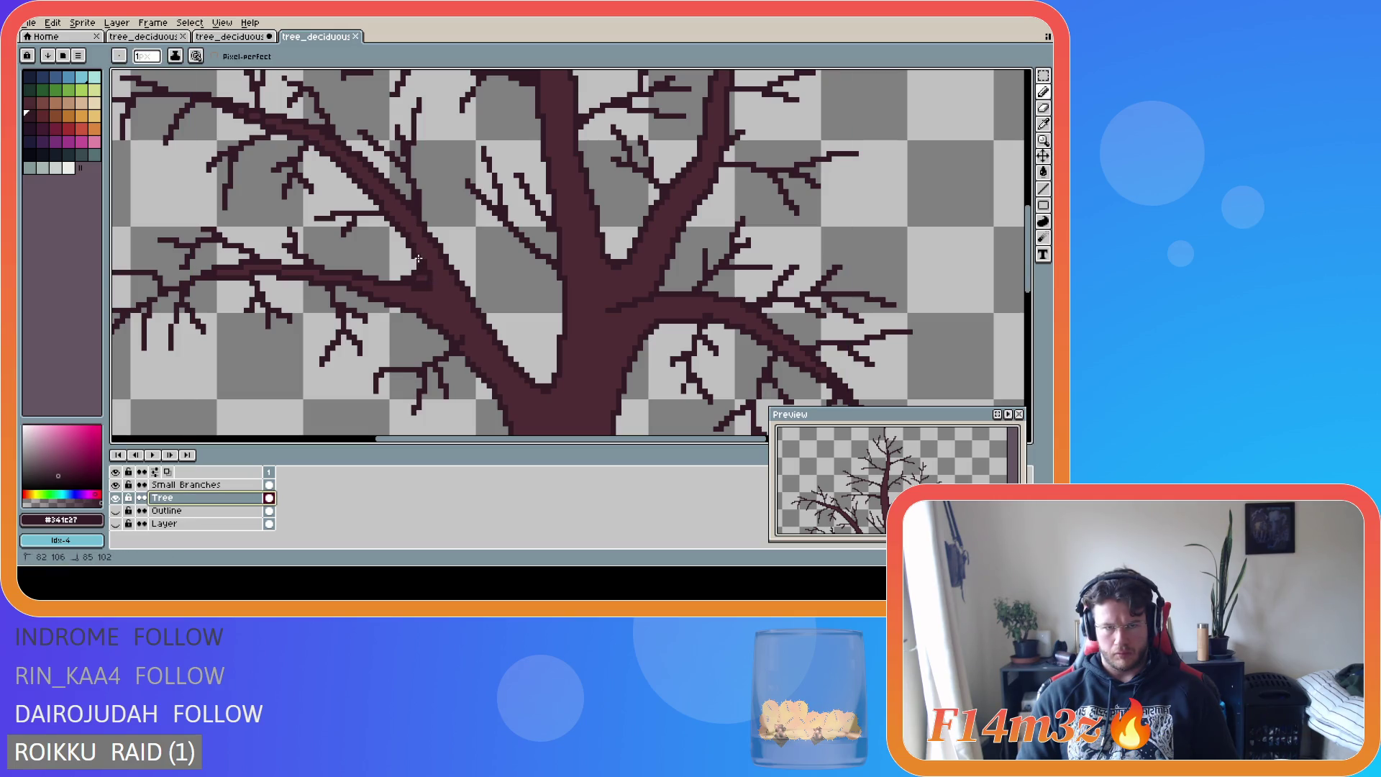
{"action": "key", "text": "e"}
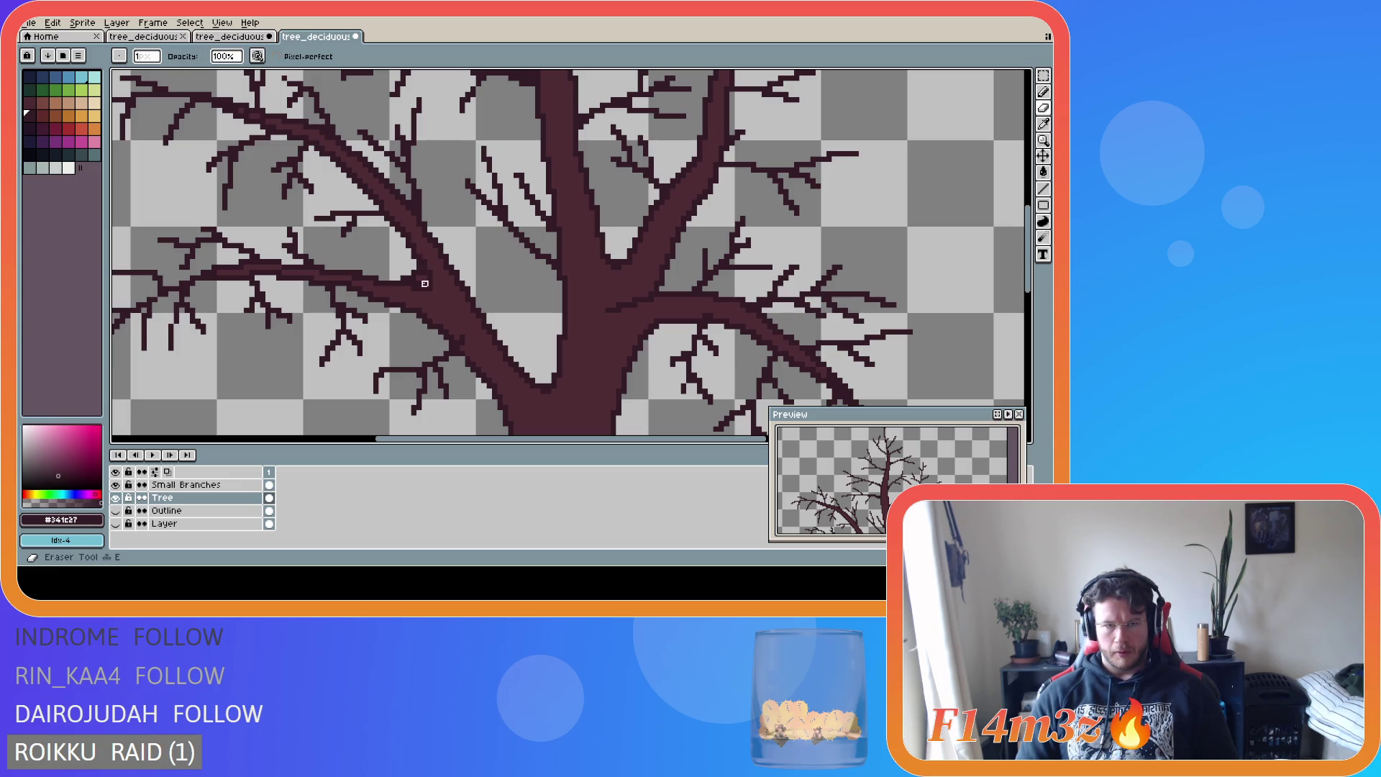
{"action": "left_click_drag", "start_coordinate": [417, 279], "coordinate": [403, 279]}
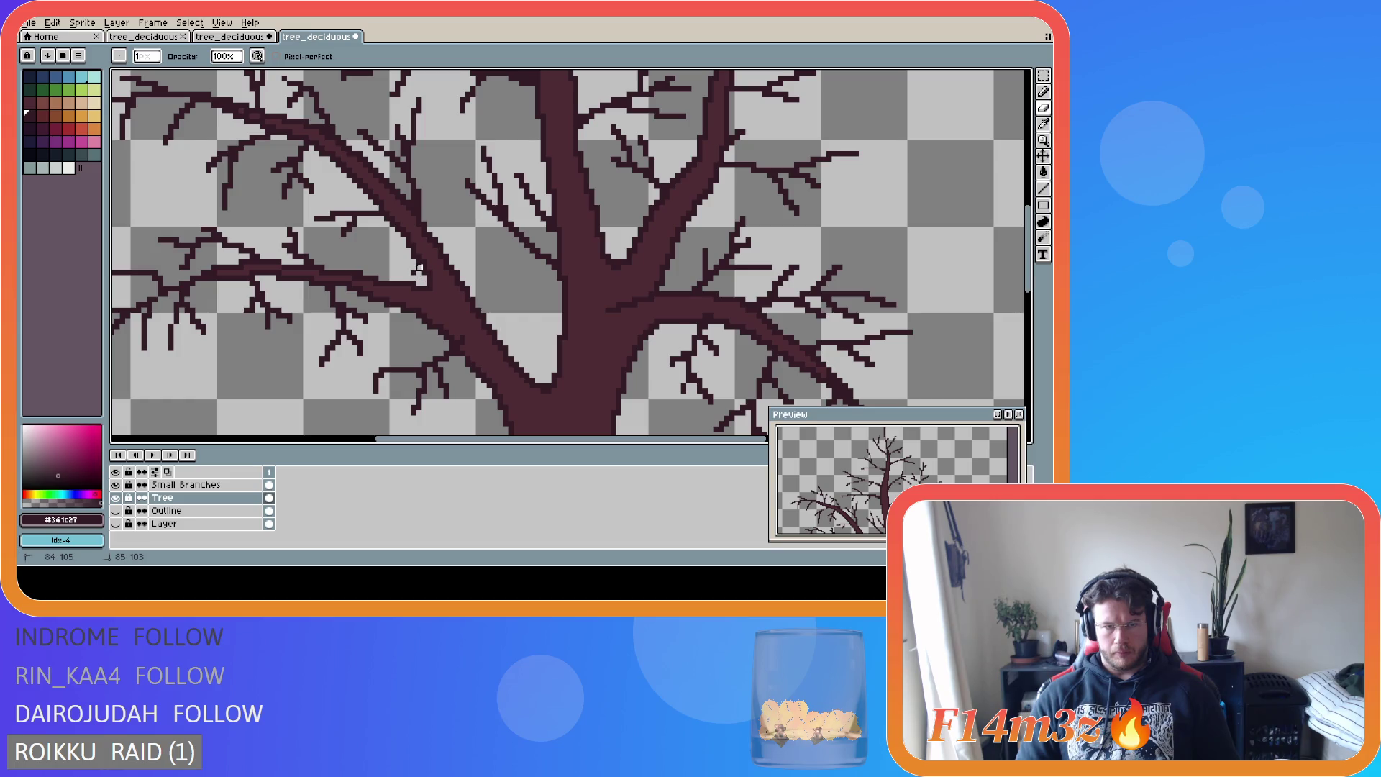
{"action": "scroll", "coordinate": [446, 332], "scroll_direction": "down", "scroll_amount": 3}
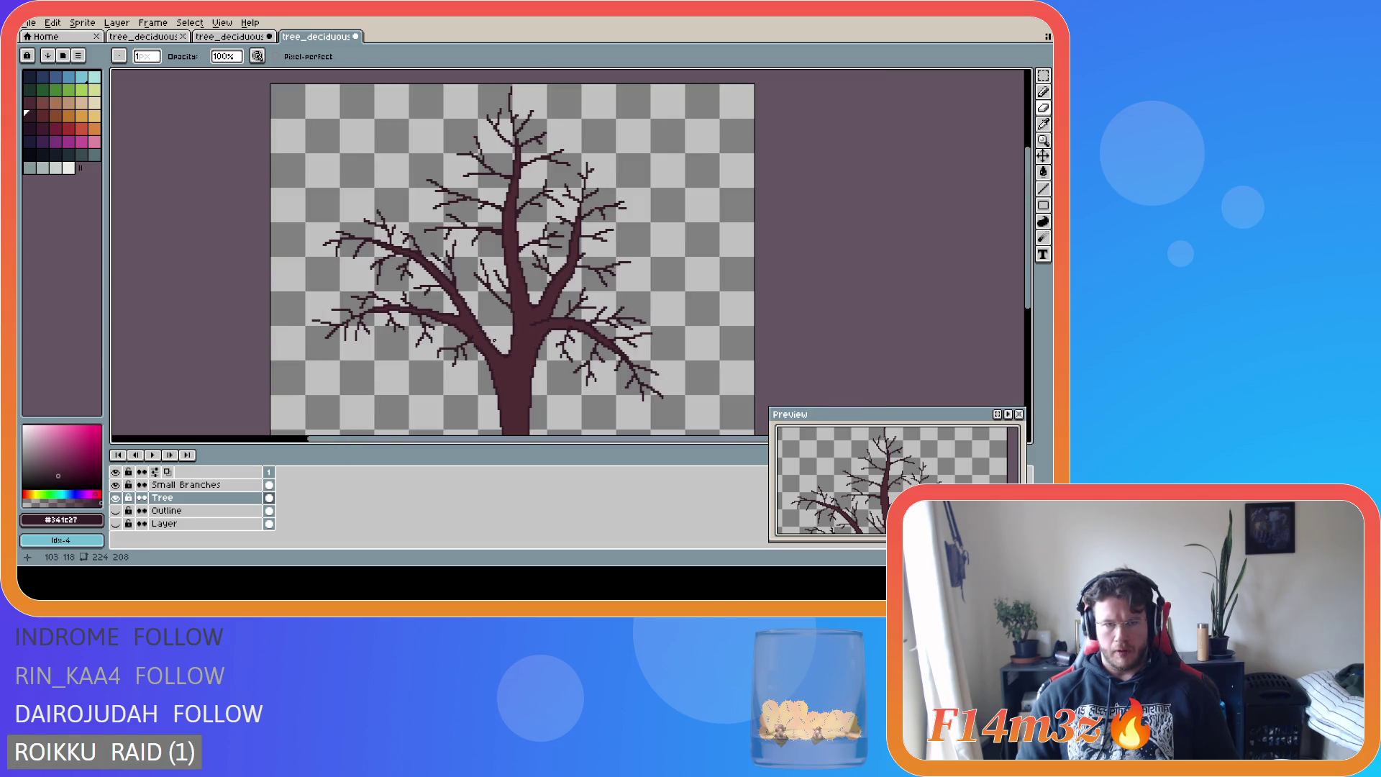
{"action": "scroll", "coordinate": [455, 332], "scroll_direction": "up", "scroll_amount": 3}
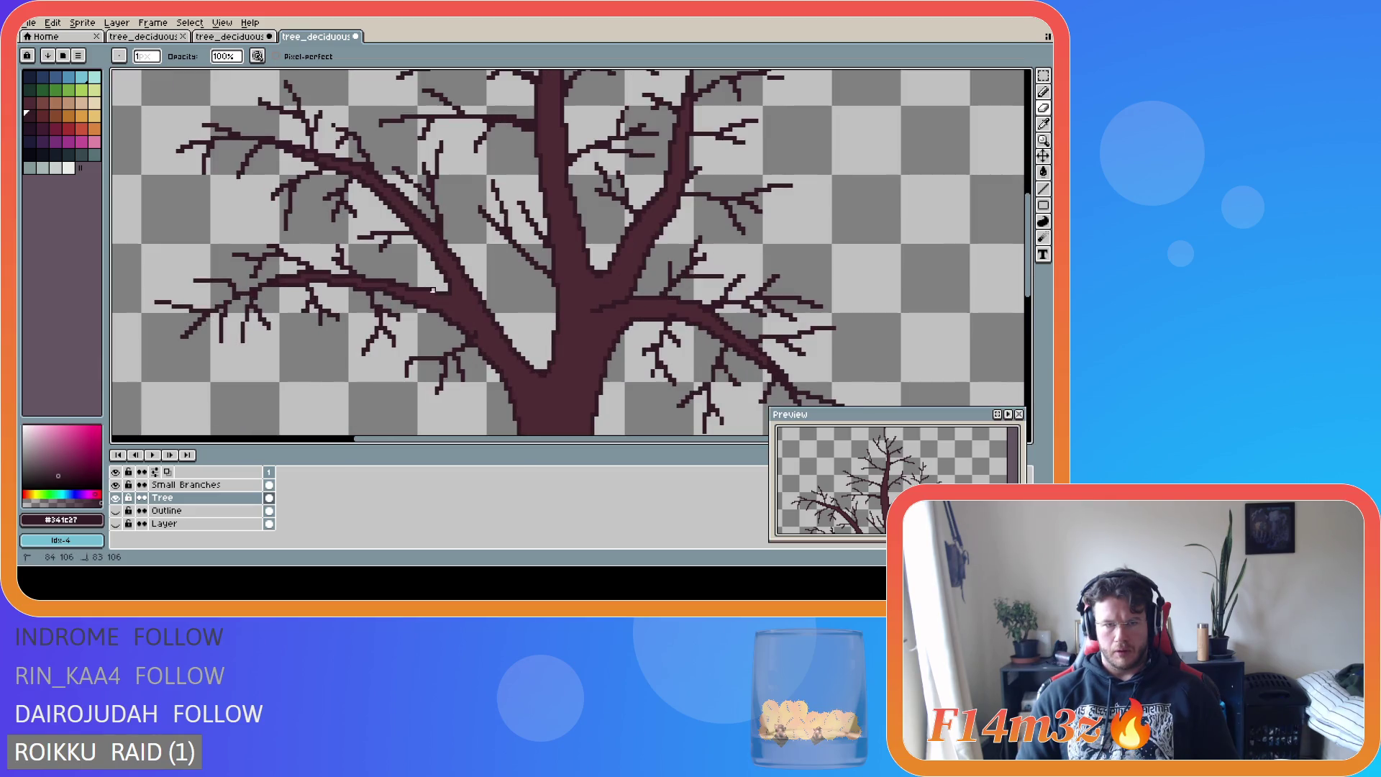
- Undo the trial pencil stroke and save the winter tree file
{"action": "key", "text": "b"}
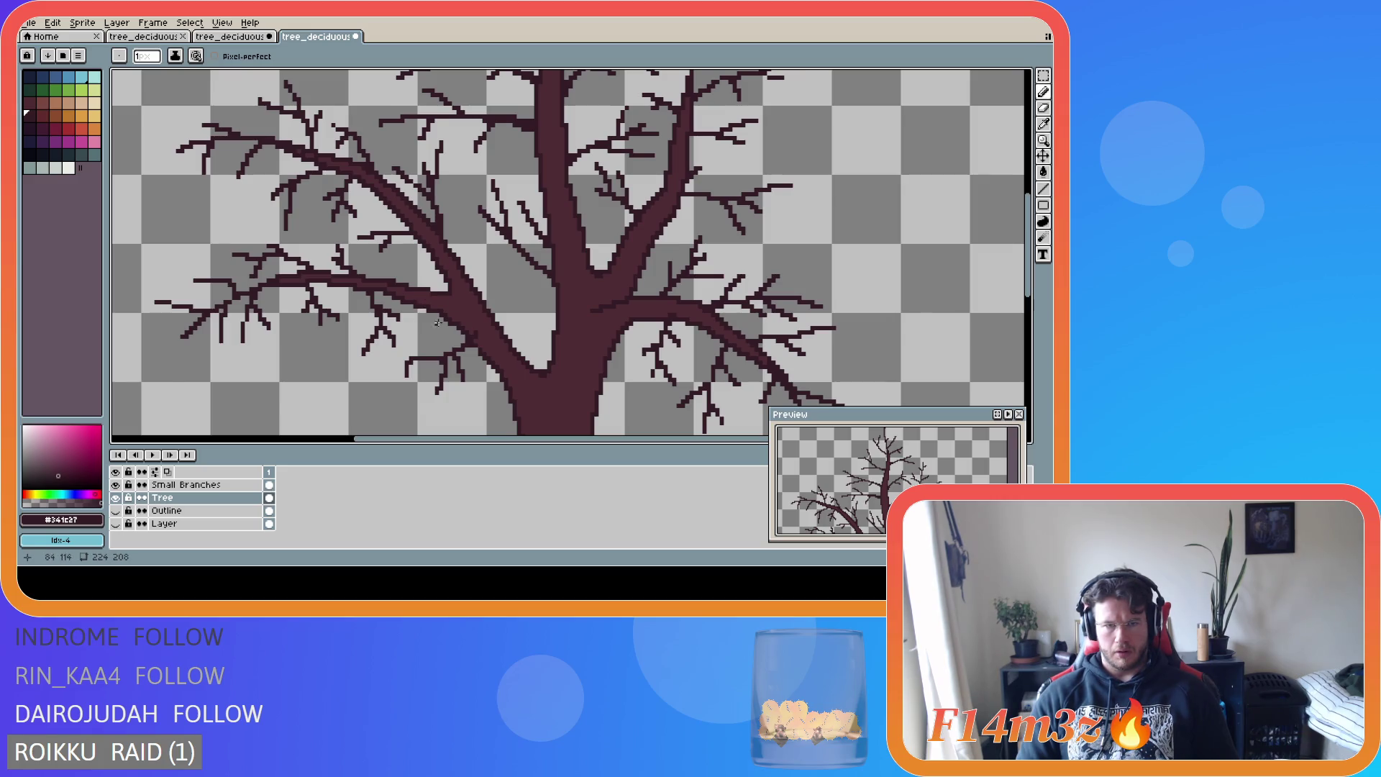
{"action": "scroll", "coordinate": [438, 322], "scroll_direction": "up", "scroll_amount": 1}
{"action": "scroll", "coordinate": [532, 342], "scroll_direction": "down", "scroll_amount": 3}
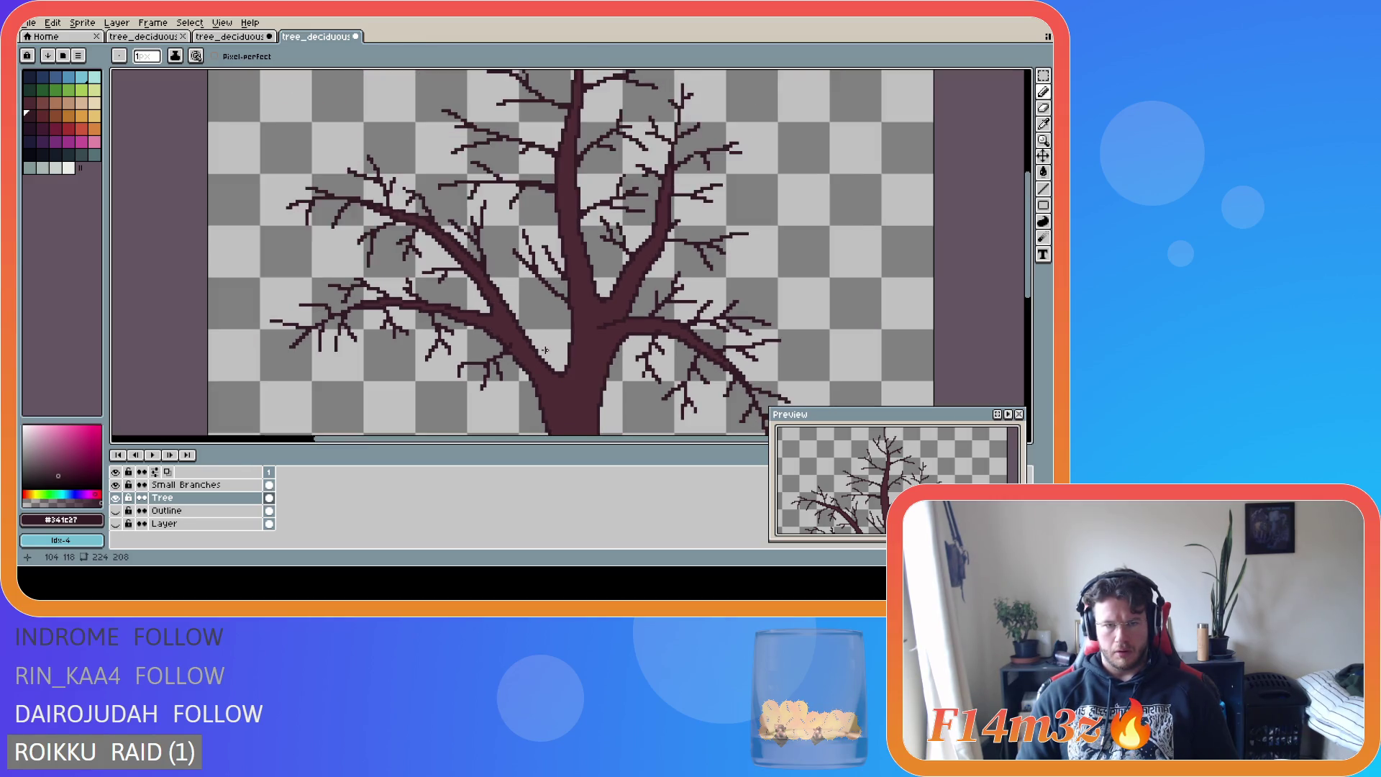
{"action": "key", "text": "v"}
{"action": "key", "text": "ctrl+z"}
{"action": "key", "text": "ctrl+s"}
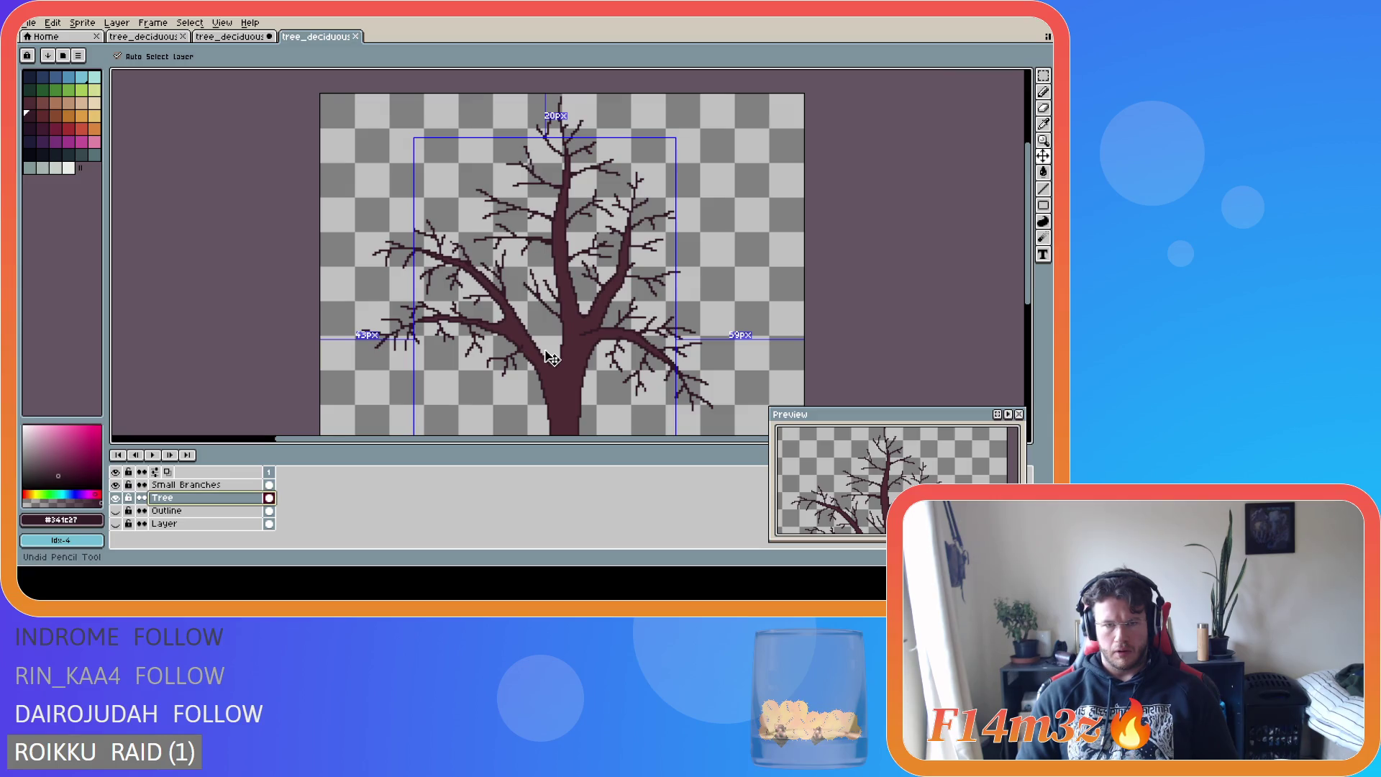
{"action": "key", "text": "b"}
{"action": "scroll", "coordinate": [585, 368], "scroll_direction": "down", "scroll_amount": 2}
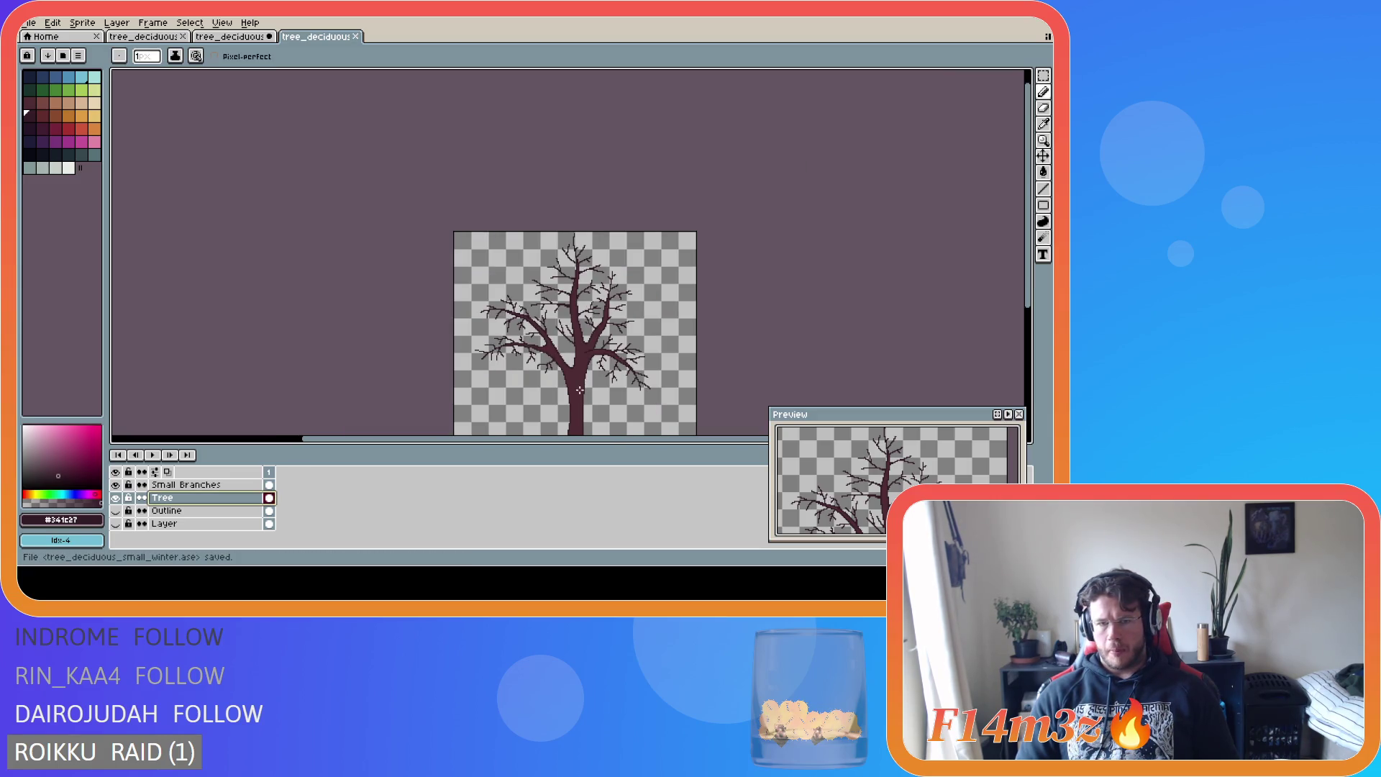
{"action": "left_click_drag", "start_coordinate": [645, 437], "coordinate": [684, 438]}
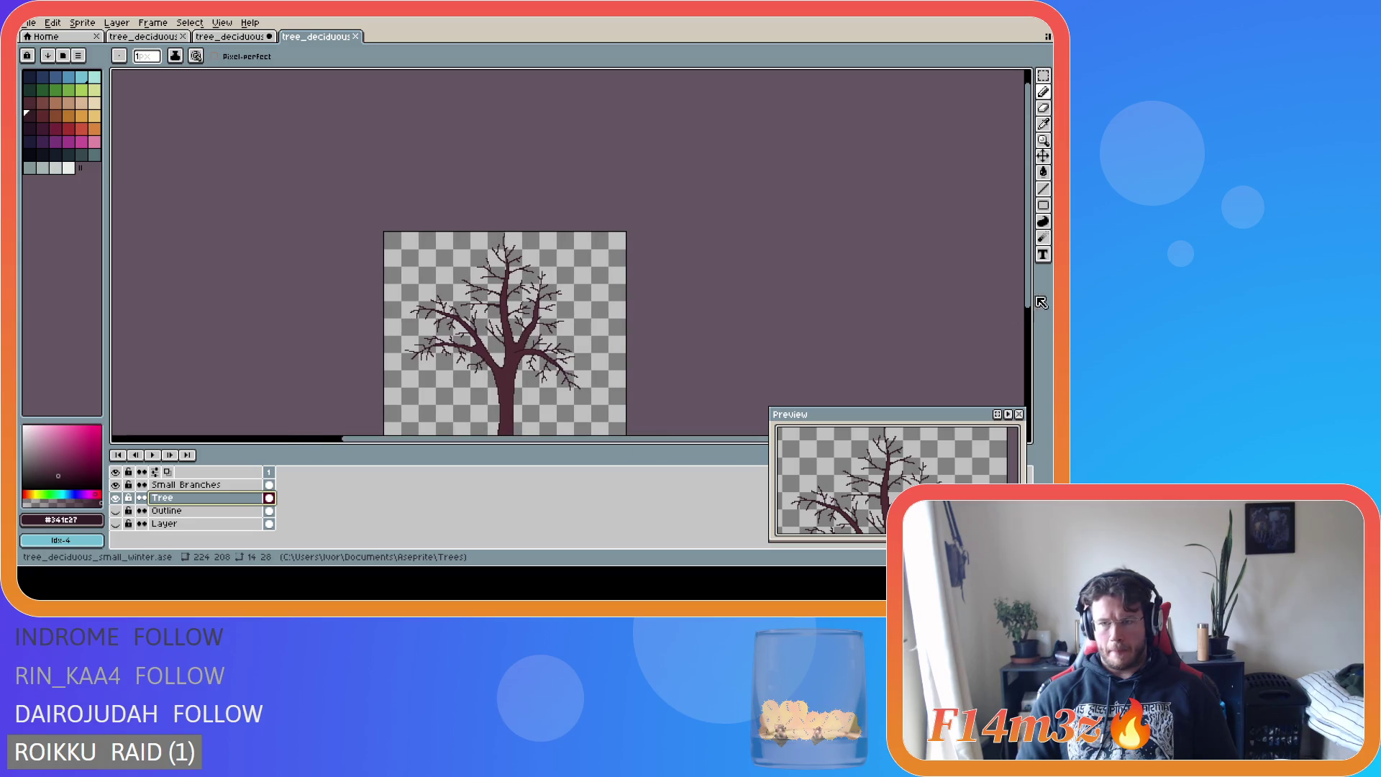
{"action": "left_click_drag", "start_coordinate": [1029, 297], "coordinate": [1028, 338]}
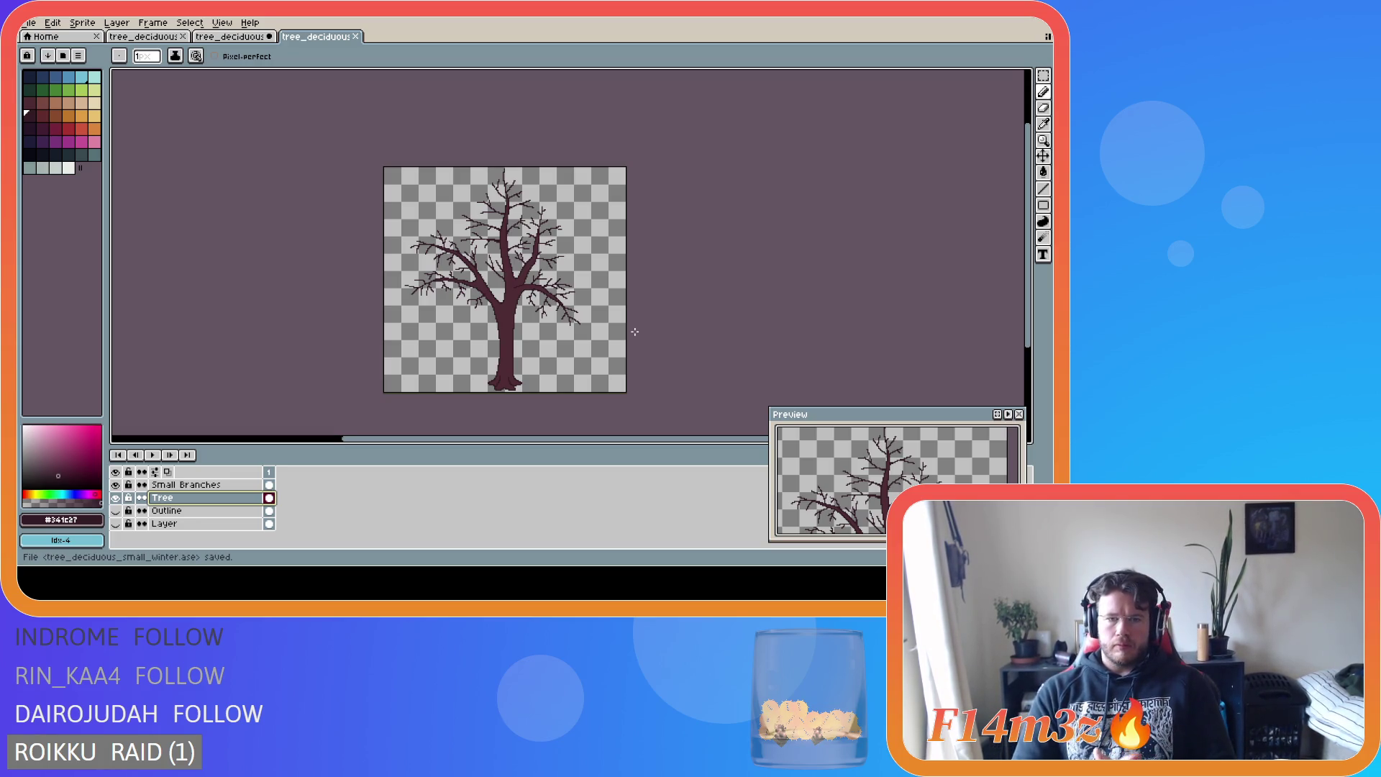
{"action": "right_click", "coordinate": [537, 336]}
{"action": "key", "text": "Escape"}
{"action": "mouse_move", "coordinate": [877, 475]}
{"action": "left_mouse_down"}
{"action": "mouse_move", "coordinate": [898, 446]}
{"action": "mouse_move", "coordinate": [889, 461]}
{"action": "left_mouse_up"}
{"action": "key", "text": "ctrl+s"}
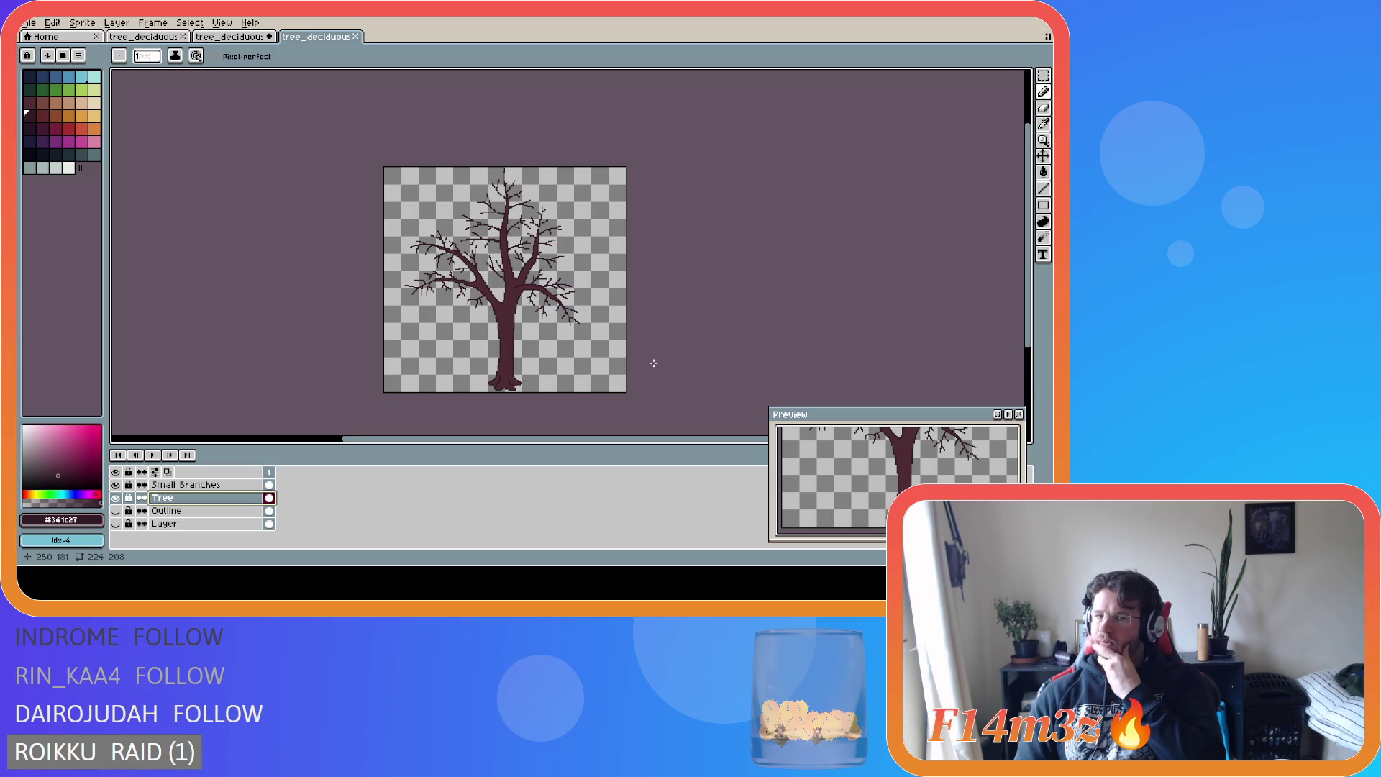
- Zoom in and sample the dark trunk outline colour with the eyedropper
{"action": "scroll", "coordinate": [611, 353], "scroll_direction": "up", "scroll_amount": 2}
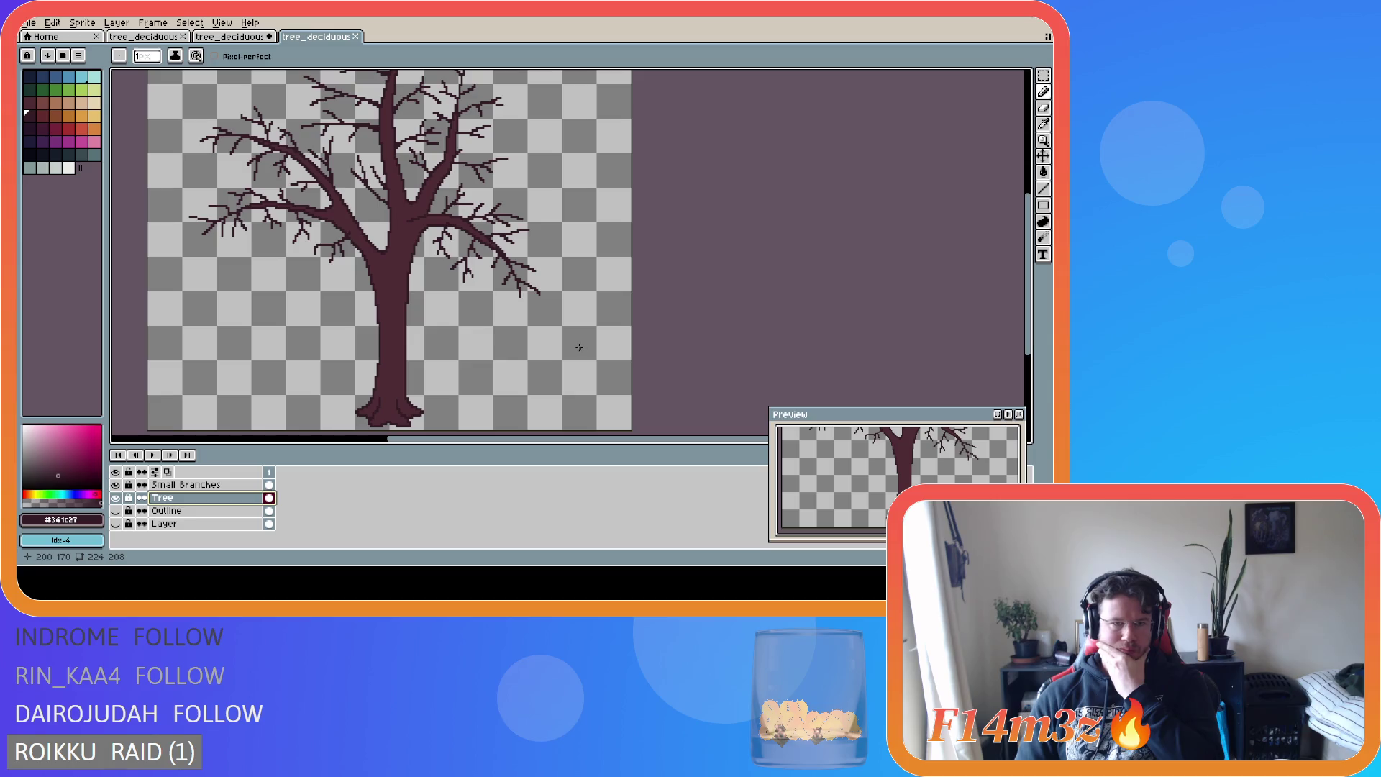
{"action": "scroll", "coordinate": [578, 348], "scroll_direction": "down", "scroll_amount": 2}
{"action": "scroll", "coordinate": [521, 340], "scroll_direction": "up", "scroll_amount": 2}
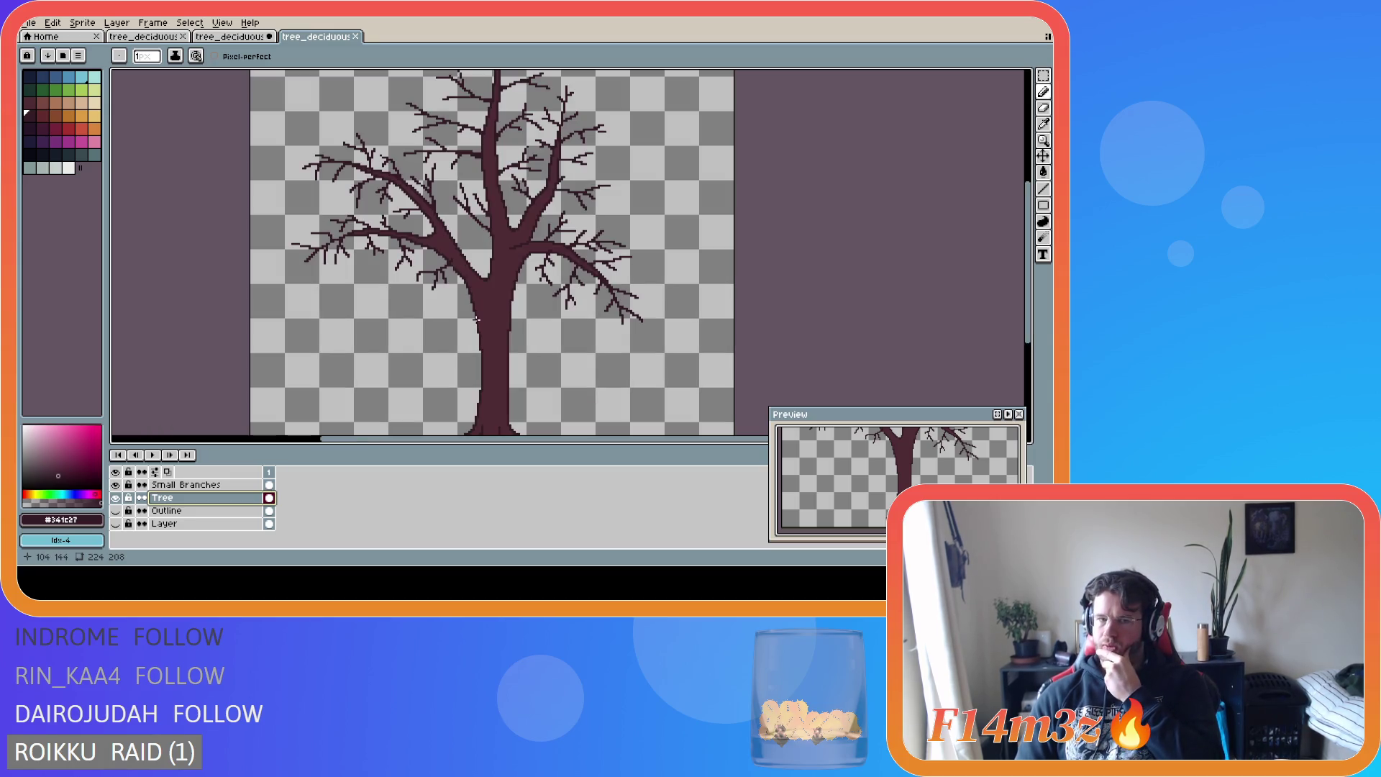
{"action": "scroll", "coordinate": [474, 315], "scroll_direction": "up", "scroll_amount": 1}
{"action": "scroll", "coordinate": [469, 303], "scroll_direction": "down", "scroll_amount": 2}
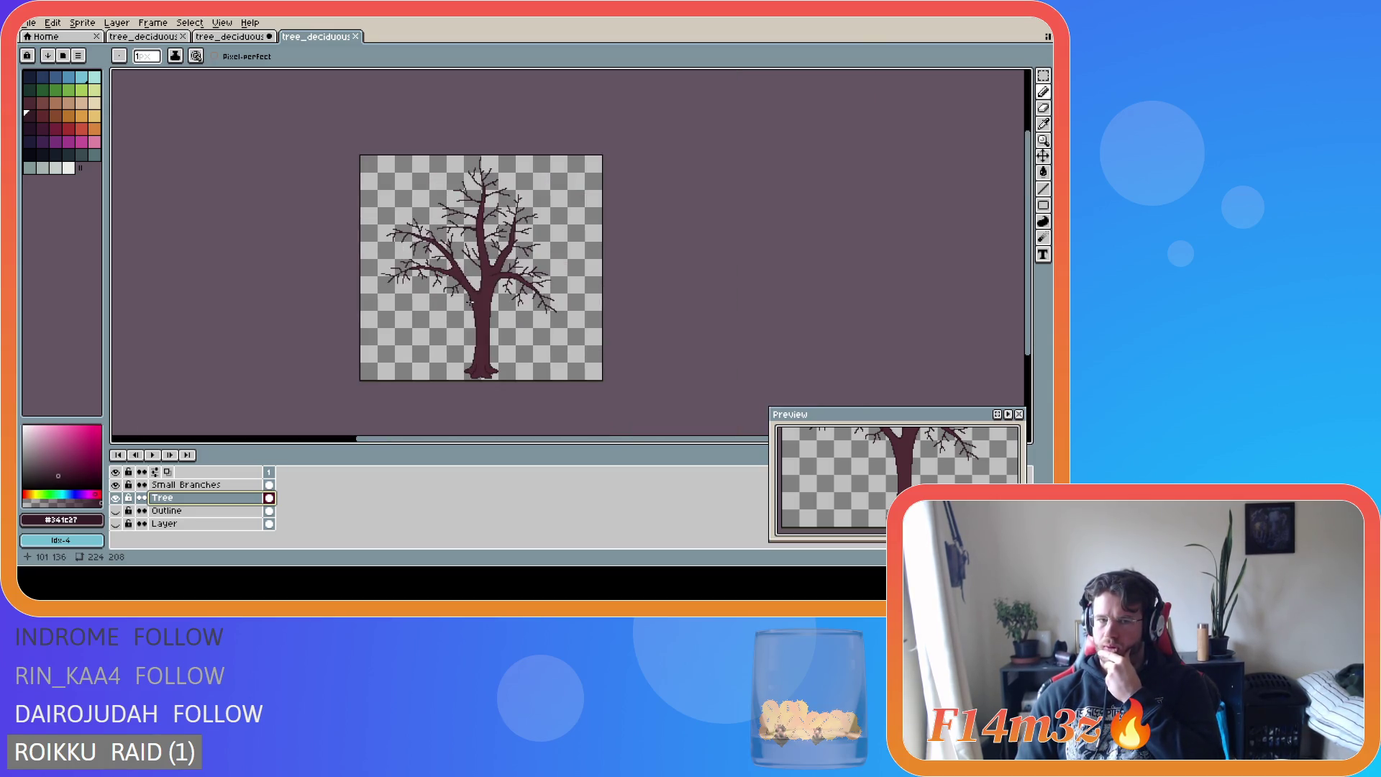
{"action": "scroll", "coordinate": [458, 307], "scroll_direction": "up", "scroll_amount": 1}
{"action": "scroll", "coordinate": [475, 294], "scroll_direction": "up", "scroll_amount": 4}
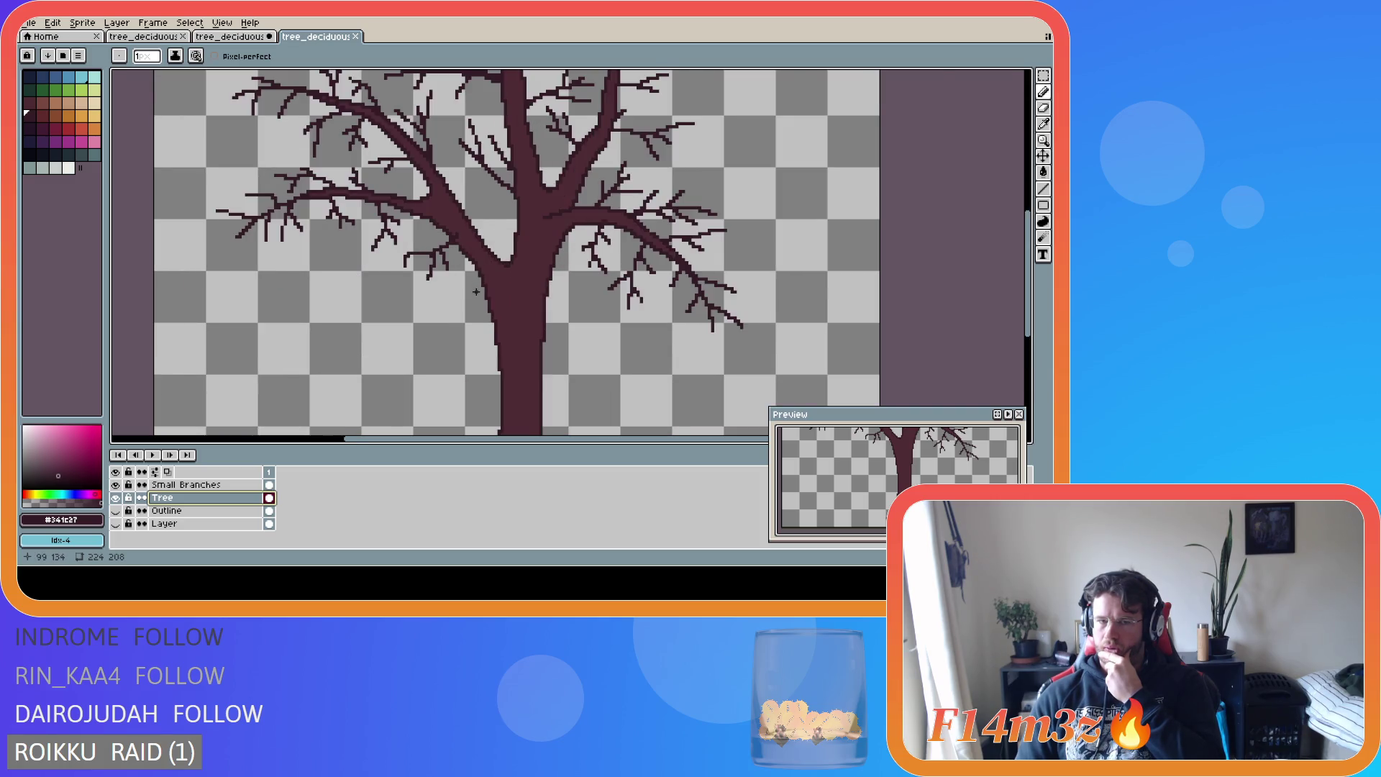
{"action": "scroll", "coordinate": [480, 277], "scroll_direction": "up", "scroll_amount": 1}
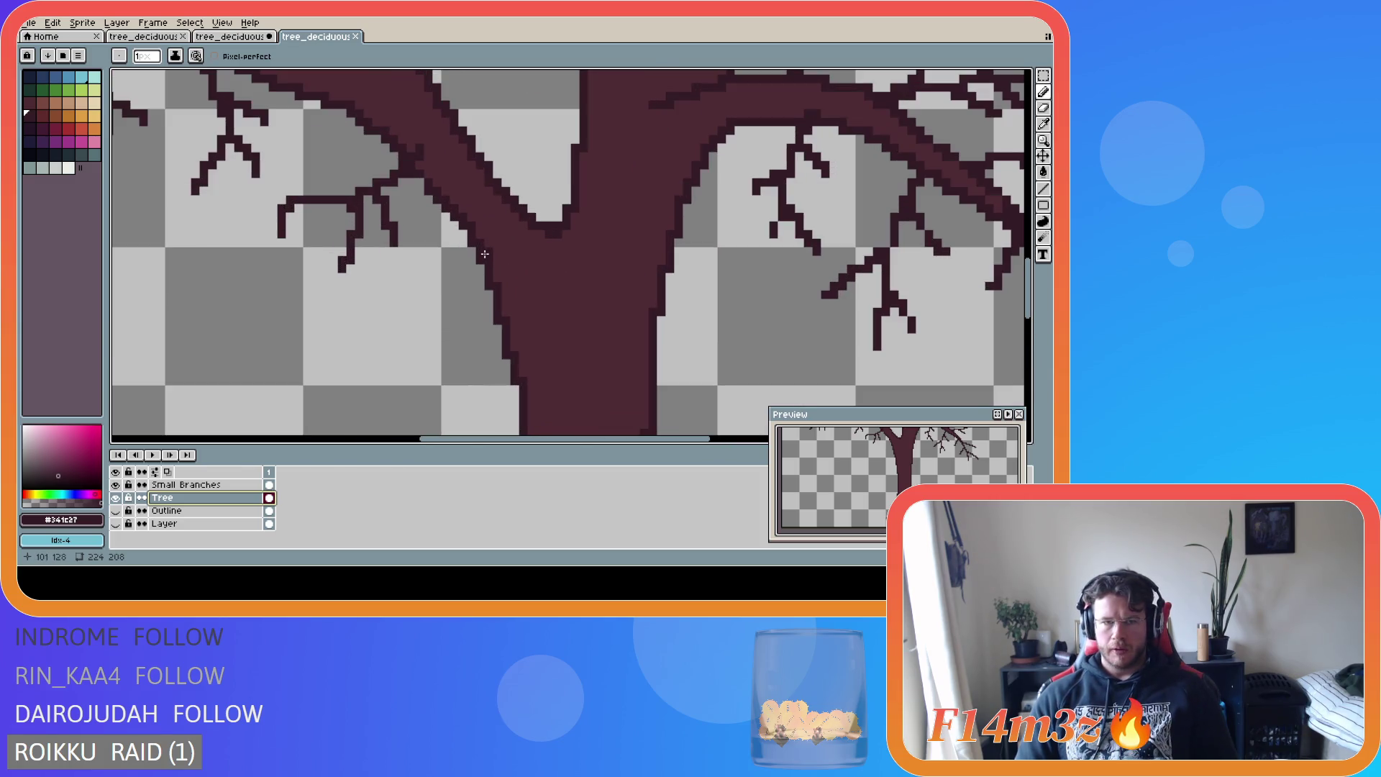
{"action": "key", "text": "i"}
{"action": "left_click", "coordinate": [489, 223], "text": "alt"}
{"action": "left_click", "coordinate": [480, 229]}
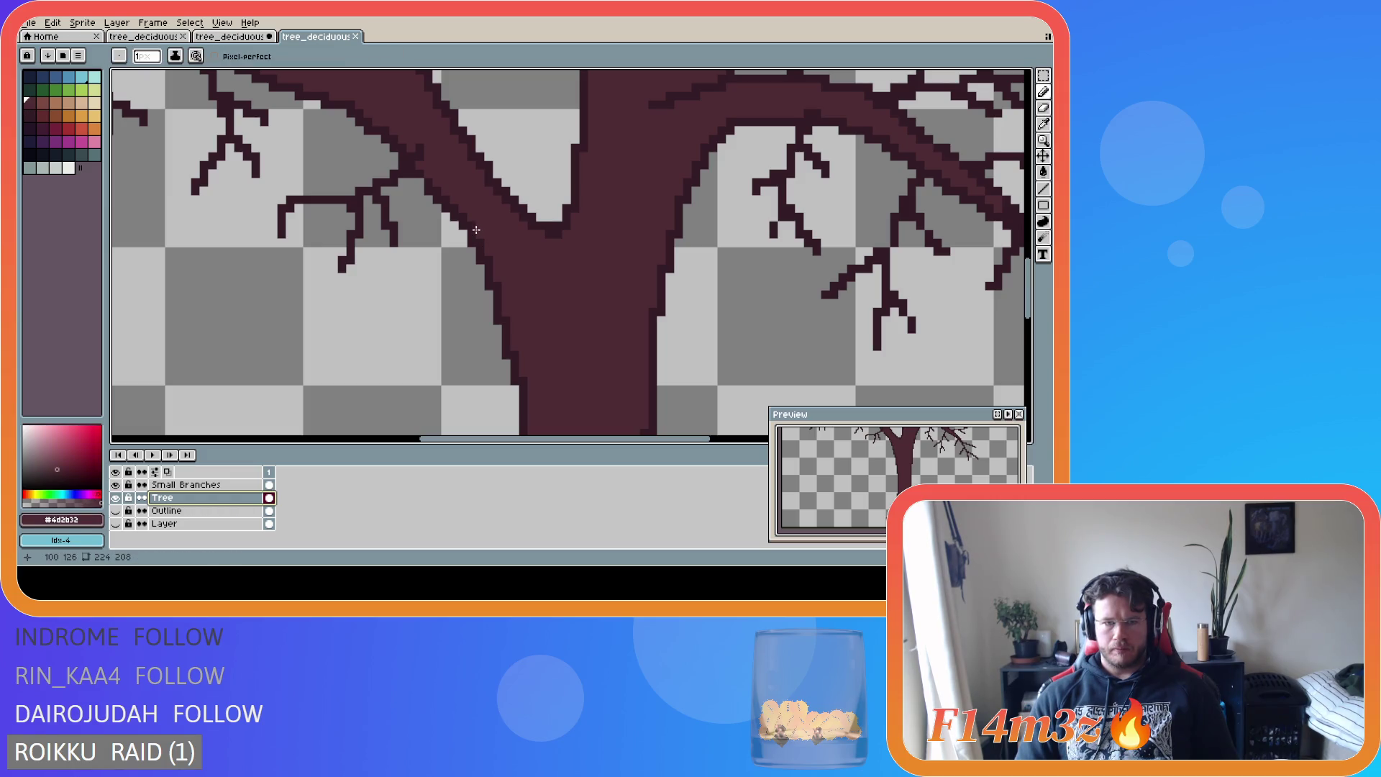
- Trial a touch-up pixel where branch meets trunk, undo it, and save
{"action": "left_click", "coordinate": [469, 222], "text": "alt"}
{"action": "scroll", "coordinate": [587, 335], "scroll_direction": "down", "scroll_amount": 4}
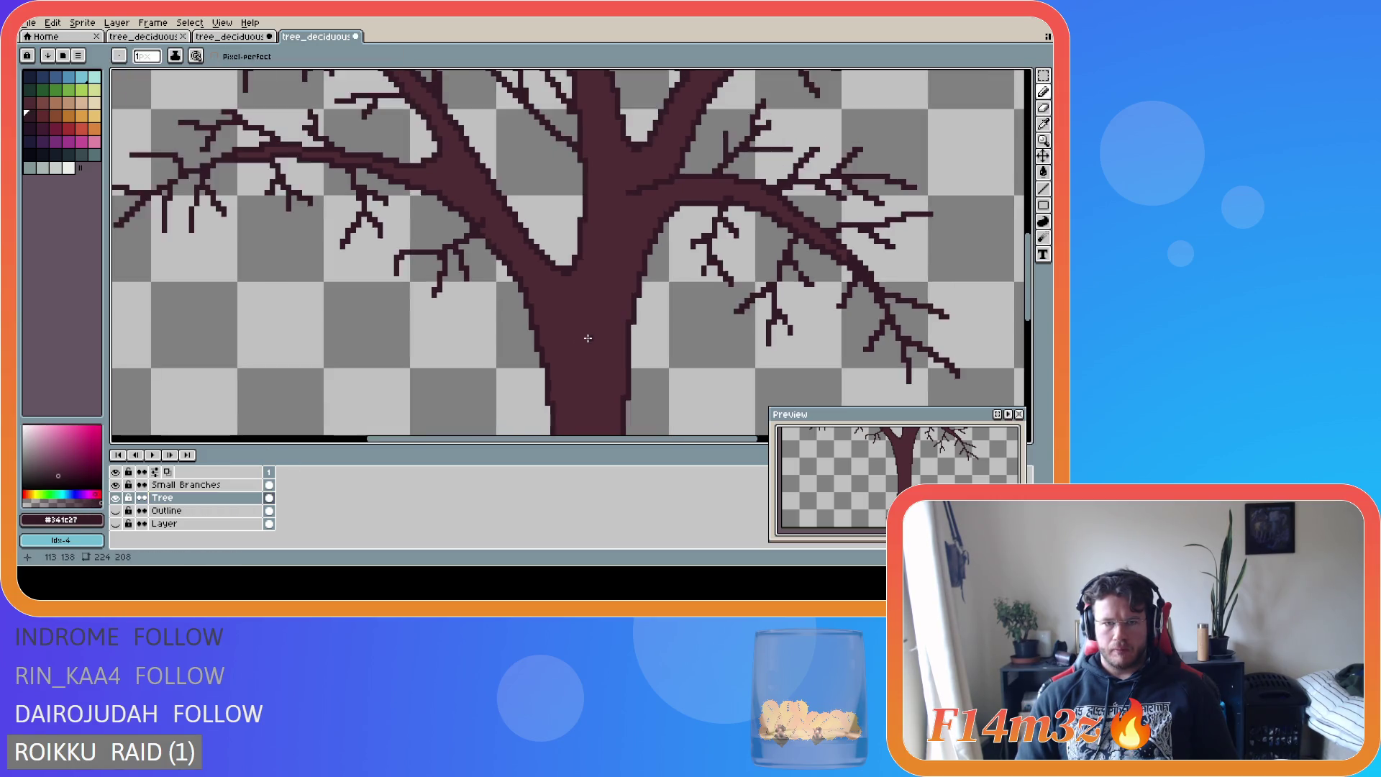
{"action": "key", "text": "ctrl+z"}
{"action": "scroll", "coordinate": [609, 357], "scroll_direction": "down", "scroll_amount": 1}
{"action": "key", "text": "ctrl+s"}
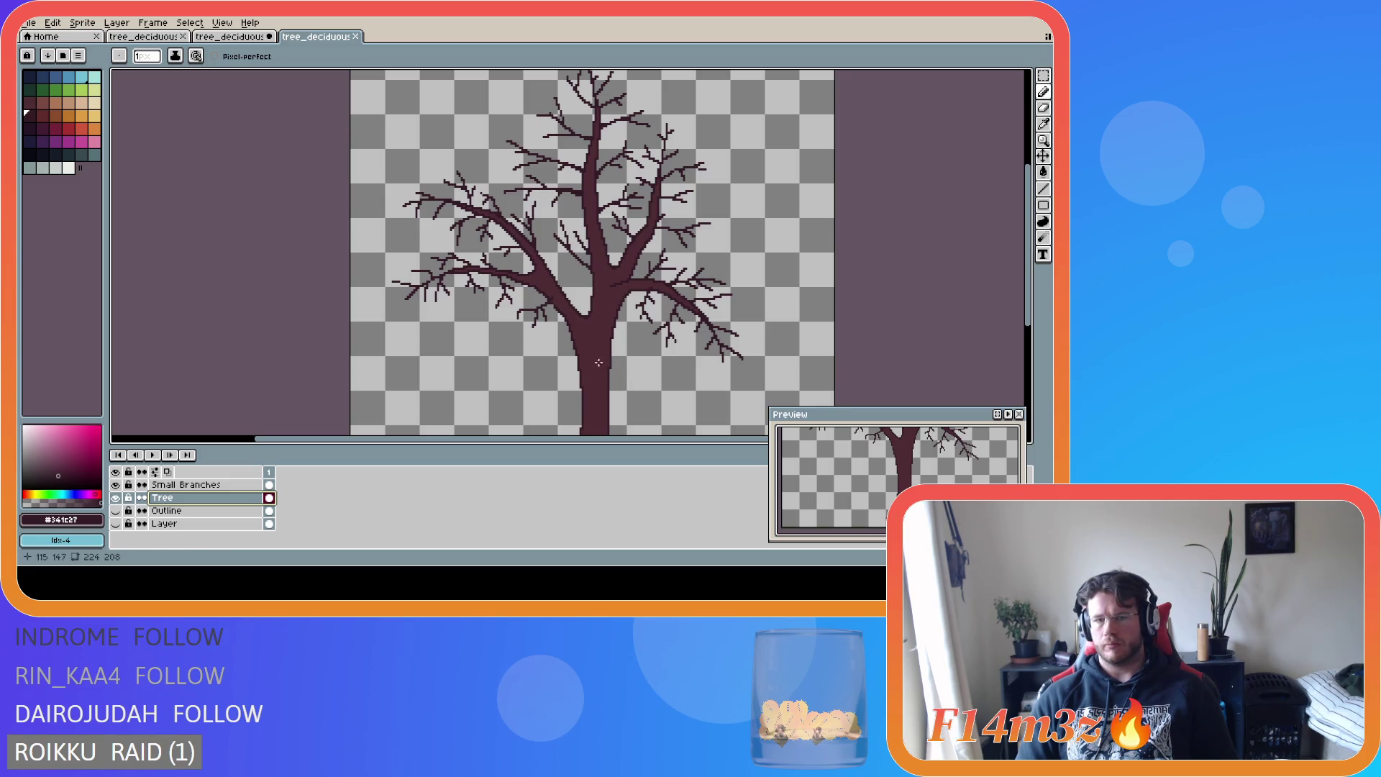
- Toggle the Small Branches layer off and on twice to compare, leaving it visible
{"action": "scroll", "coordinate": [560, 337], "scroll_direction": "up", "scroll_amount": 3}
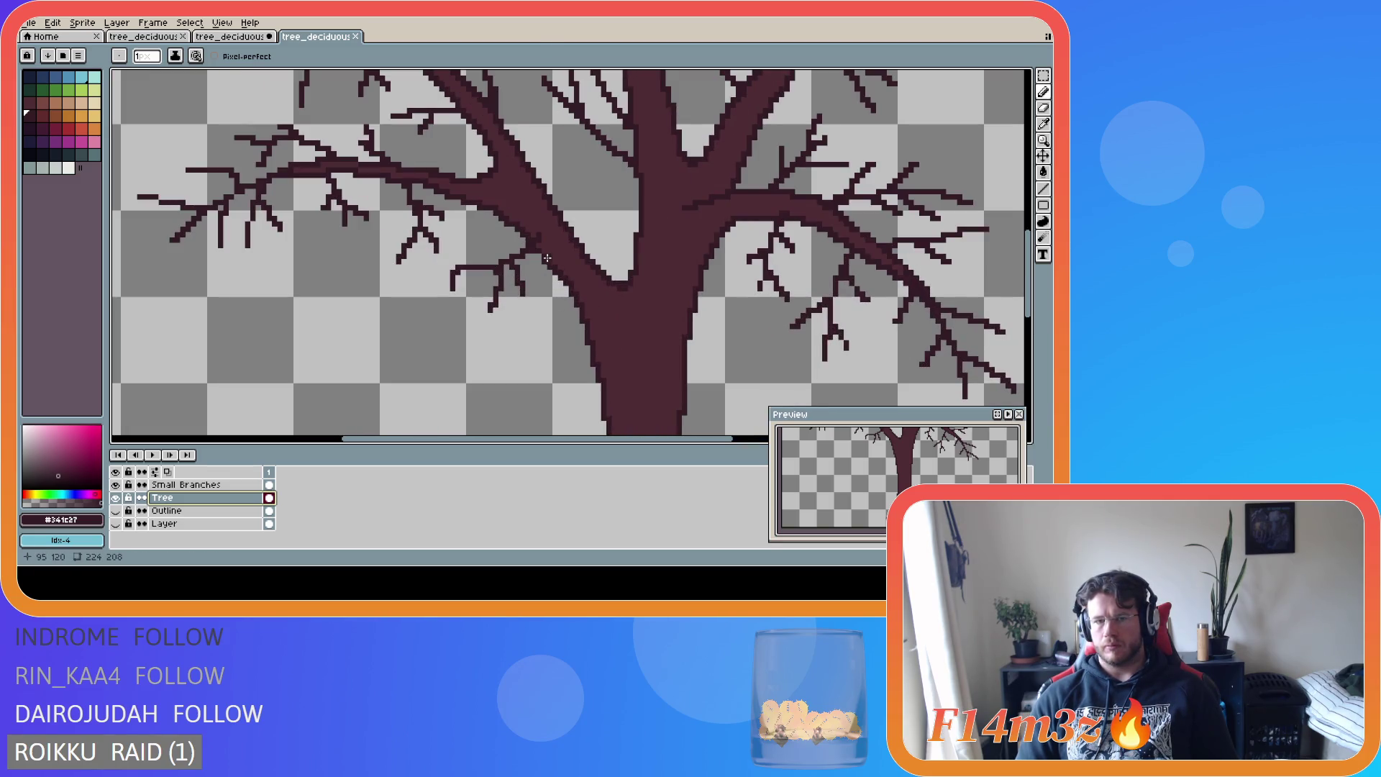
{"action": "left_click", "coordinate": [117, 486]}
{"action": "left_click", "coordinate": [117, 485]}
{"action": "left_click", "coordinate": [117, 485]}
{"action": "left_click", "coordinate": [116, 486]}
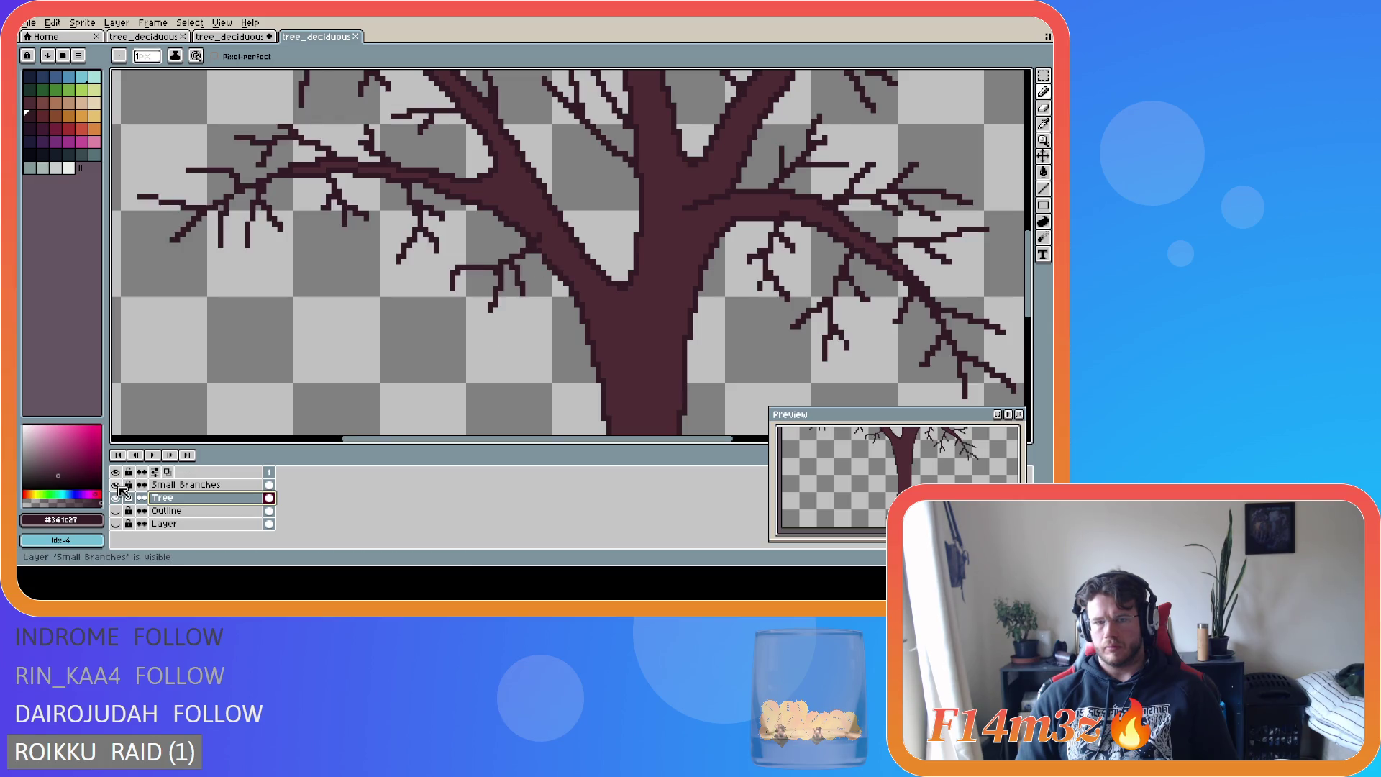
- Review the finished tree and save tree_deciduous_small_winter.ase again
{"action": "scroll", "coordinate": [705, 399], "scroll_direction": "down", "scroll_amount": 1}
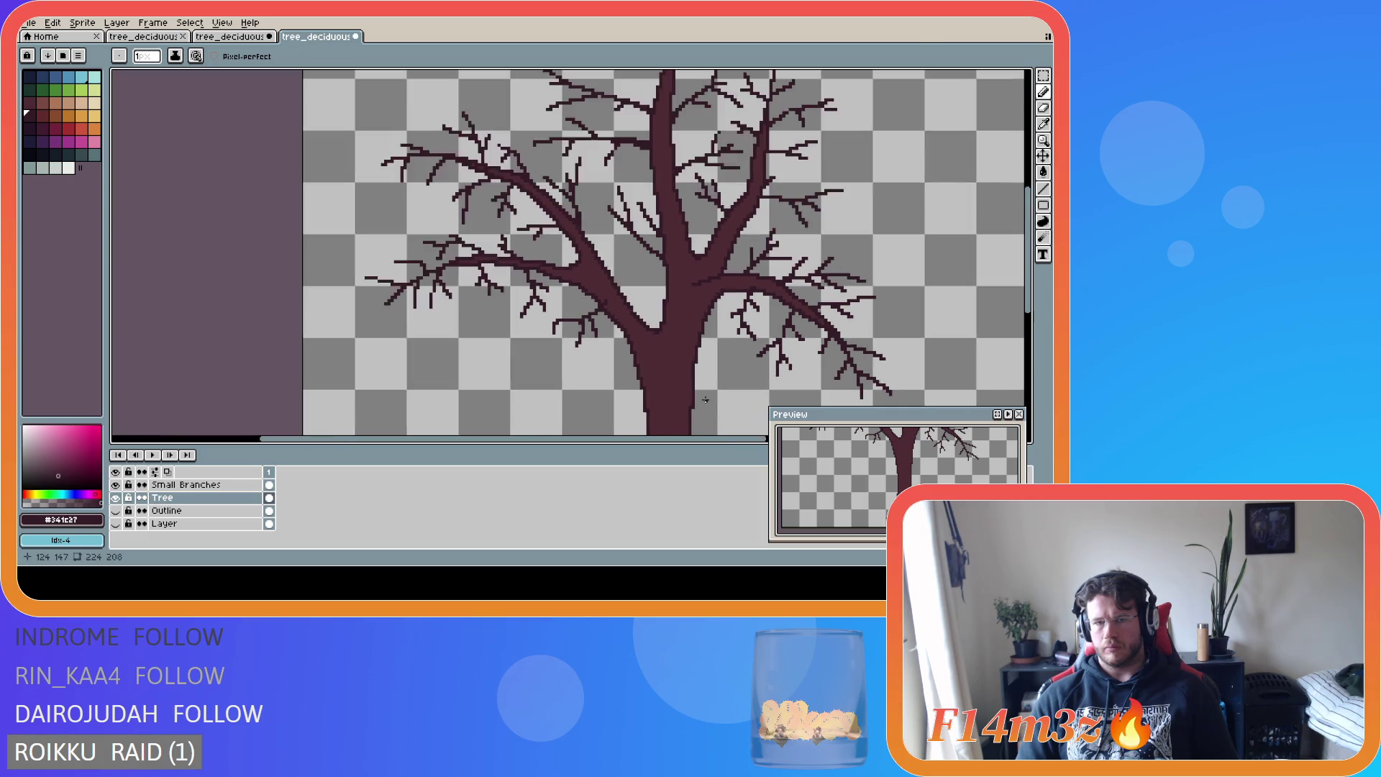
{"action": "scroll", "coordinate": [613, 319], "scroll_direction": "up", "scroll_amount": 1}
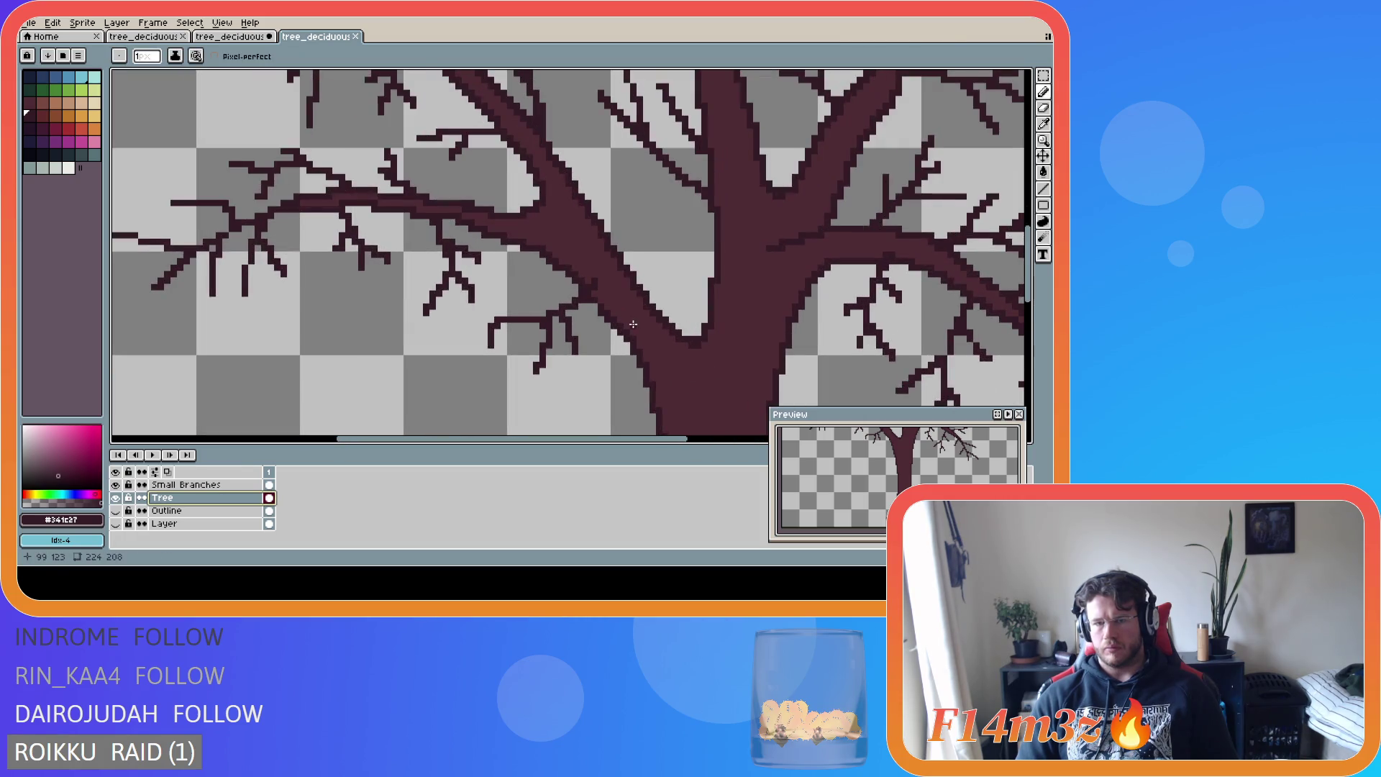
{"action": "scroll", "coordinate": [633, 324], "scroll_direction": "down", "scroll_amount": 1}
{"action": "scroll", "coordinate": [662, 343], "scroll_direction": "up", "scroll_amount": 1}
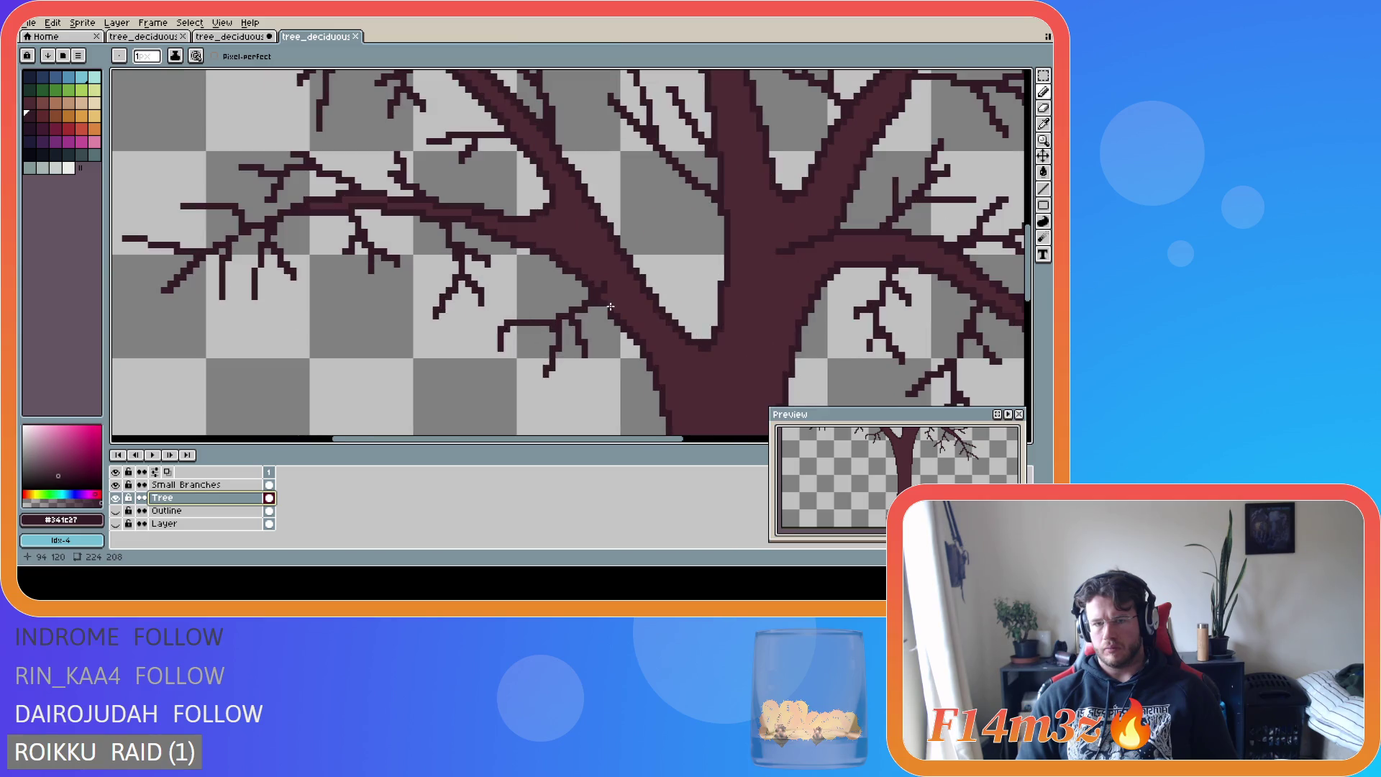
{"action": "scroll", "coordinate": [719, 398], "scroll_direction": "down", "scroll_amount": 1}
{"action": "scroll", "coordinate": [719, 398], "scroll_direction": "up", "scroll_amount": 1}
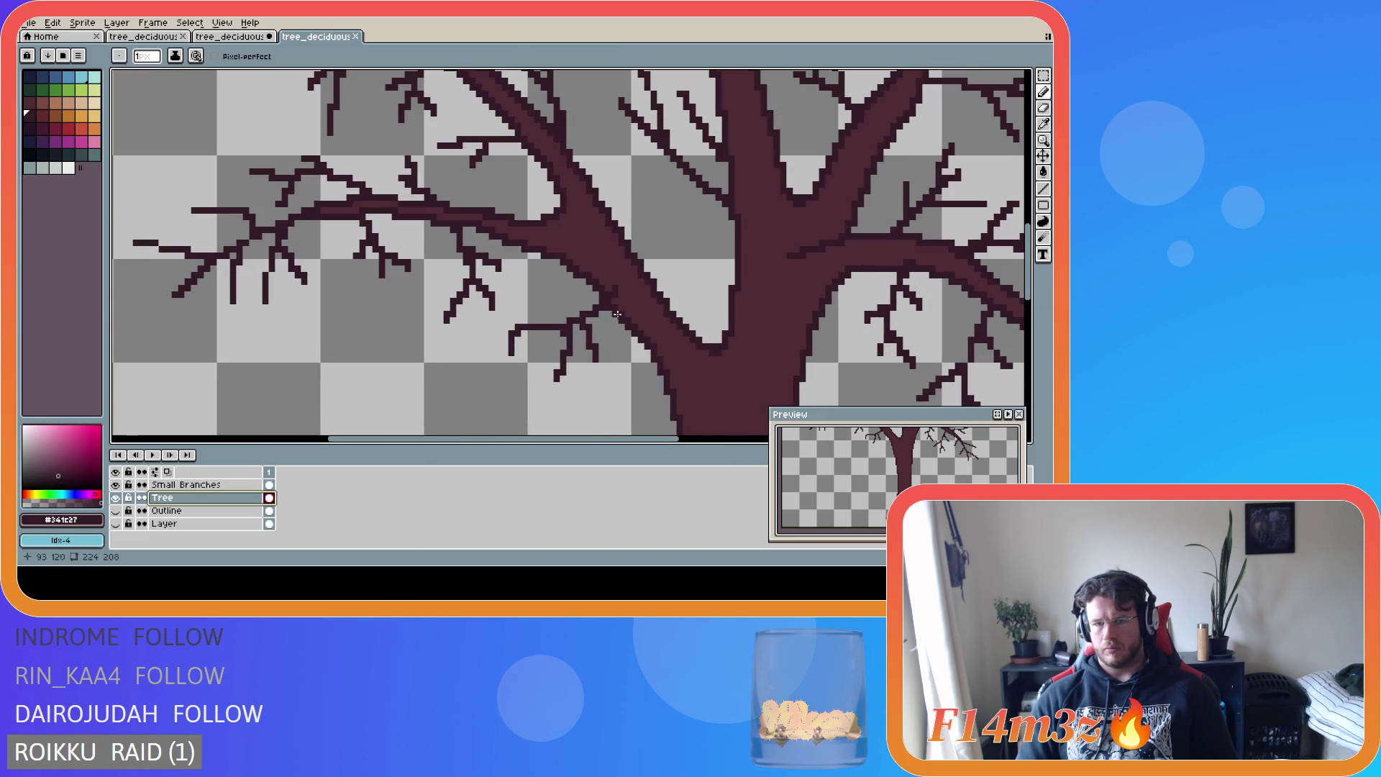
{"action": "scroll", "coordinate": [728, 413], "scroll_direction": "down", "scroll_amount": 1}
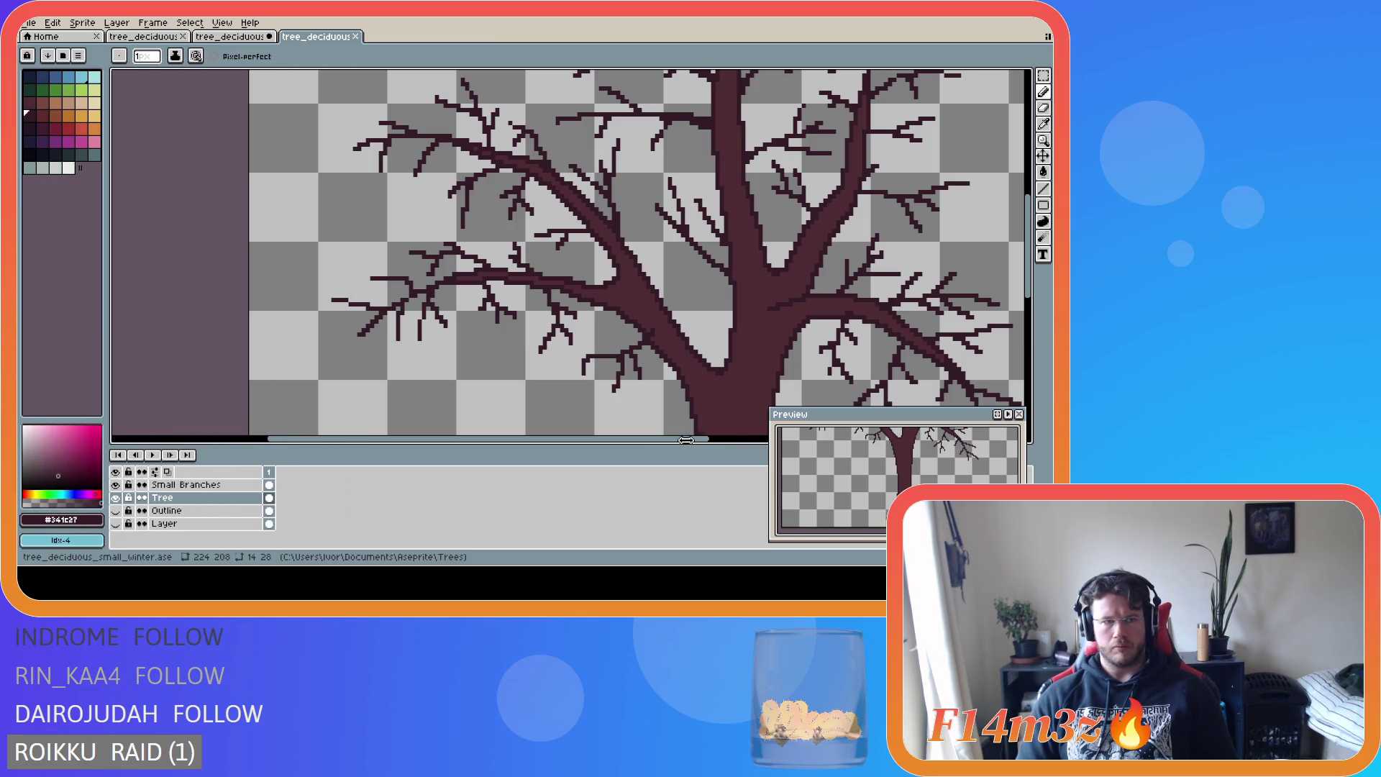
{"action": "scroll", "coordinate": [703, 370], "scroll_direction": "down", "scroll_amount": 1}
{"action": "left_click_drag", "start_coordinate": [694, 440], "coordinate": [773, 439]}
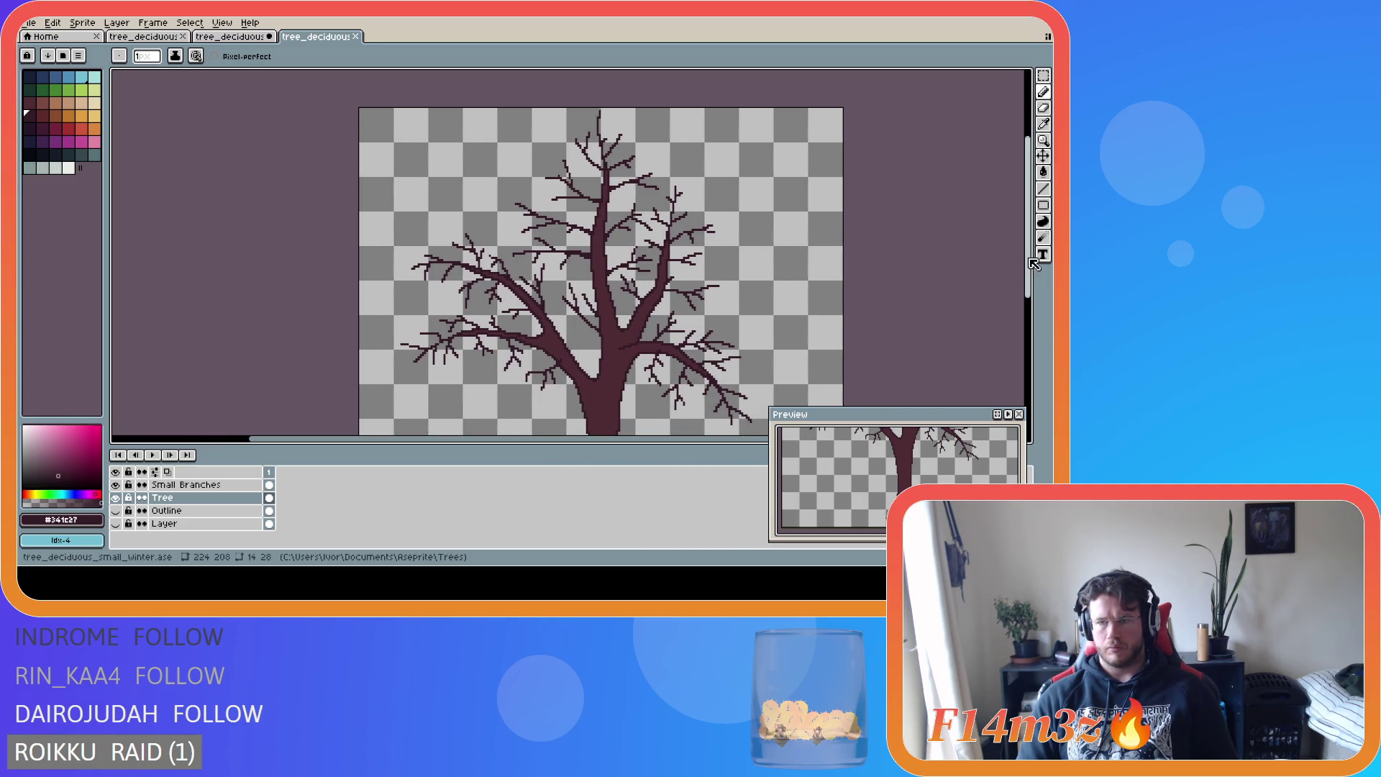
{"action": "left_click_drag", "start_coordinate": [1033, 264], "coordinate": [1034, 276]}
{"action": "key", "text": "ctrl+s"}
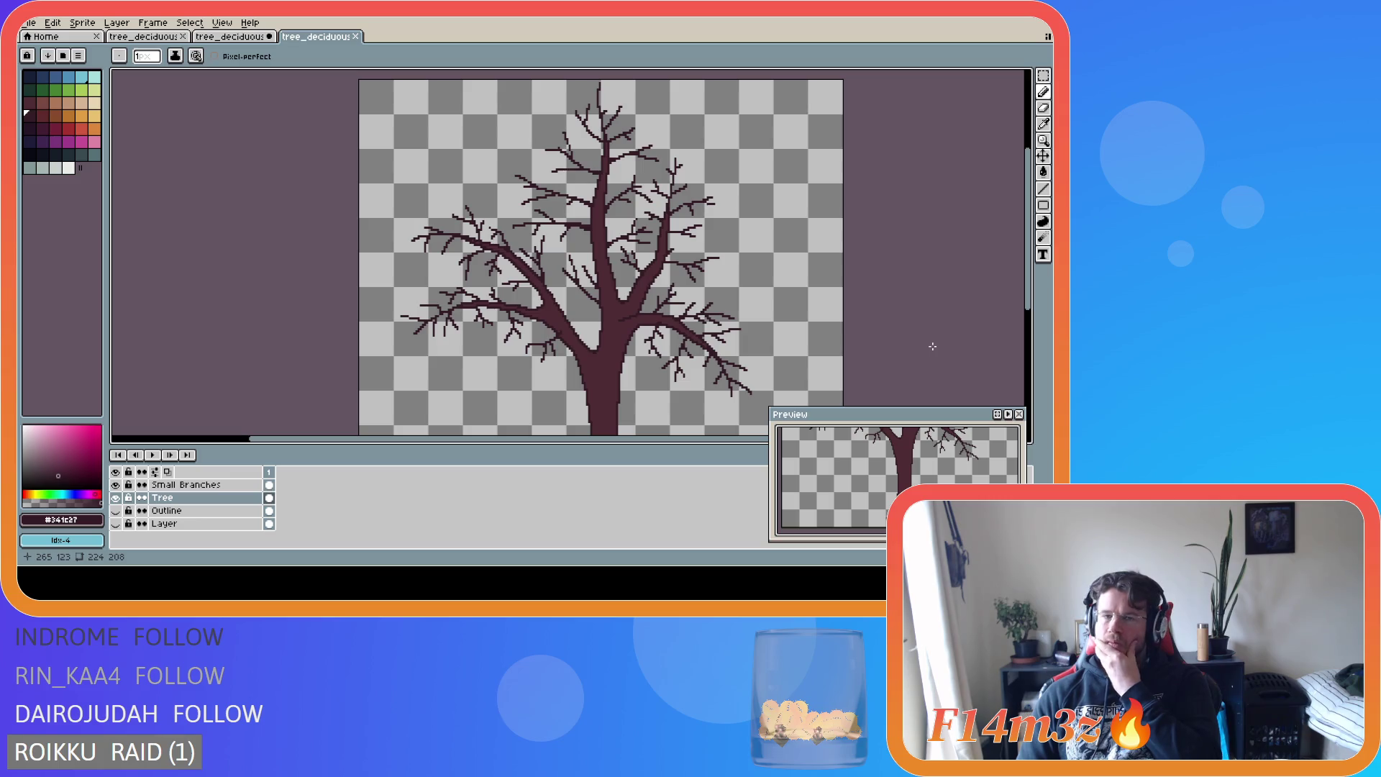
{"action": "scroll", "coordinate": [1015, 302], "scroll_direction": "up", "scroll_amount": 3}
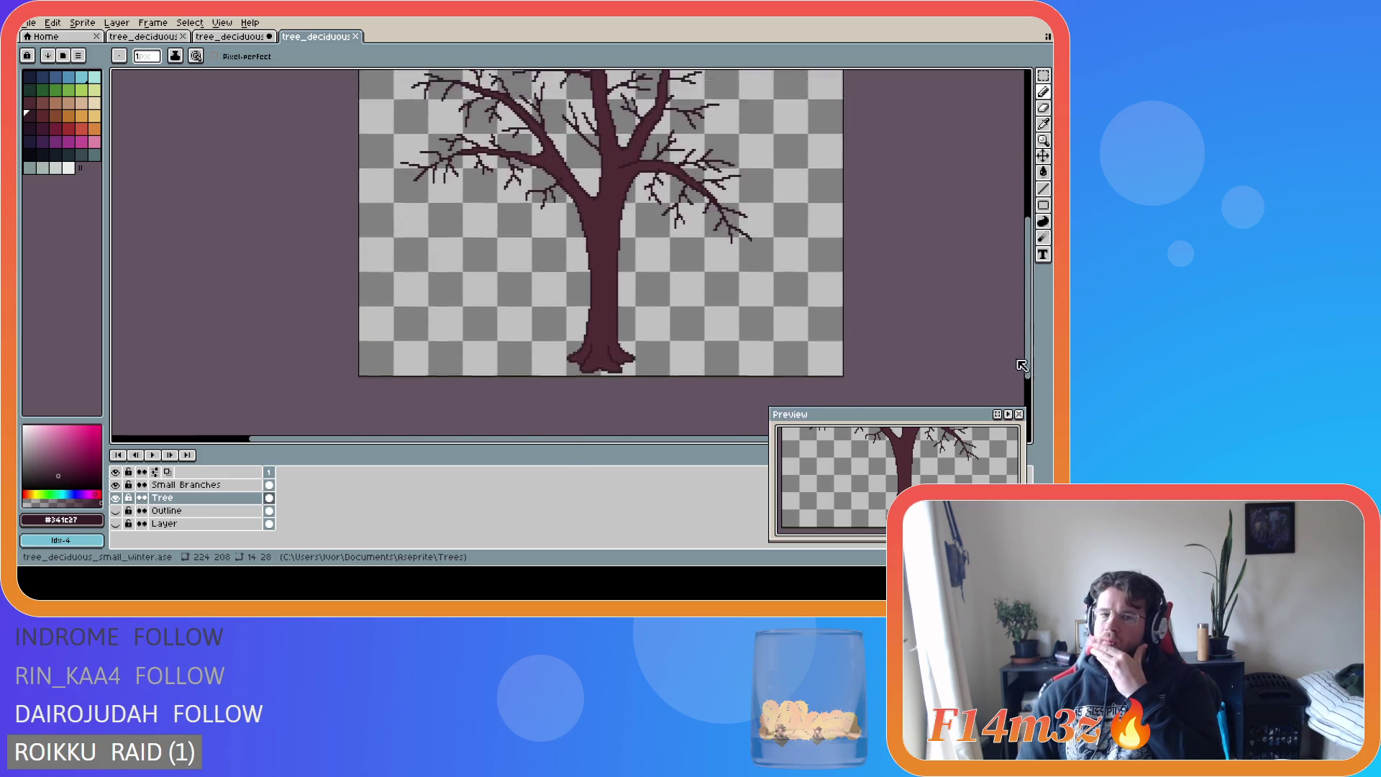
{"action": "scroll", "coordinate": [1006, 288], "scroll_direction": "down", "scroll_amount": 5}
{"action": "scroll", "coordinate": [412, 207], "scroll_direction": "down", "scroll_amount": 2}
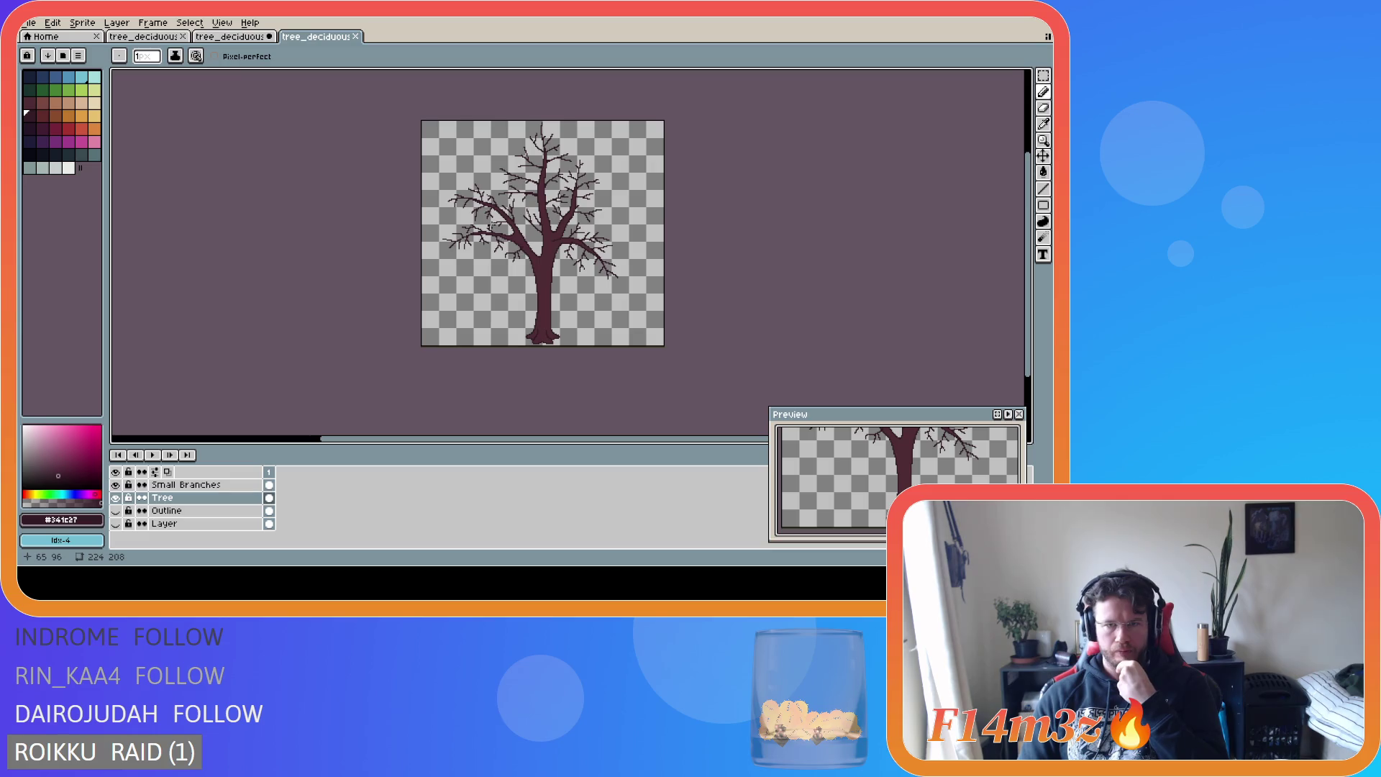
- Set canvas height to 224 px with bottom-centre anchor, adding 16 px above the tree
{"action": "left_click", "coordinate": [72, 23]}
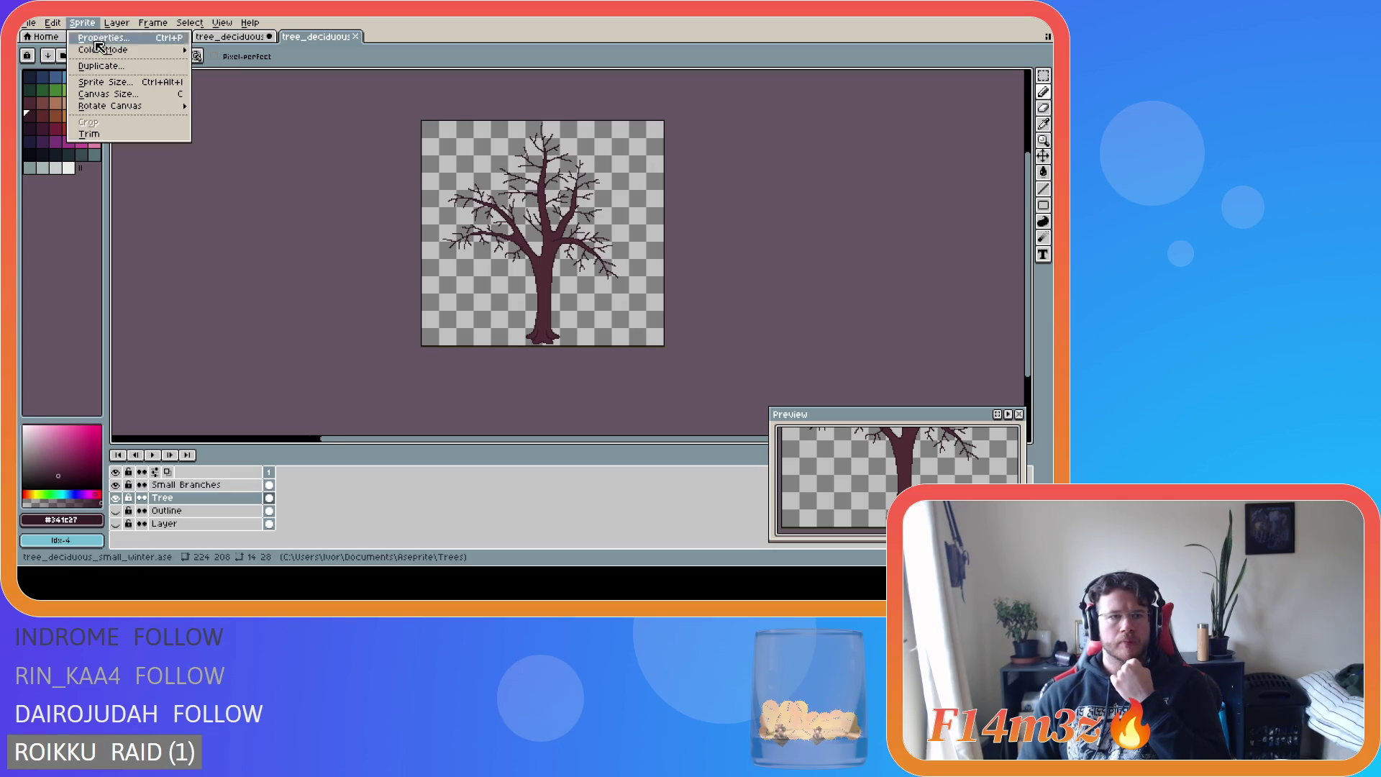
{"action": "left_click", "coordinate": [108, 97]}
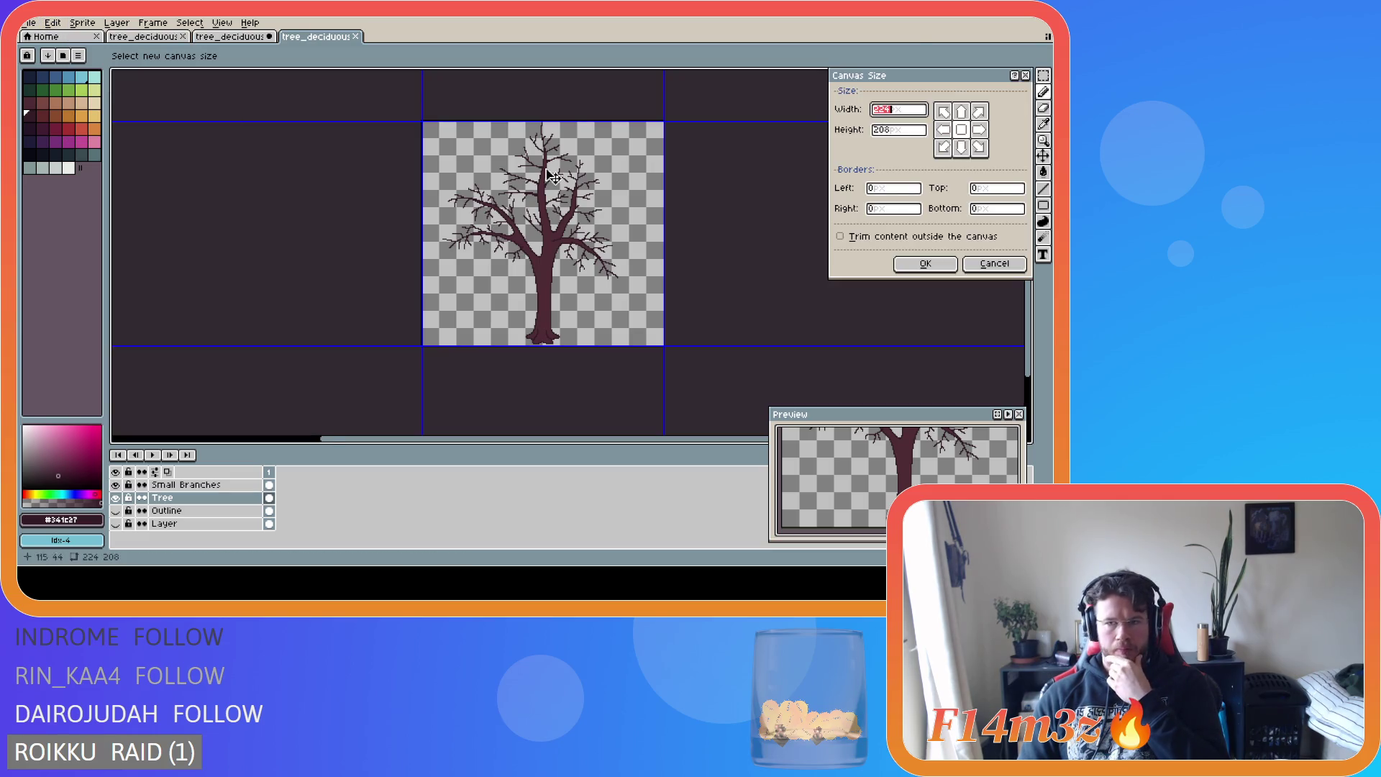
{"action": "double_click", "coordinate": [888, 138]}
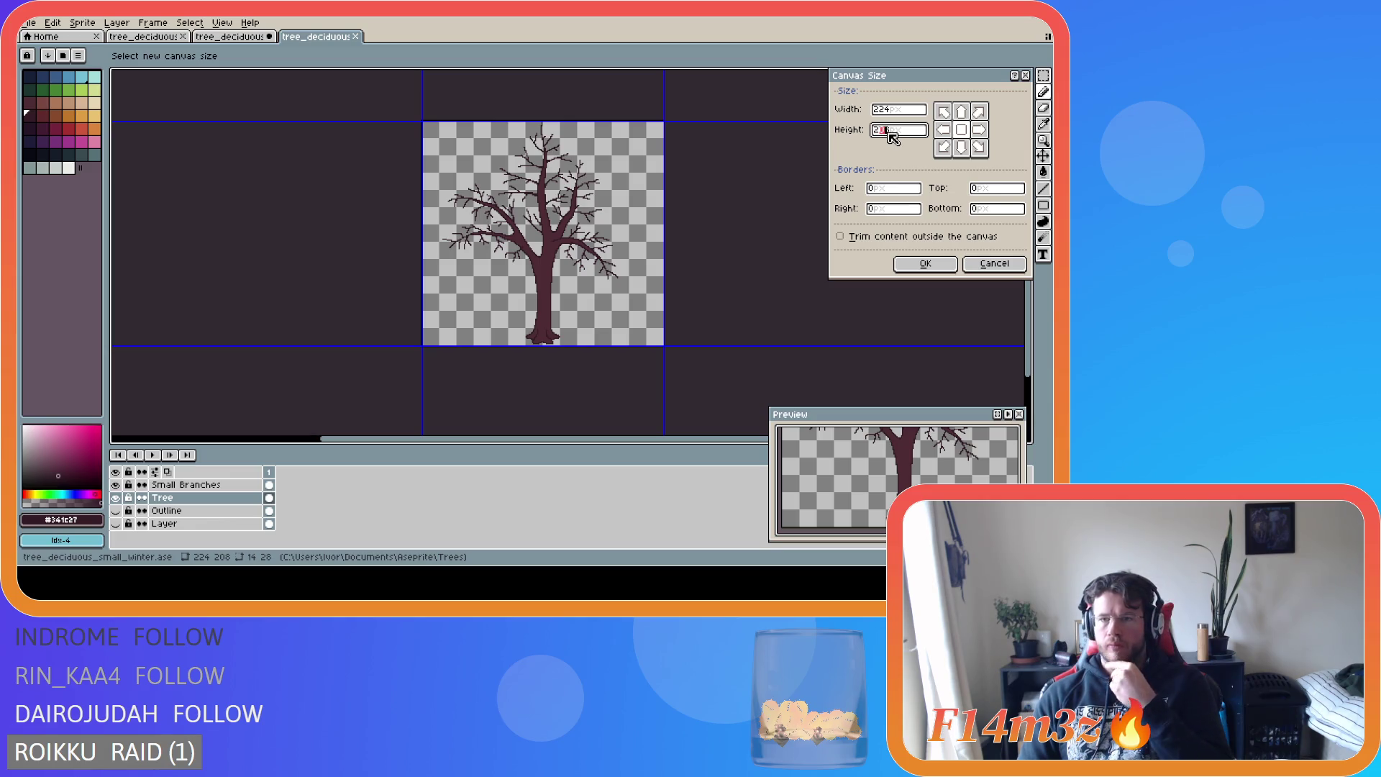
{"action": "type", "text": "2"}
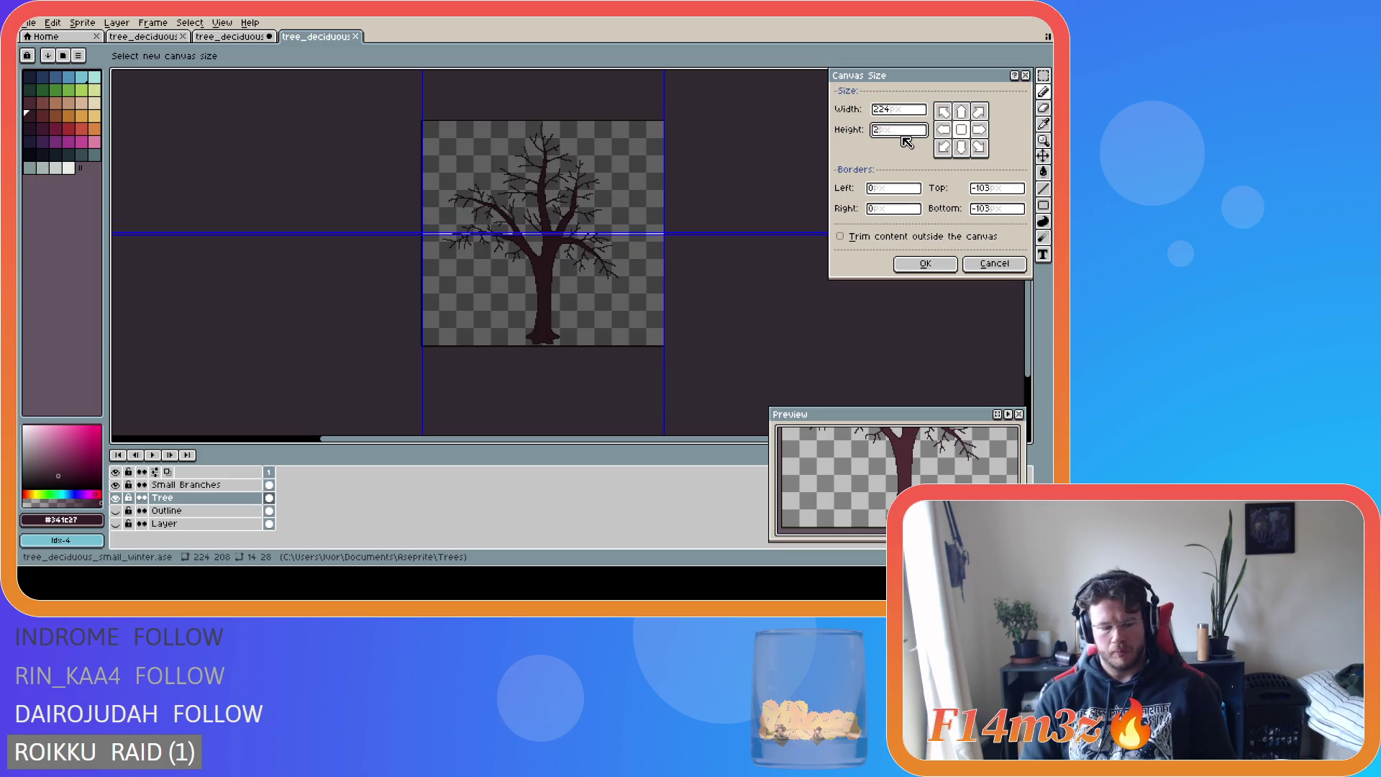
{"action": "type", "text": "24"}
{"action": "left_click", "coordinate": [961, 148]}
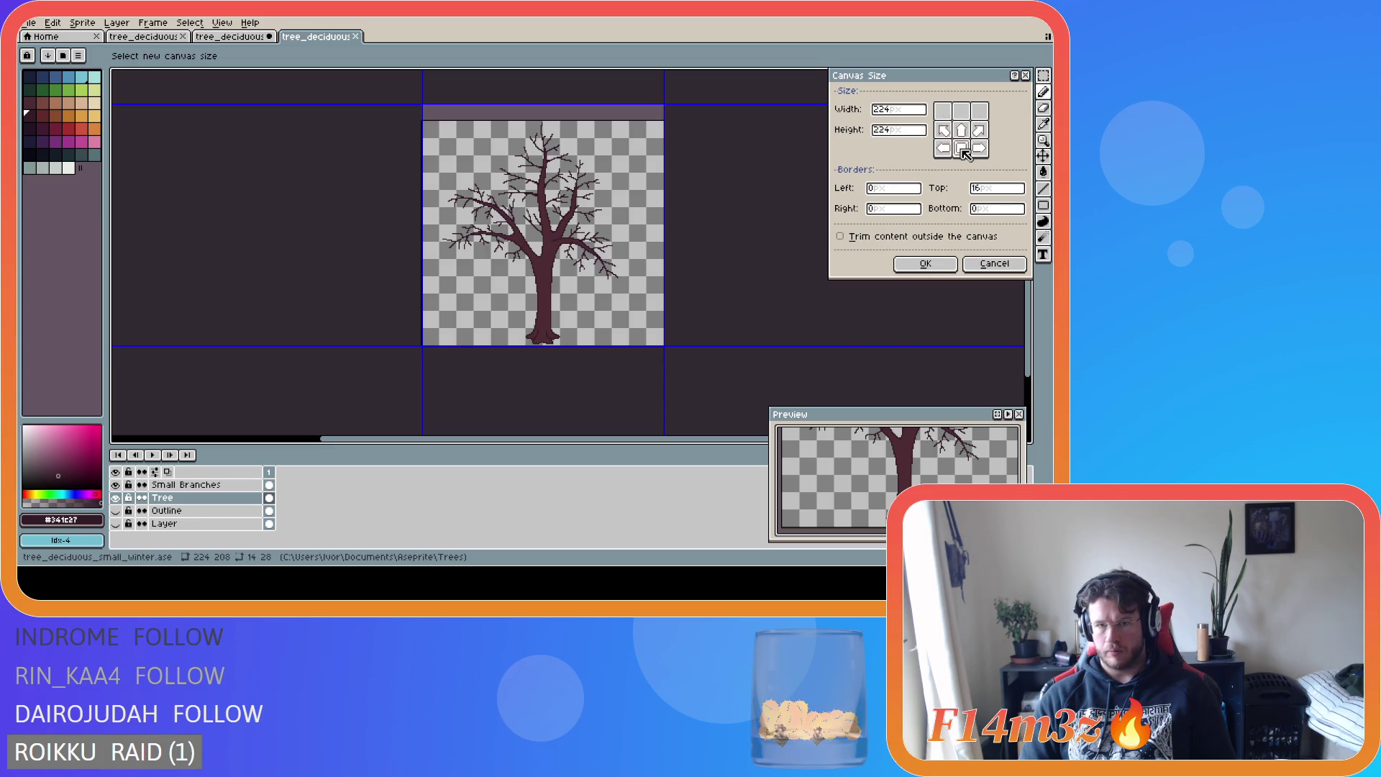
{"action": "left_click", "coordinate": [927, 264]}
{"action": "key", "text": "ctrl"}
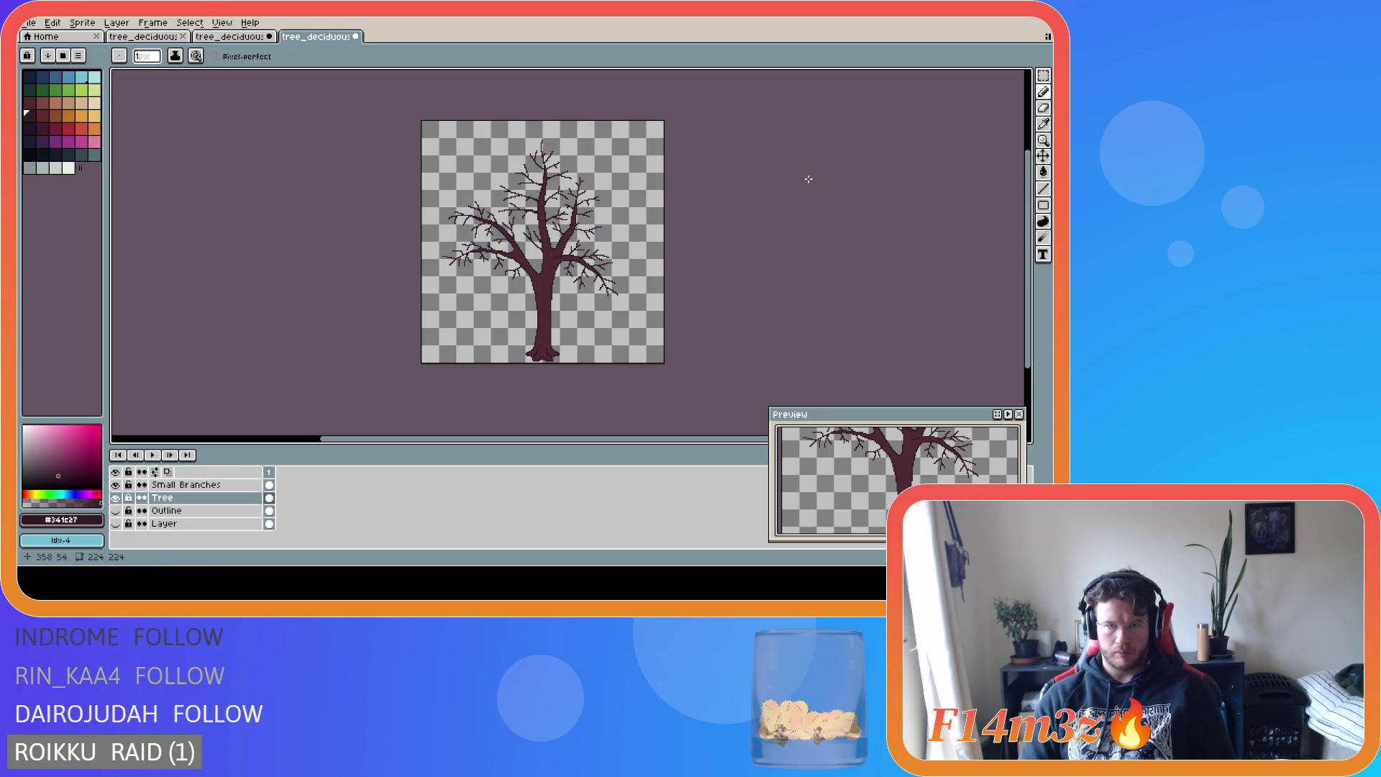
{"action": "key", "text": "ctrl+s"}
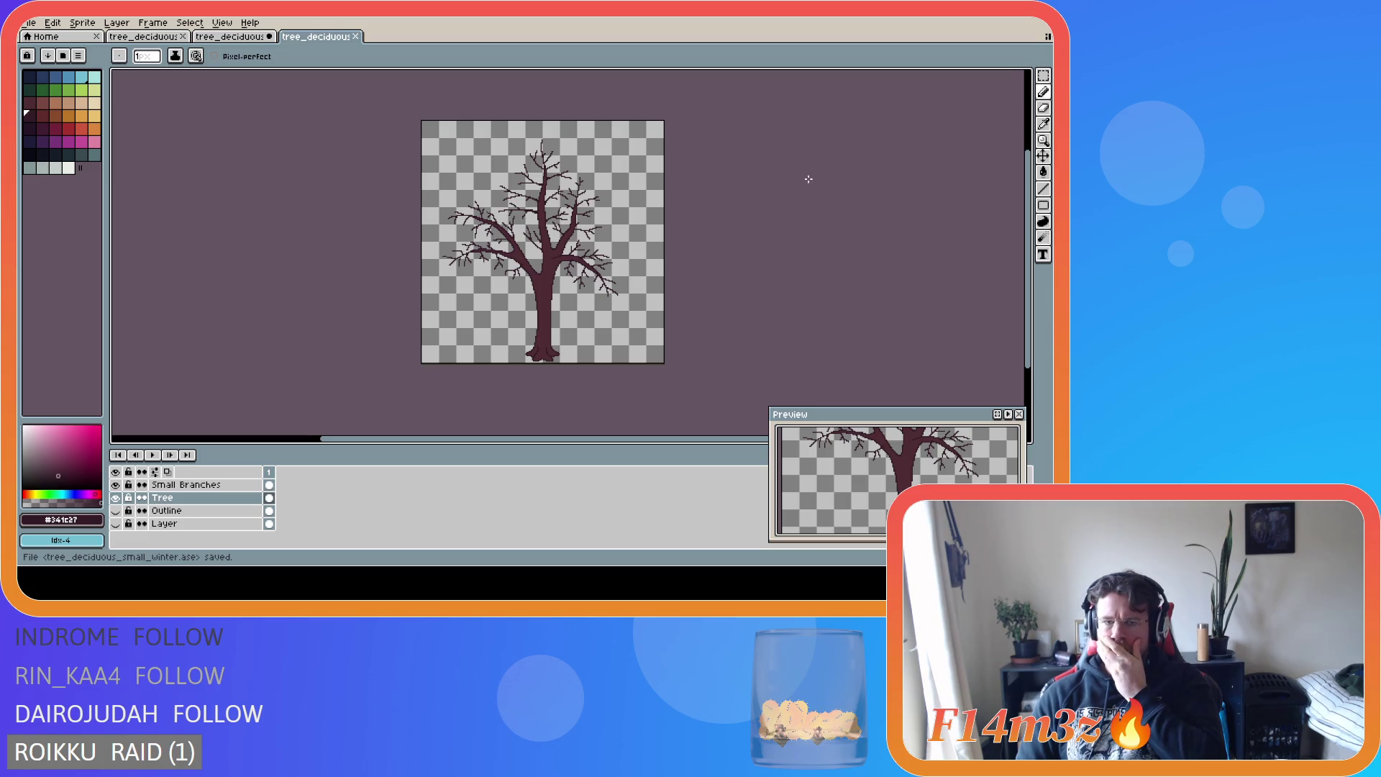
{"action": "scroll", "coordinate": [809, 179], "scroll_direction": "up", "scroll_amount": 2}
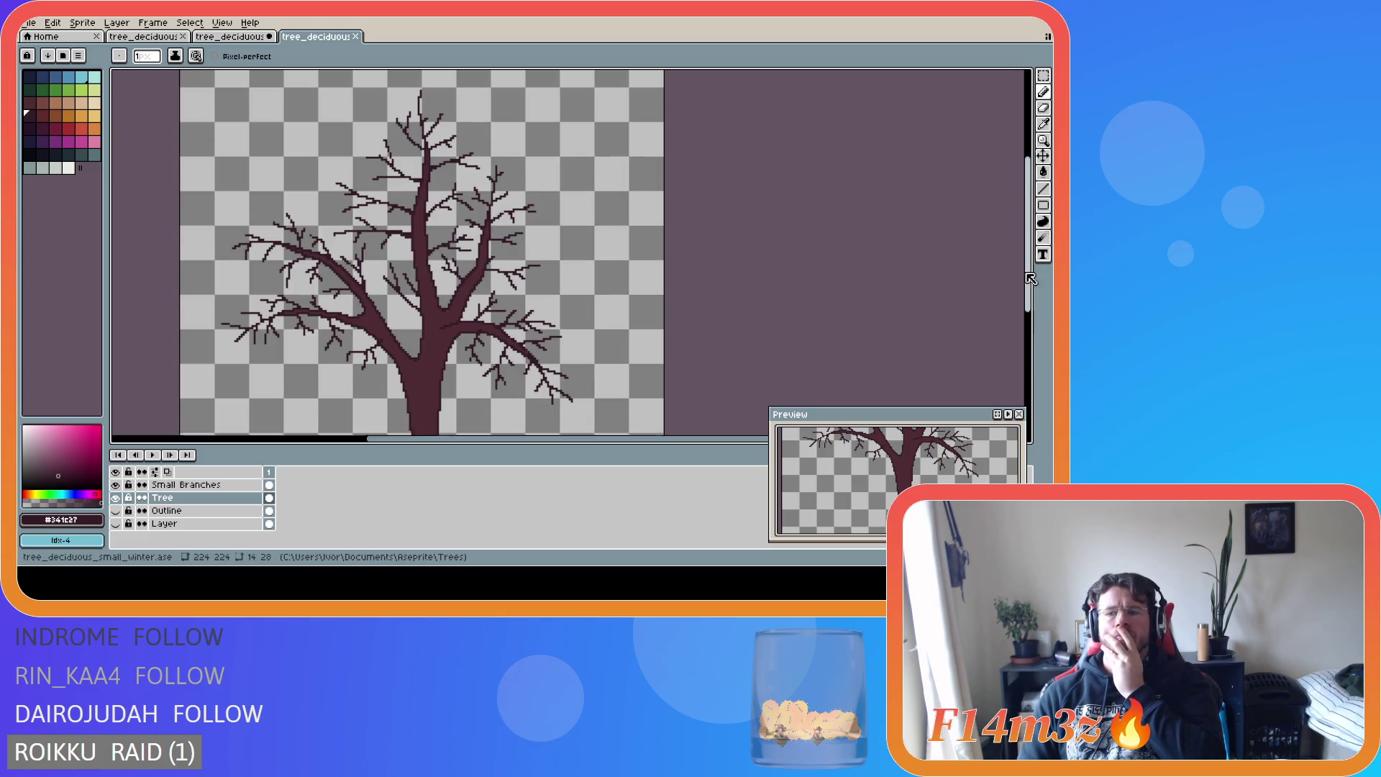
{"action": "scroll", "coordinate": [338, 380], "scroll_direction": "down", "scroll_amount": 2}
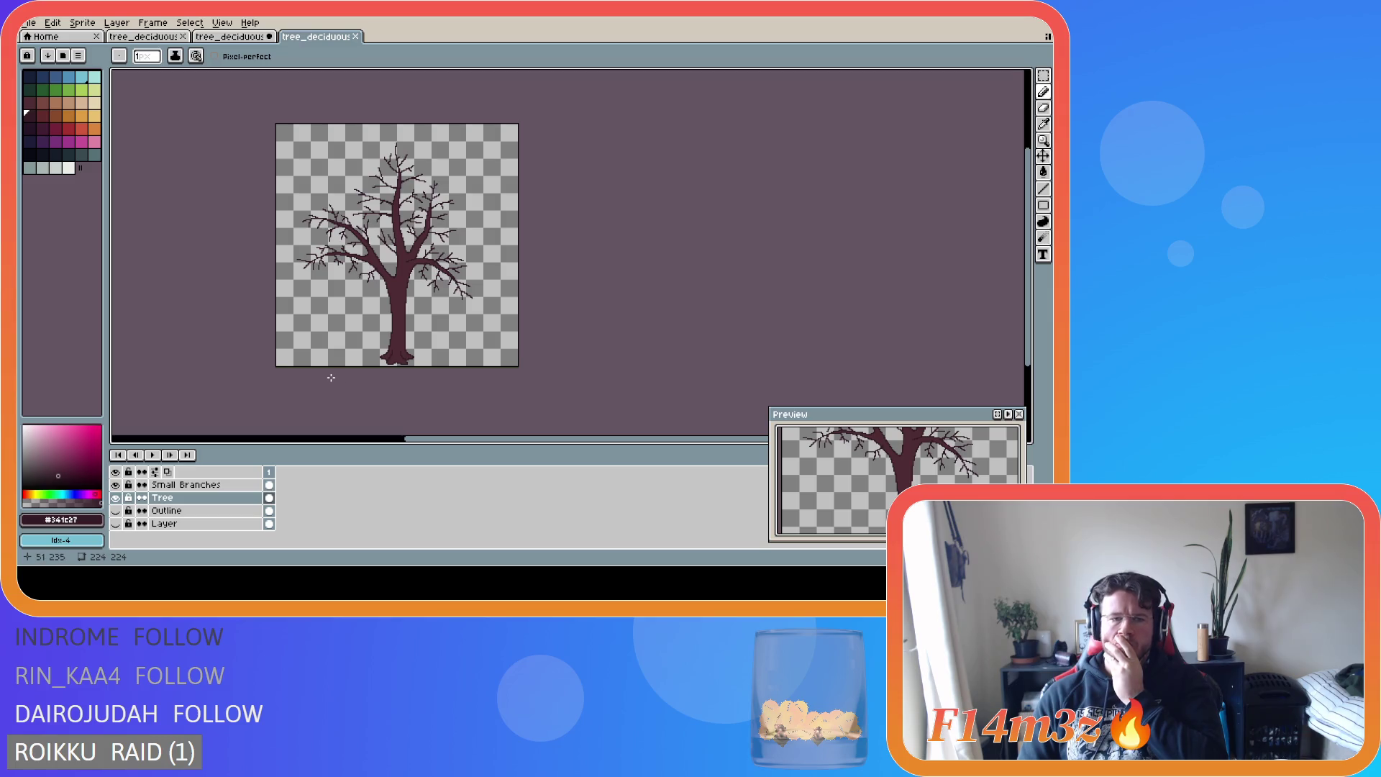
{"action": "scroll", "coordinate": [331, 378], "scroll_direction": "up", "scroll_amount": 2}
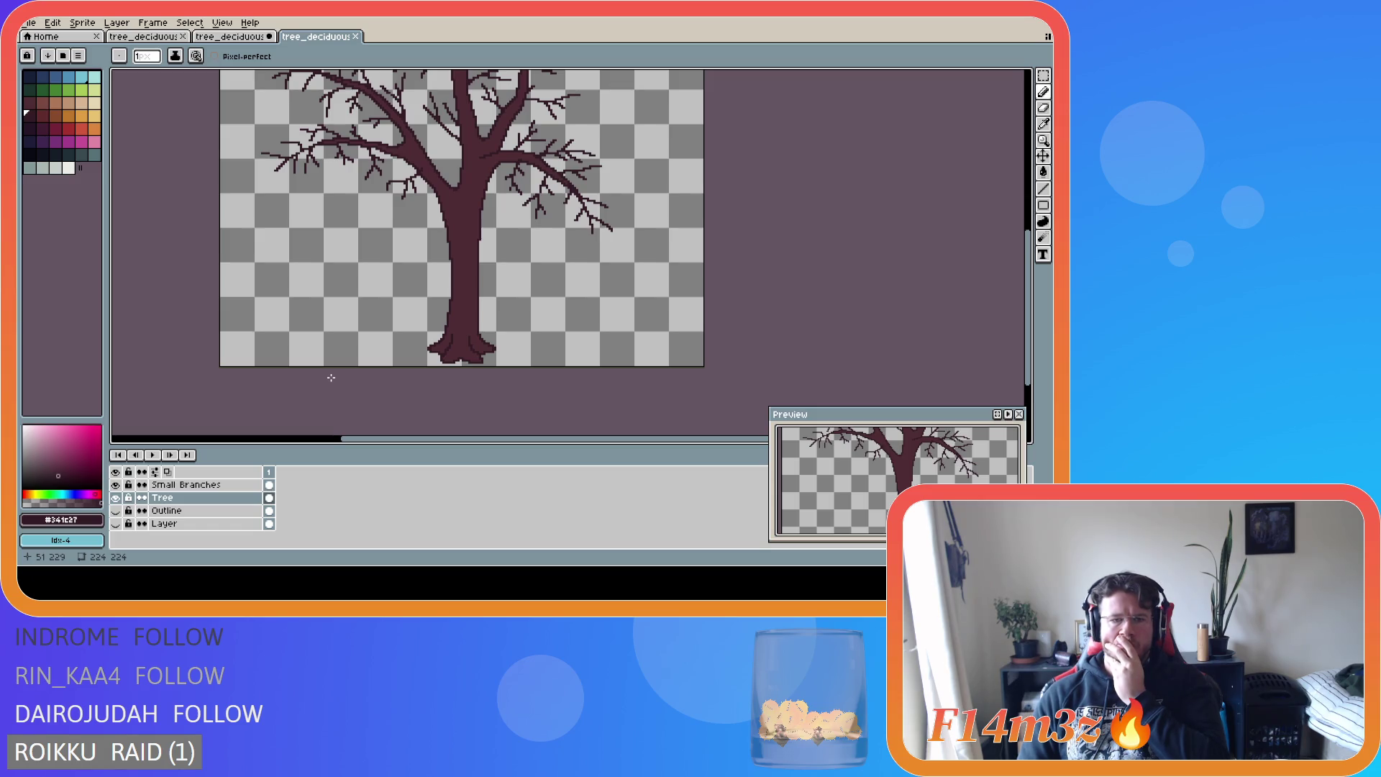
{"action": "scroll", "coordinate": [331, 378], "scroll_direction": "down", "scroll_amount": 1}
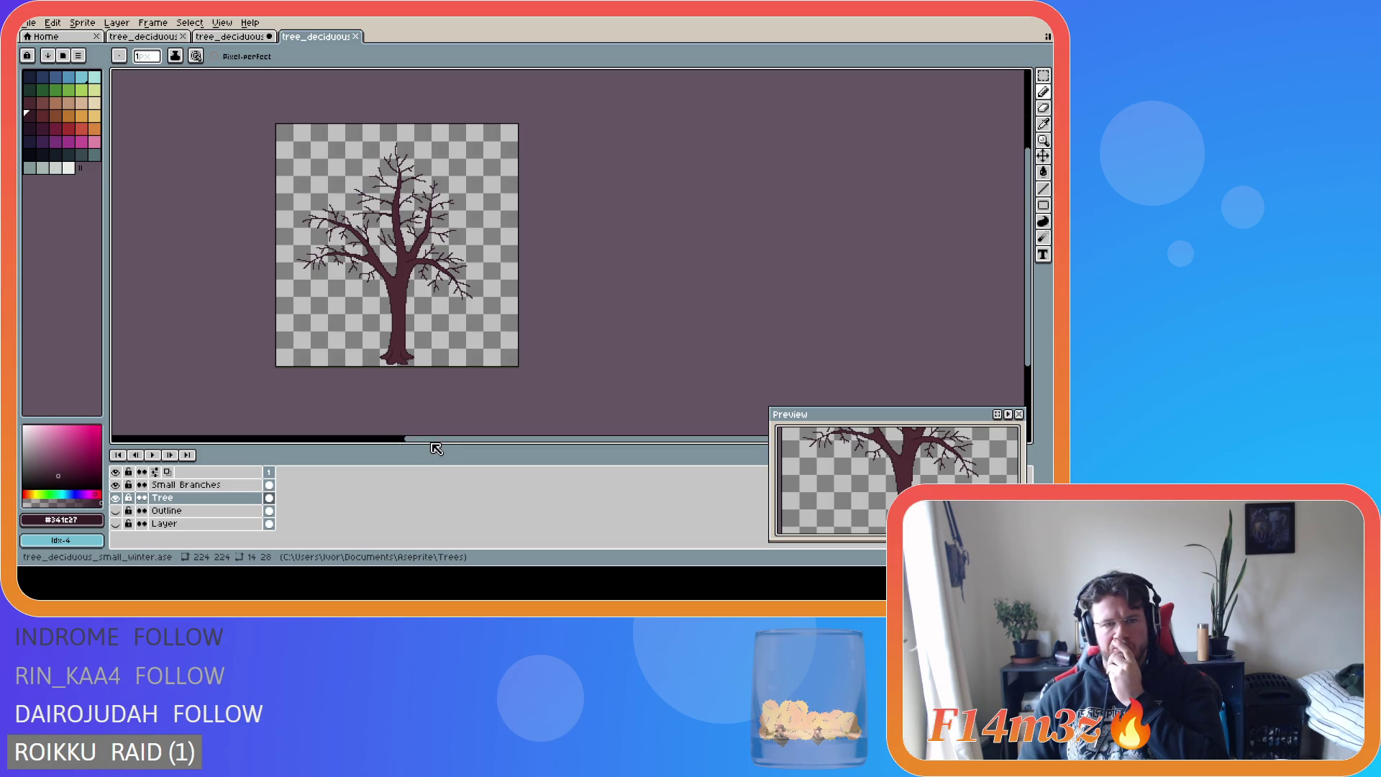
{"action": "left_click_drag", "start_coordinate": [433, 445], "coordinate": [410, 382]}
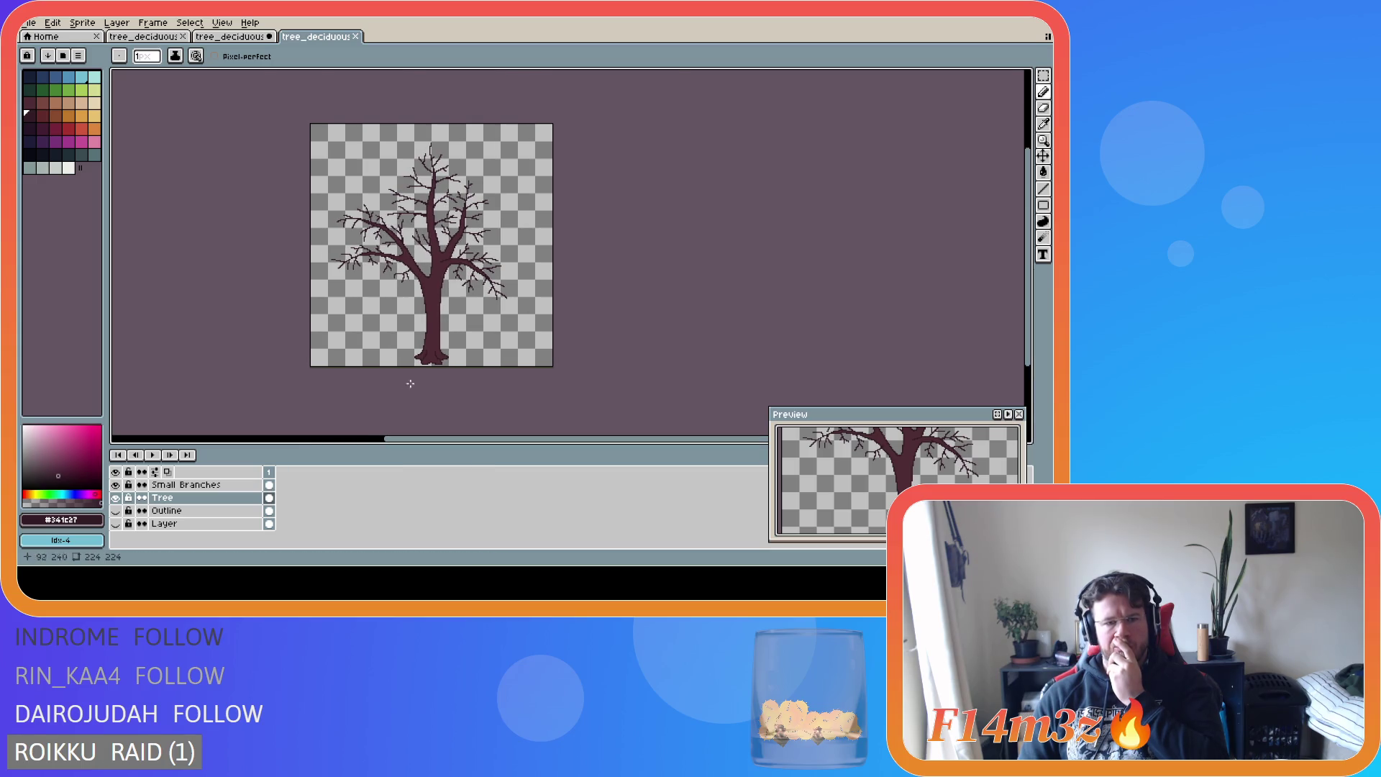
- Marquee-select the trunk's base and its left root flare
{"action": "scroll", "coordinate": [414, 366], "scroll_direction": "up", "scroll_amount": 2}
{"action": "key", "text": "m"}
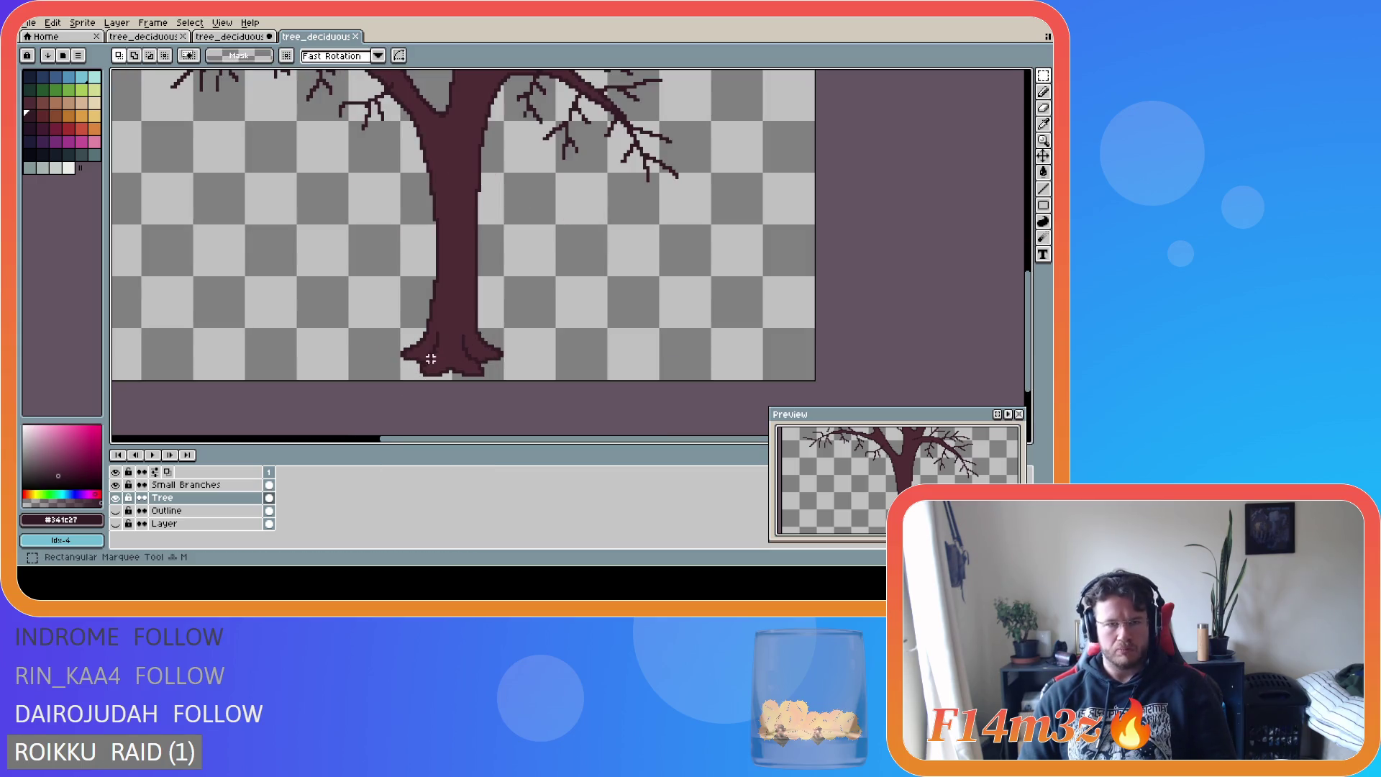
{"action": "left_click_drag", "start_coordinate": [482, 362], "coordinate": [526, 319]}
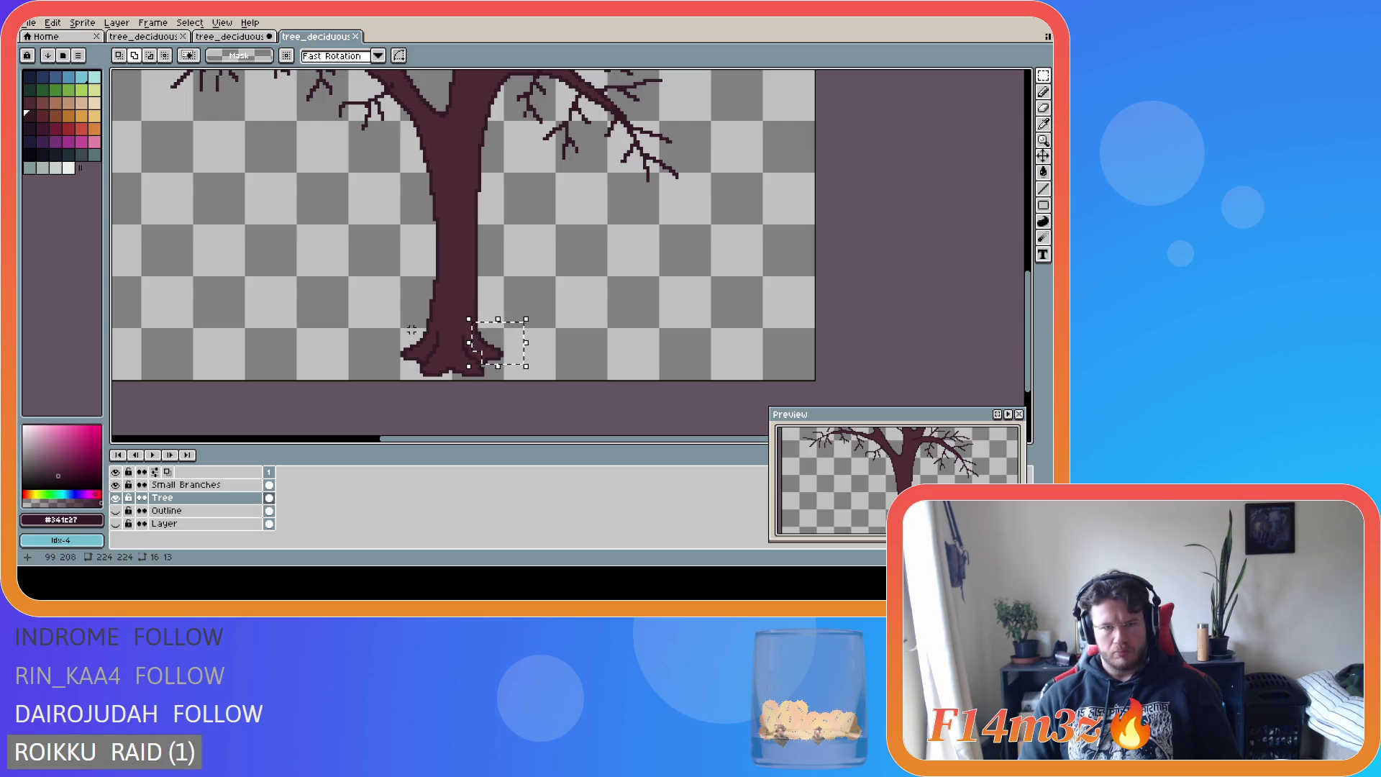
{"action": "mouse_move", "coordinate": [411, 333]}
{"action": "left_mouse_down"}
{"action": "mouse_move", "coordinate": [433, 348]}
{"action": "mouse_move", "coordinate": [400, 355]}
{"action": "mouse_move", "coordinate": [422, 363]}
{"action": "left_mouse_up"}
{"action": "key", "text": "Up"}
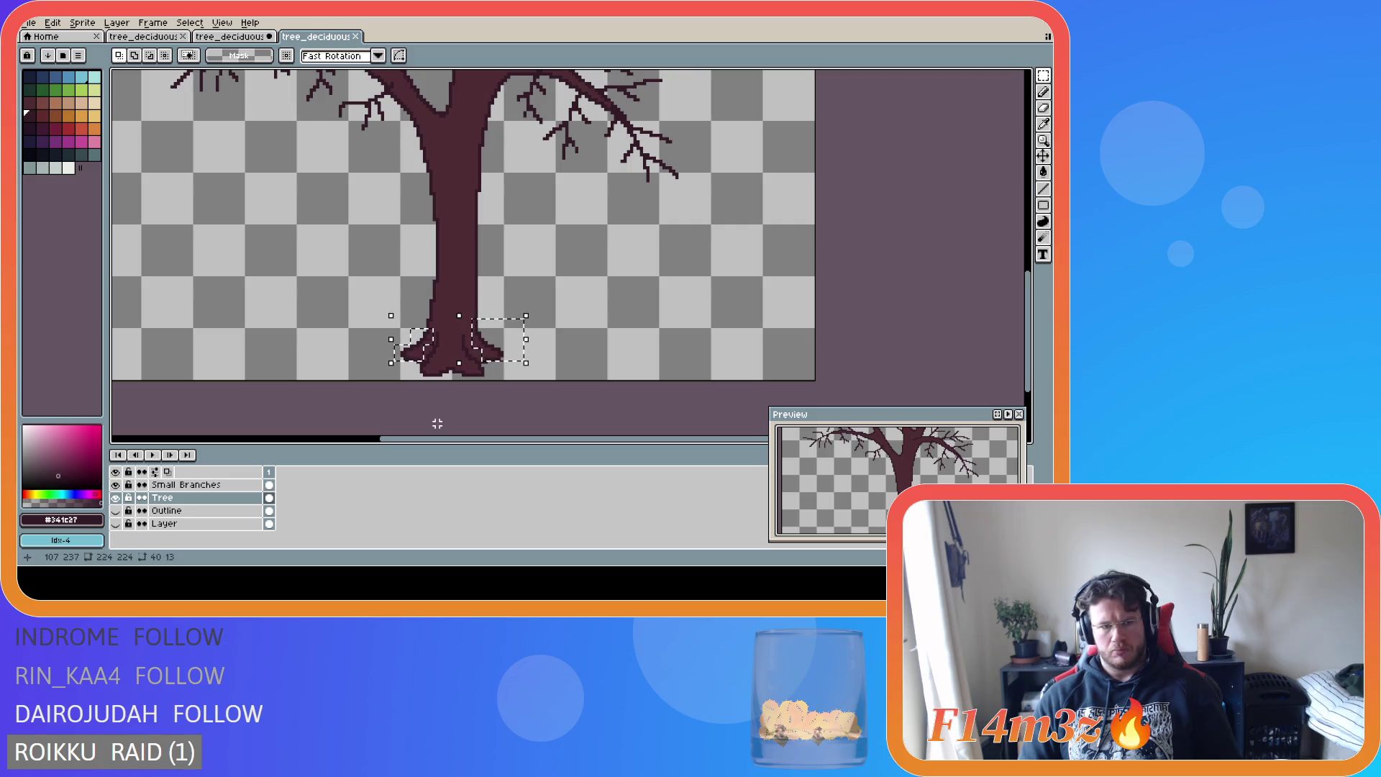
- Check the selection against the Tree layer, then shift the root pixels up one pixel and commit
{"action": "key", "text": "Down"}
{"action": "left_click", "coordinate": [116, 497]}
{"action": "left_click", "coordinate": [116, 498]}
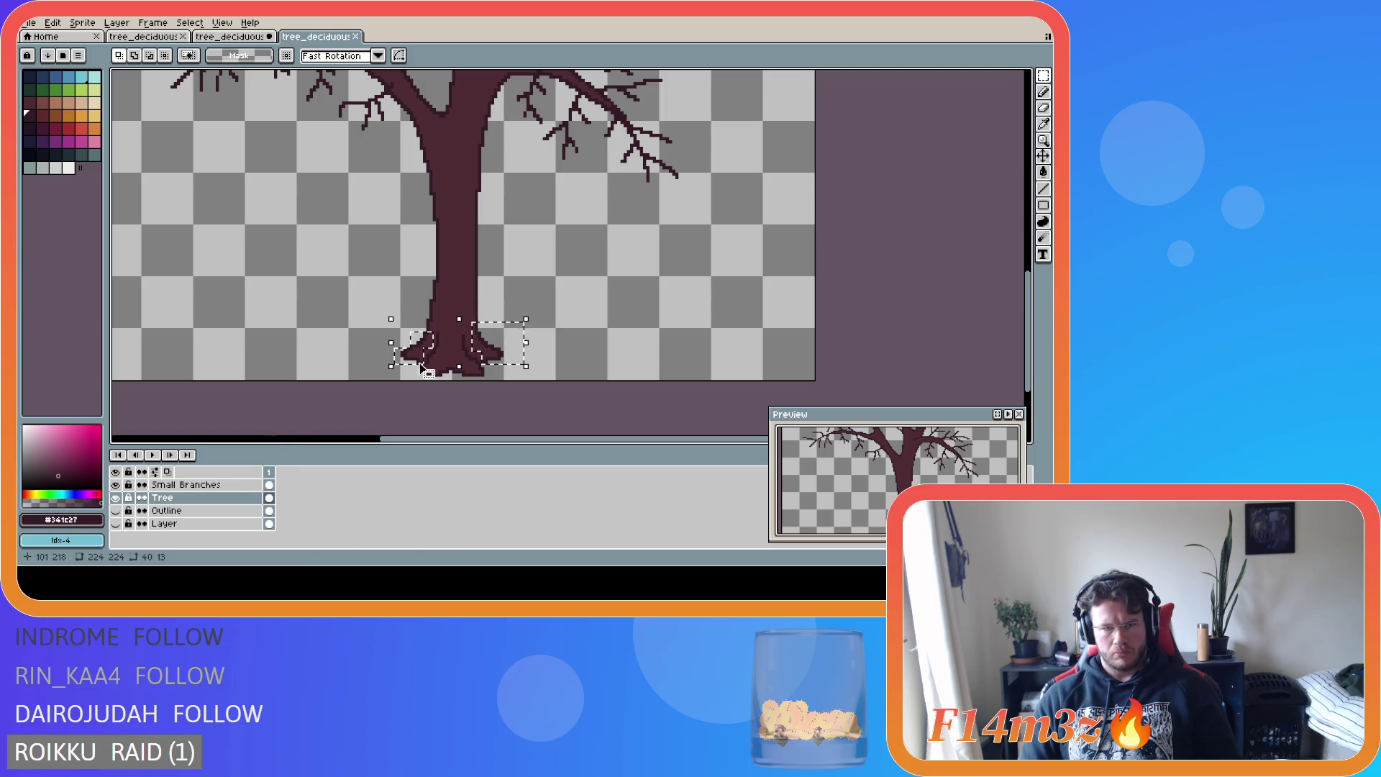
{"action": "key", "text": "Up"}
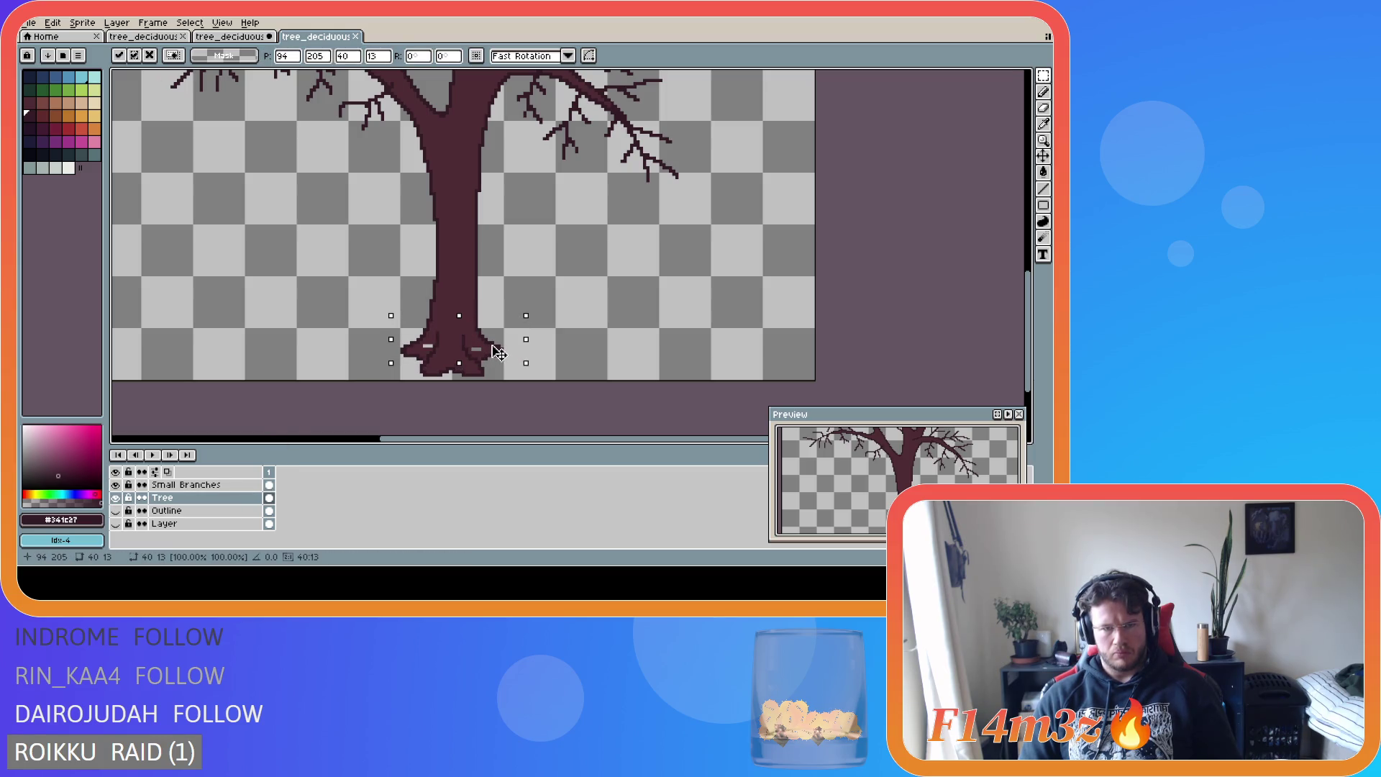
{"action": "scroll", "coordinate": [535, 391], "scroll_direction": "down", "scroll_amount": 2}
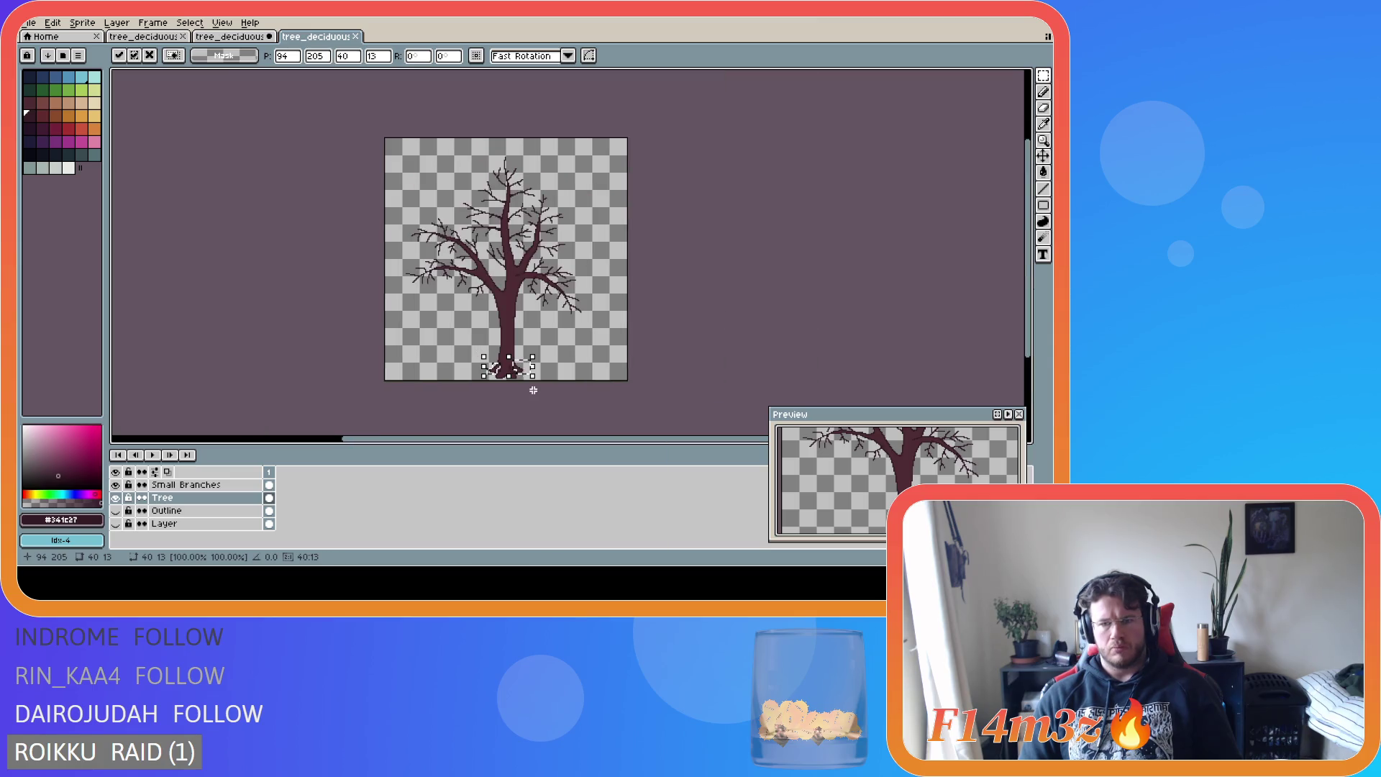
{"action": "key", "text": "Return"}
{"action": "key", "text": "ctrl+z"}
{"action": "key", "text": "ctrl+y"}
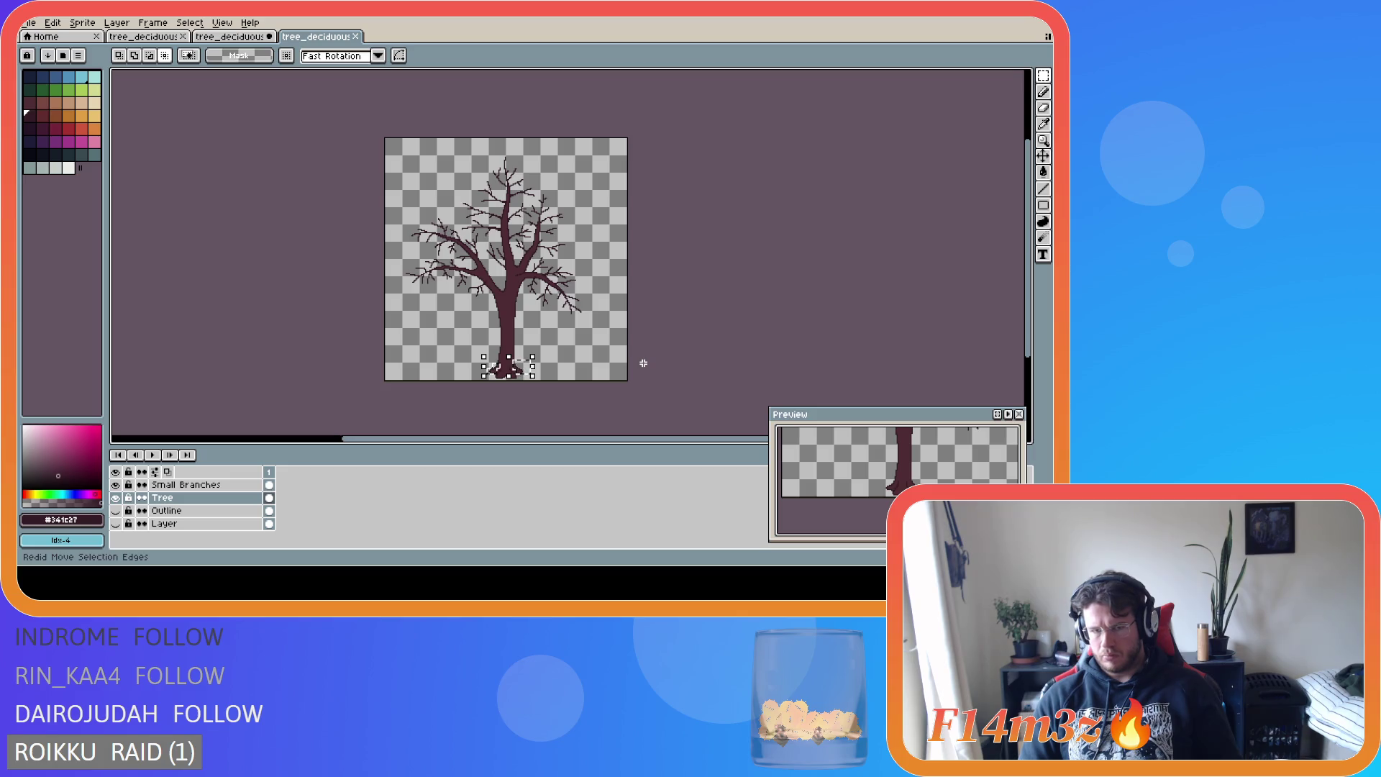
{"action": "scroll", "coordinate": [455, 364], "scroll_direction": "up", "scroll_amount": 1}
- Reposition the flared root base, apply it, deselect, and save the drawing
{"action": "left_click", "coordinate": [424, 367]}
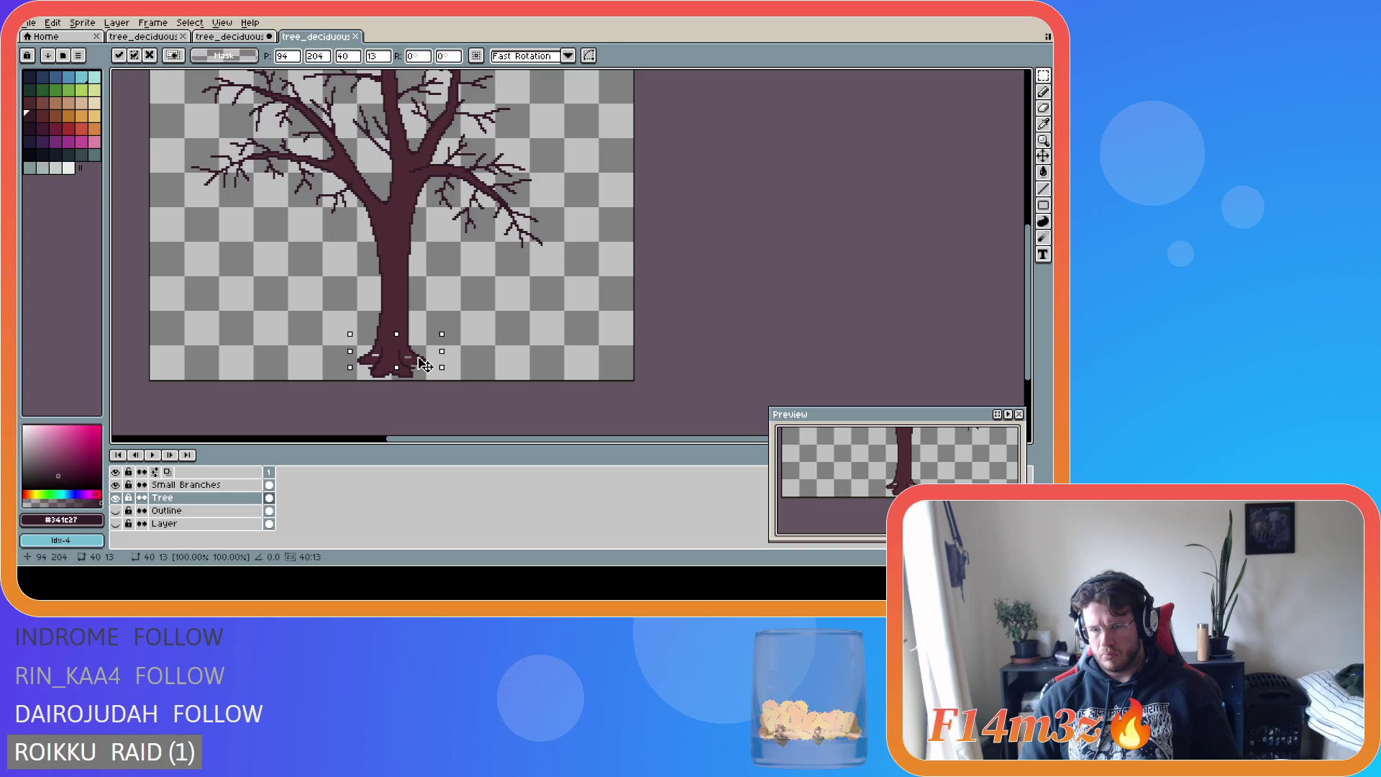
{"action": "left_click", "coordinate": [419, 424]}
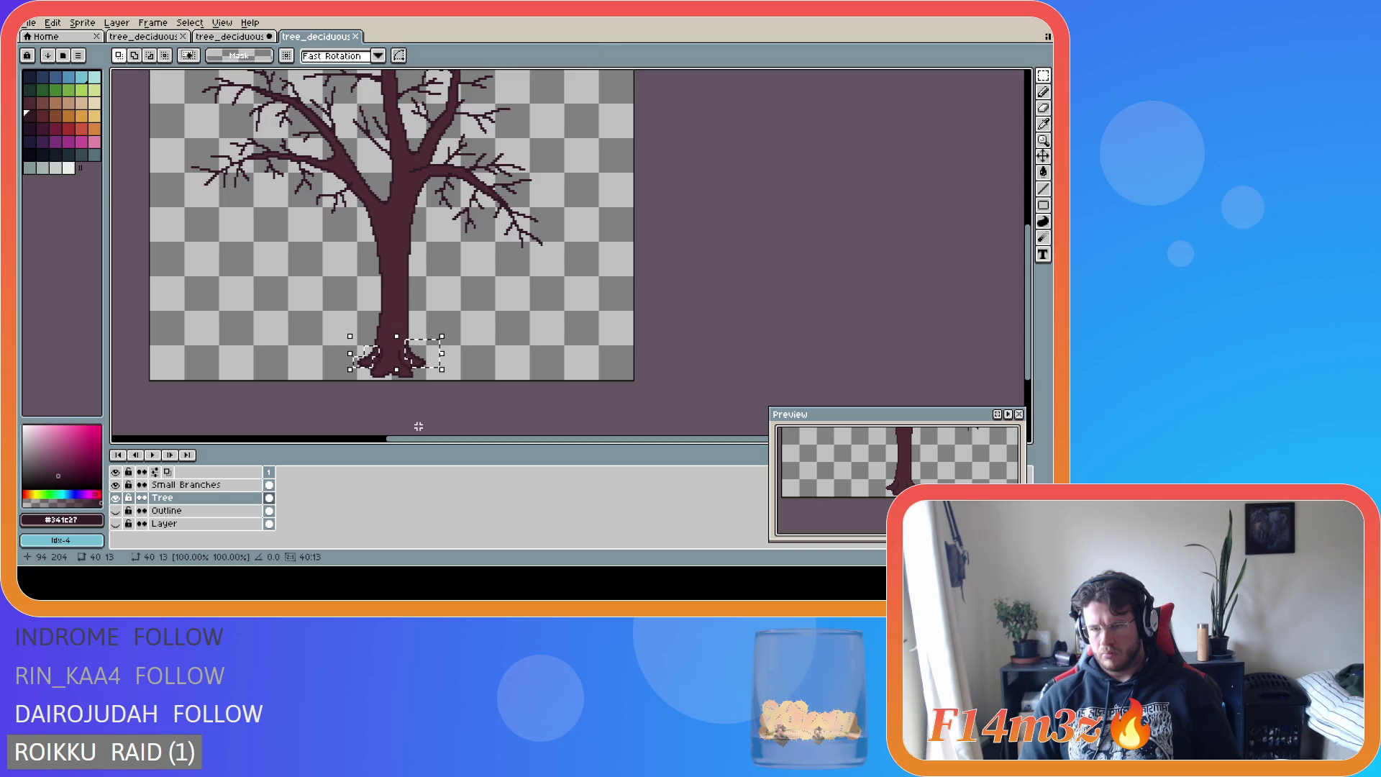
{"action": "left_click", "coordinate": [426, 367]}
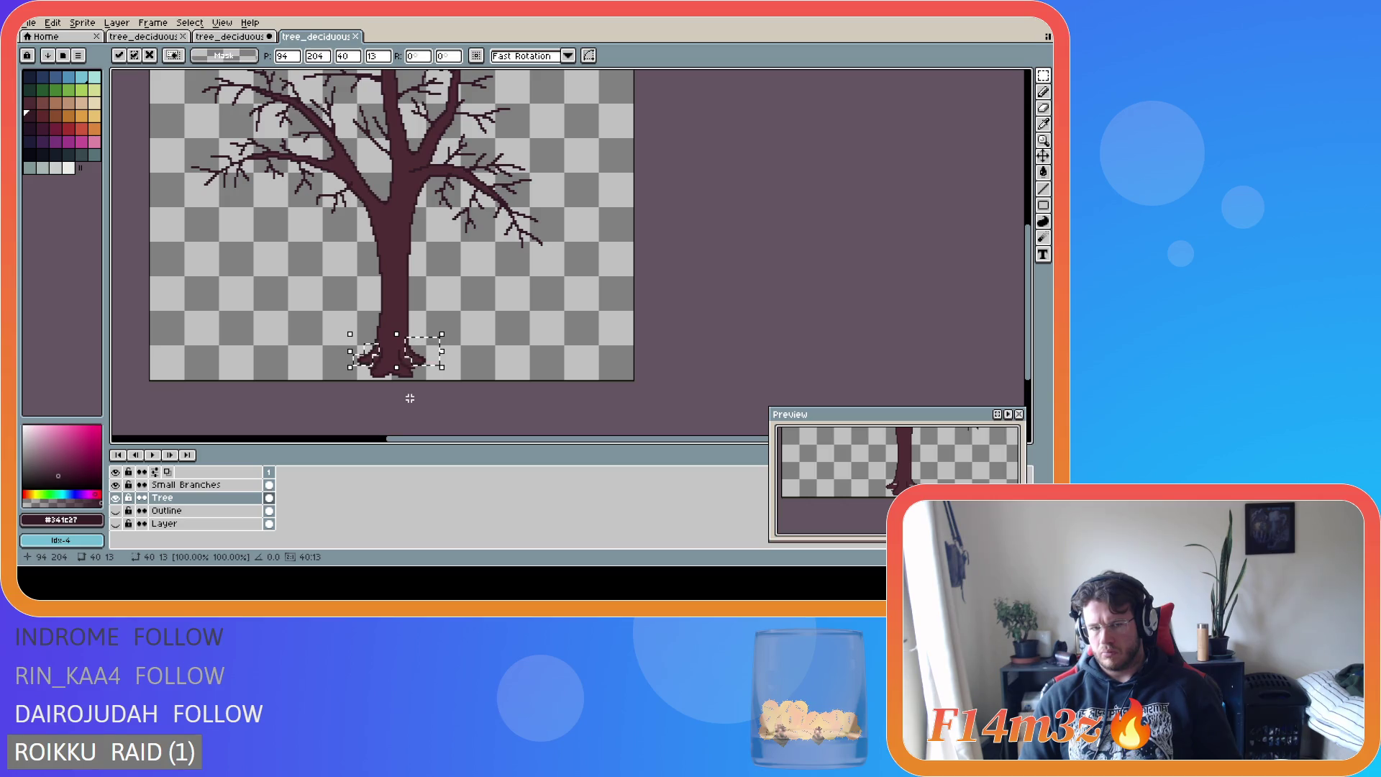
{"action": "key", "text": "Return"}
{"action": "key", "text": "ctrl+d"}
{"action": "key", "text": "ctrl+s"}
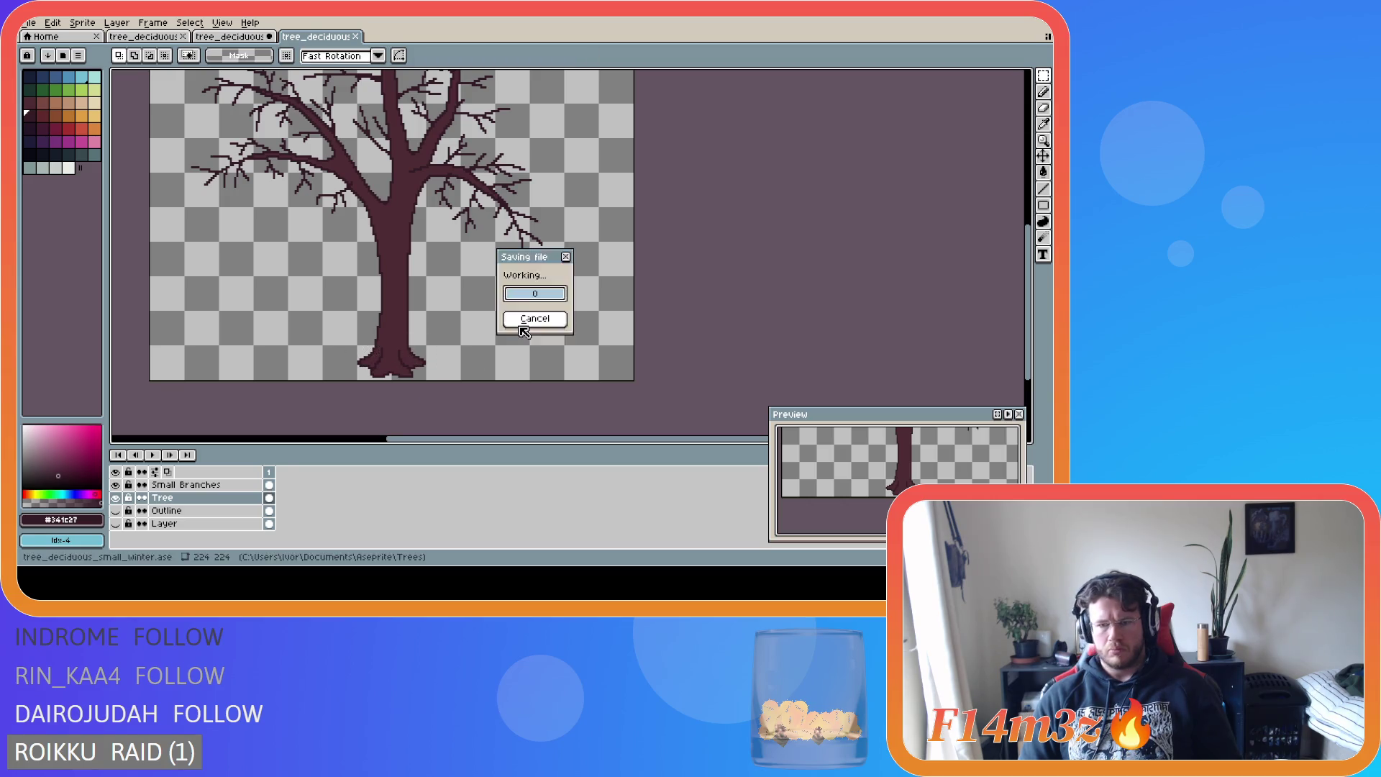
{"action": "scroll", "coordinate": [481, 352], "scroll_direction": "down", "scroll_amount": 2}
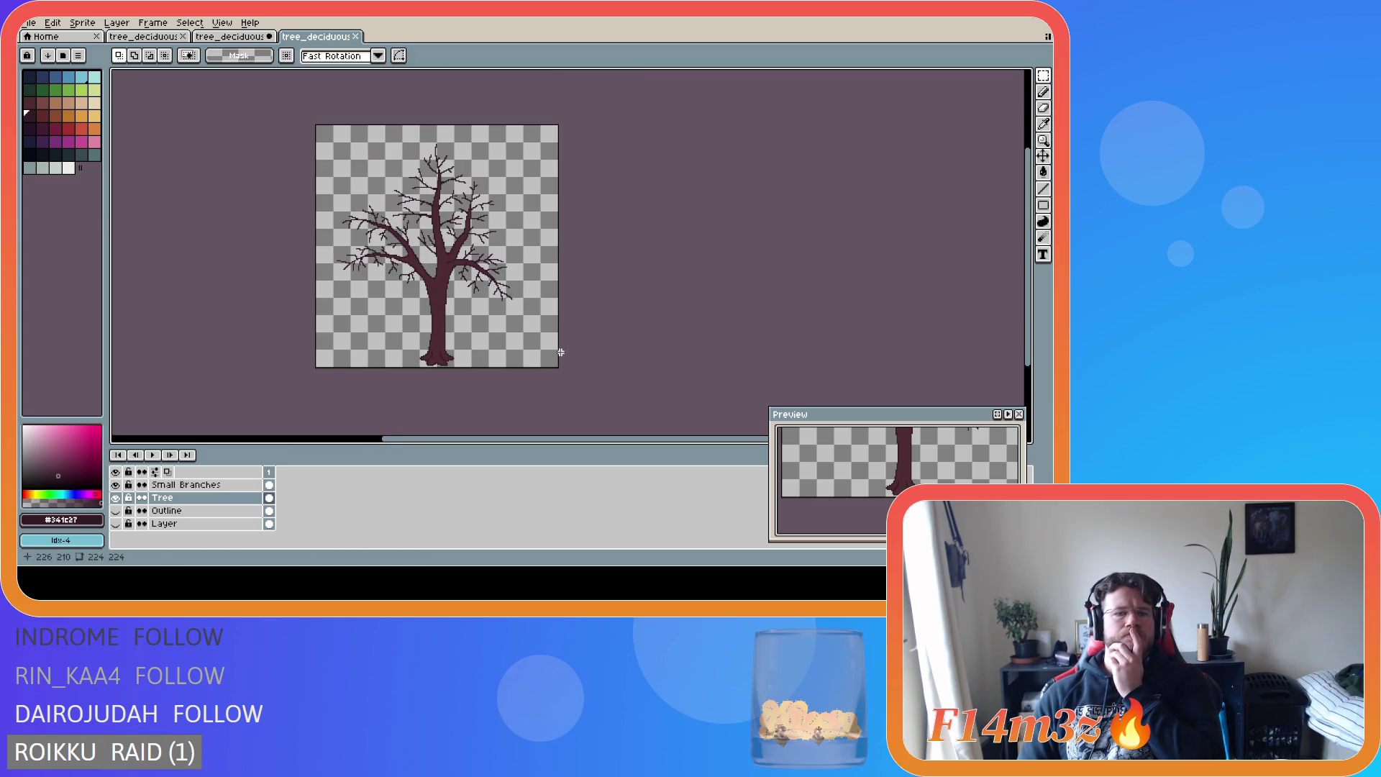
{"action": "scroll", "coordinate": [510, 357], "scroll_direction": "up", "scroll_amount": 2}
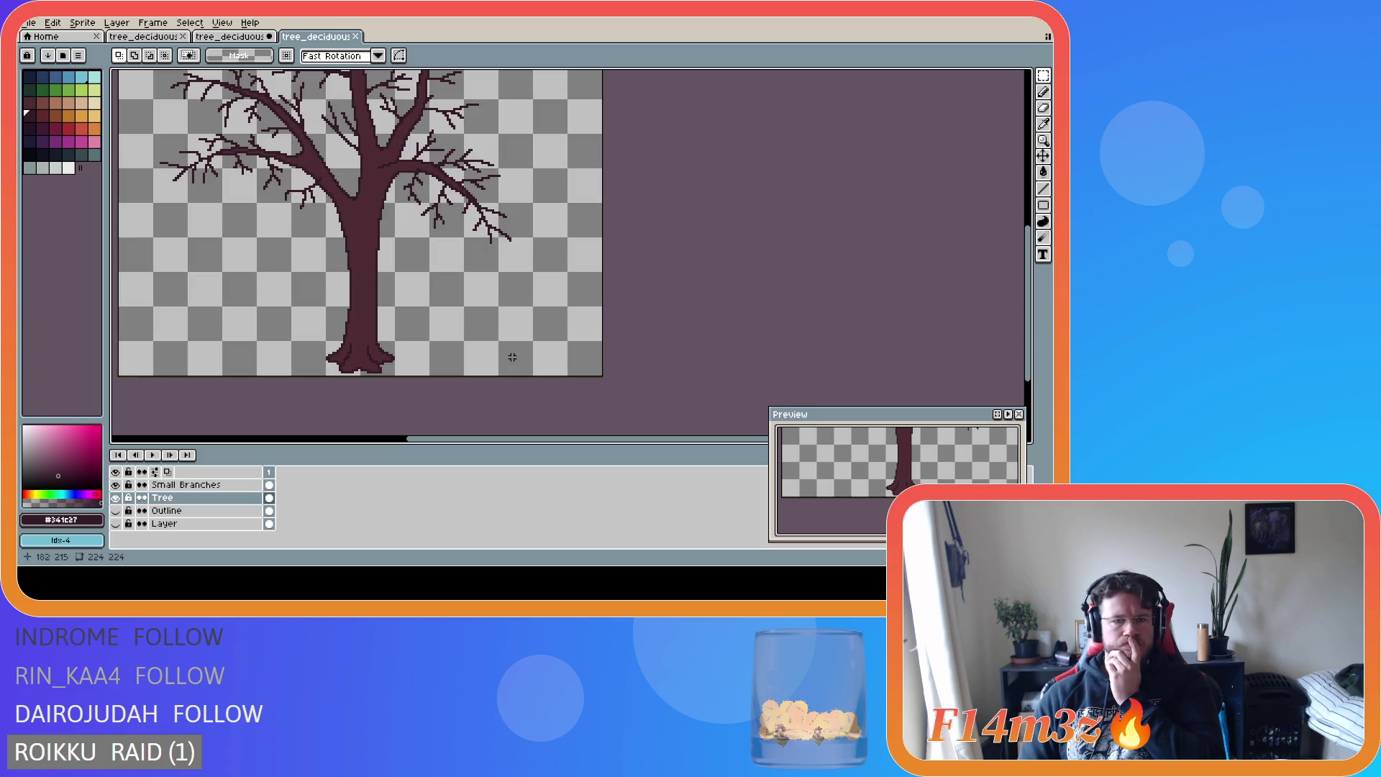
{"action": "scroll", "coordinate": [491, 357], "scroll_direction": "down", "scroll_amount": 2}
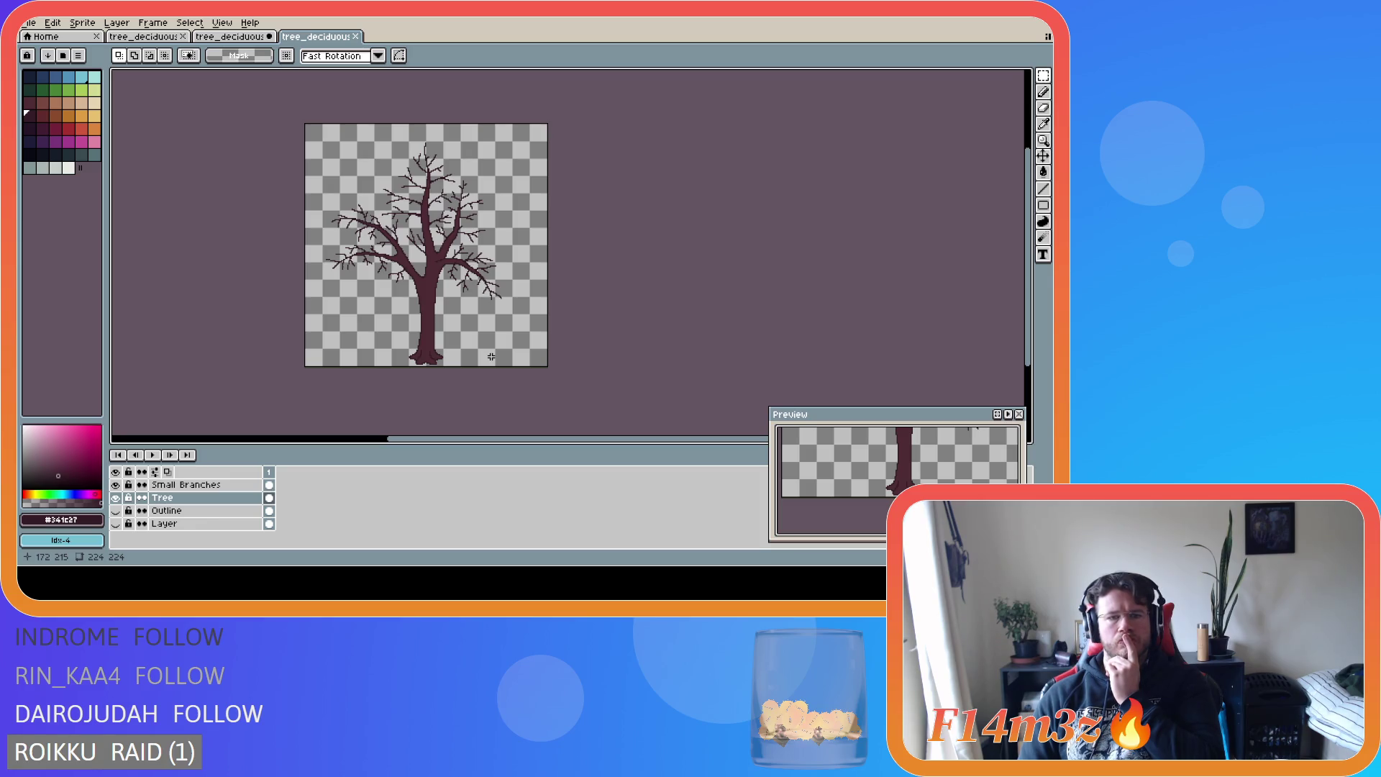
{"action": "scroll", "coordinate": [491, 357], "scroll_direction": "up", "scroll_amount": 2}
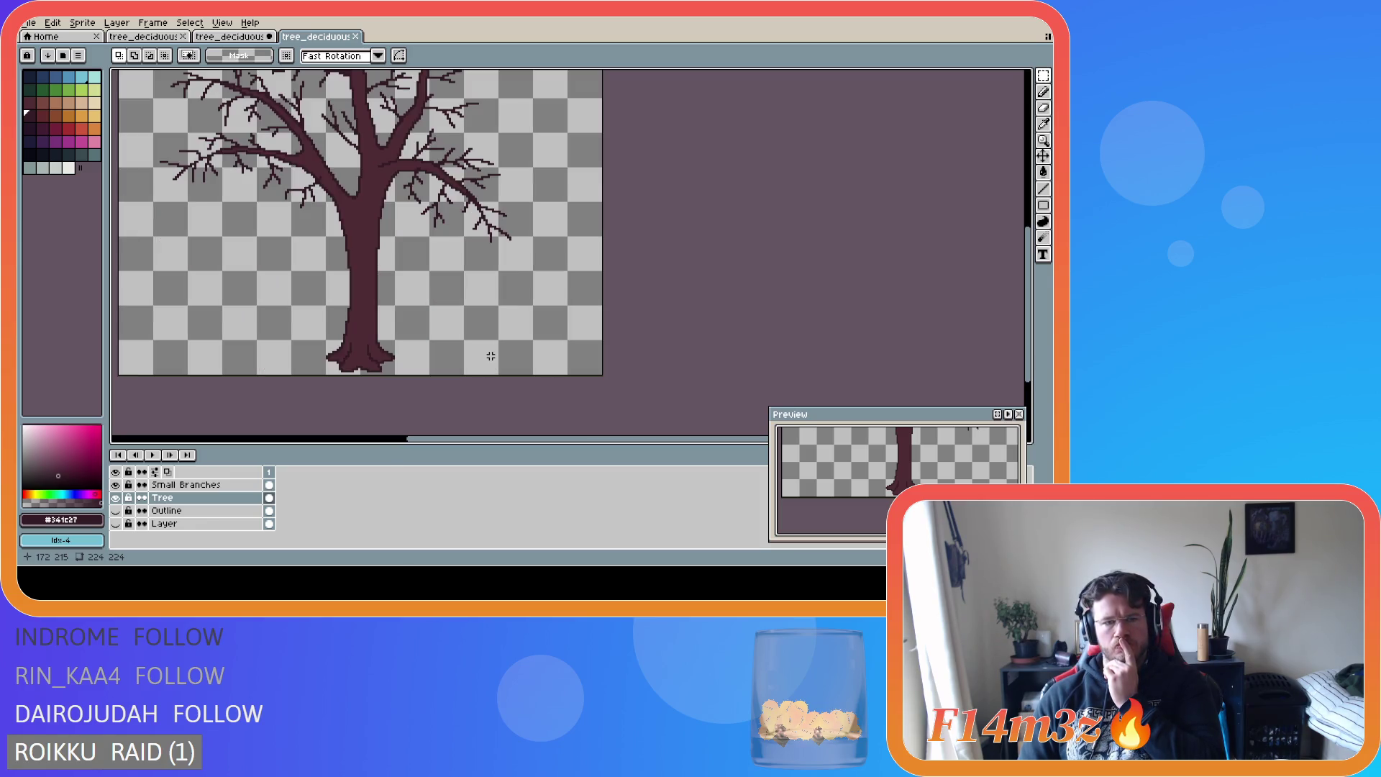
{"action": "scroll", "coordinate": [491, 357], "scroll_direction": "down", "scroll_amount": 2}
{"action": "left_click", "coordinate": [431, 438]}
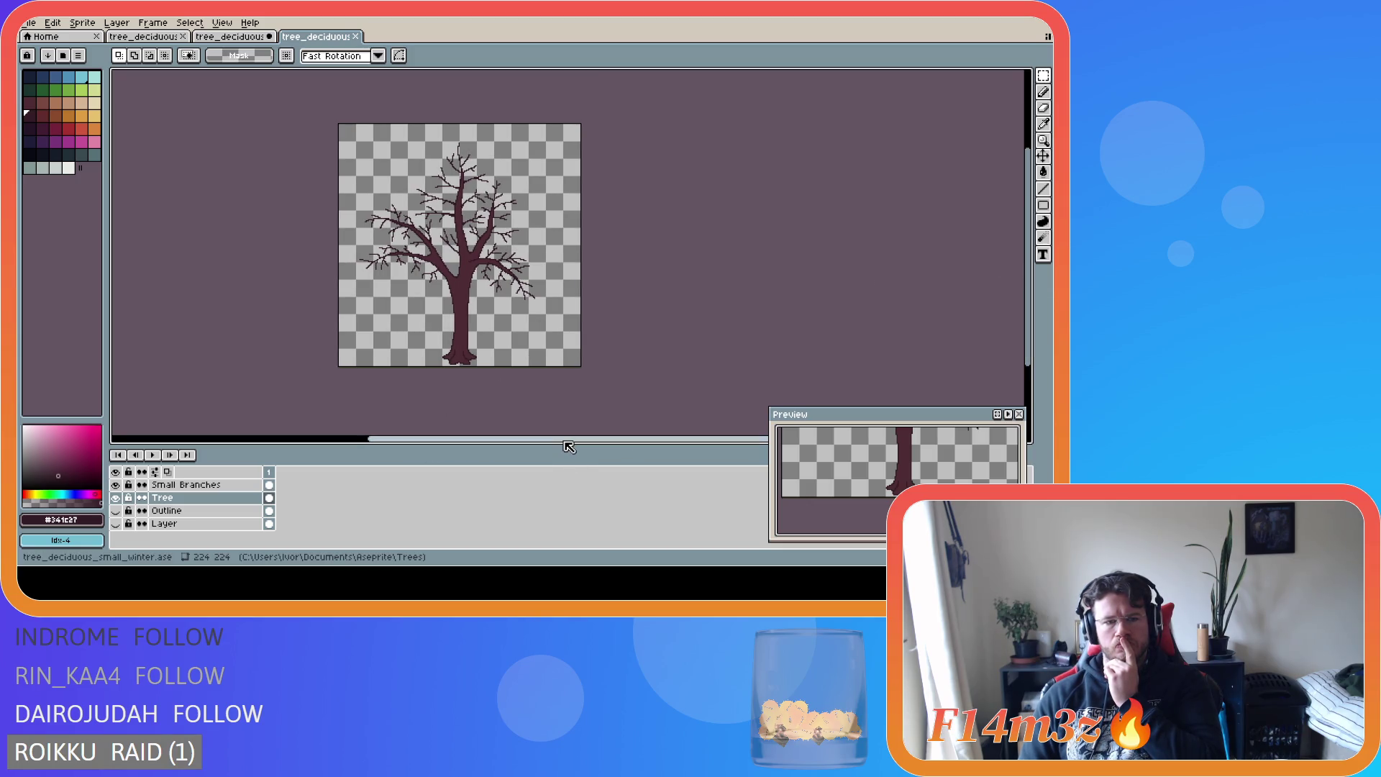
{"action": "left_click_drag", "start_coordinate": [564, 440], "coordinate": [548, 443]}
{"action": "key", "text": "ctrl+s"}
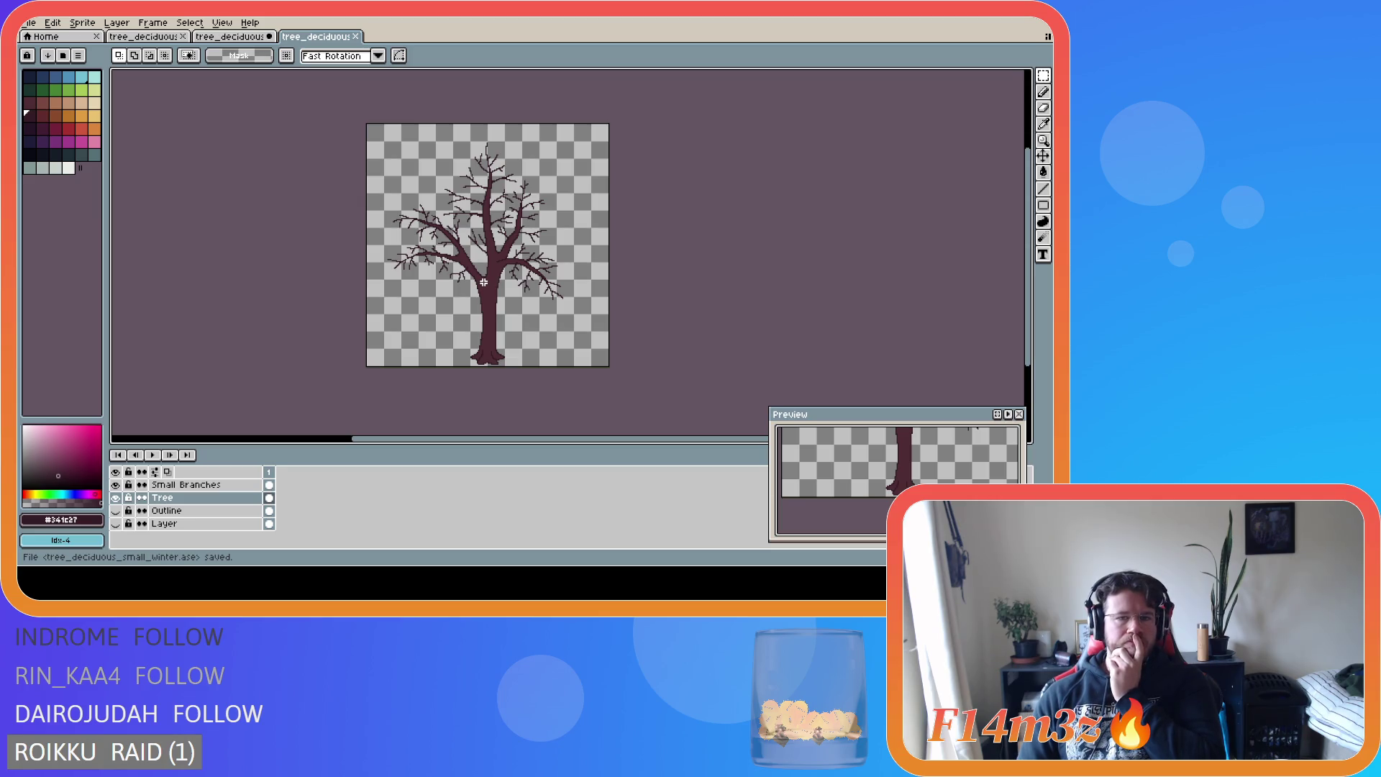
{"action": "scroll", "coordinate": [544, 229], "scroll_direction": "up", "scroll_amount": 2}
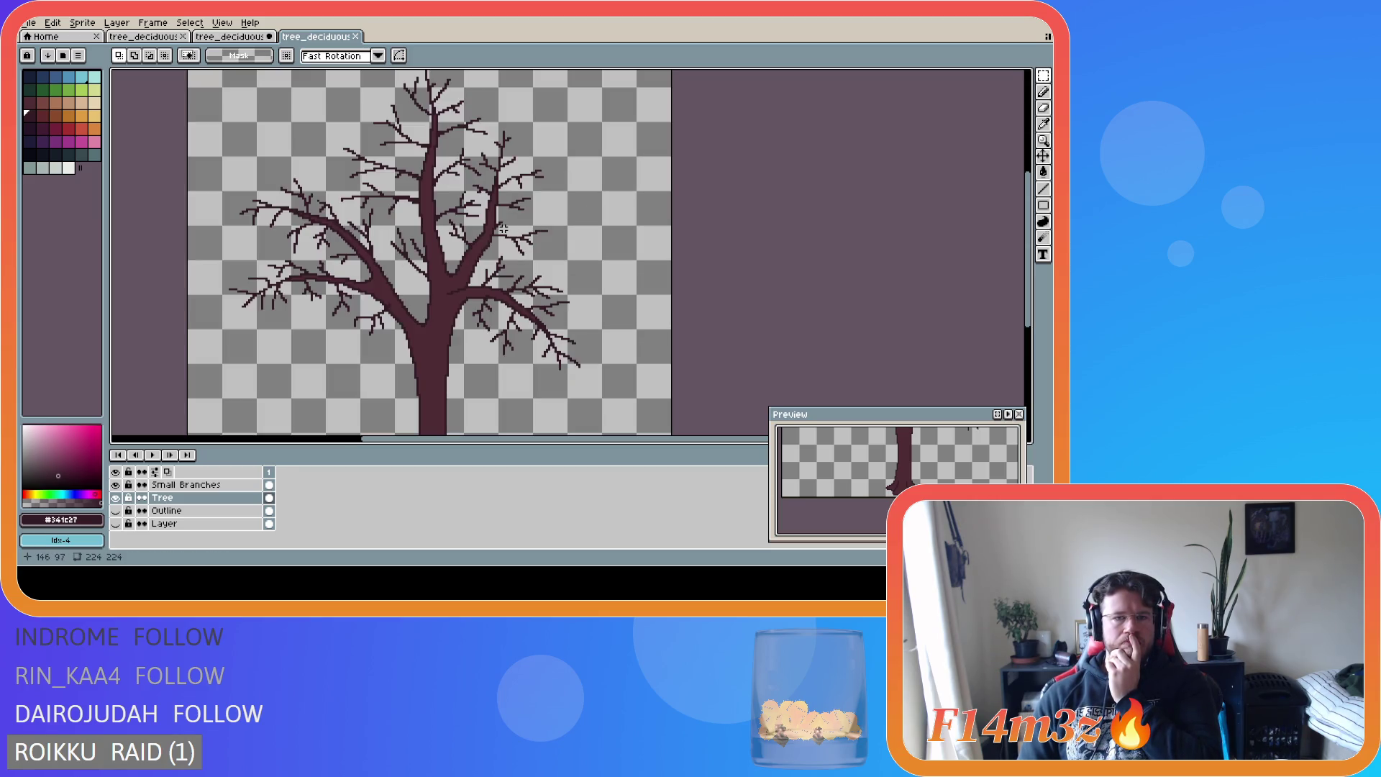
{"action": "scroll", "coordinate": [502, 228], "scroll_direction": "down", "scroll_amount": 2}
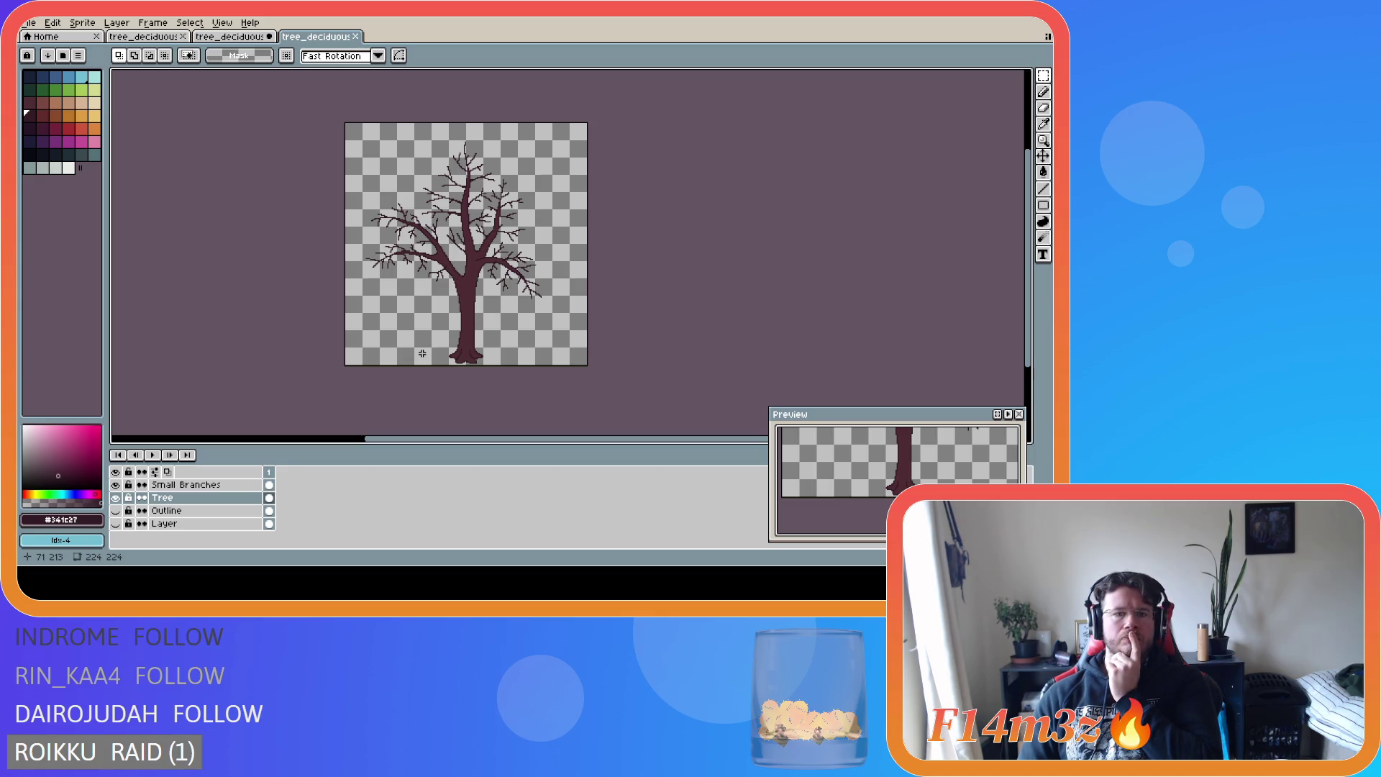
{"action": "scroll", "coordinate": [422, 353], "scroll_direction": "up", "scroll_amount": 2}
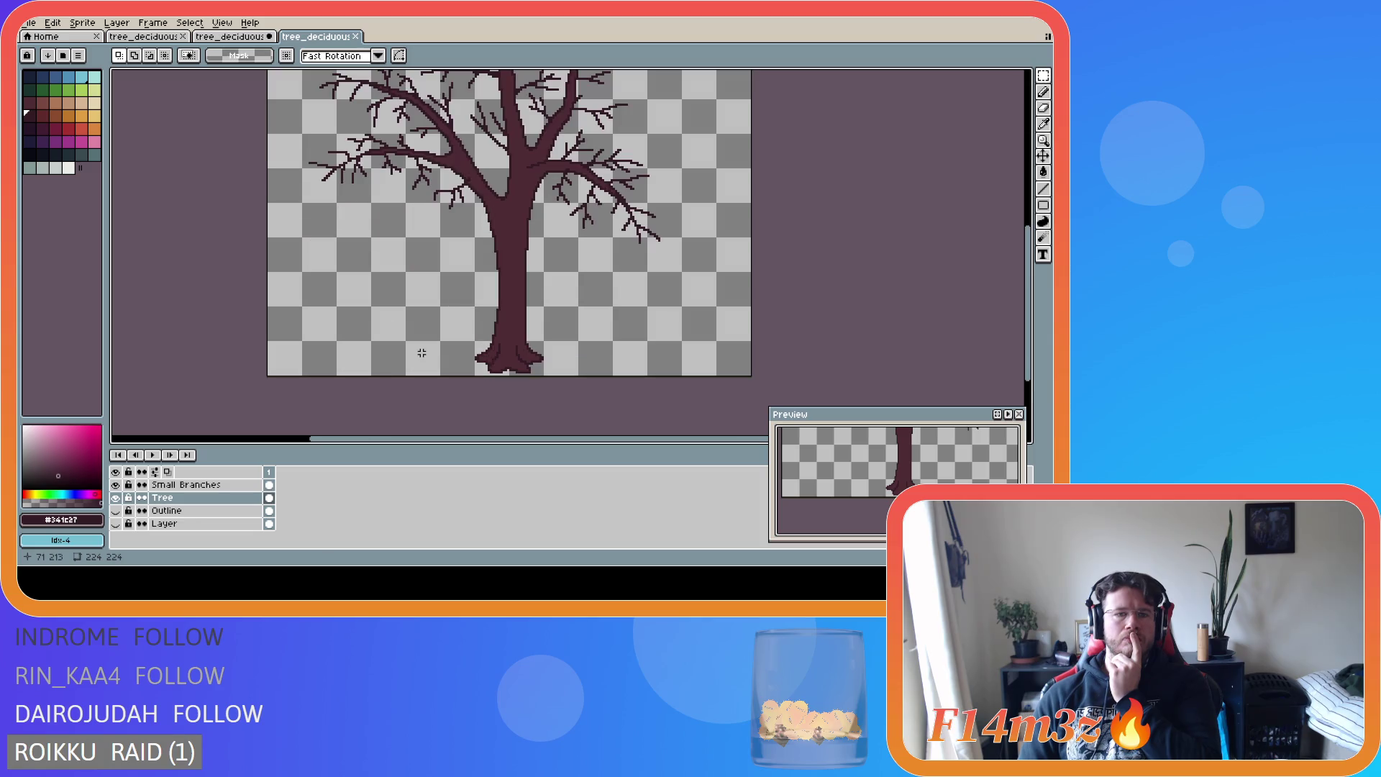
{"action": "scroll", "coordinate": [532, 264], "scroll_direction": "up", "scroll_amount": 1}
{"action": "key", "text": "Up"}
{"action": "left_click_drag", "start_coordinate": [1027, 316], "coordinate": [1027, 226]}
- Add one dark pixel to the upper branches with the Pencil and save the file
{"action": "key", "text": "b"}
{"action": "left_click", "coordinate": [495, 343]}
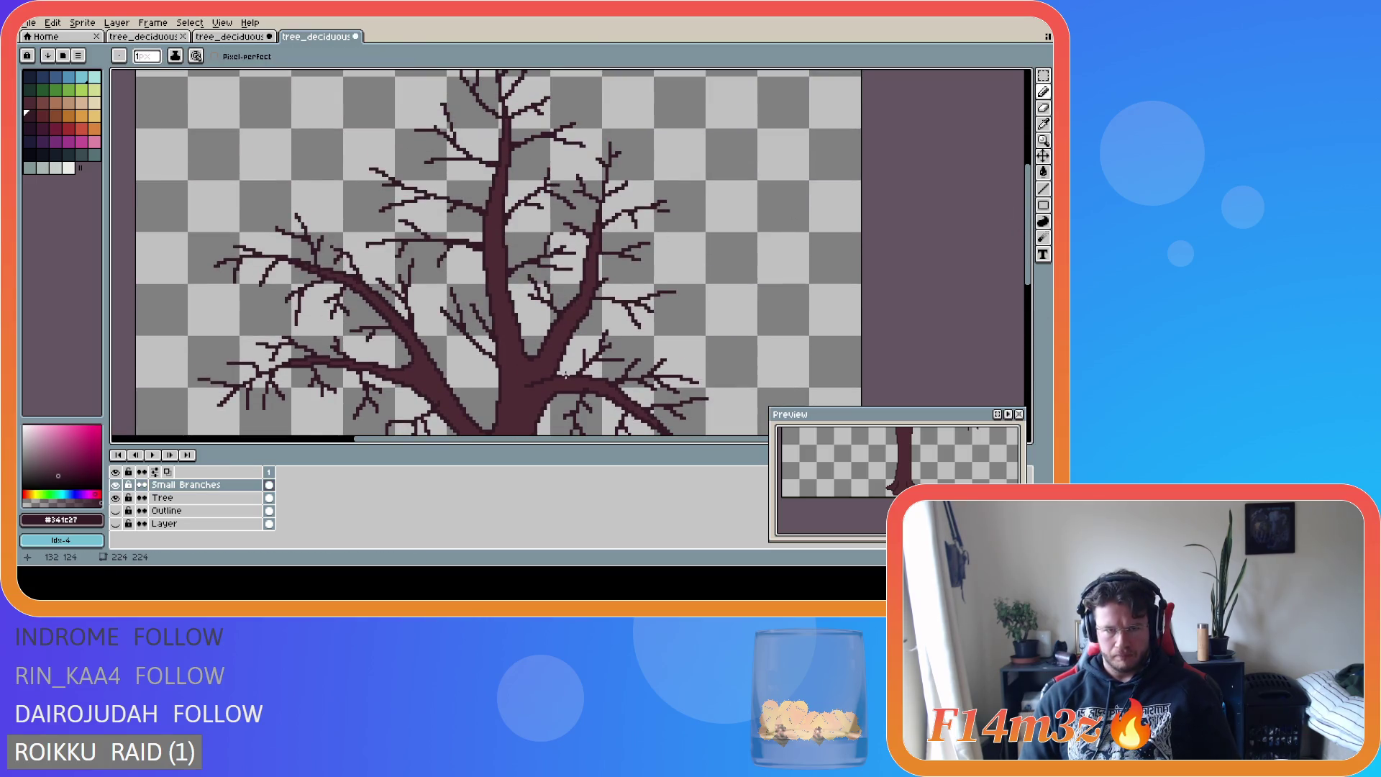
{"action": "scroll", "coordinate": [611, 382], "scroll_direction": "down", "scroll_amount": 3}
{"action": "scroll", "coordinate": [978, 316], "scroll_direction": "down", "scroll_amount": 2}
{"action": "key", "text": "ctrl+s"}
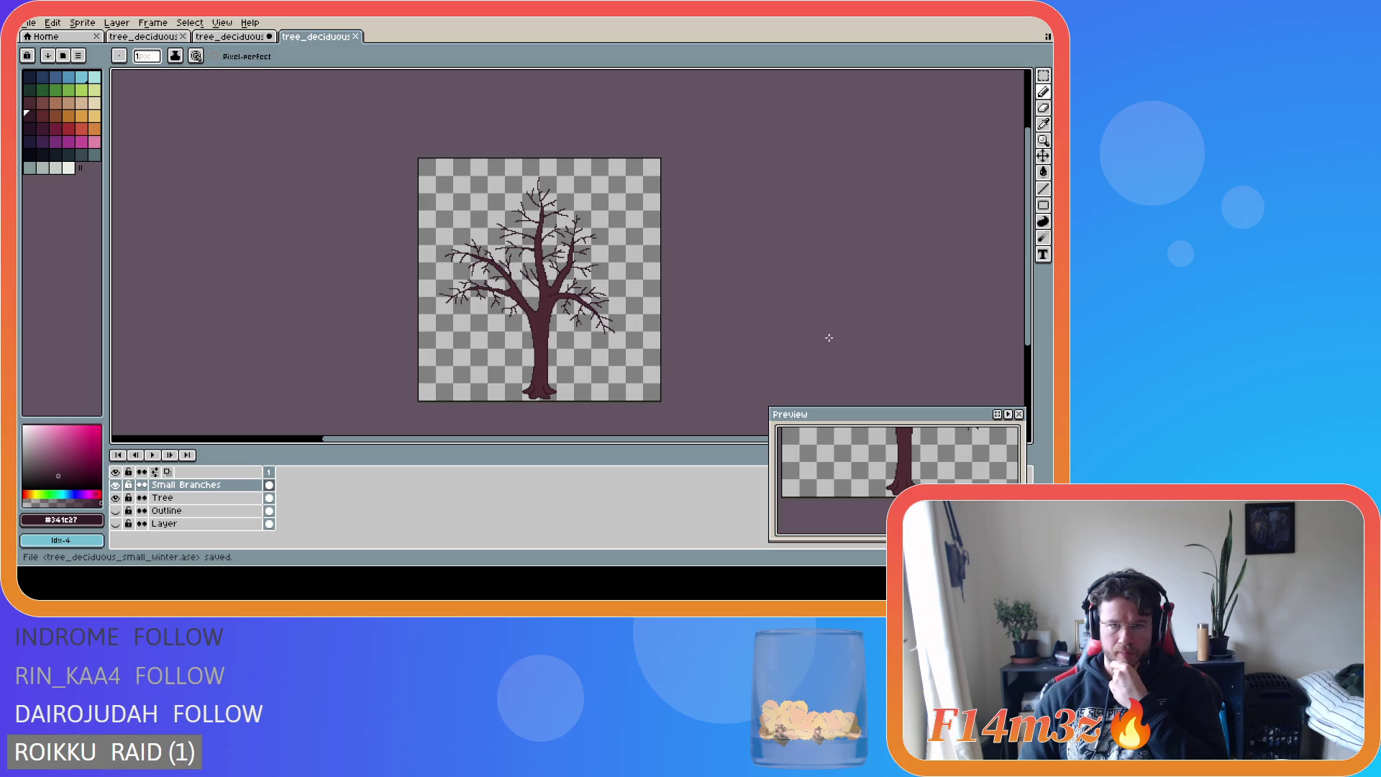
- Zoom in and out to inspect the twigs, saving tree_deciduous_small_winter.ase twice more
{"action": "scroll", "coordinate": [523, 246], "scroll_direction": "up", "scroll_amount": 3}
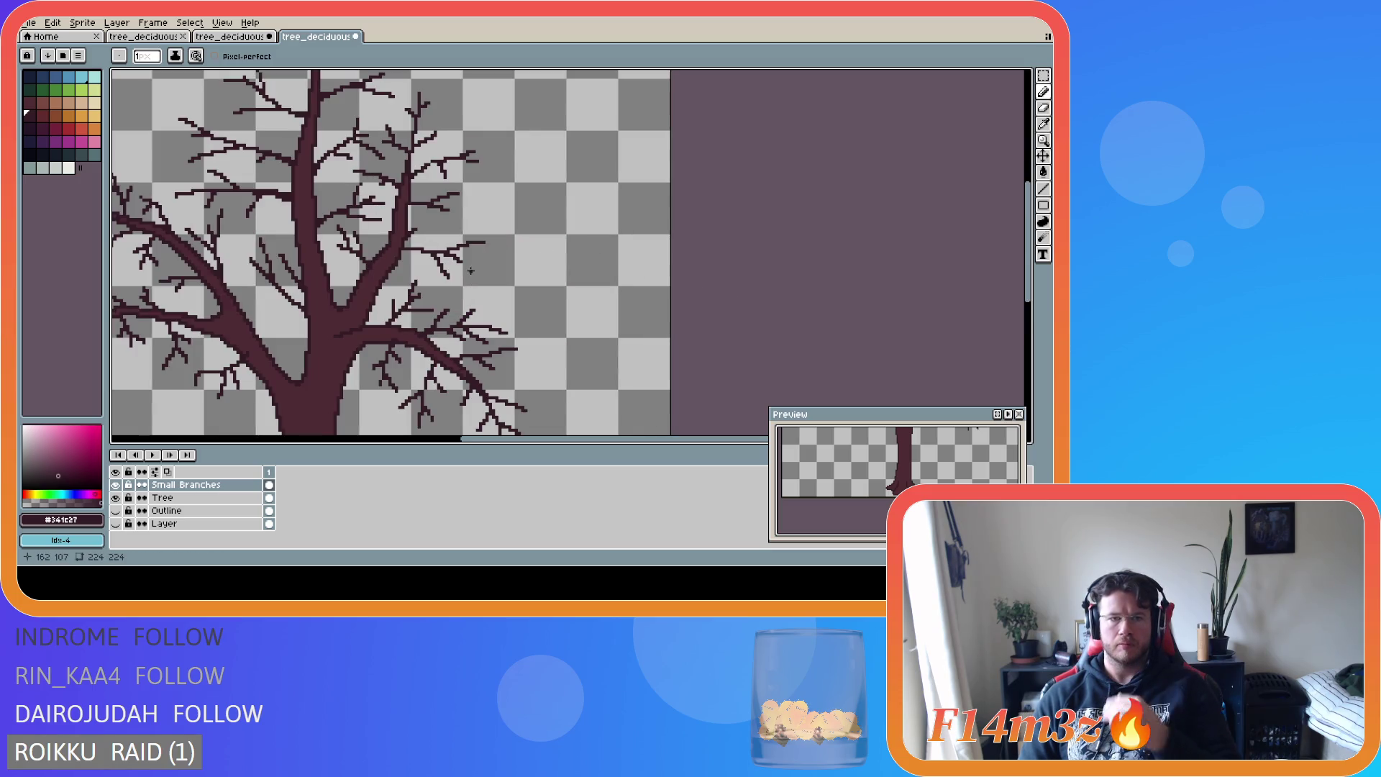
{"action": "scroll", "coordinate": [468, 262], "scroll_direction": "down", "scroll_amount": 3}
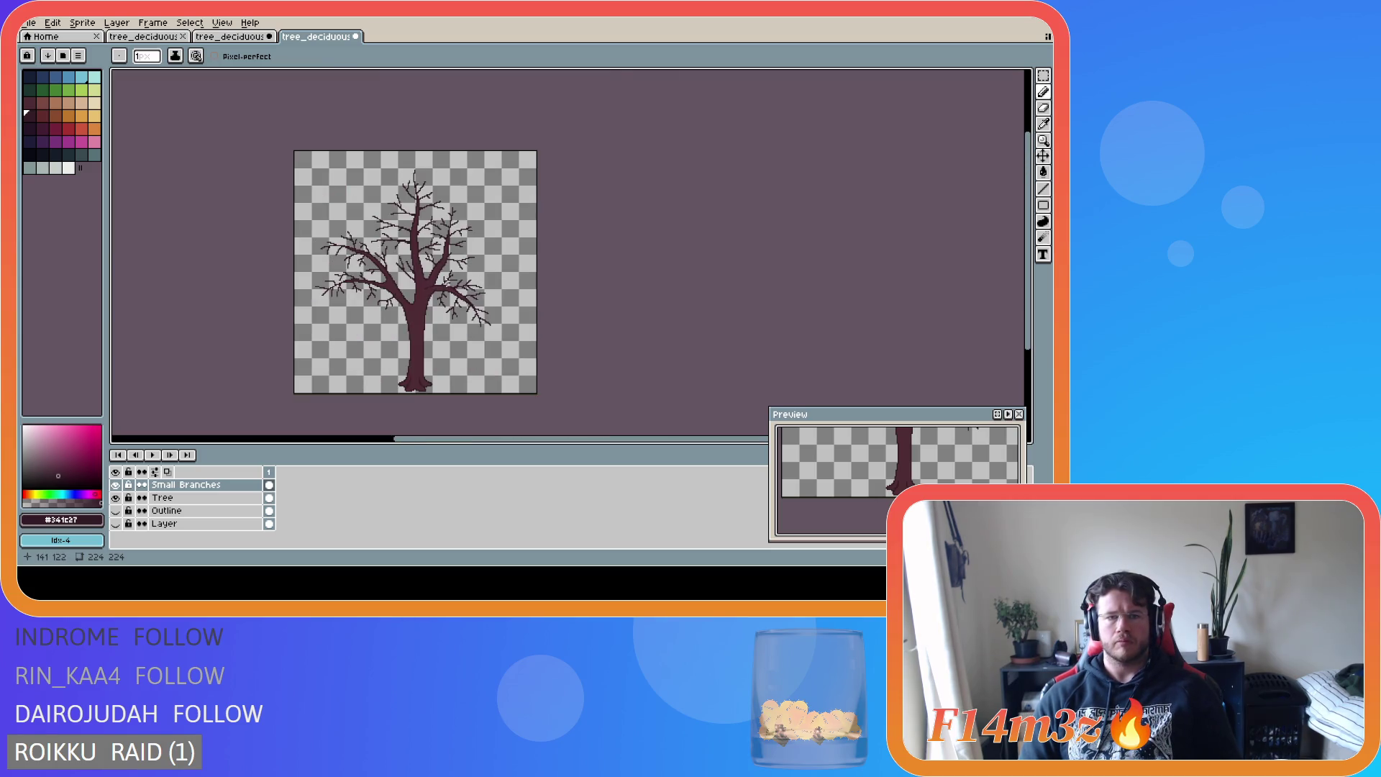
{"action": "scroll", "coordinate": [446, 284], "scroll_direction": "up", "scroll_amount": 2}
{"action": "scroll", "coordinate": [446, 283], "scroll_direction": "down", "scroll_amount": 2}
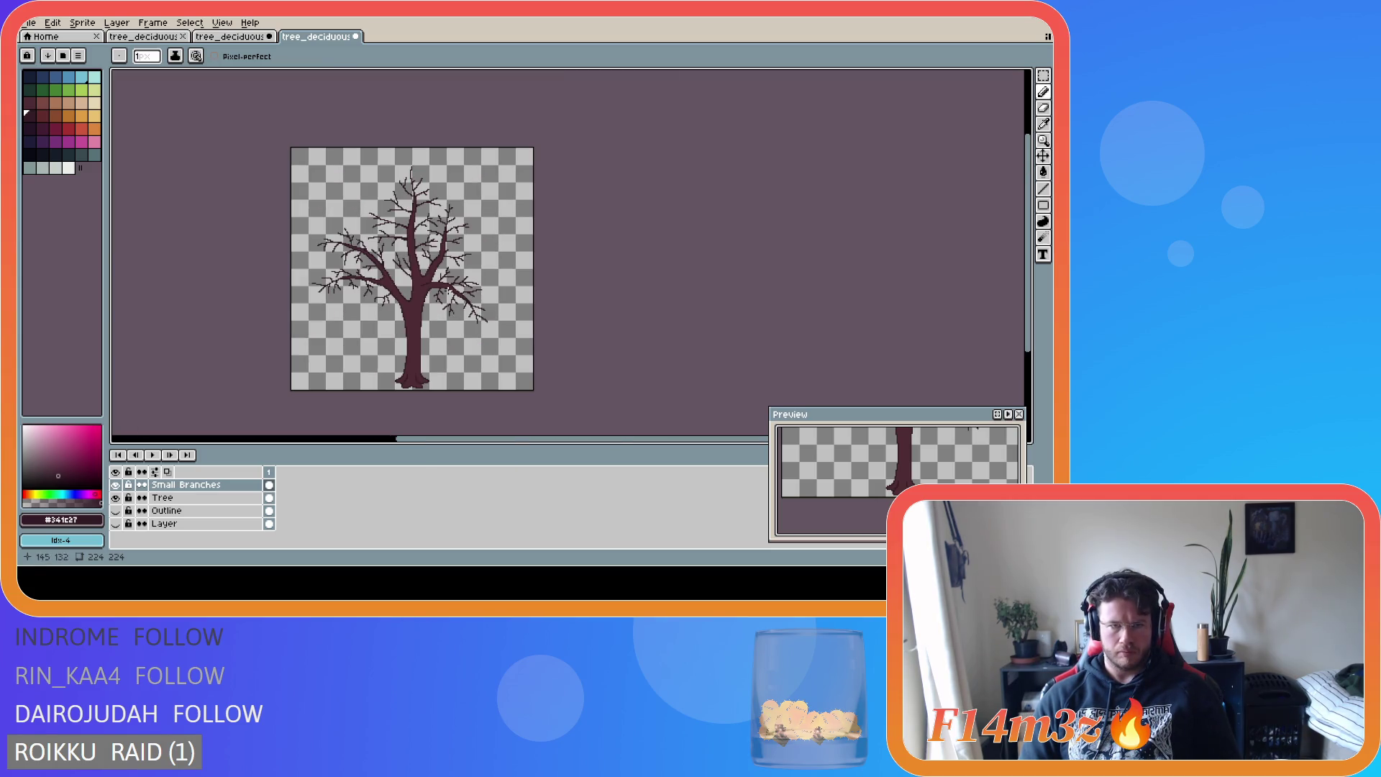
{"action": "key", "text": "ctrl+s"}
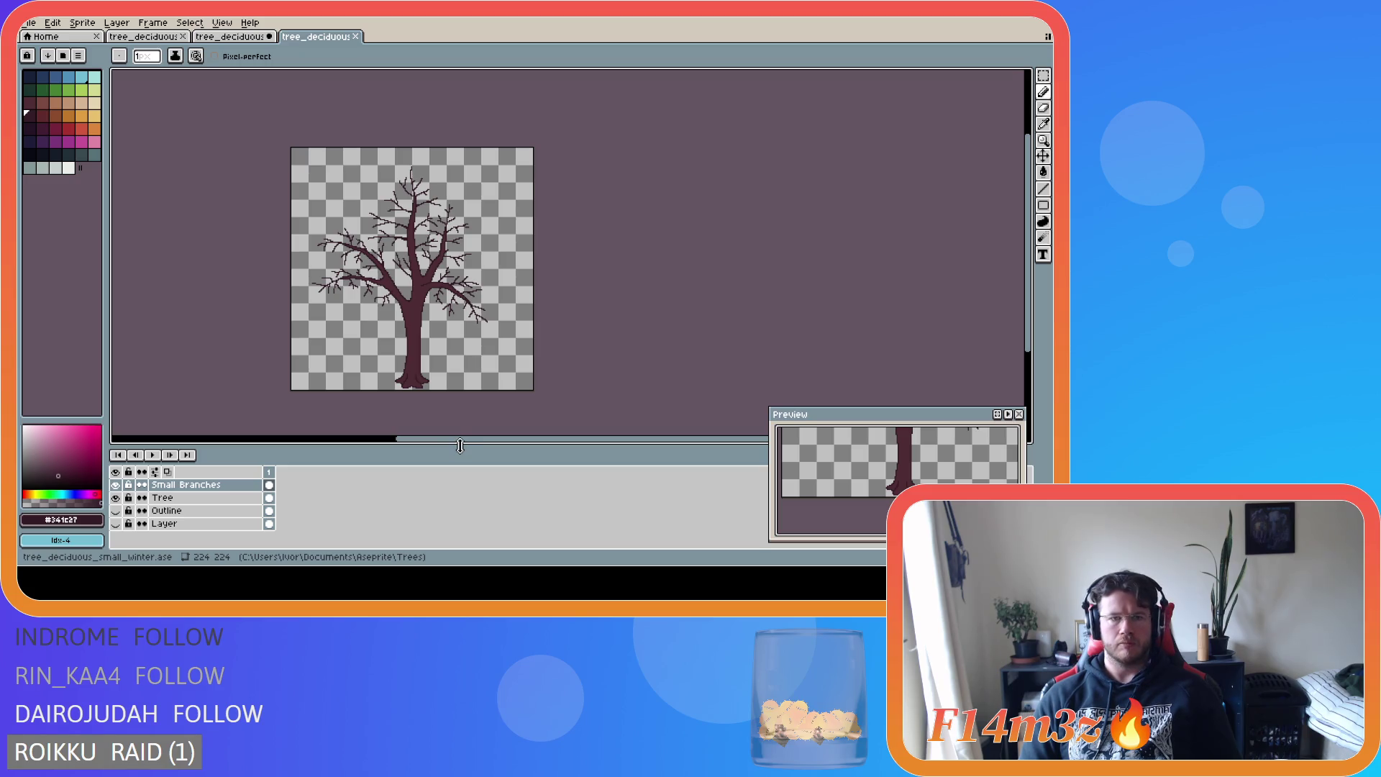
{"action": "scroll", "coordinate": [386, 206], "scroll_direction": "up", "scroll_amount": 3}
{"action": "scroll", "coordinate": [389, 215], "scroll_direction": "down", "scroll_amount": 3}
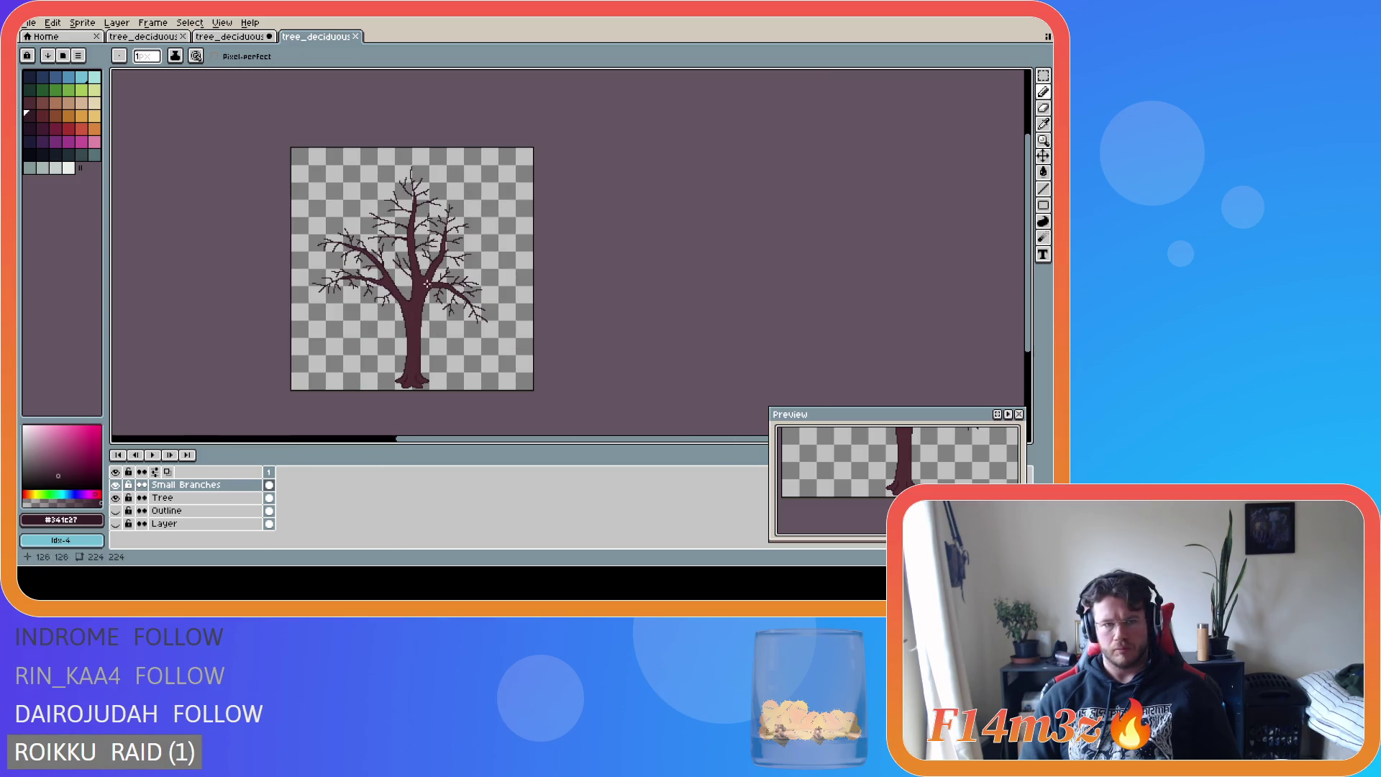
{"action": "scroll", "coordinate": [404, 261], "scroll_direction": "up", "scroll_amount": 3}
{"action": "scroll", "coordinate": [404, 261], "scroll_direction": "down", "scroll_amount": 1}
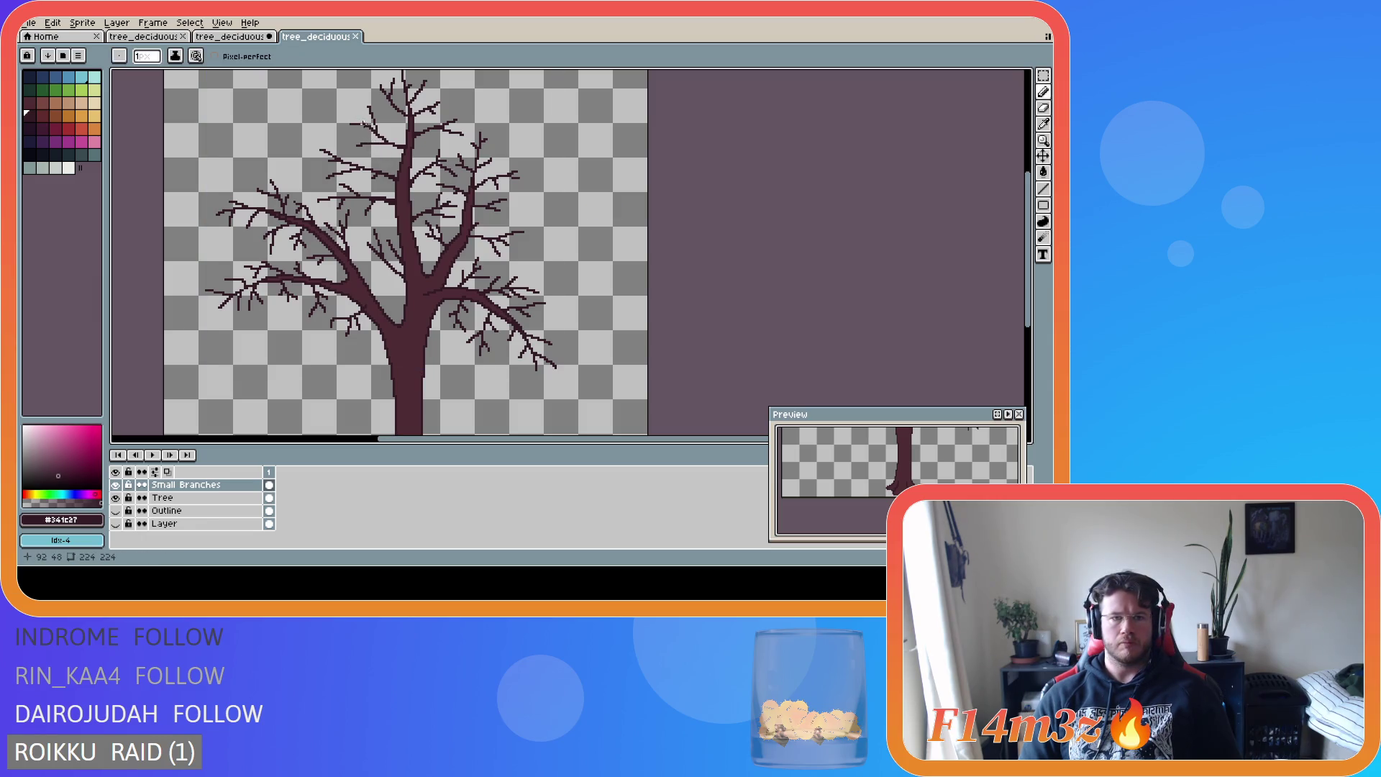
{"action": "scroll", "coordinate": [394, 167], "scroll_direction": "down", "scroll_amount": 3}
{"action": "scroll", "coordinate": [458, 256], "scroll_direction": "up", "scroll_amount": 1}
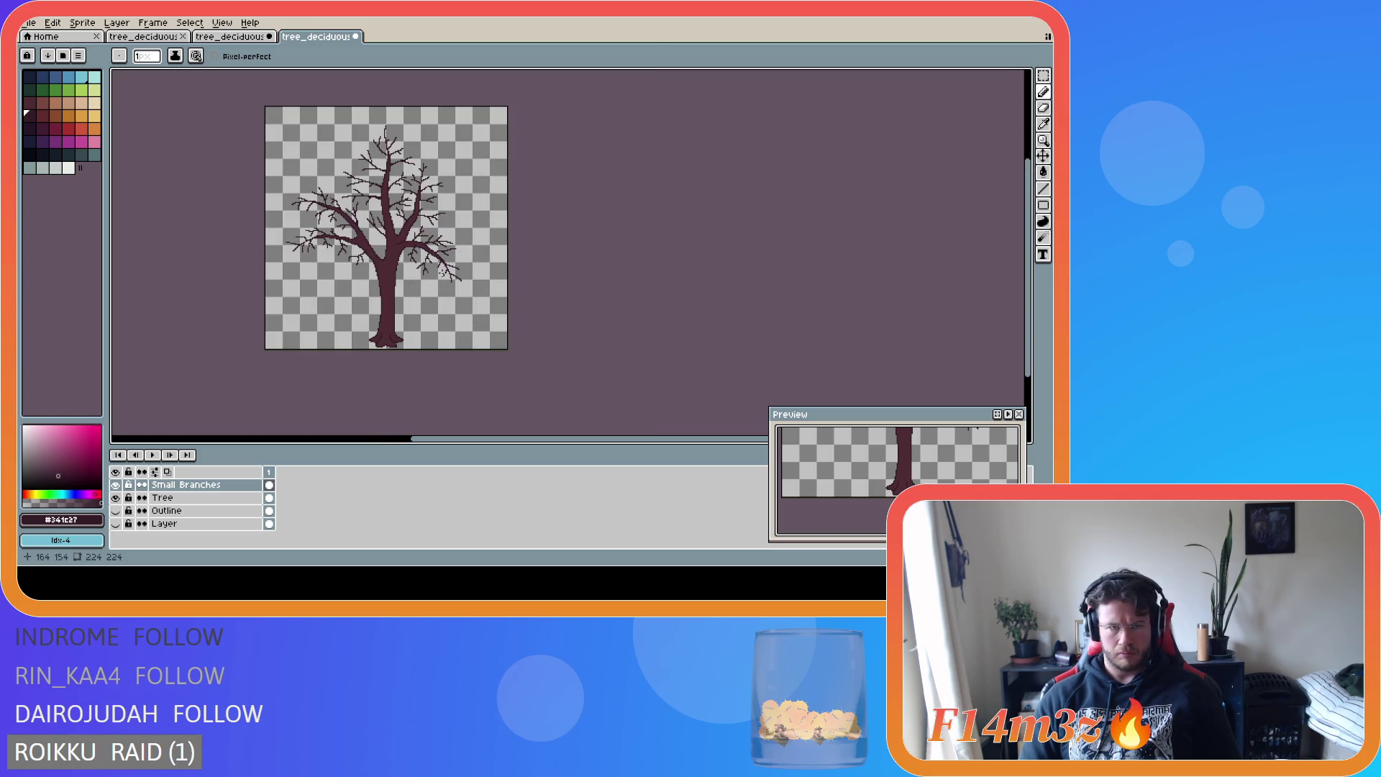
{"action": "key", "text": "ctrl+s"}
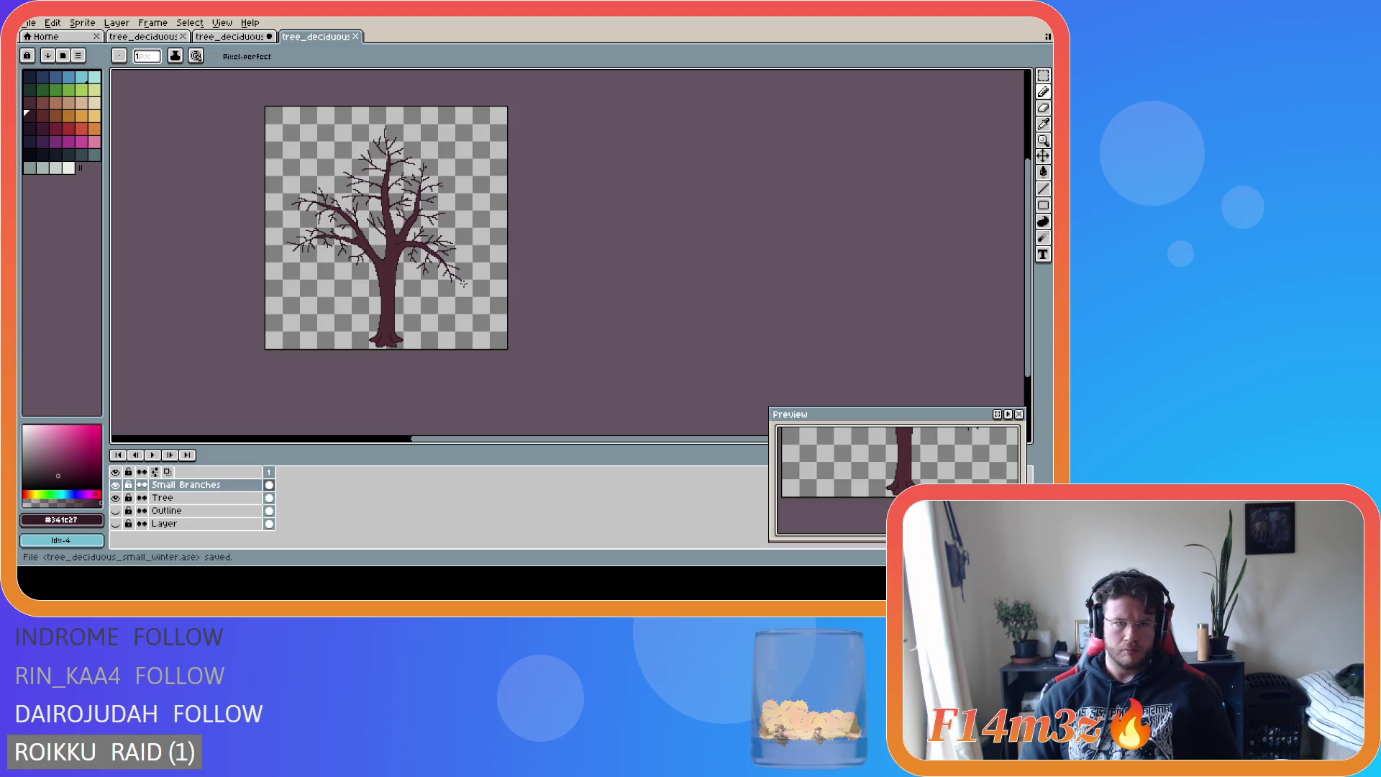
- Erase stray twig pixels, compare the last erase using undo and redo, and save
{"action": "scroll", "coordinate": [460, 280], "scroll_direction": "up", "scroll_amount": 1}
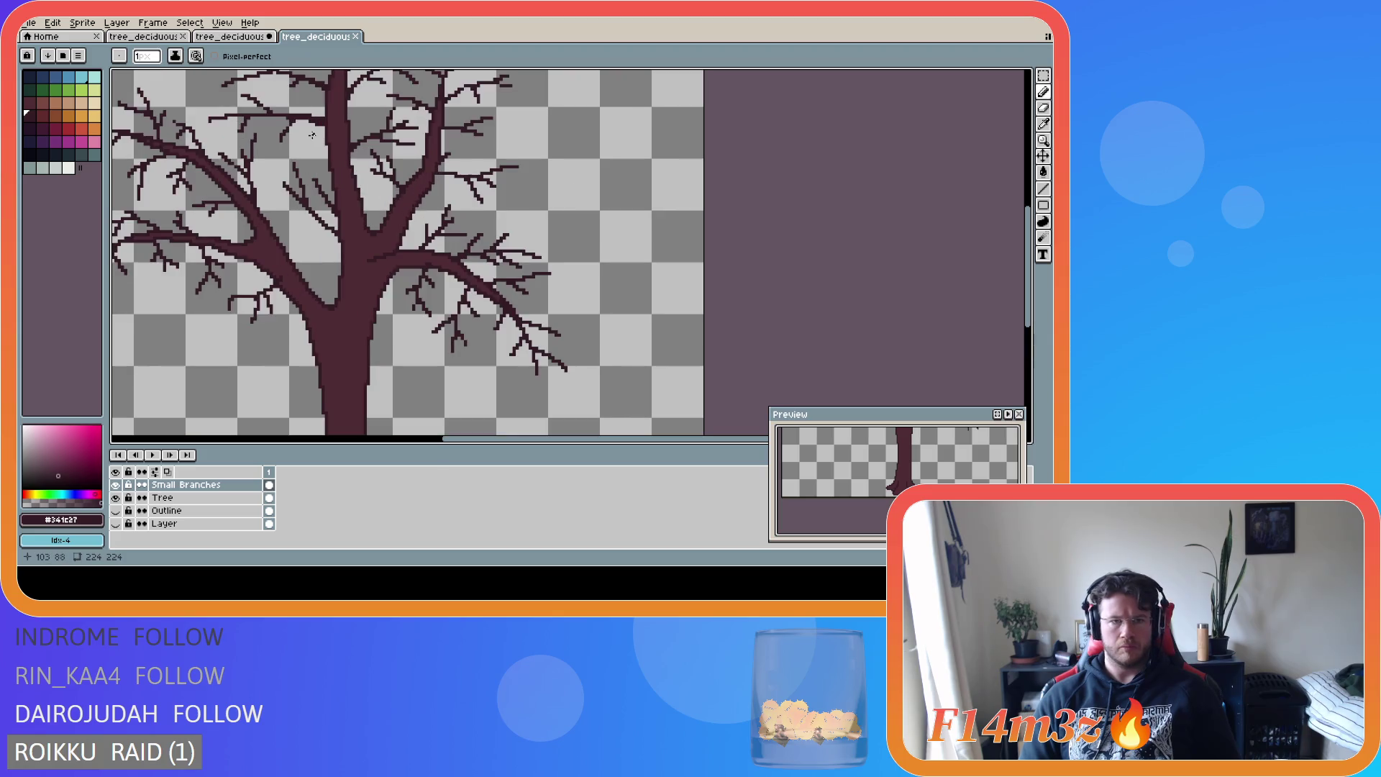
{"action": "scroll", "coordinate": [320, 127], "scroll_direction": "up", "scroll_amount": 1}
{"action": "key", "text": "e"}
{"action": "key", "text": "ctrl+s"}
{"action": "scroll", "coordinate": [389, 229], "scroll_direction": "down", "scroll_amount": 2}
{"action": "key", "text": "v"}
{"action": "key", "text": "e"}
{"action": "key", "text": "ctrl+z"}
{"action": "key", "text": "ctrl+y"}
{"action": "key", "text": "ctrl+s"}
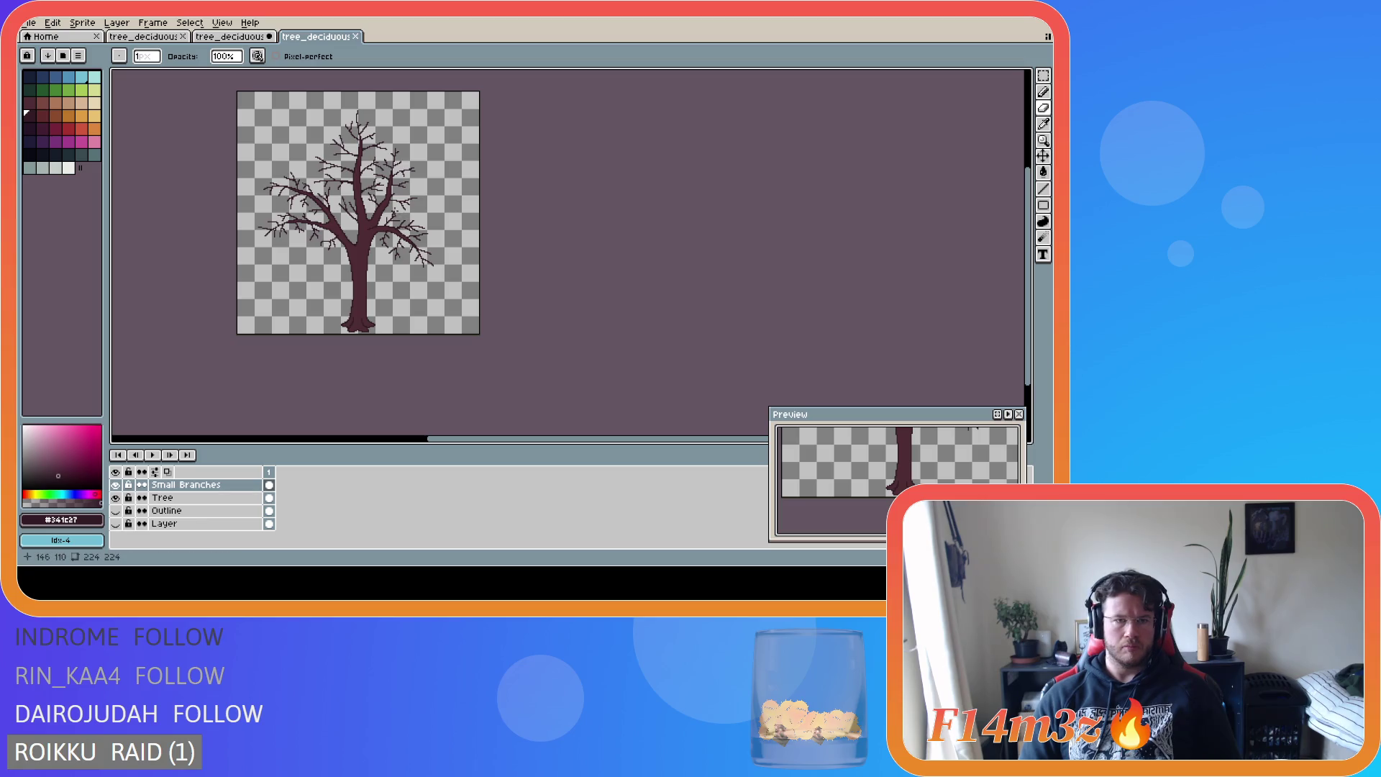
- Erase remaining stray twig pixels, check the layer bounds, save, and return to the Pencil
{"action": "scroll", "coordinate": [376, 214], "scroll_direction": "up", "scroll_amount": 1}
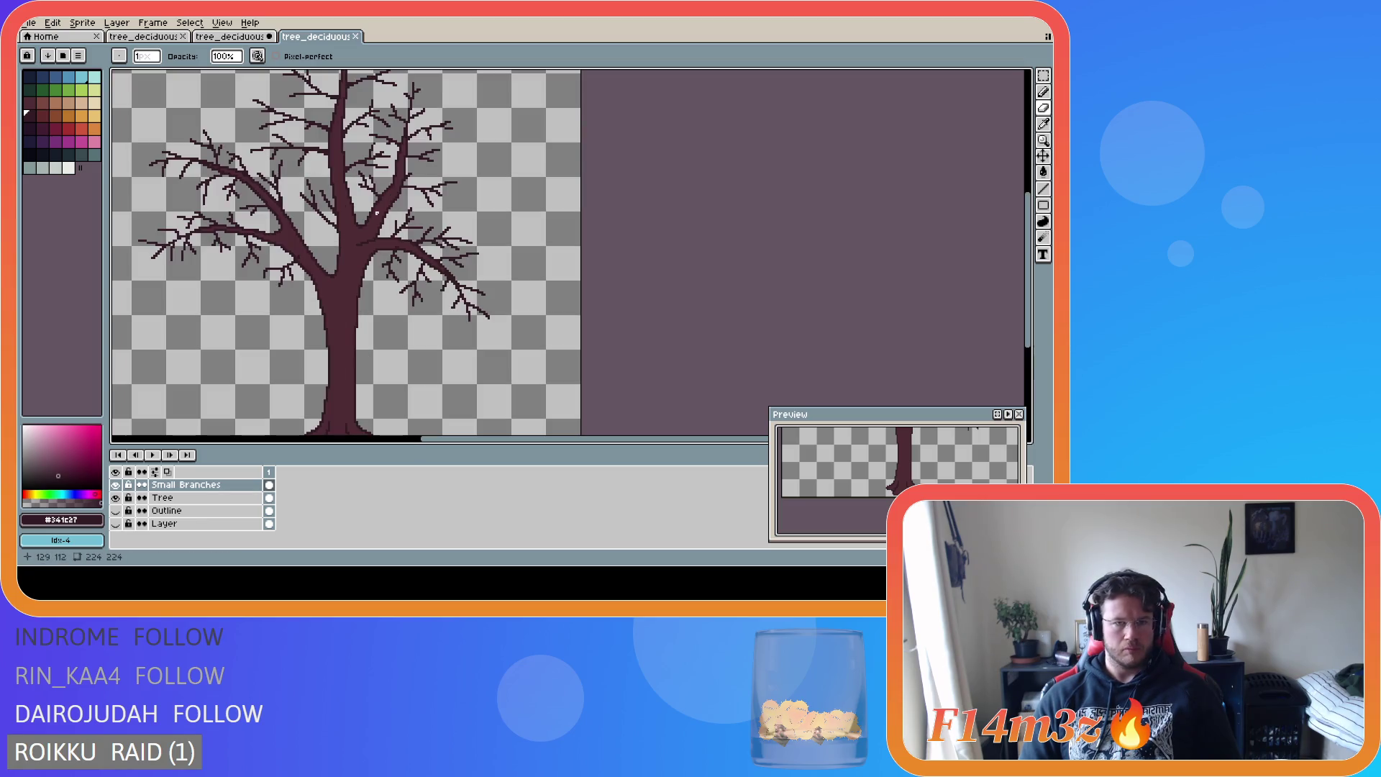
{"action": "scroll", "coordinate": [376, 214], "scroll_direction": "up", "scroll_amount": 1}
{"action": "scroll", "coordinate": [376, 214], "scroll_direction": "down", "scroll_amount": 1}
{"action": "scroll", "coordinate": [376, 214], "scroll_direction": "up", "scroll_amount": 1}
{"action": "key", "text": "e"}
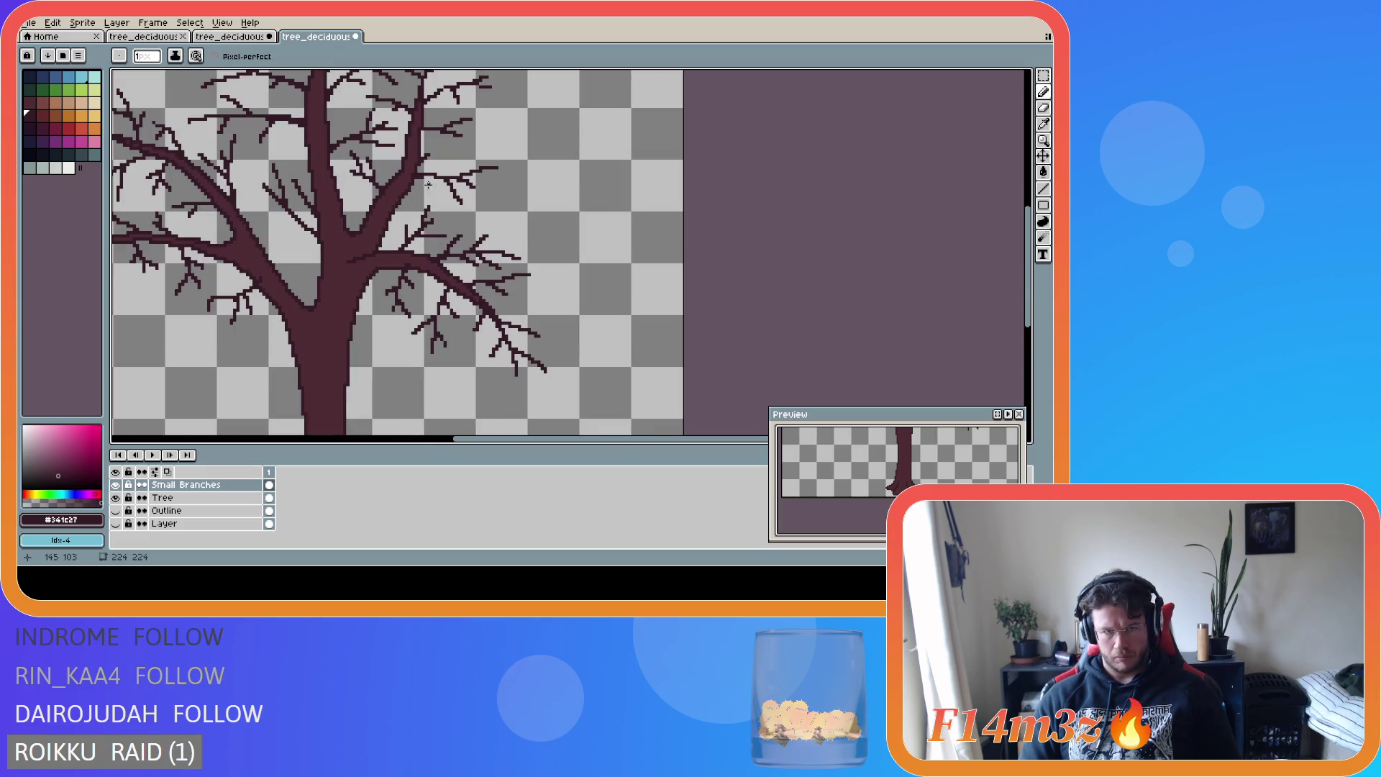
{"action": "scroll", "coordinate": [478, 215], "scroll_direction": "down", "scroll_amount": 3}
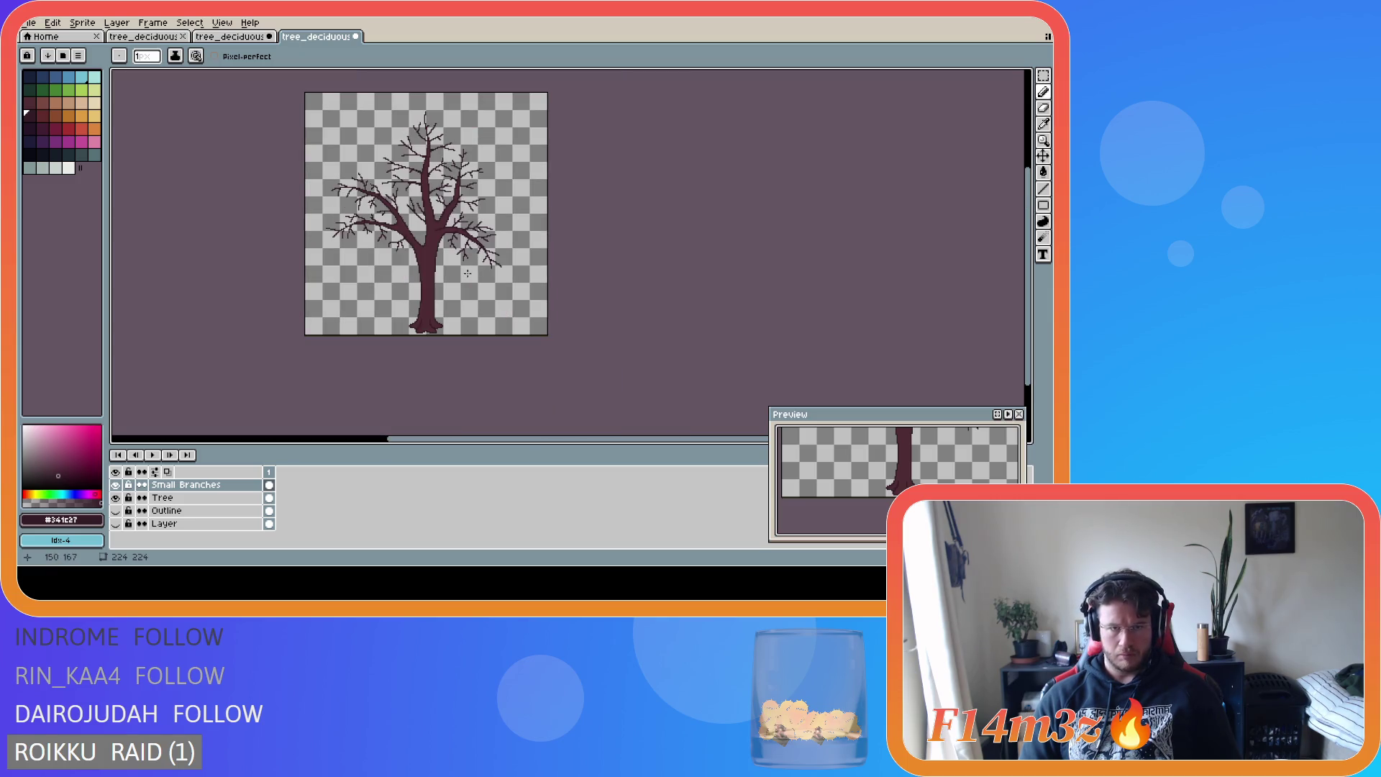
{"action": "key", "text": "v"}
{"action": "key", "text": "ctrl+s"}
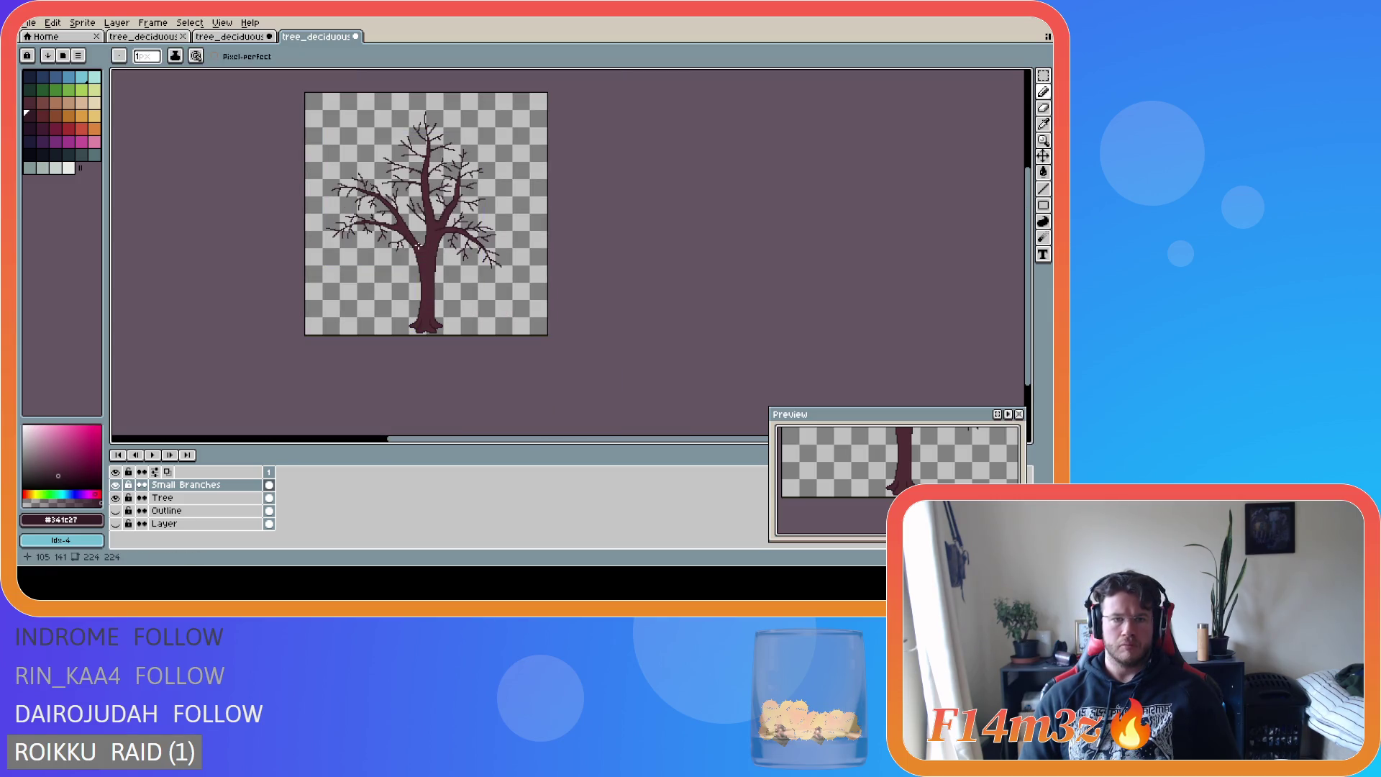
{"action": "key", "text": "b"}
{"action": "scroll", "coordinate": [389, 257], "scroll_direction": "up", "scroll_amount": 3}
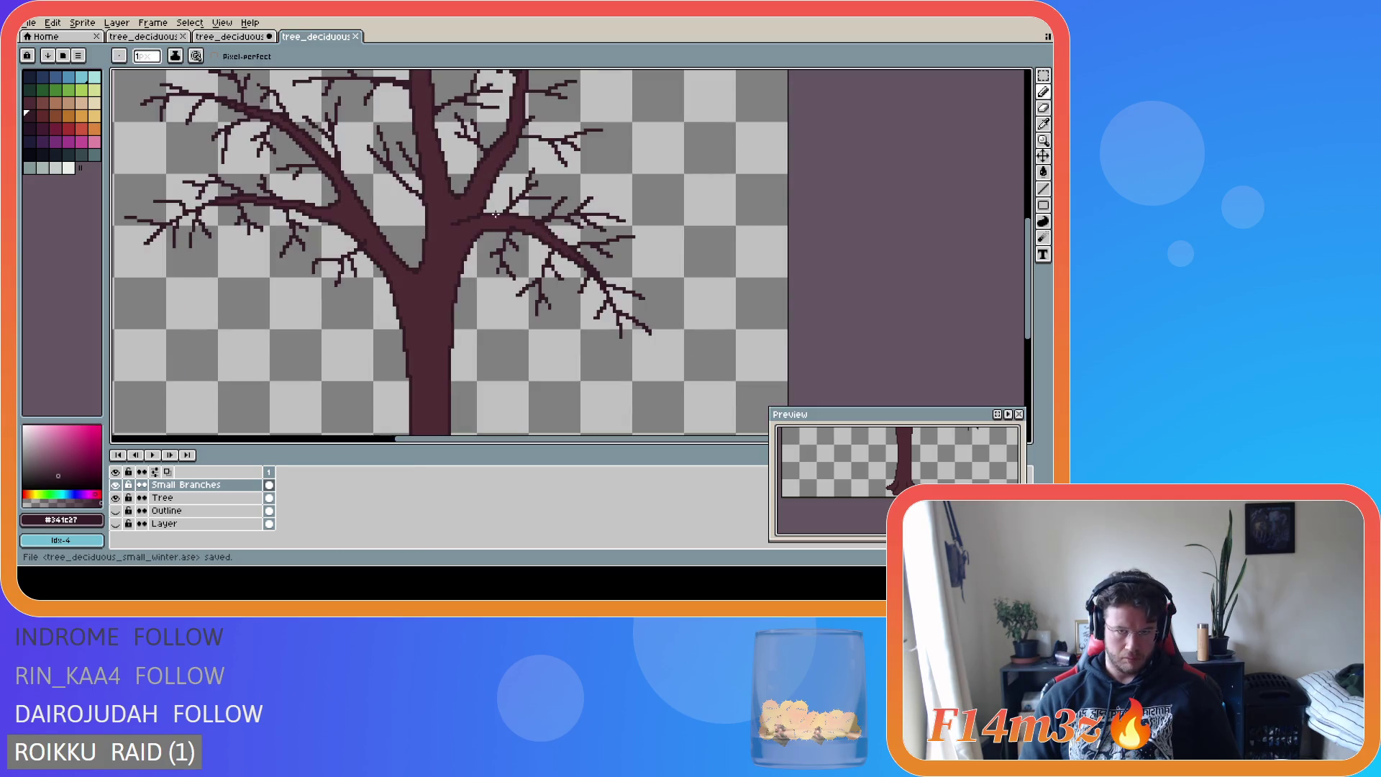
- Add a pixel to a branch tip, check the branches layer bounds, and save
{"action": "left_click", "coordinate": [519, 138]}
{"action": "scroll", "coordinate": [520, 168], "scroll_direction": "down", "scroll_amount": 3}
{"action": "key", "text": "v"}
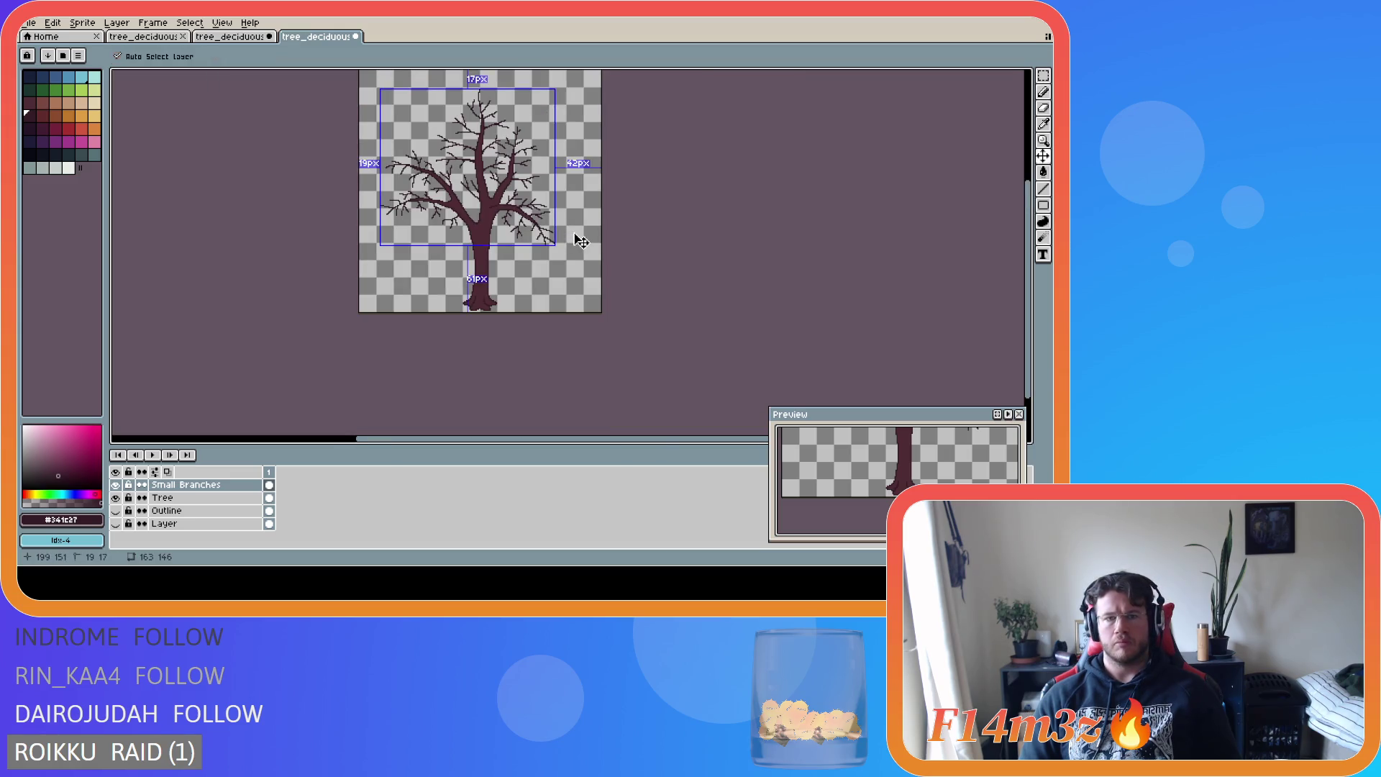
{"action": "key", "text": "ctrl+s"}
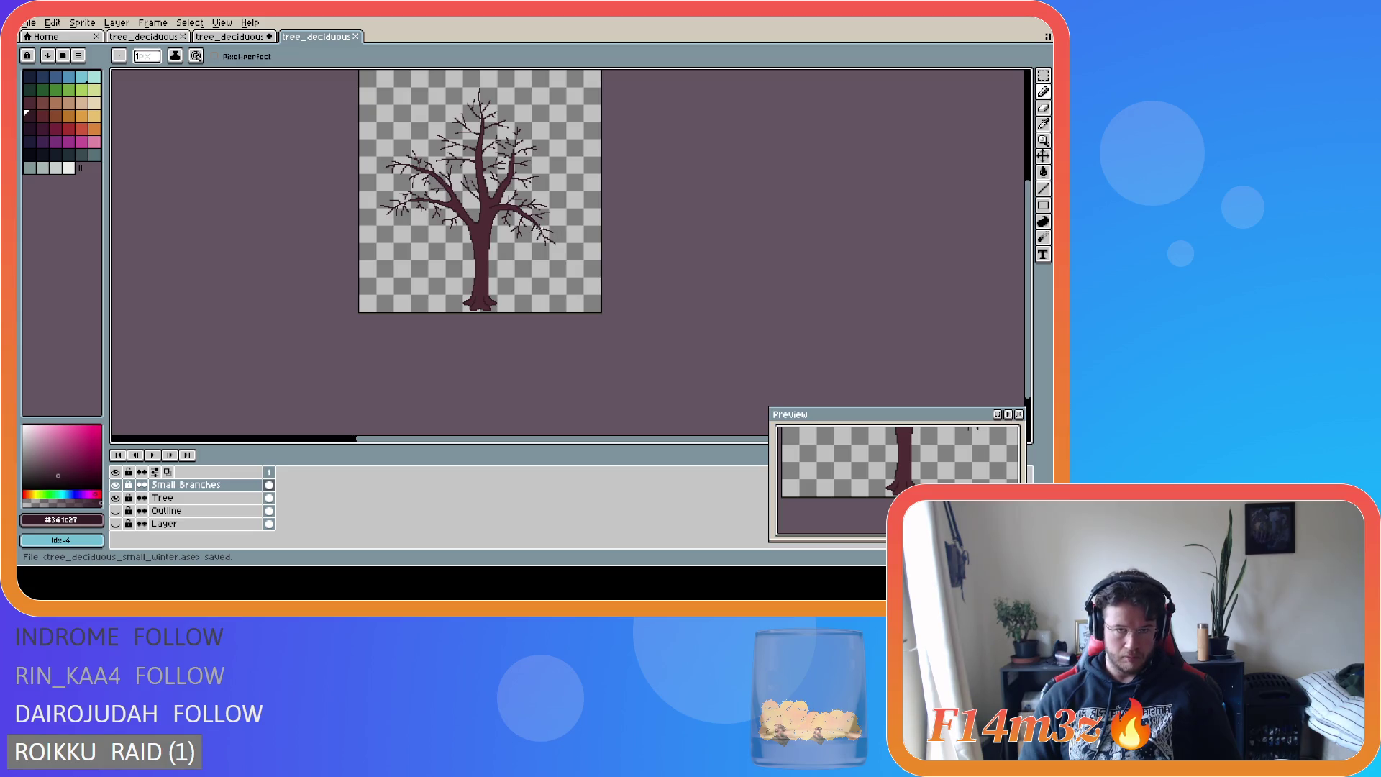
- Extend one branch with a short dark stroke, add two pixels on an upper branch, then save
{"action": "scroll", "coordinate": [539, 230], "scroll_direction": "up", "scroll_amount": 1}
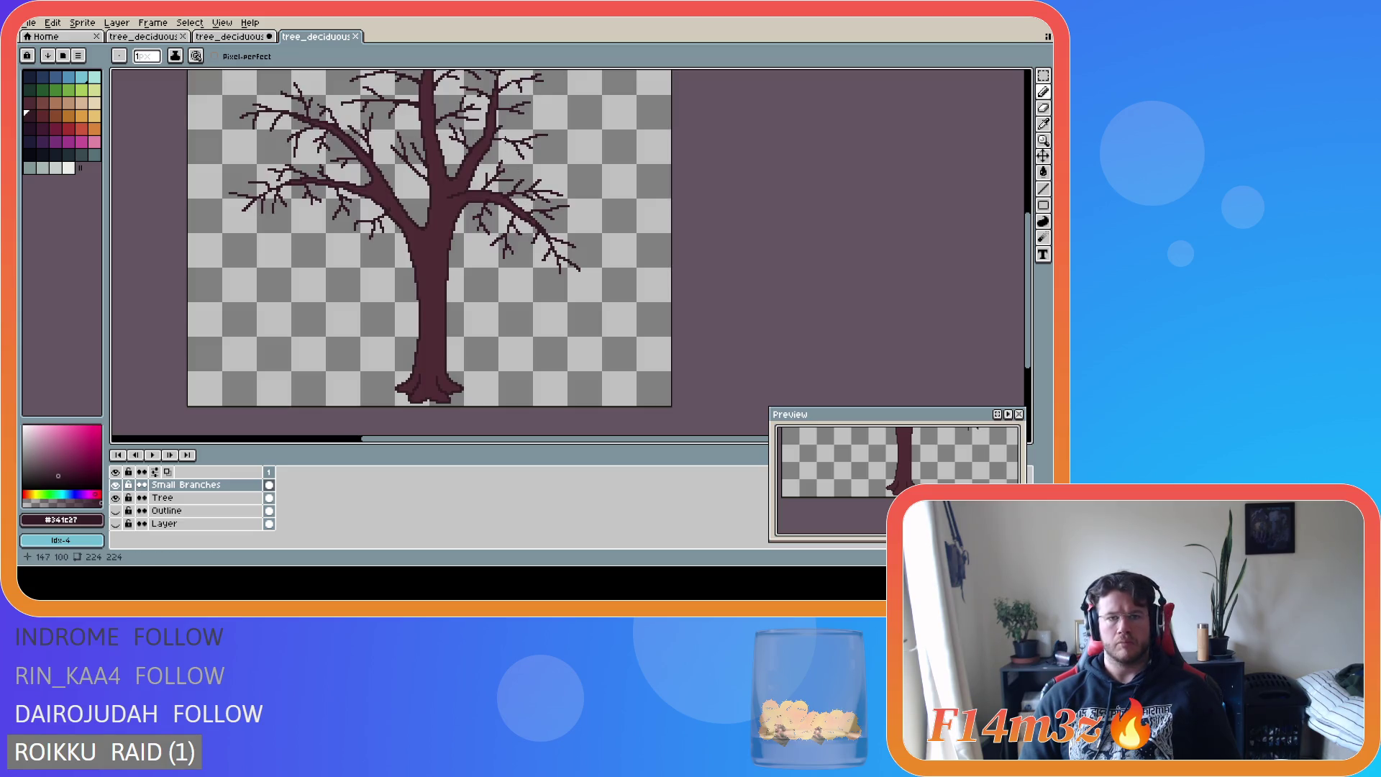
{"action": "left_click_drag", "start_coordinate": [496, 141], "coordinate": [492, 141]}
{"action": "scroll", "coordinate": [550, 208], "scroll_direction": "down", "scroll_amount": 1}
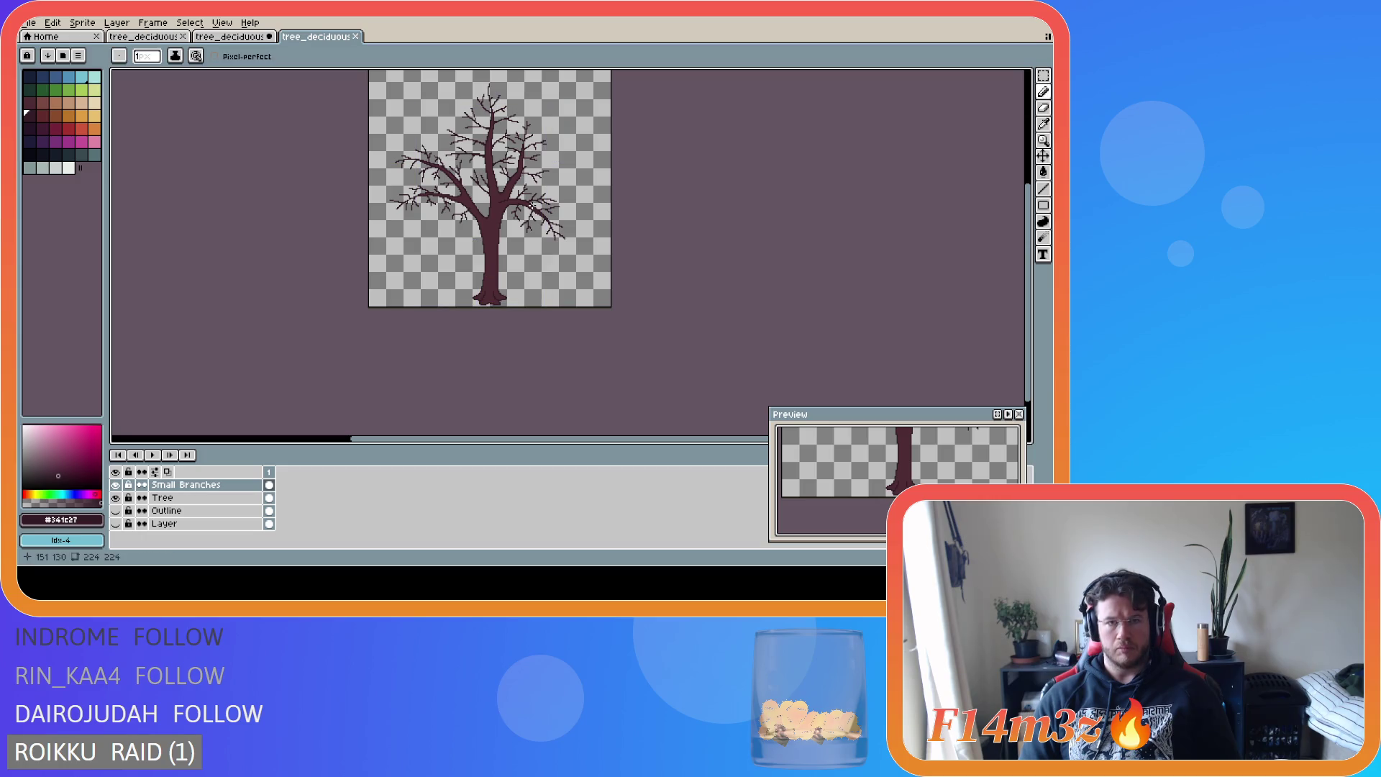
{"action": "scroll", "coordinate": [532, 202], "scroll_direction": "up", "scroll_amount": 2}
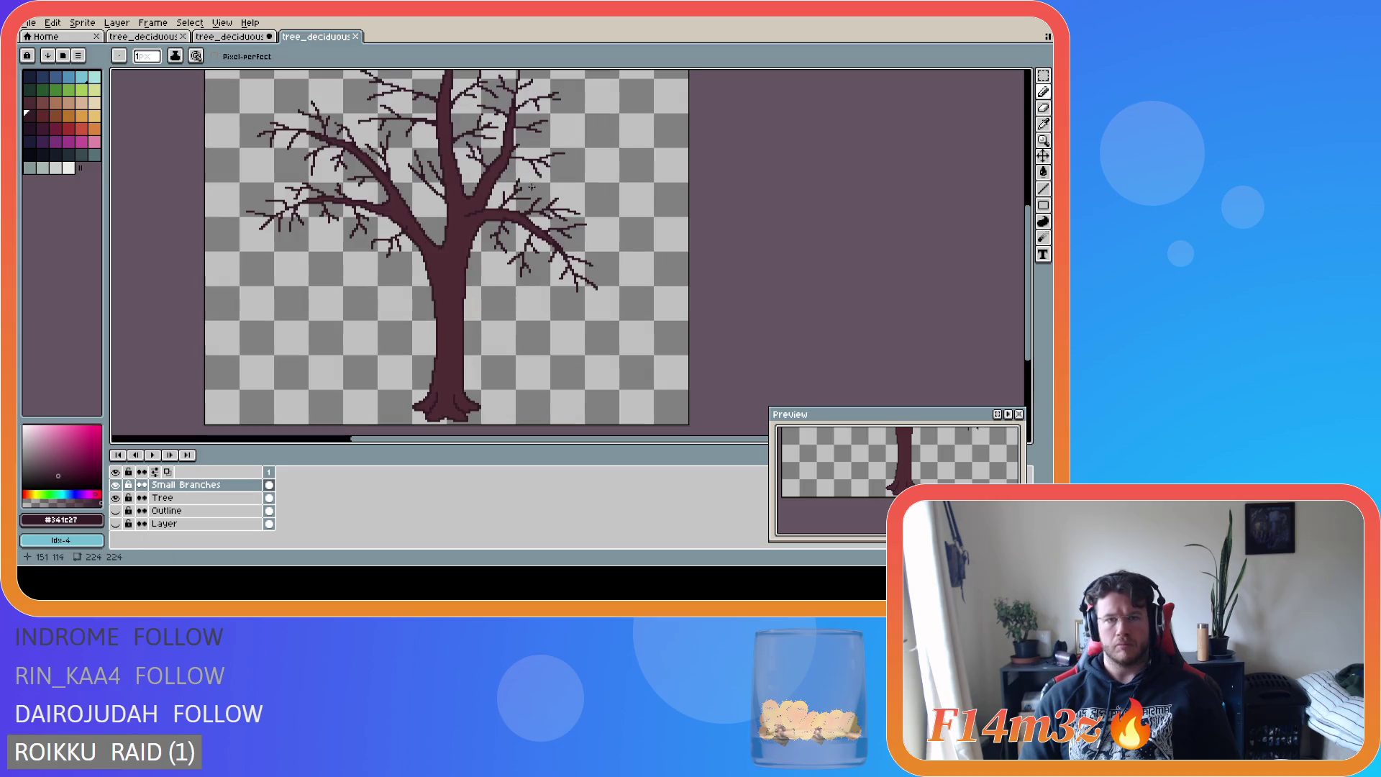
{"action": "left_click", "coordinate": [509, 153]}
{"action": "left_click", "coordinate": [511, 155]}
{"action": "scroll", "coordinate": [562, 207], "scroll_direction": "down", "scroll_amount": 2}
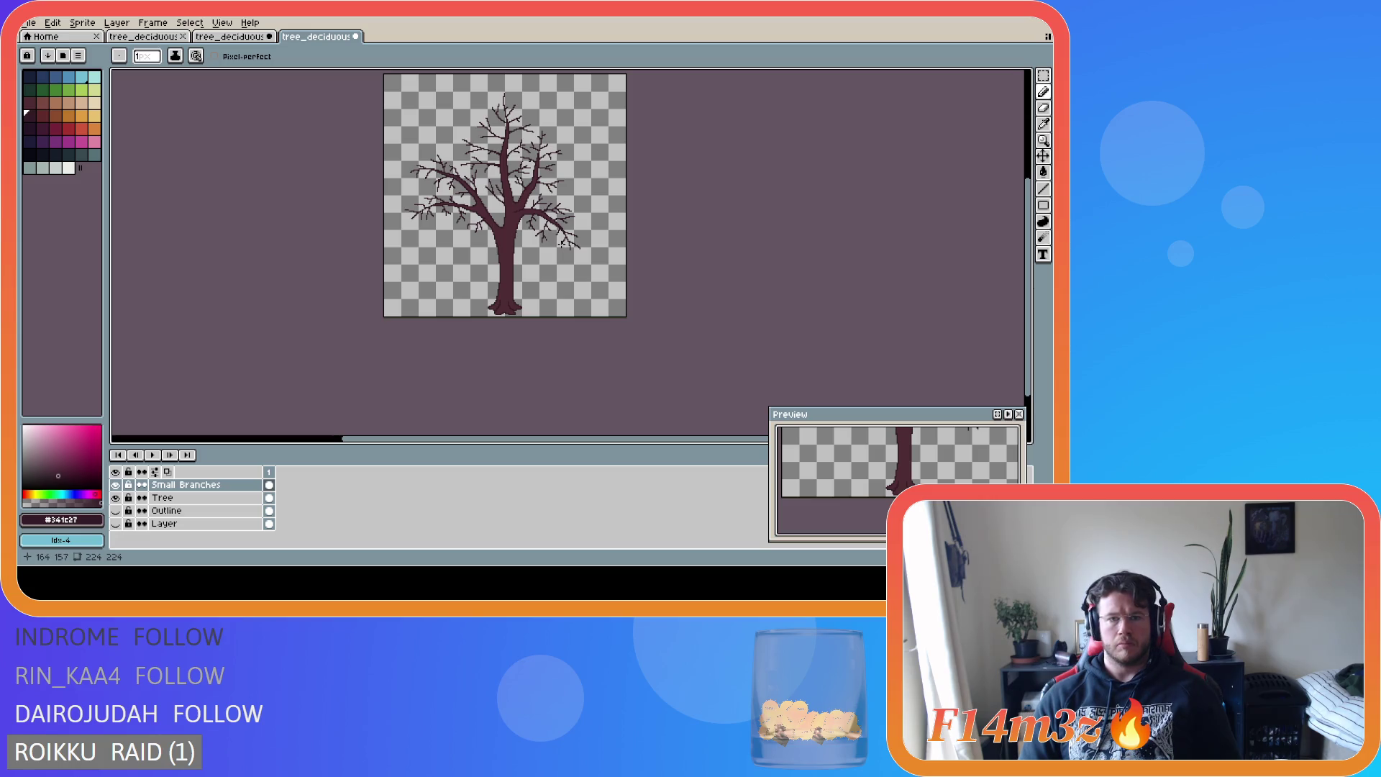
{"action": "scroll", "coordinate": [547, 224], "scroll_direction": "up", "scroll_amount": 3}
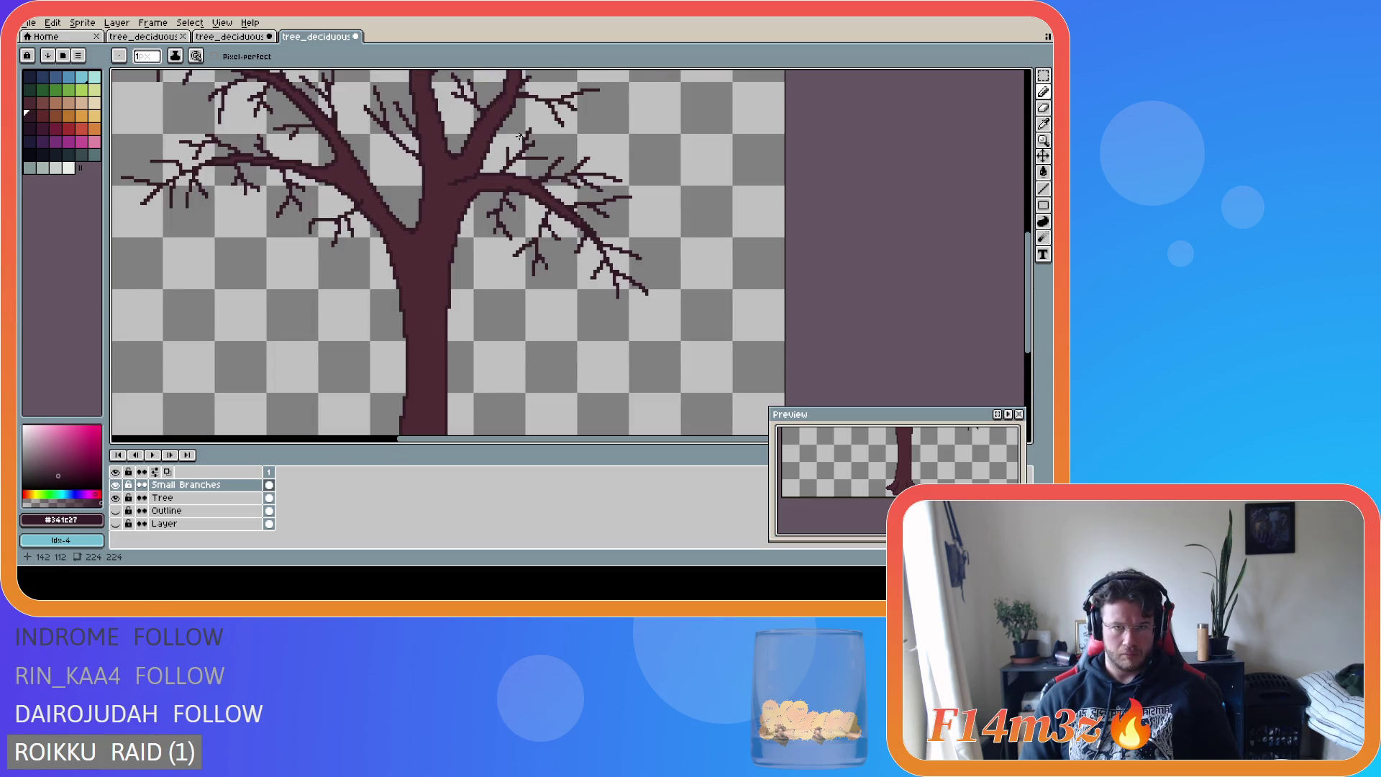
{"action": "scroll", "coordinate": [613, 289], "scroll_direction": "down", "scroll_amount": 3}
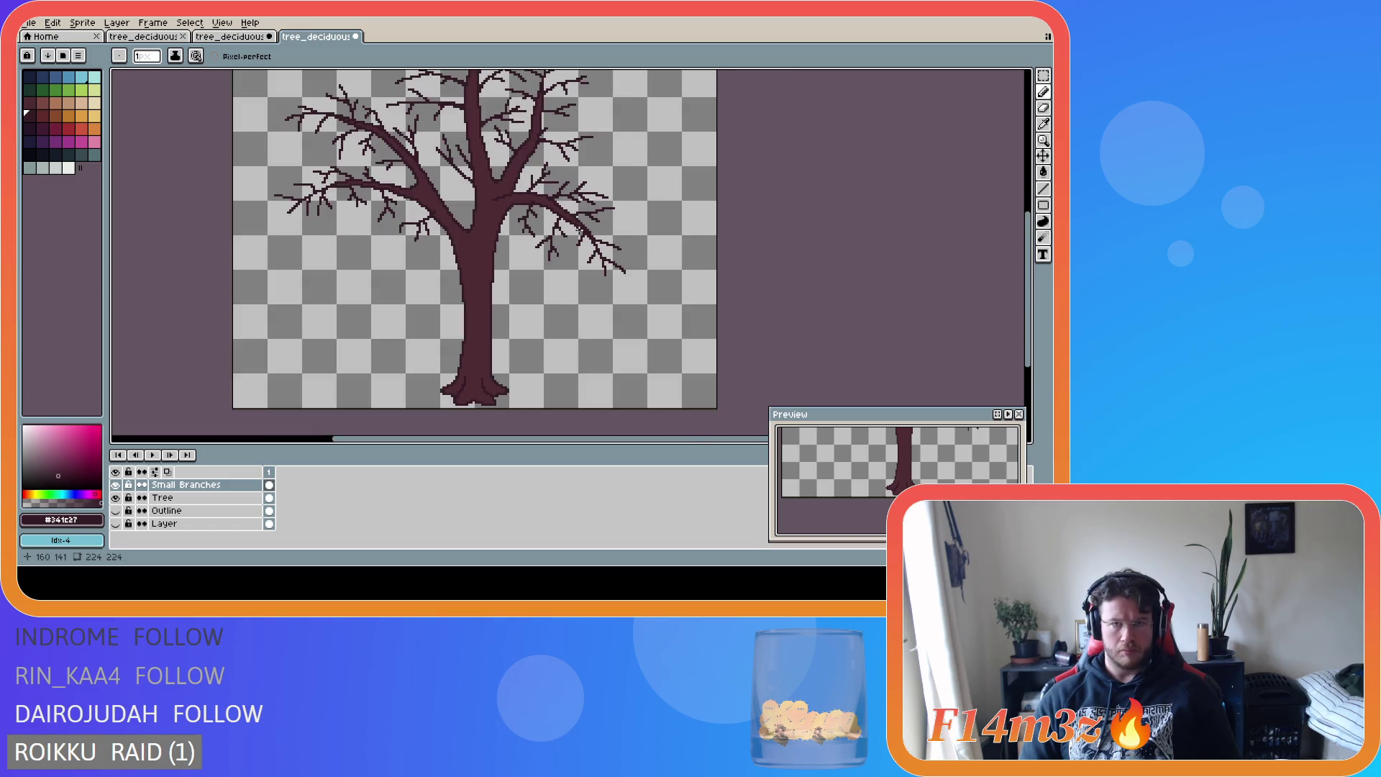
{"action": "key", "text": "ctrl+s"}
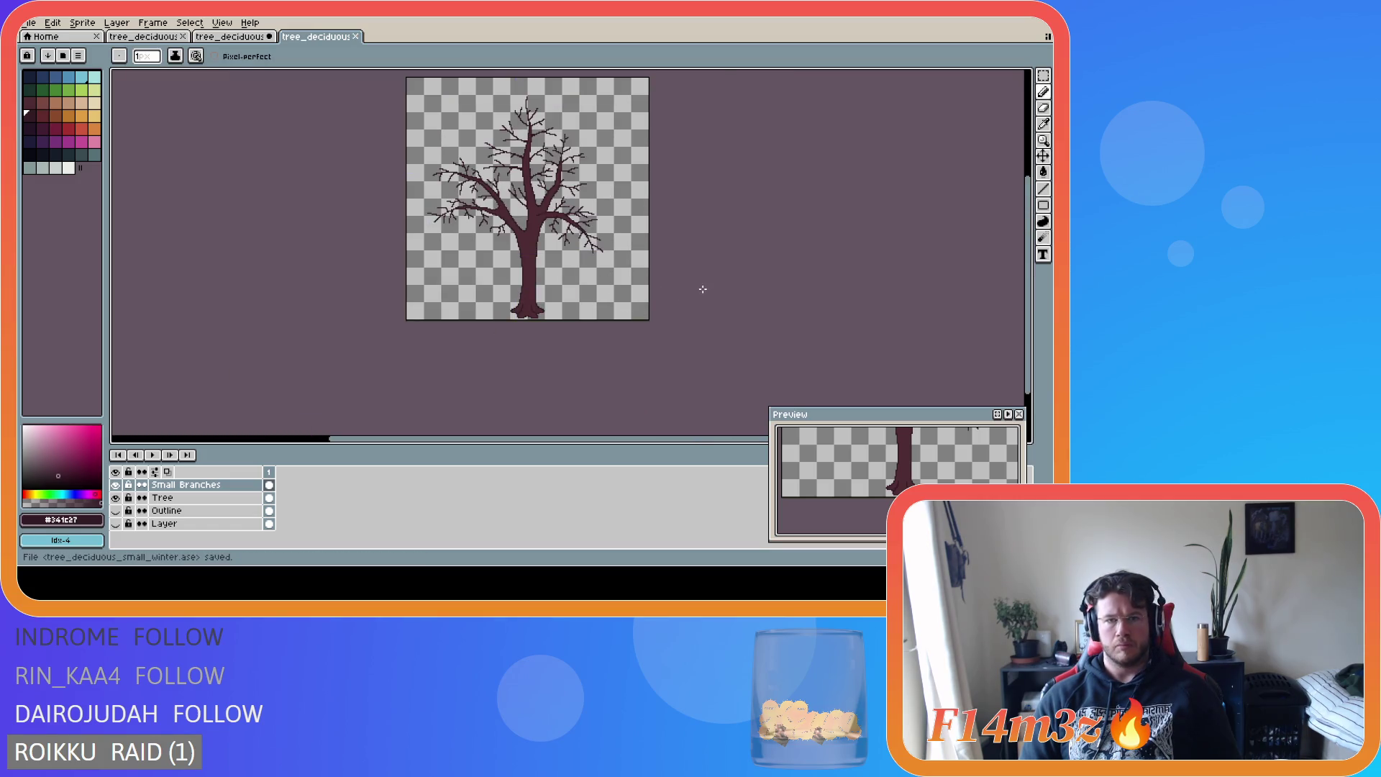
- Save the bare tree, then switch to the snow-covered tree_deciduous_medium_winter.ase document tab
{"action": "left_click_drag", "start_coordinate": [1027, 265], "coordinate": [1027, 237]}
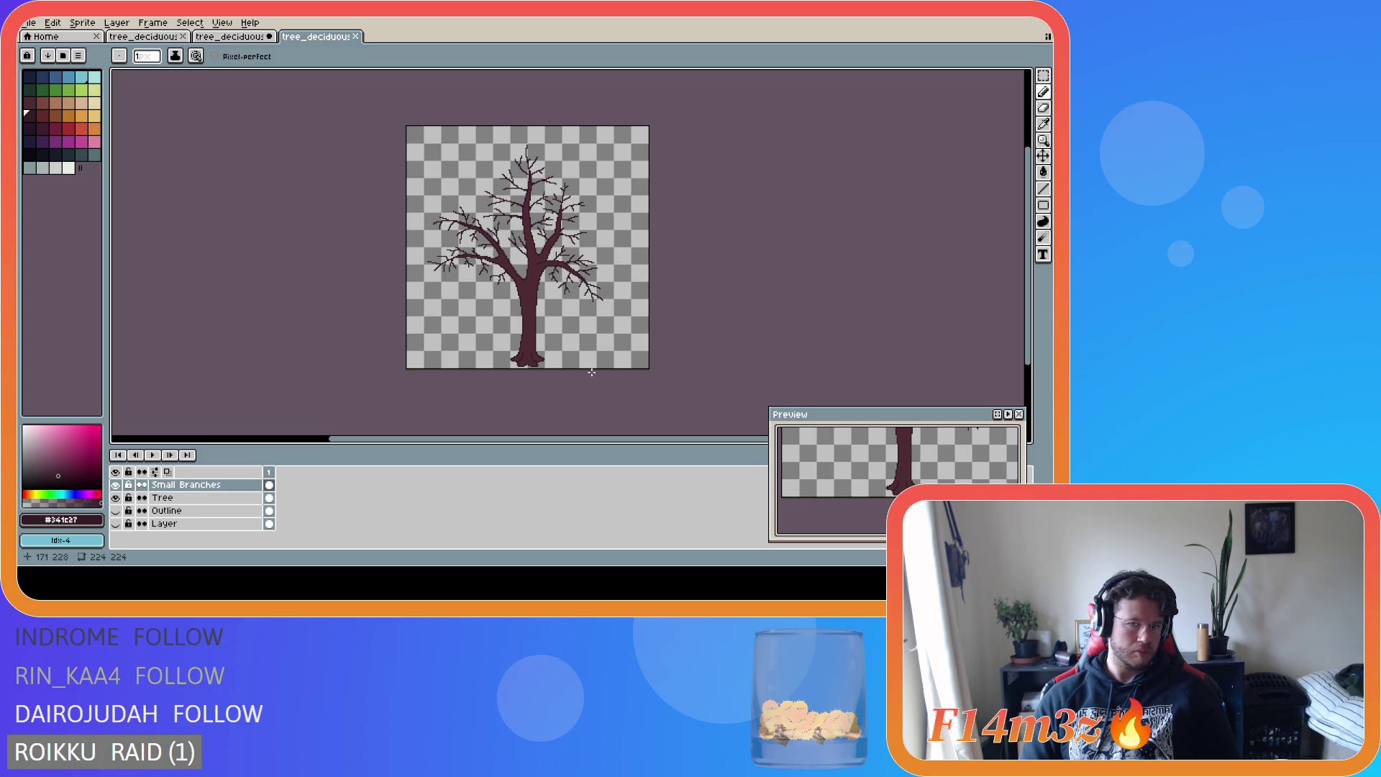
{"action": "key", "text": "ctrl+s"}
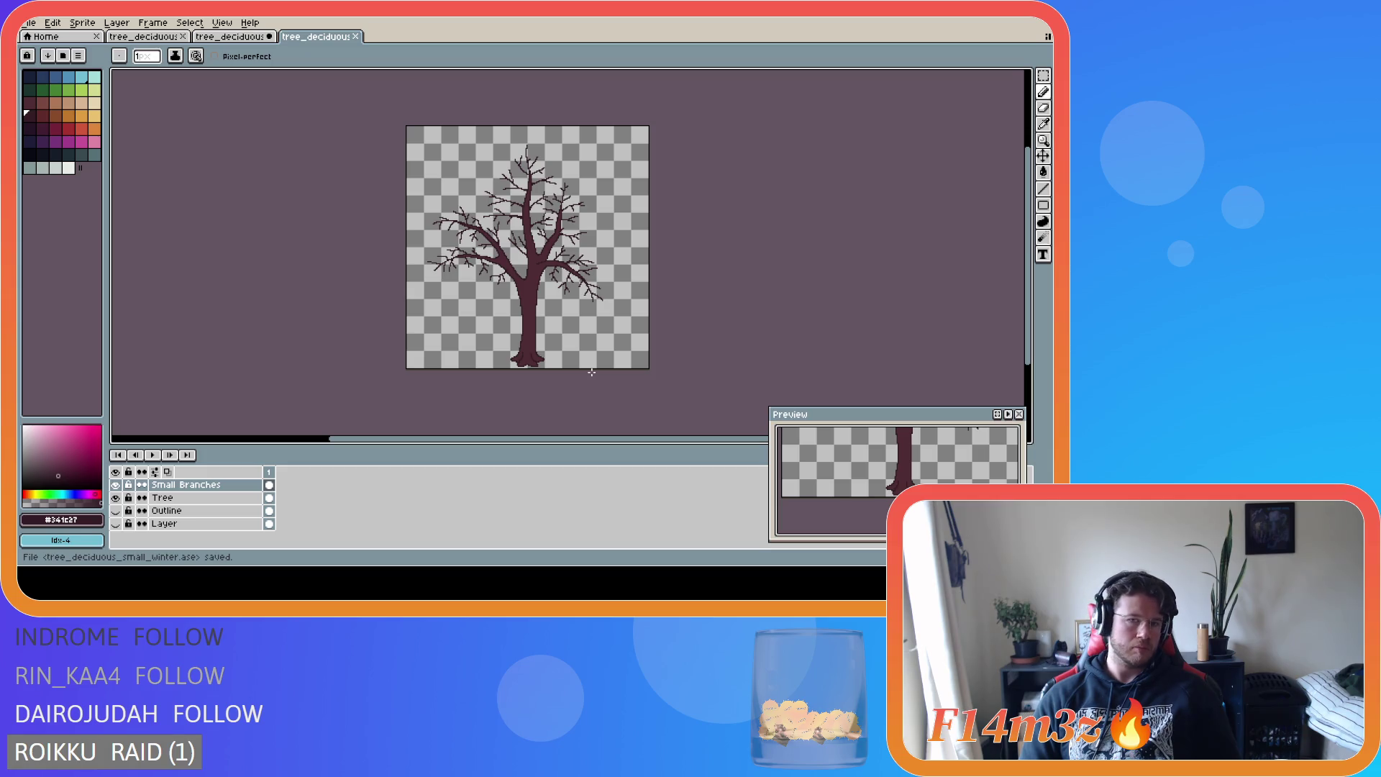
{"action": "key", "text": "ctrl+a"}
{"action": "key", "text": "ctrl+d"}
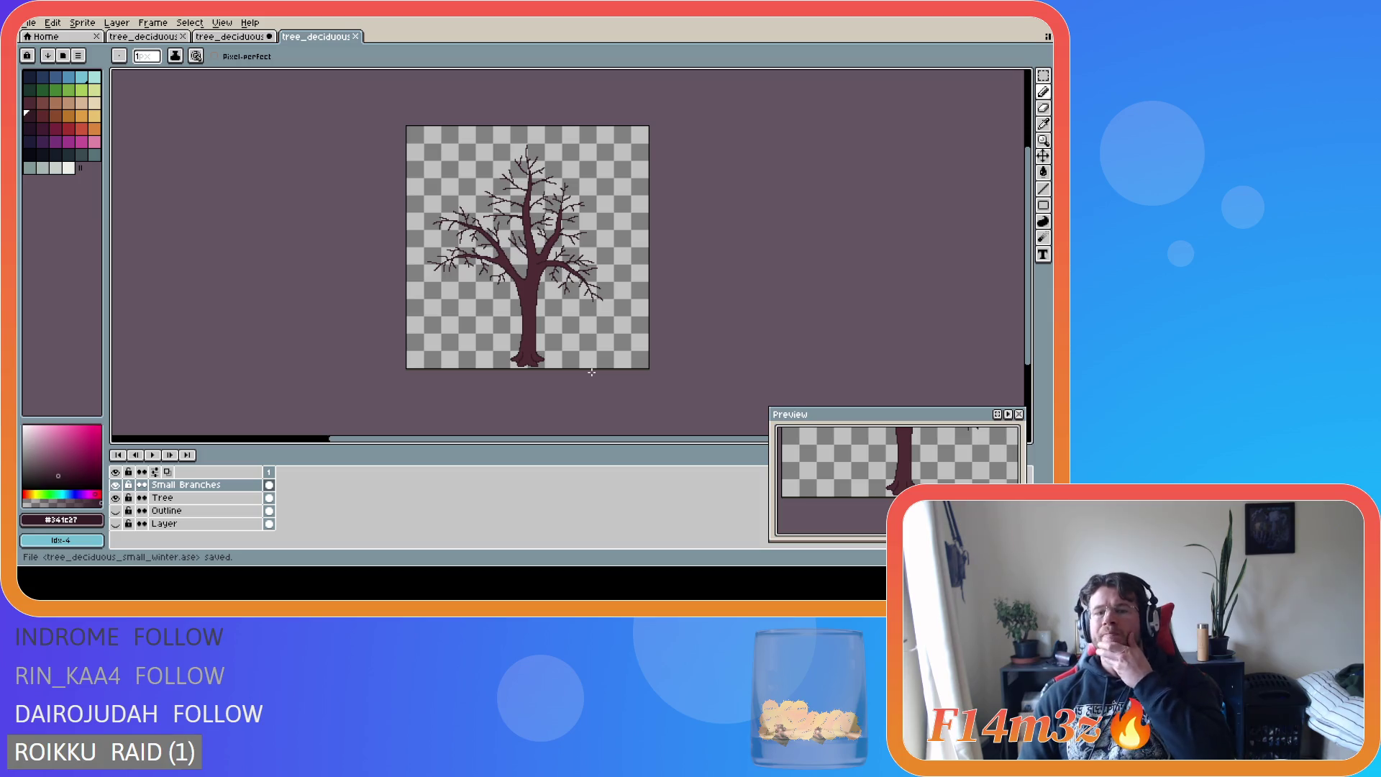
{"action": "left_click", "coordinate": [212, 37]}
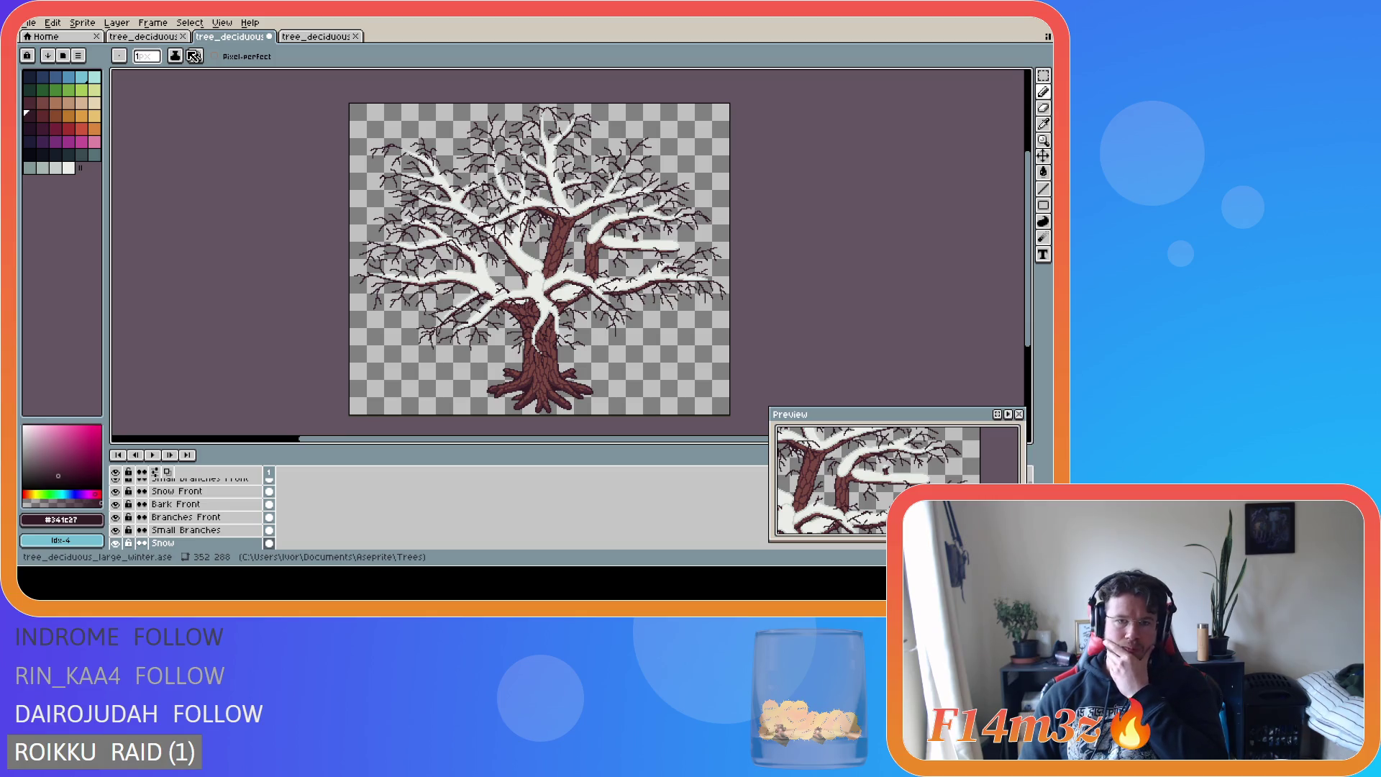
{"action": "left_click_drag", "start_coordinate": [158, 36], "coordinate": [209, 36]}
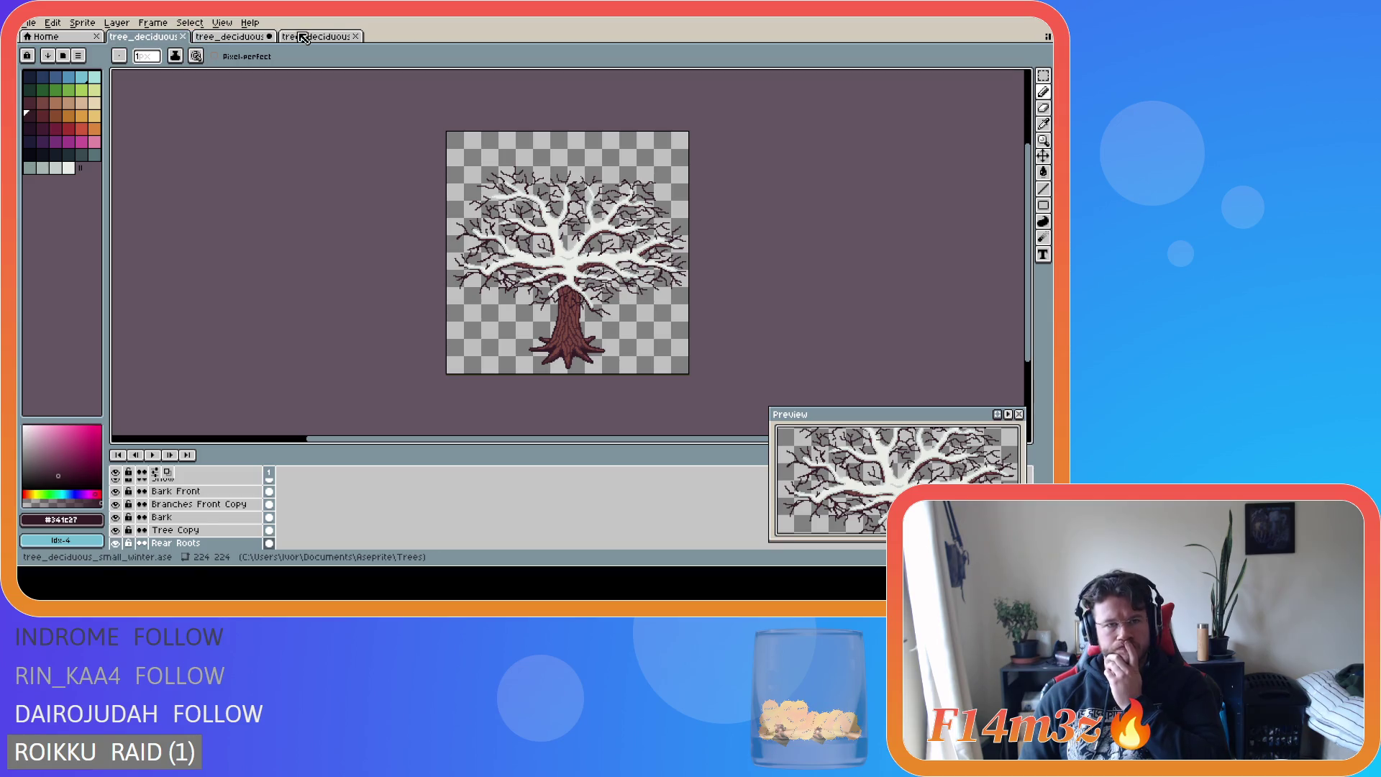